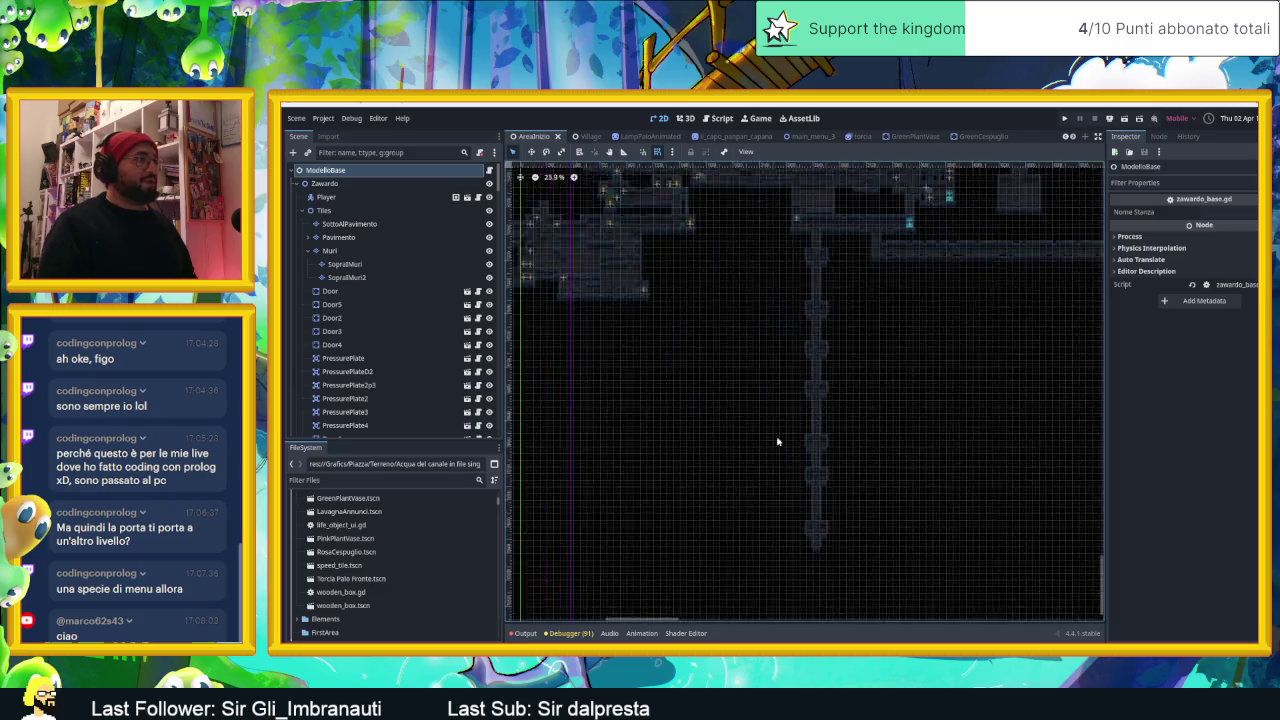
# Step: Pan along the dungeon map's corridors
pyautogui.moveTo(643, 358); pyautogui.dragTo(837, 393)
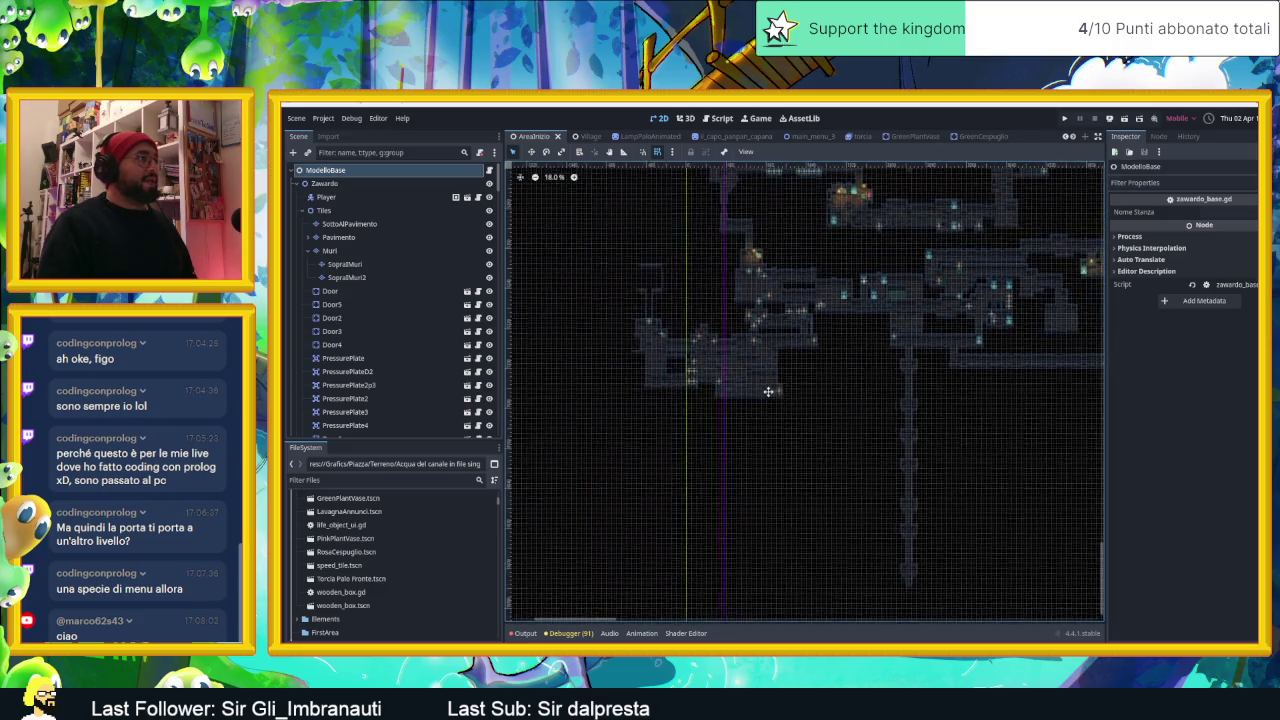
pyautogui.hscroll(3, 1036, 383)
pyautogui.hscroll(3, 1060, 410)
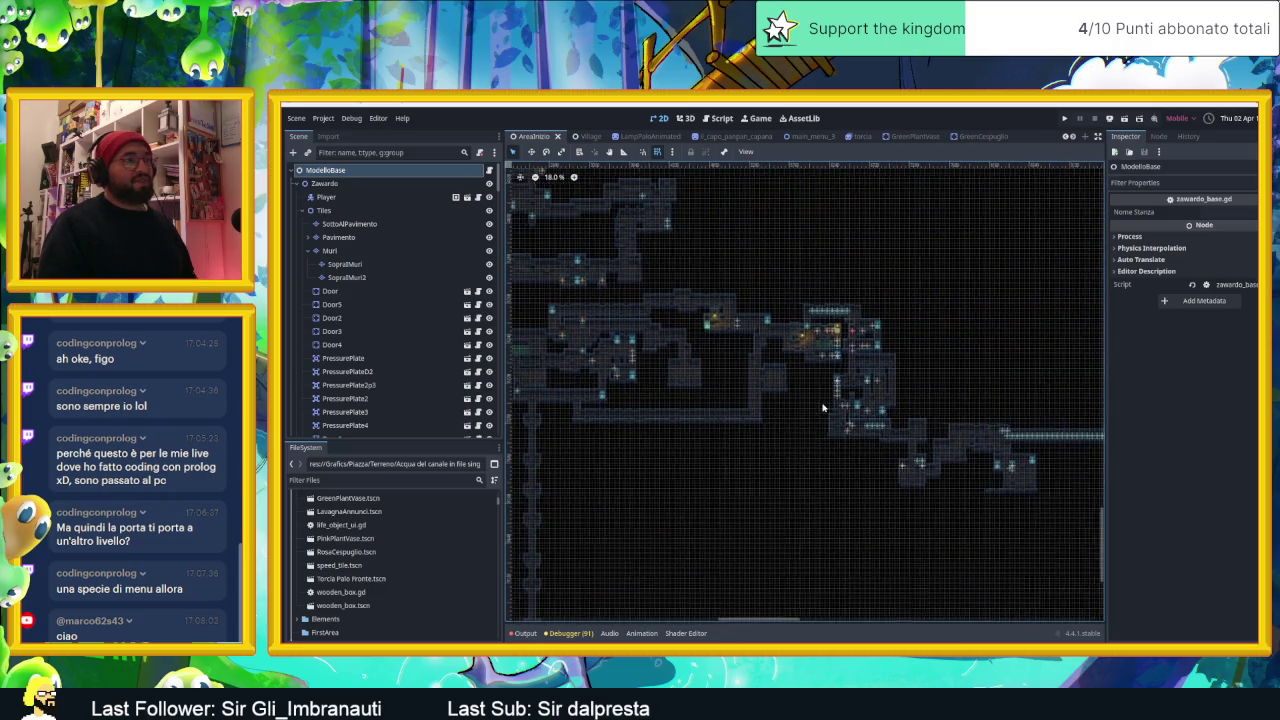
pyautogui.moveTo(1063, 422); pyautogui.dragTo(818, 421)
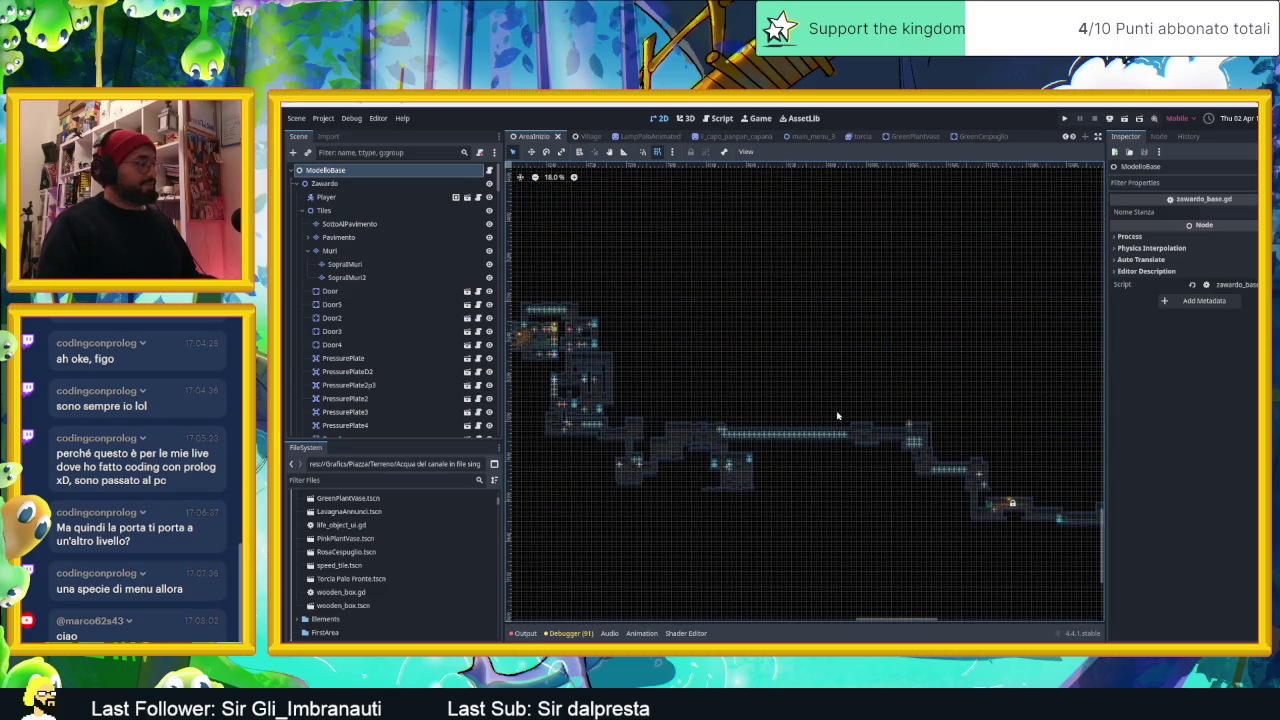
pyautogui.moveTo(980, 431); pyautogui.dragTo(846, 418)
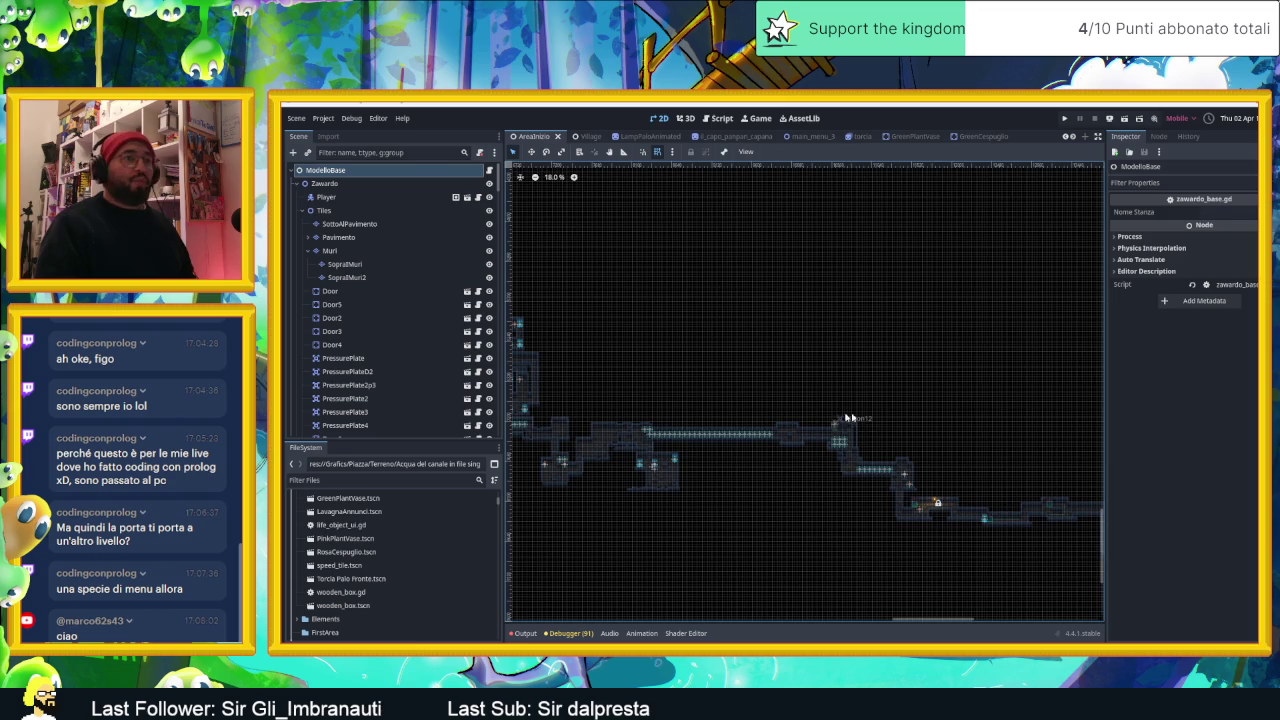
pyautogui.hscroll(5, 850, 425)
pyautogui.hscroll(3, 870, 445)
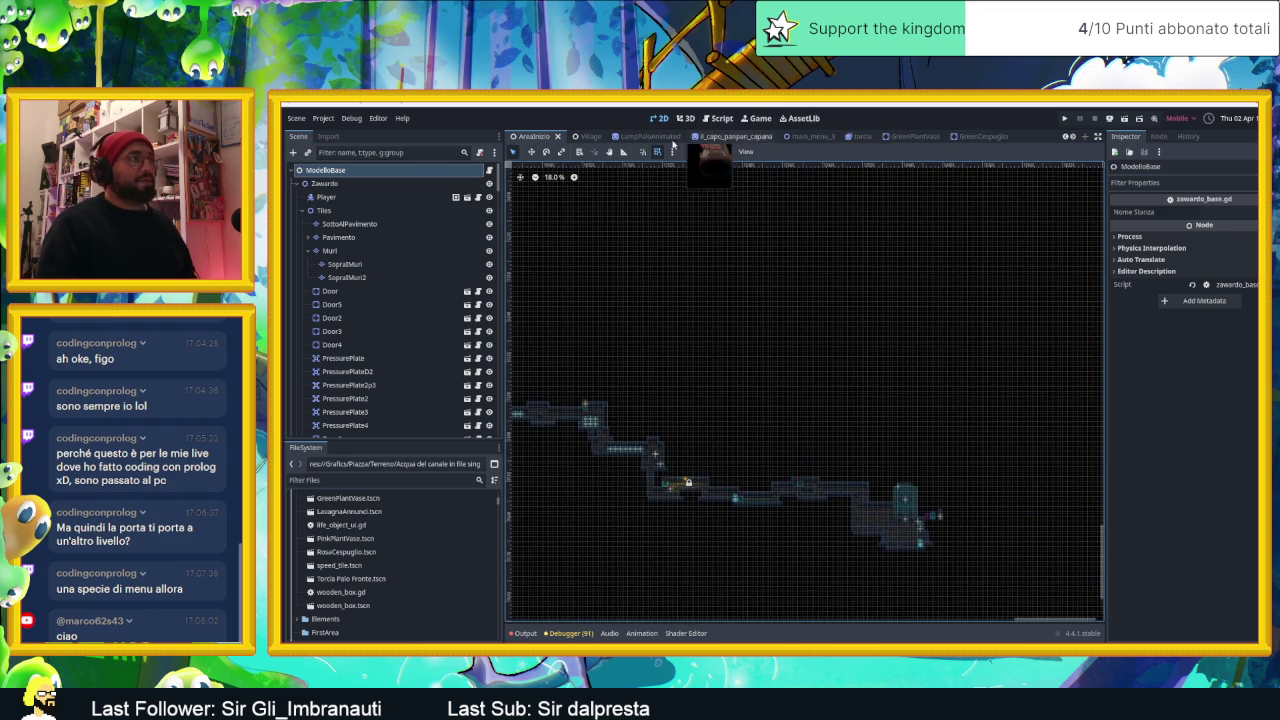
# Step: Switch to the Village scene and zoom in and out around the cherry-tree courtyard
pyautogui.click(589, 136)
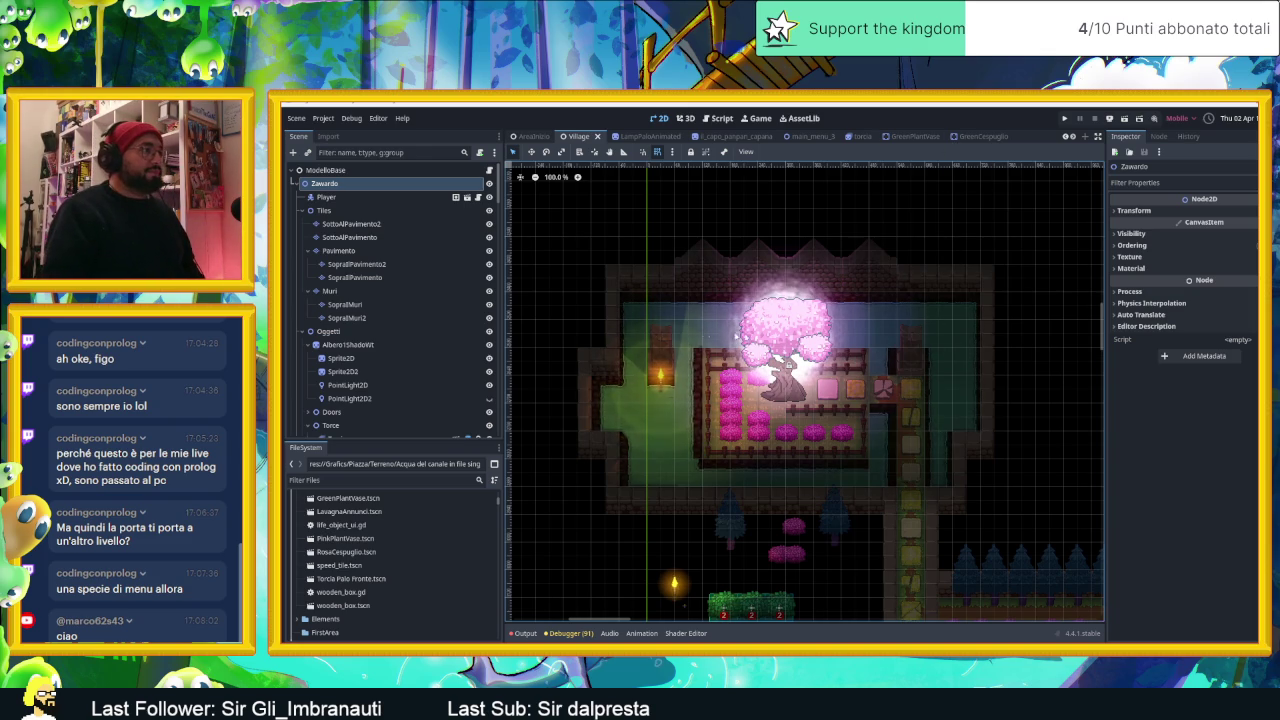
pyautogui.scroll(2, 737, 336)
pyautogui.scroll(1, 737, 336)
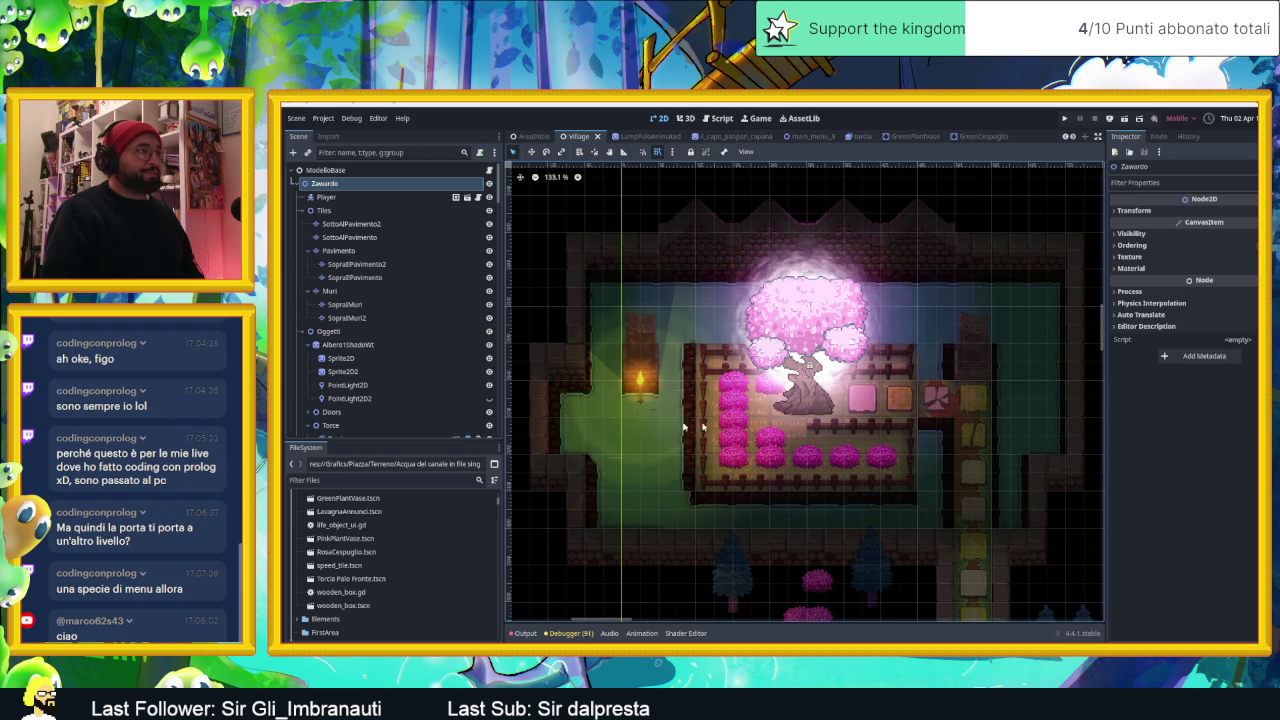
pyautogui.scroll(3, 684, 427)
pyautogui.scroll(1, 690, 440)
pyautogui.scroll(2, 707, 475)
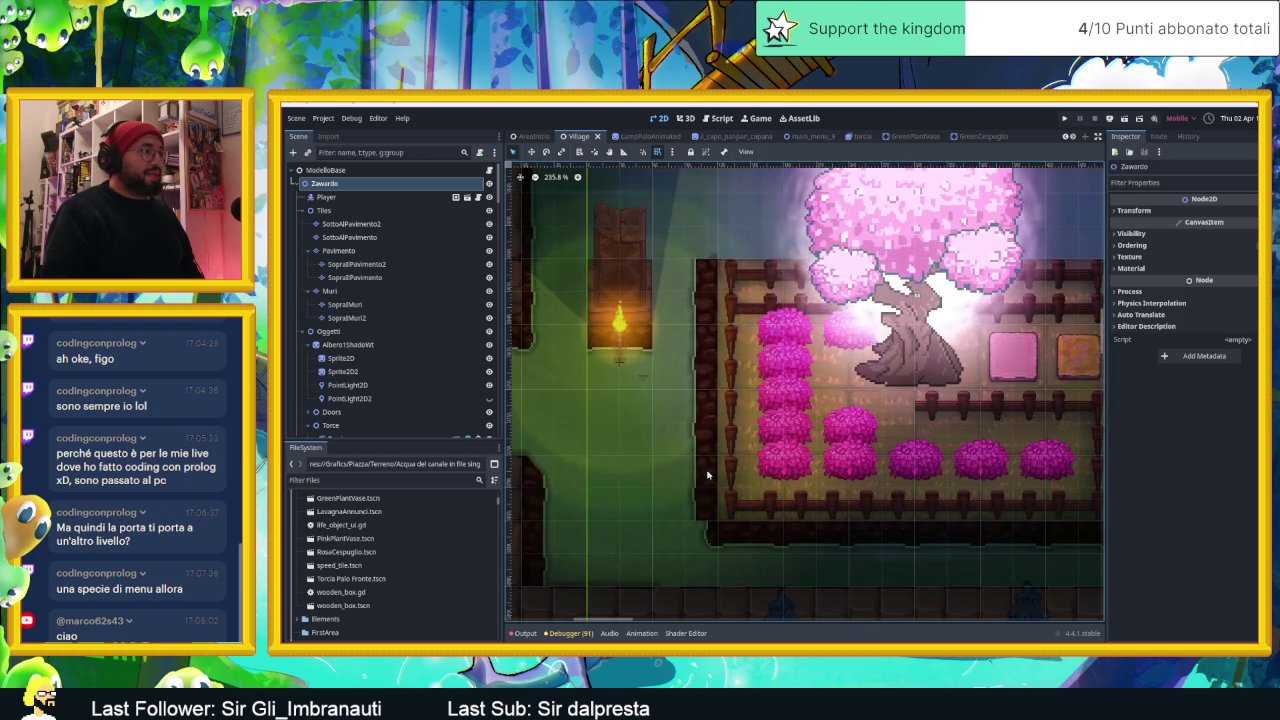
pyautogui.scroll(-1, 769, 509)
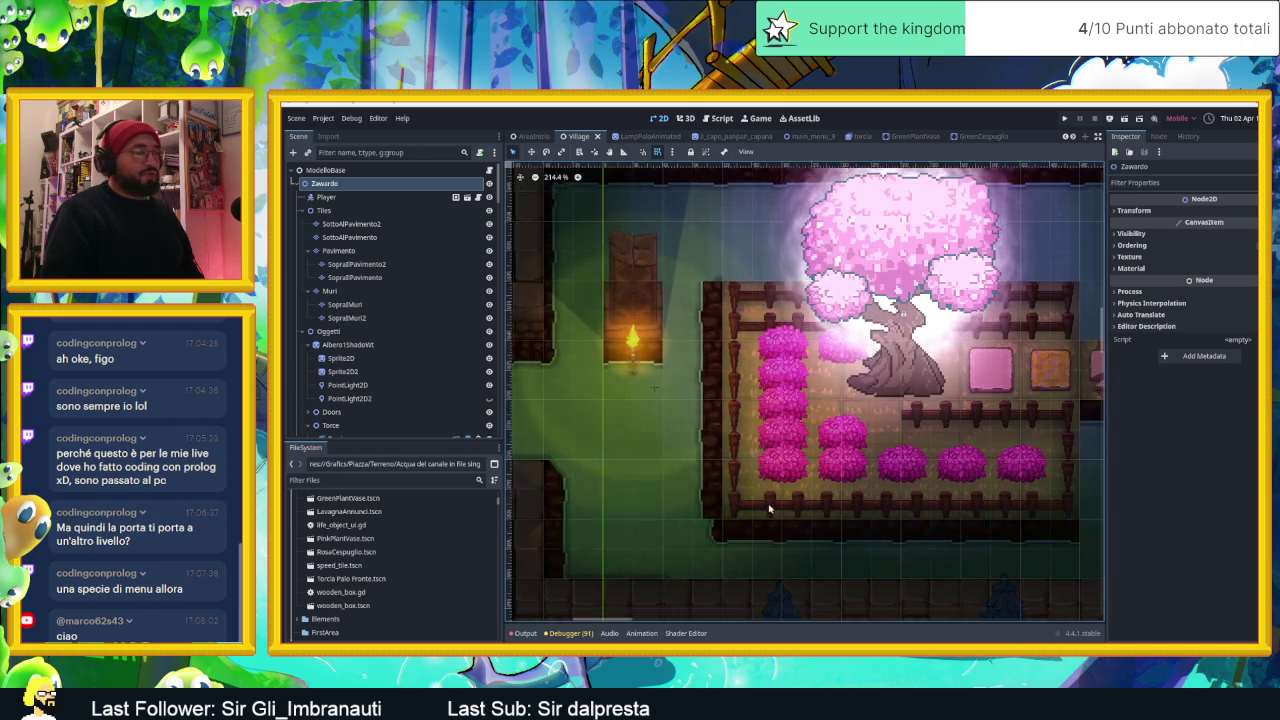
pyautogui.scroll(-1, 900, 520)
pyautogui.scroll(-1, 886, 528)
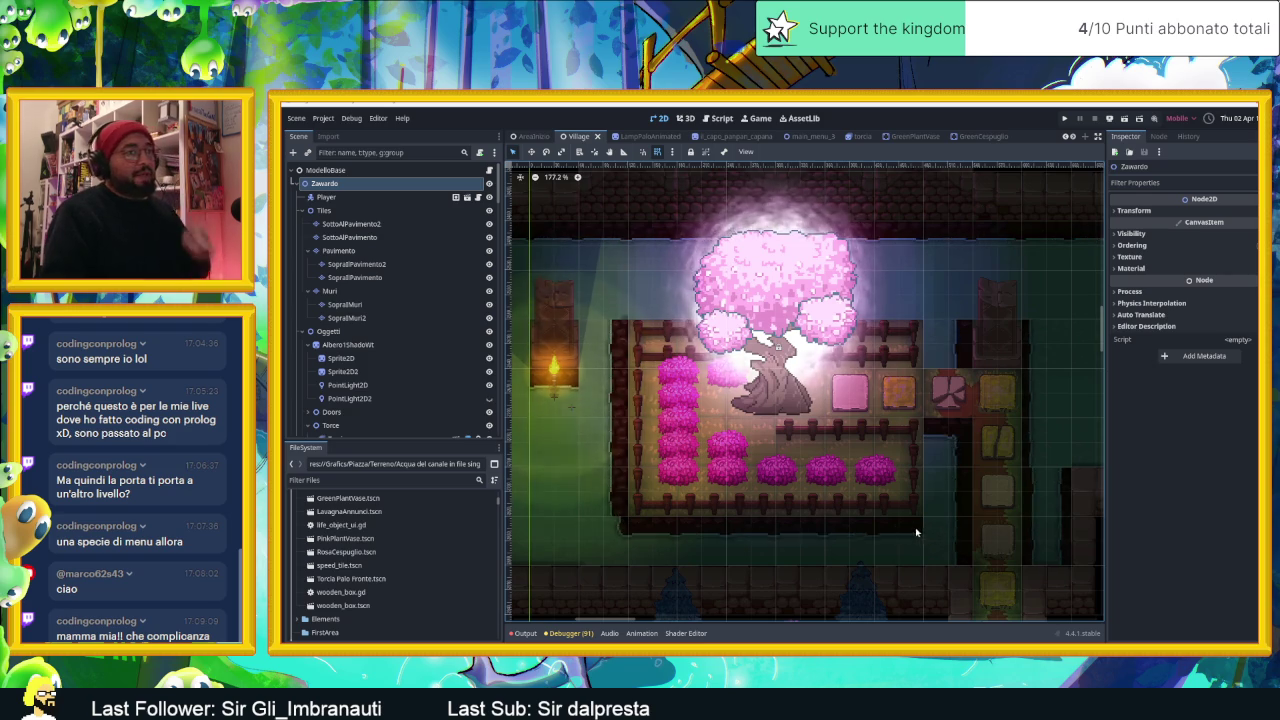
pyautogui.scroll(-2, 915, 530)
pyautogui.scroll(-2, 920, 500)
pyautogui.scroll(-1, 905, 520)
pyautogui.scroll(-2, 864, 426)
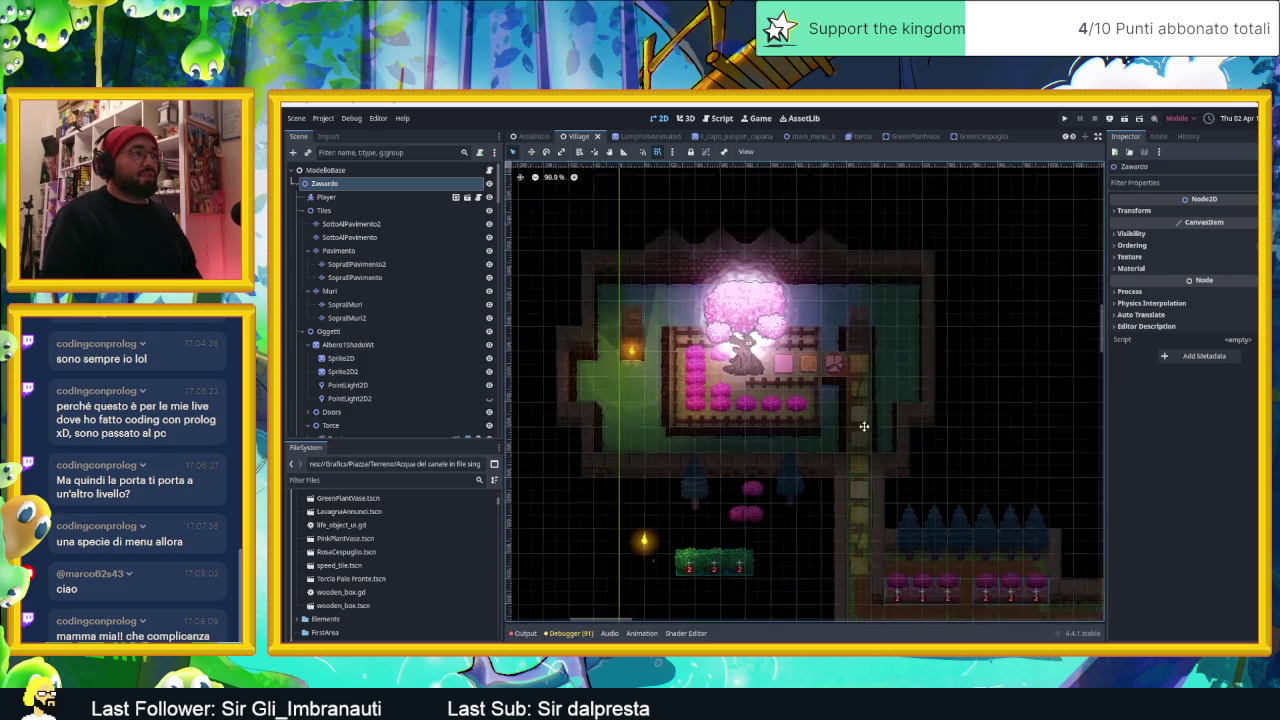
pyautogui.scroll(-2, 864, 426)
pyautogui.hscroll(3, 880, 500)
pyautogui.hscroll(1, 885, 530)
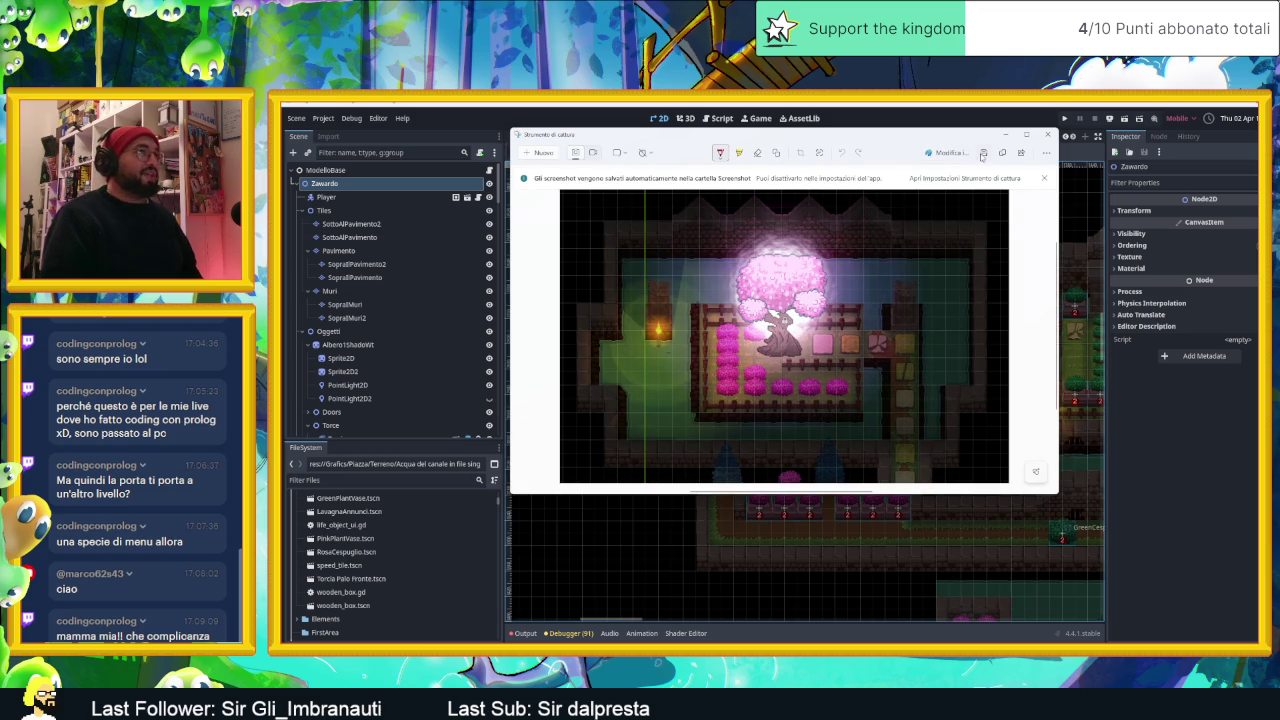
# Step: Close the screenshot capture, reveal the desktop and launch Aseprite
pyautogui.click(1047, 134)
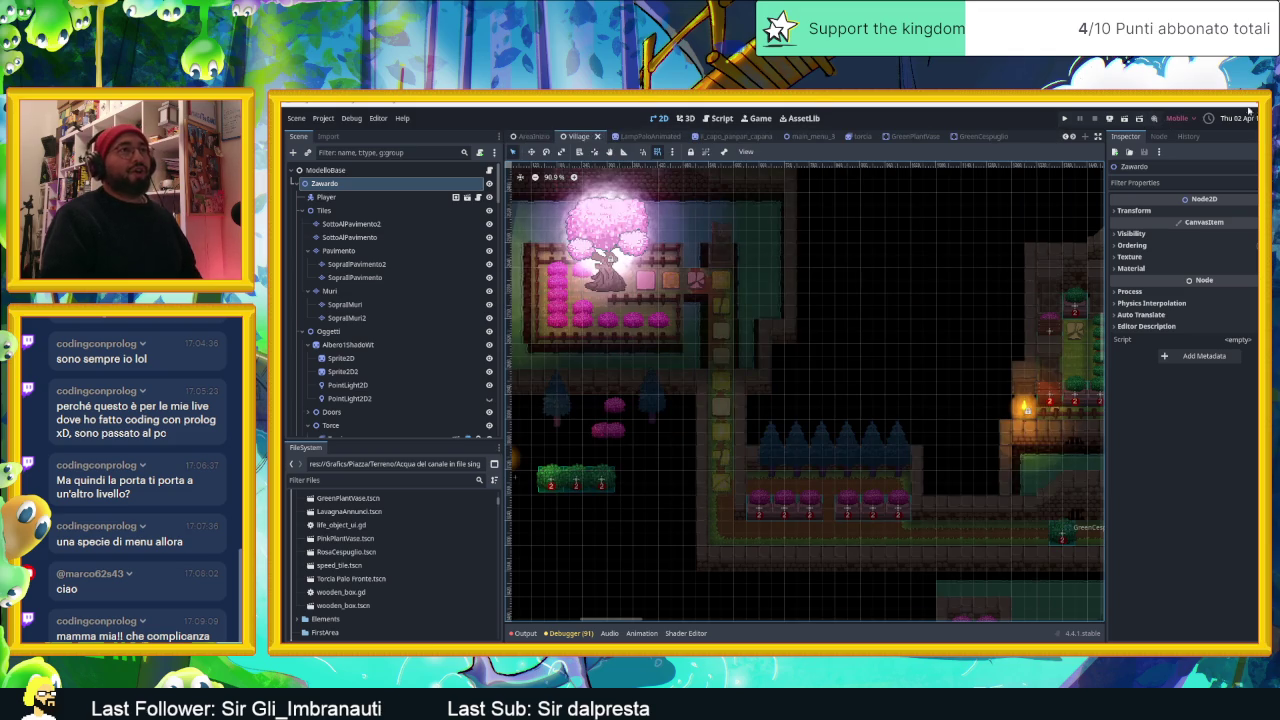
pyautogui.press('super+d')
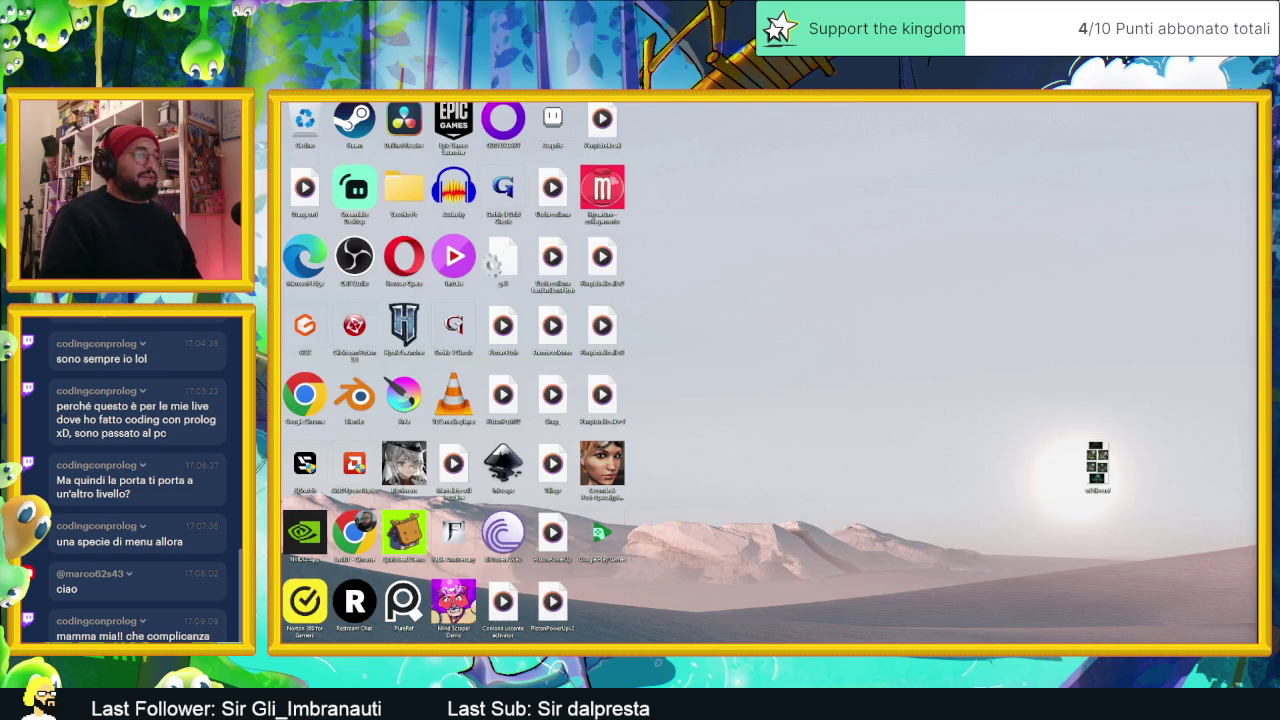
pyautogui.press('super')
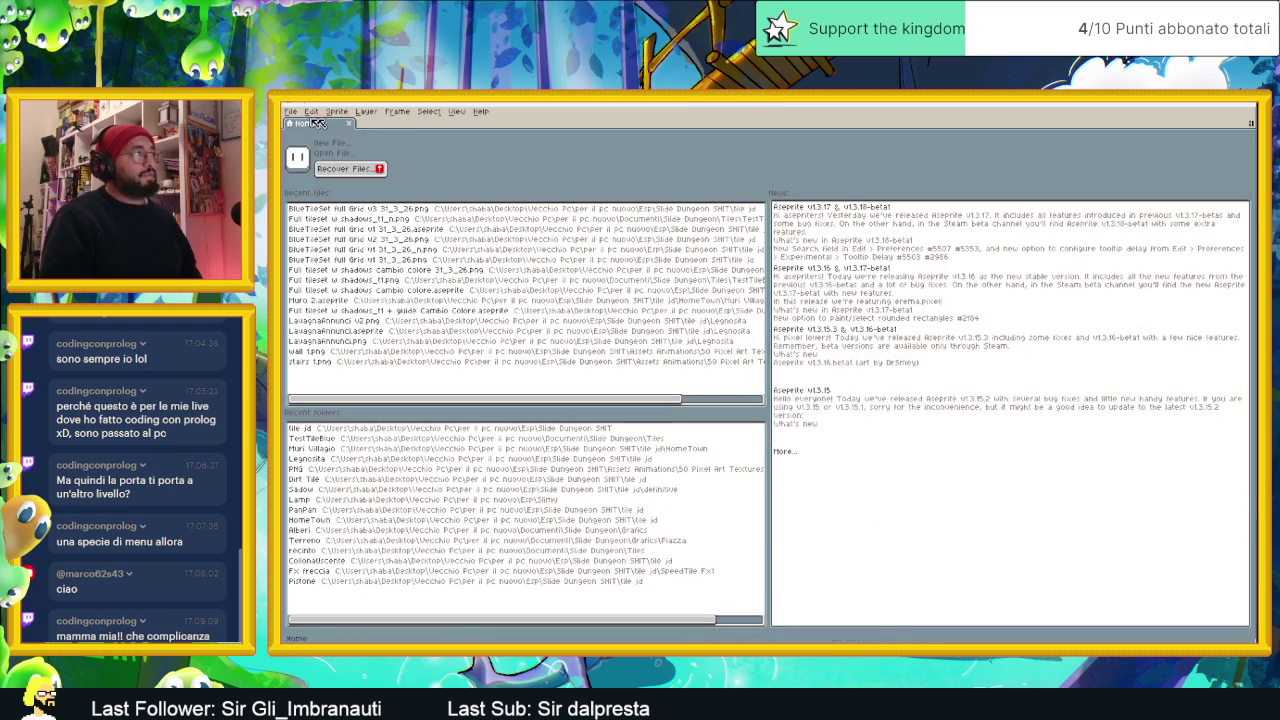
pyautogui.click(290, 111)
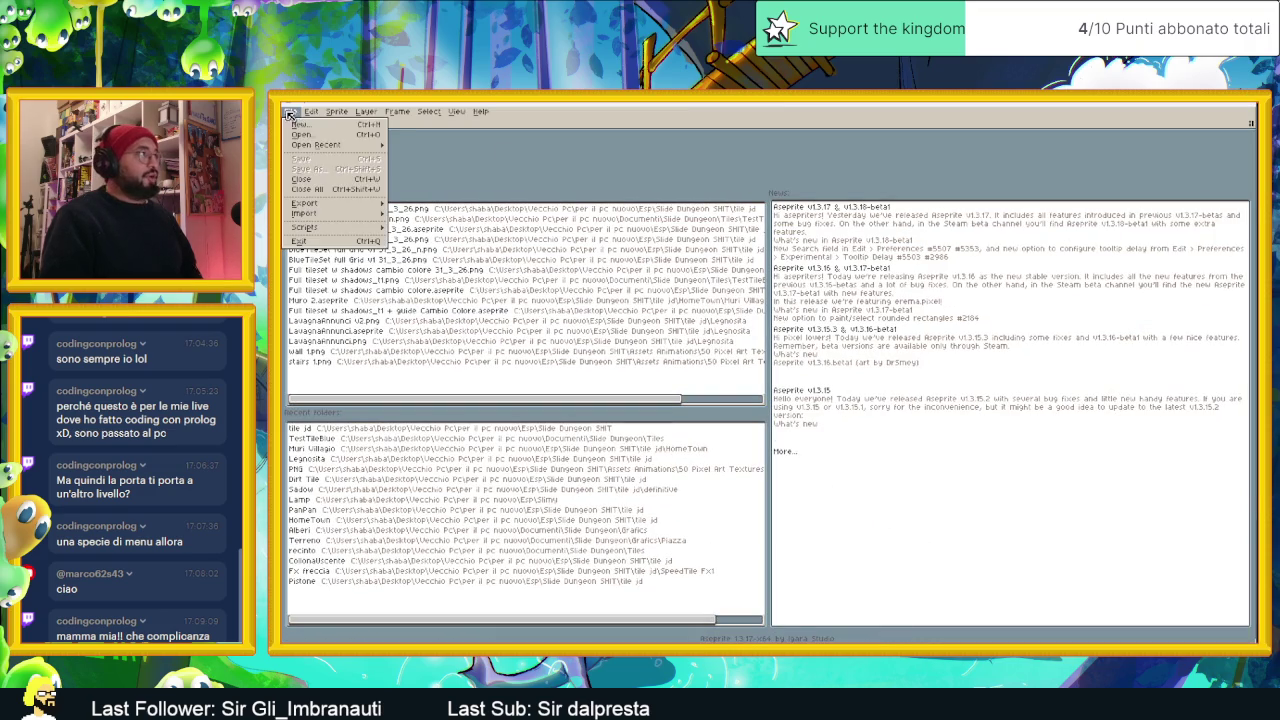
# Step: Create a new sprite and paste the captured village screenshot onto its canvas
pyautogui.click(296, 124)
pyautogui.click(743, 456)
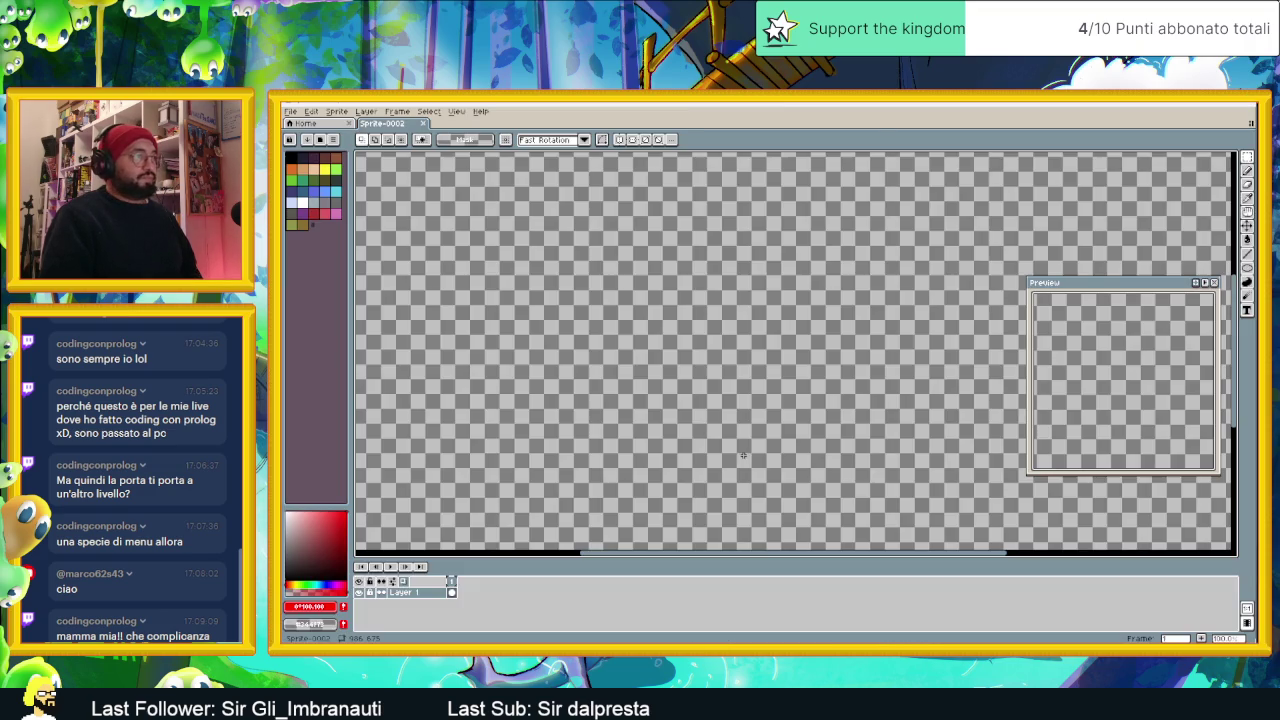
pyautogui.hotkey('ctrl', 'v')
pyautogui.scroll(-3, 786, 403)
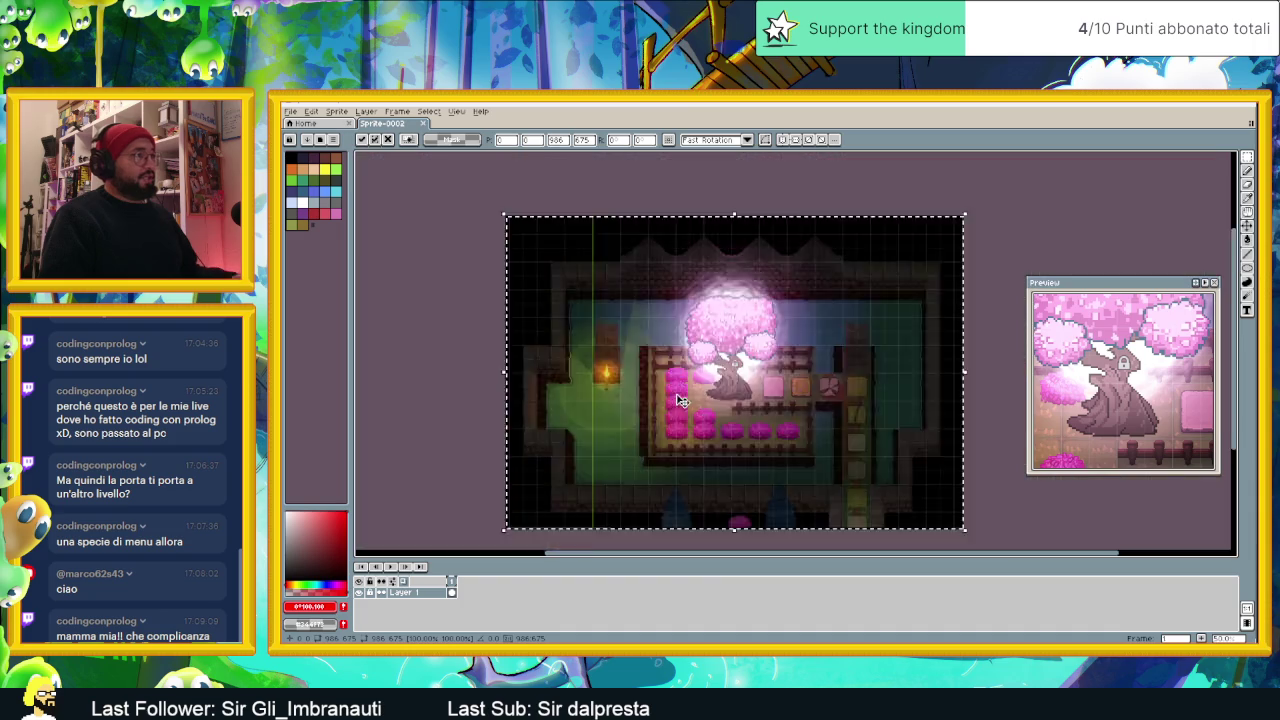
pyautogui.scroll(-2, 675, 408)
pyautogui.scroll(1, 675, 408)
pyautogui.click(889, 343)
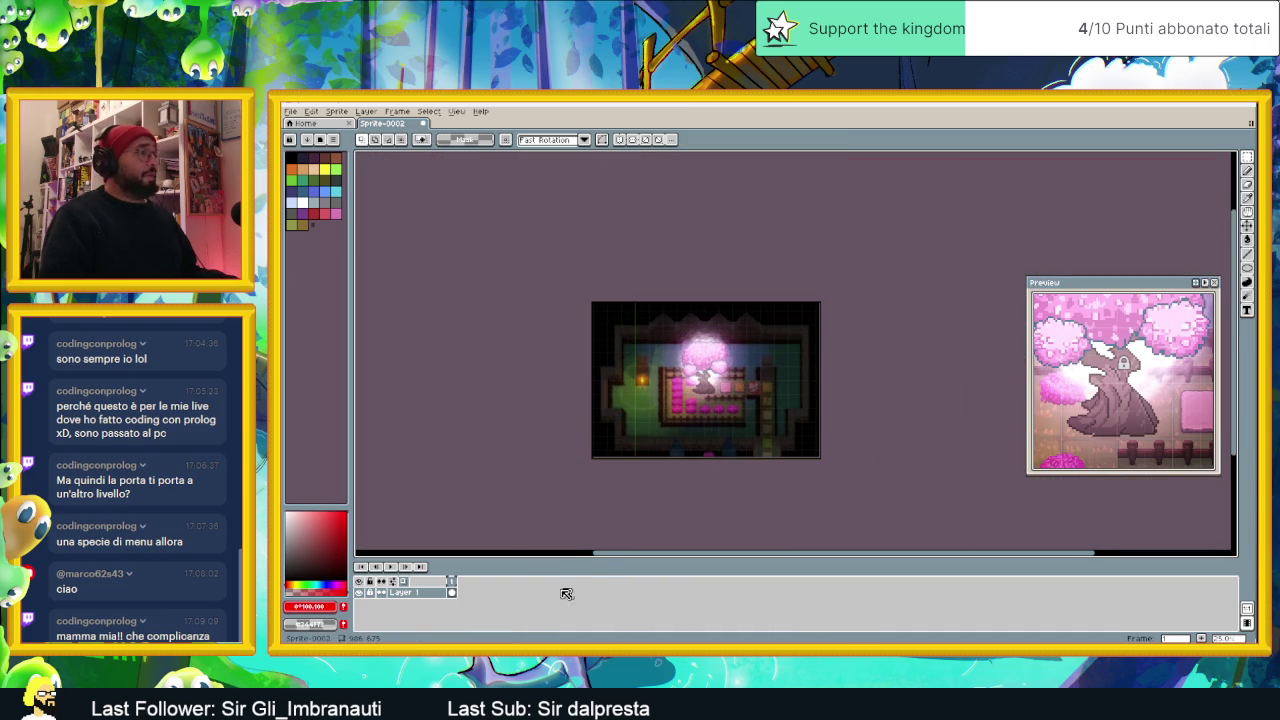
# Step: Add an empty Layer 2 above the screenshot layer, keeping the screenshot visible
pyautogui.rightClick(409, 592)
pyautogui.moveTo(442, 593)
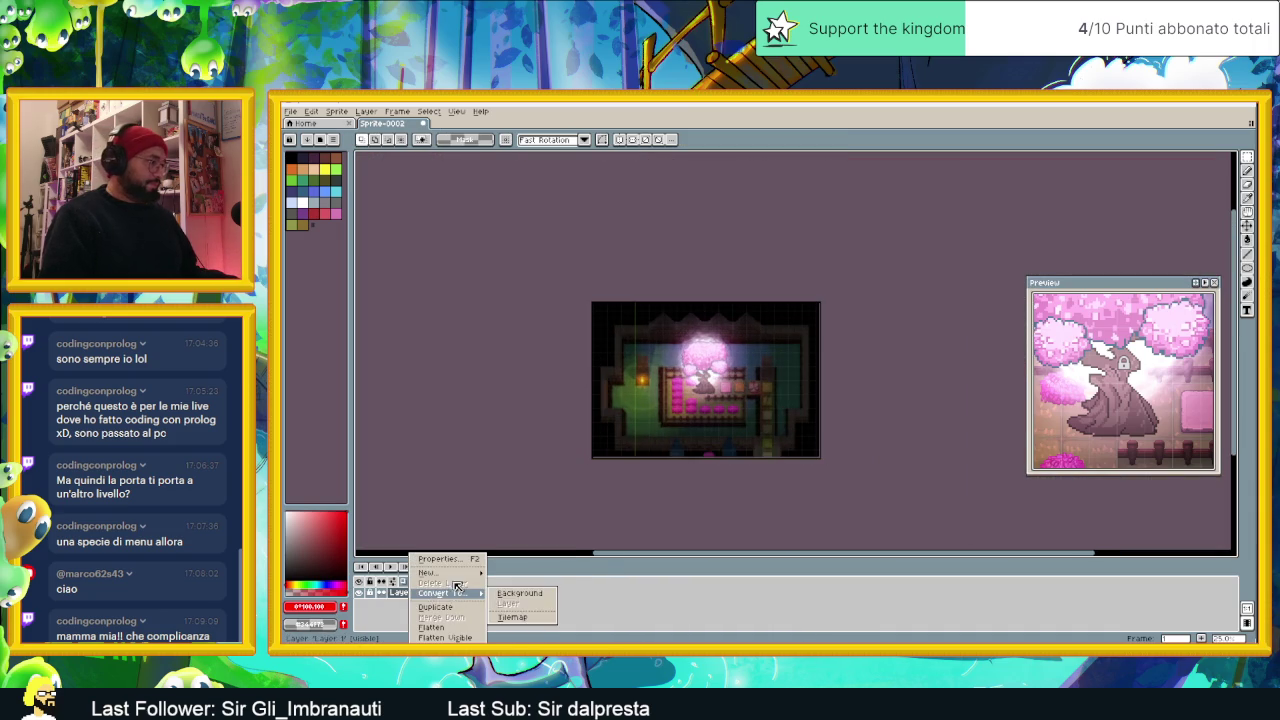
pyautogui.click(510, 574)
pyautogui.click(360, 604)
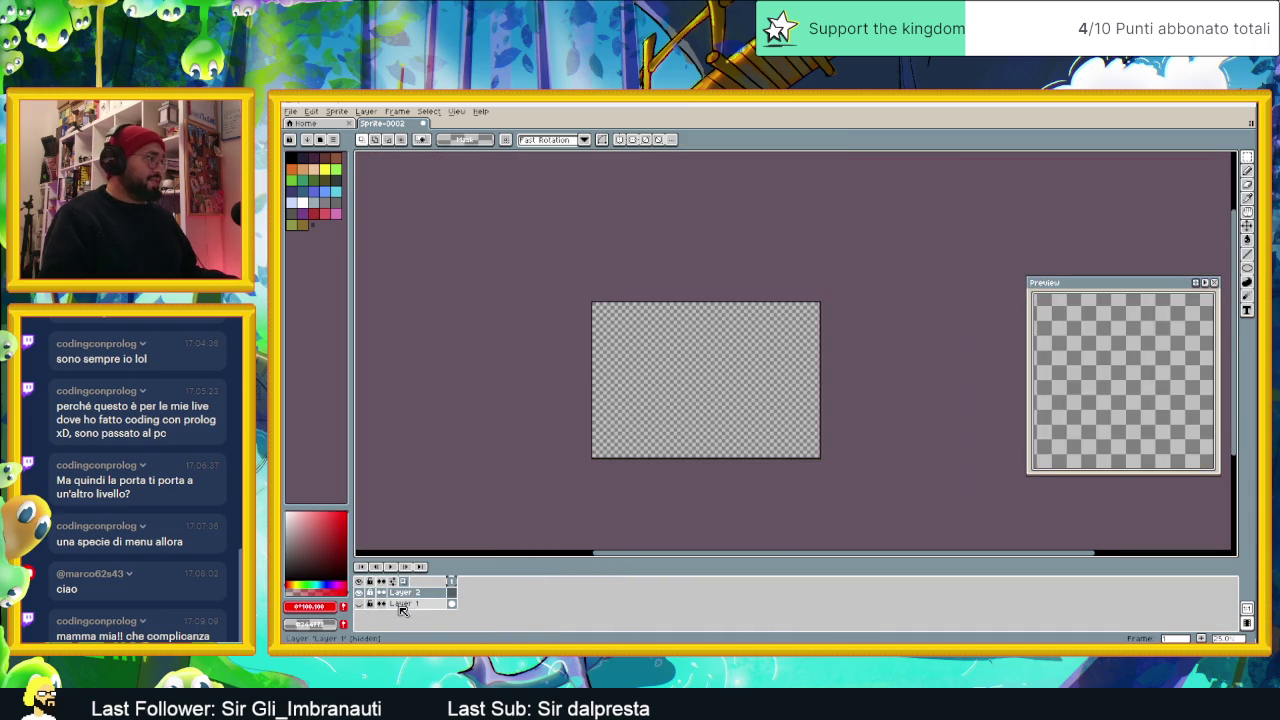
pyautogui.click(360, 604)
pyautogui.scroll(1, 683, 378)
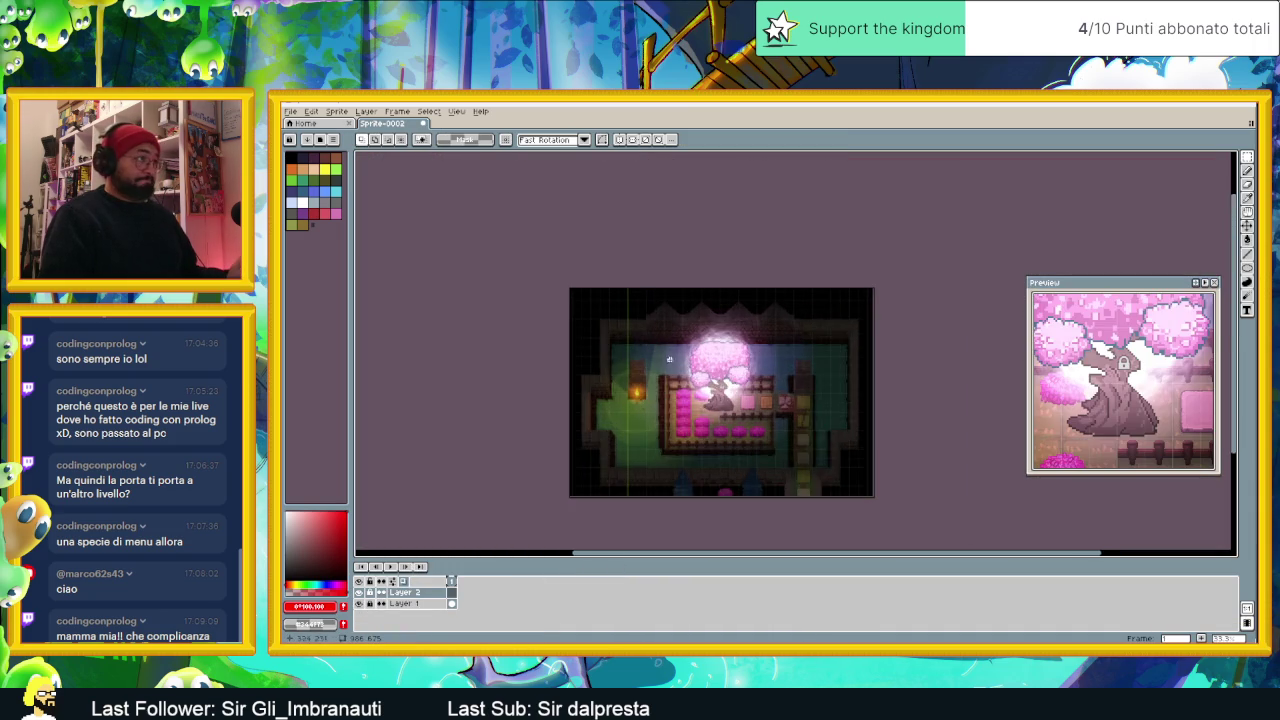
# Step: Zoom and pan over the pasted village courtyard, then minimize Aseprite
pyautogui.scroll(2, 683, 378)
pyautogui.scroll(-2, 670, 403)
pyautogui.scroll(-1, 650, 305)
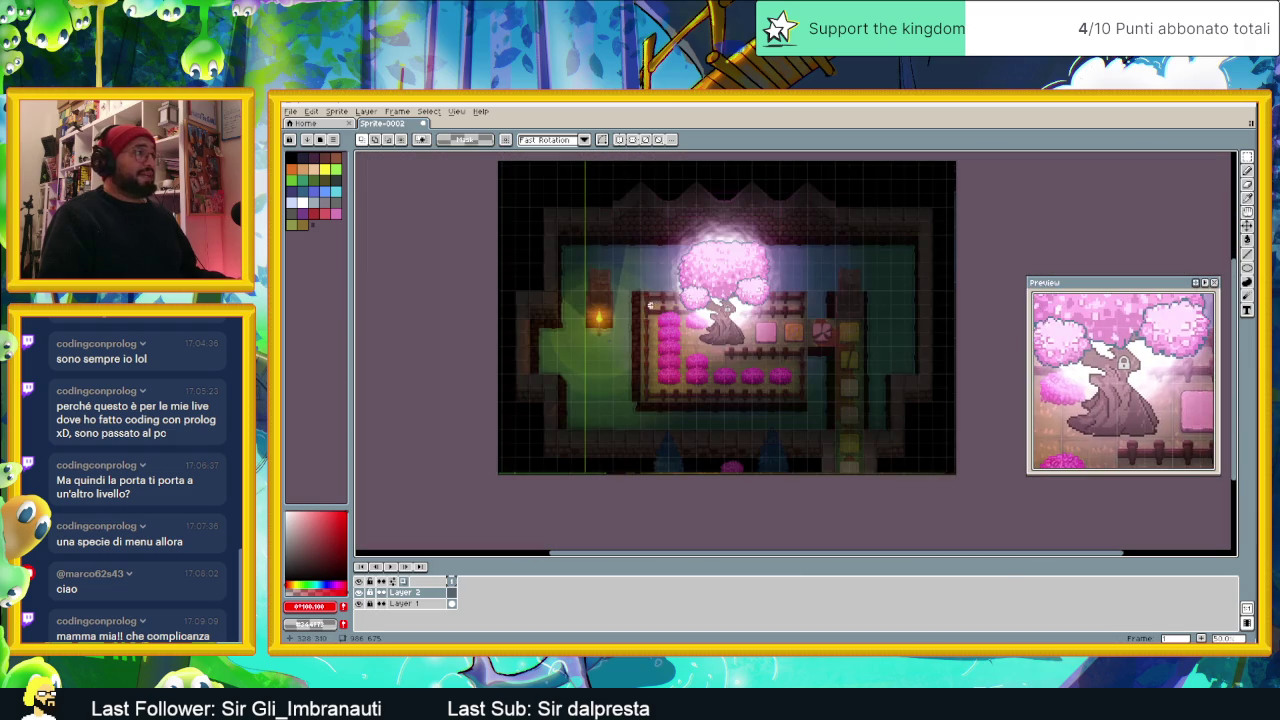
pyautogui.scroll(1, 651, 309)
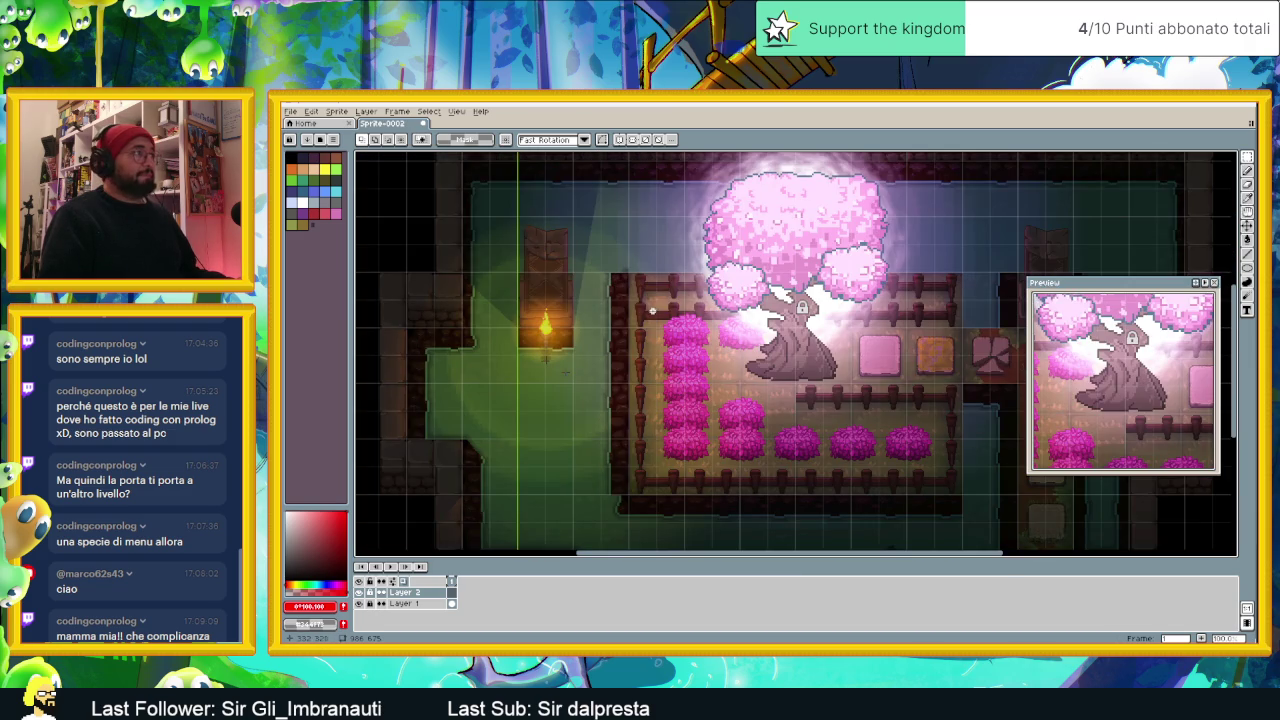
pyautogui.moveTo(692, 337); pyautogui.dragTo(651, 308)
pyautogui.scroll(-1, 648, 310)
pyautogui.scroll(1, 648, 310)
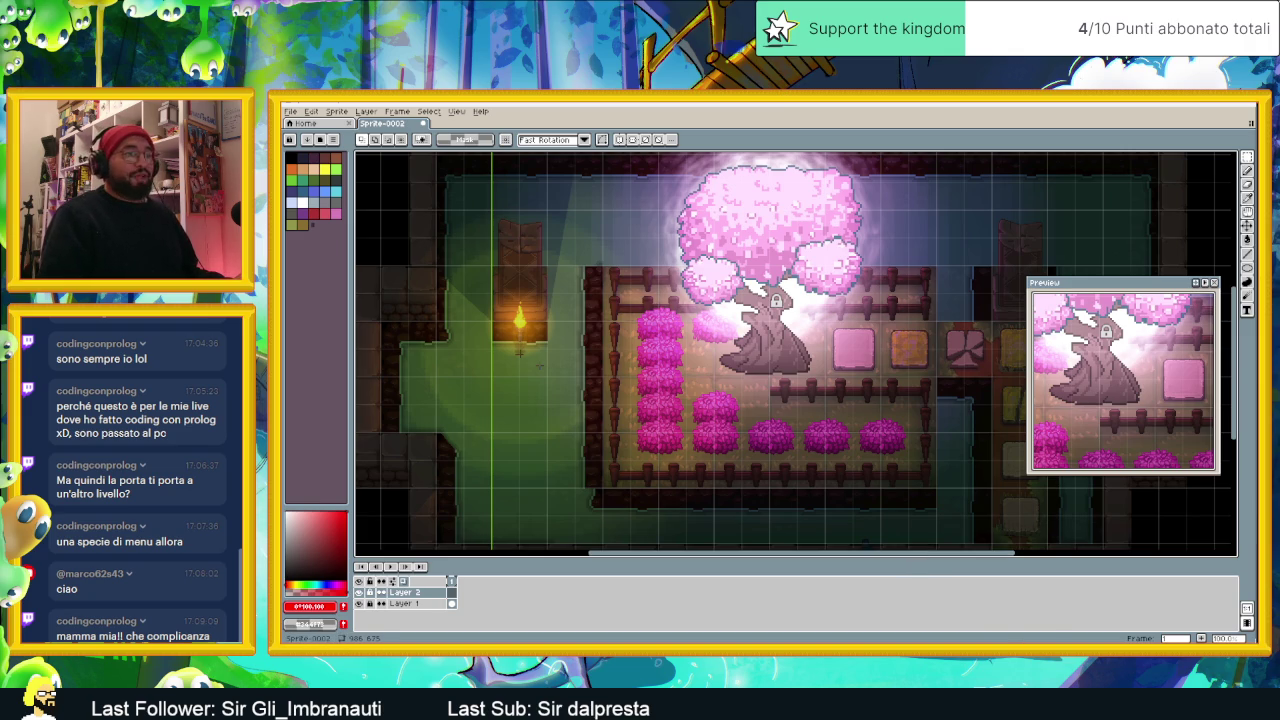
pyautogui.scroll(-2, 887, 372)
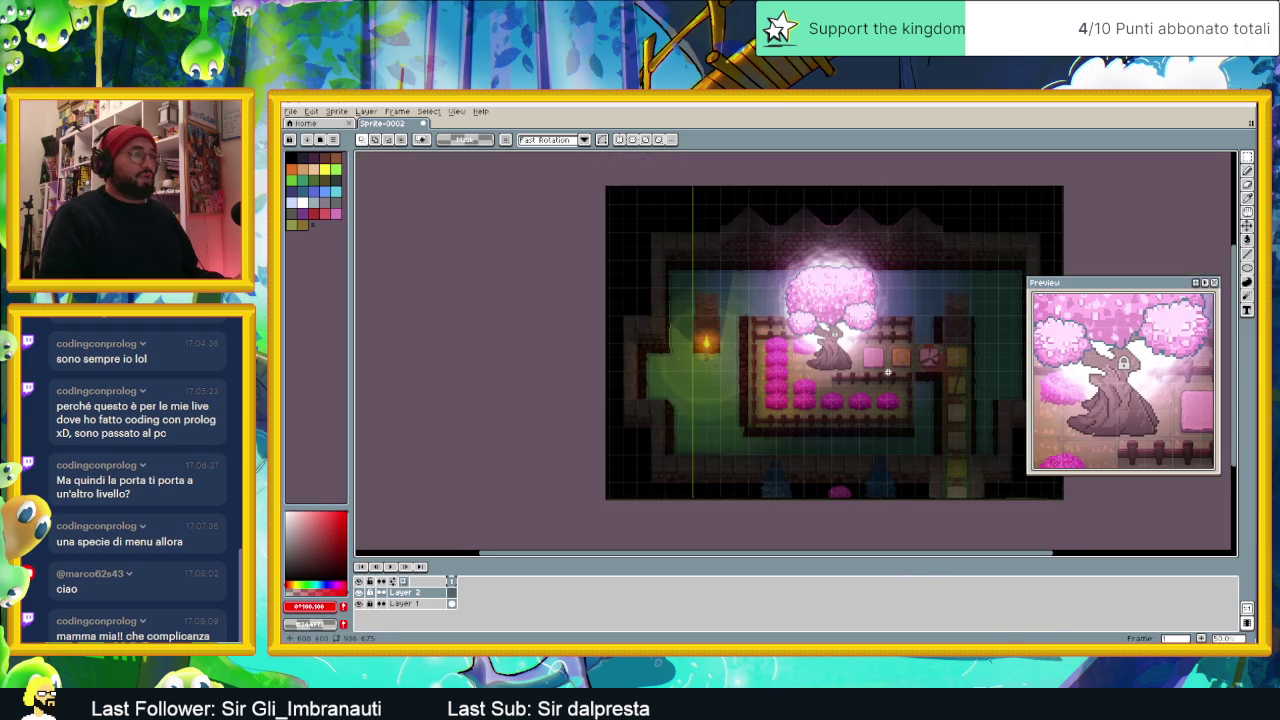
pyautogui.moveTo(901, 380); pyautogui.dragTo(835, 381)
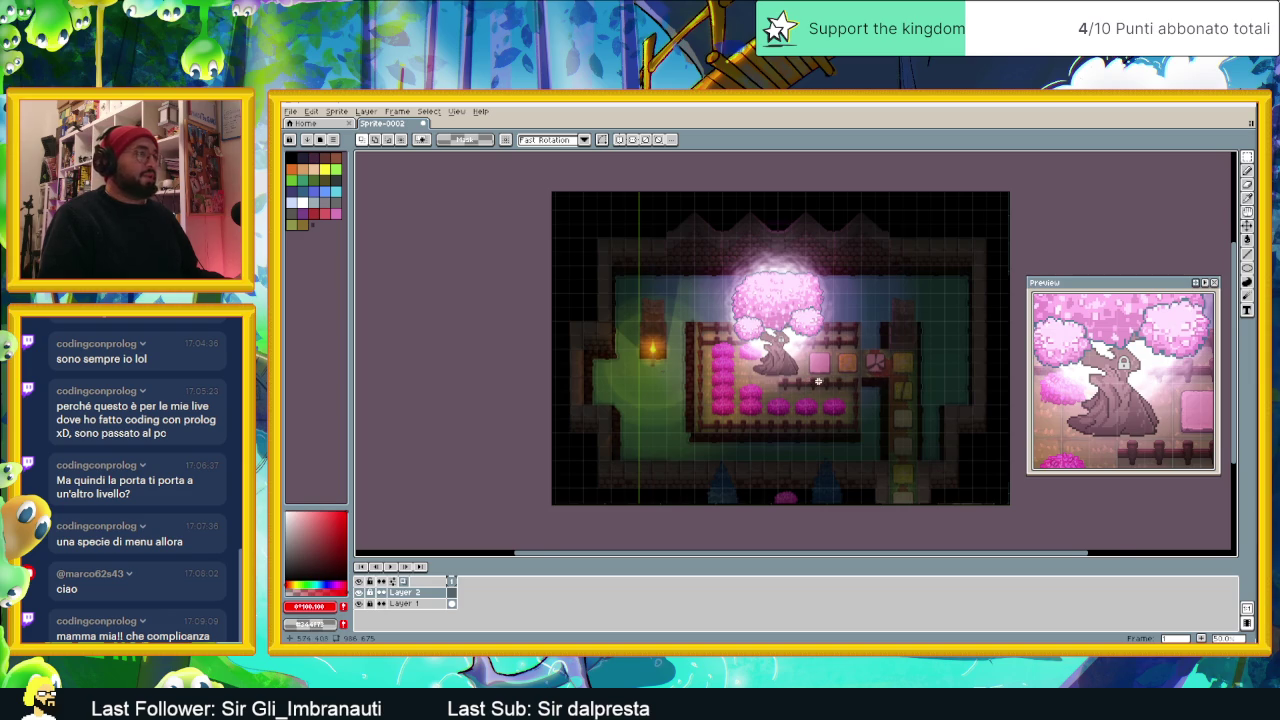
pyautogui.moveTo(818, 381); pyautogui.dragTo(784, 381)
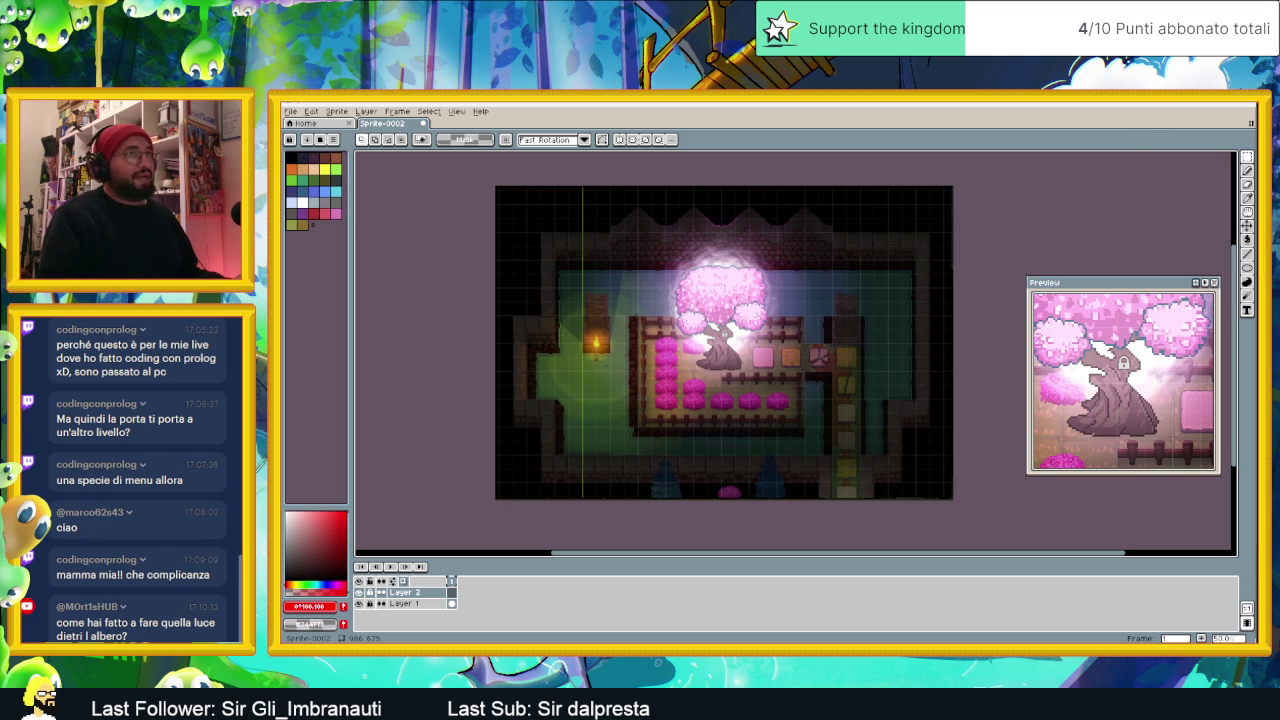
pyautogui.click(1208, 103)
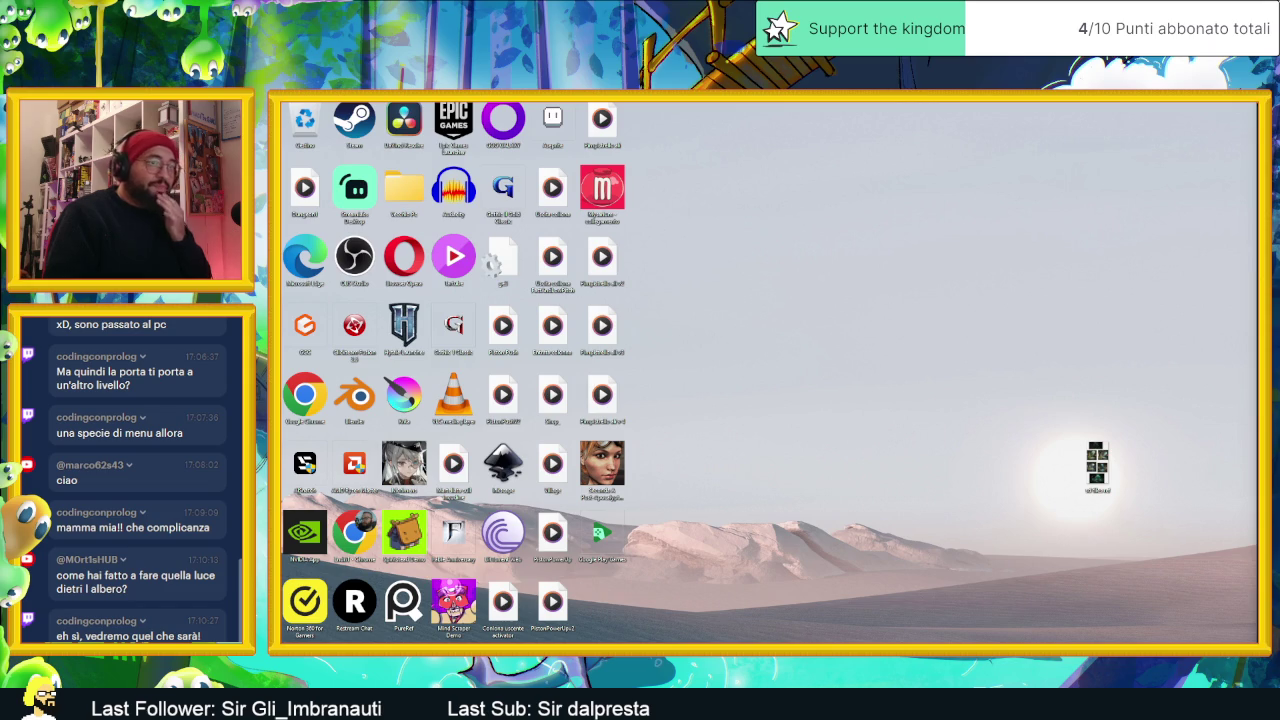
# Step: Back in Godot, select the Torcia2 torch, enlarge the scene view, then select Albero1ShadoWt
pyautogui.hotkey('alt', 'Tab')
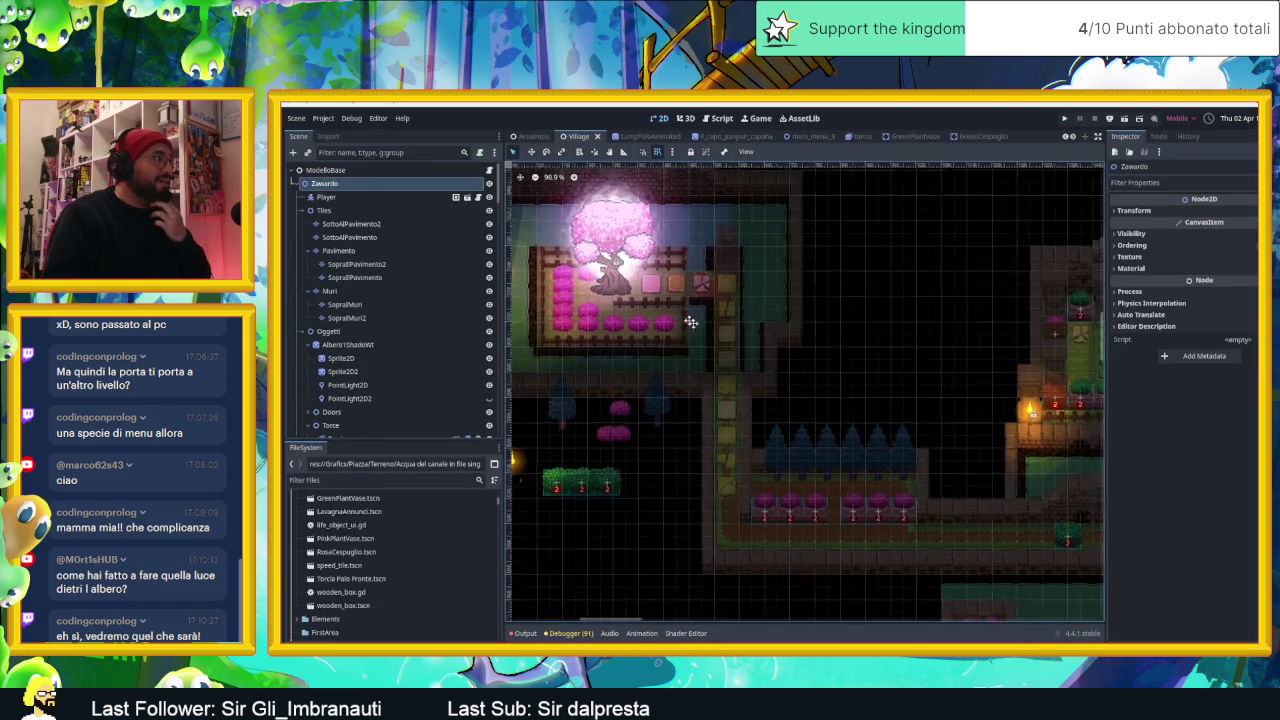
pyautogui.click(684, 375)
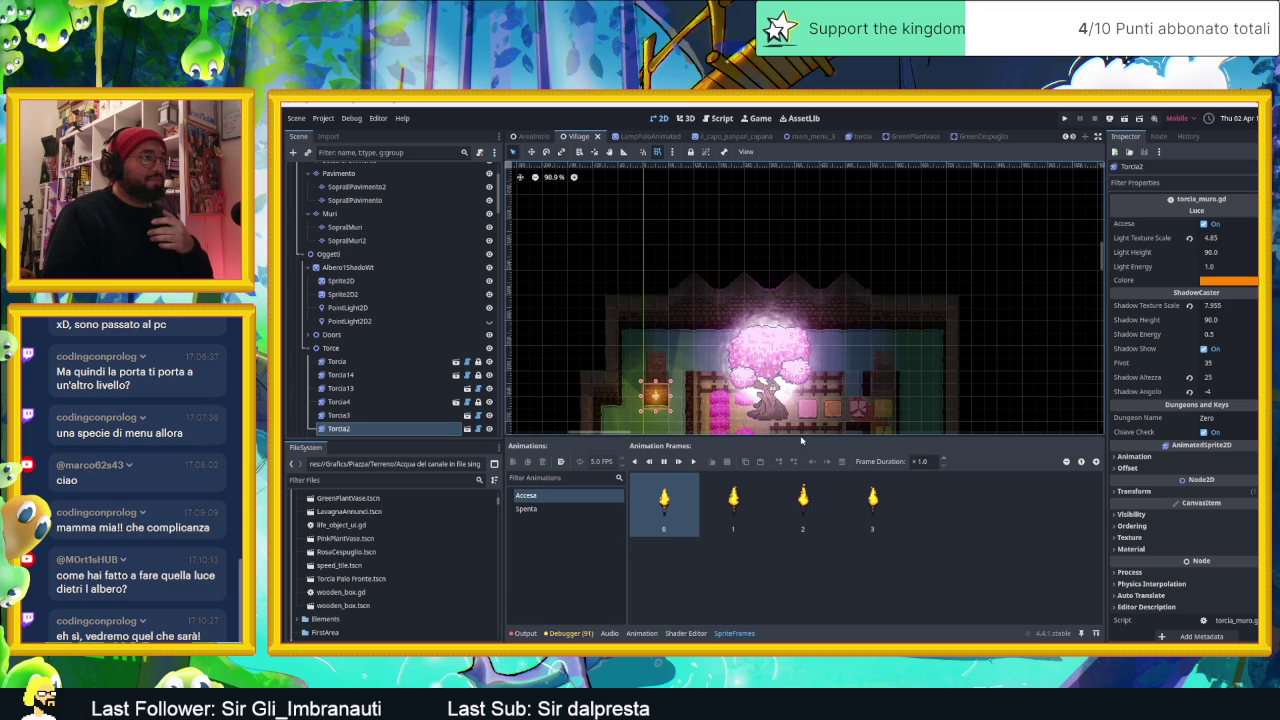
pyautogui.moveTo(800, 437); pyautogui.dragTo(800, 483)
pyautogui.scroll(4, 775, 415)
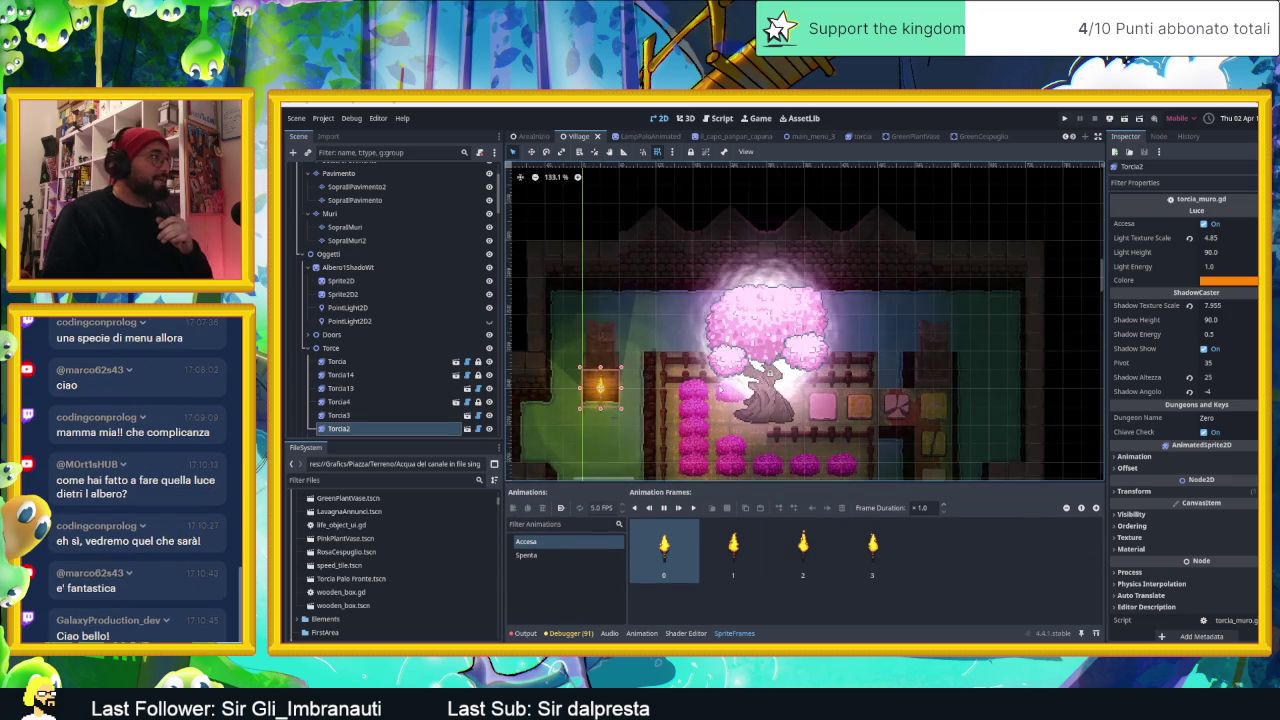
pyautogui.scroll(1, 757, 400)
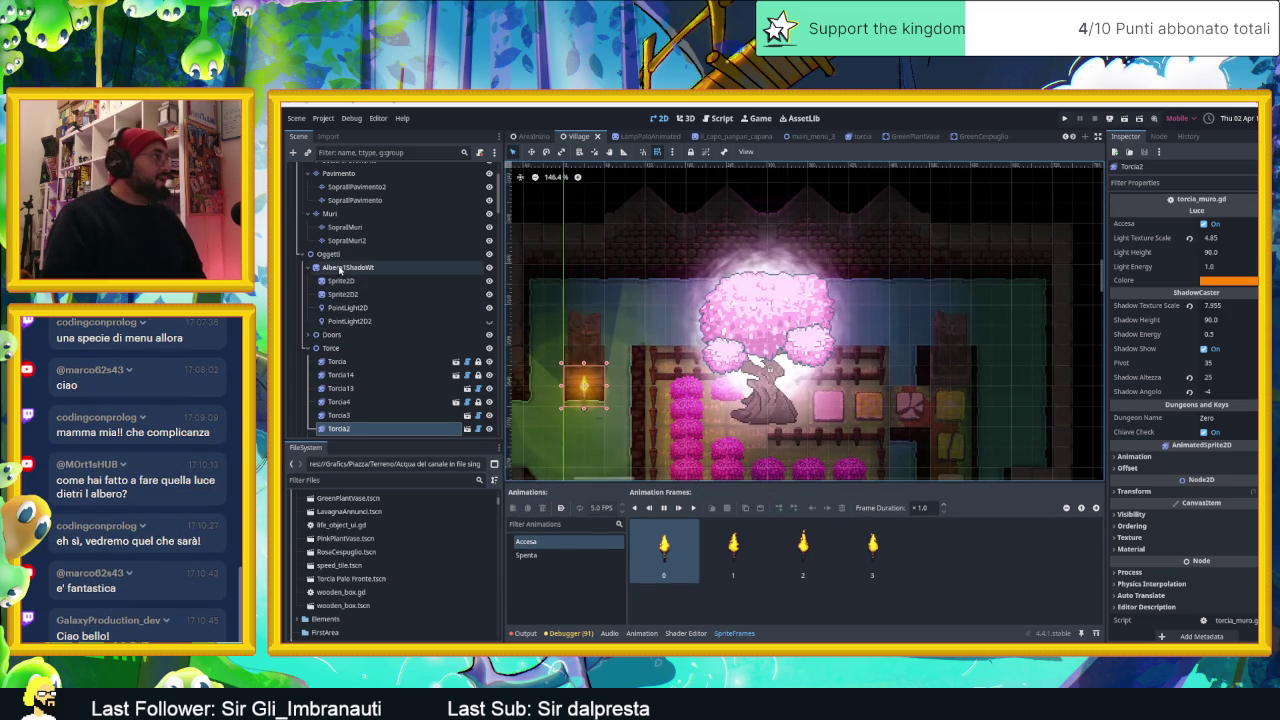
pyautogui.click(340, 268)
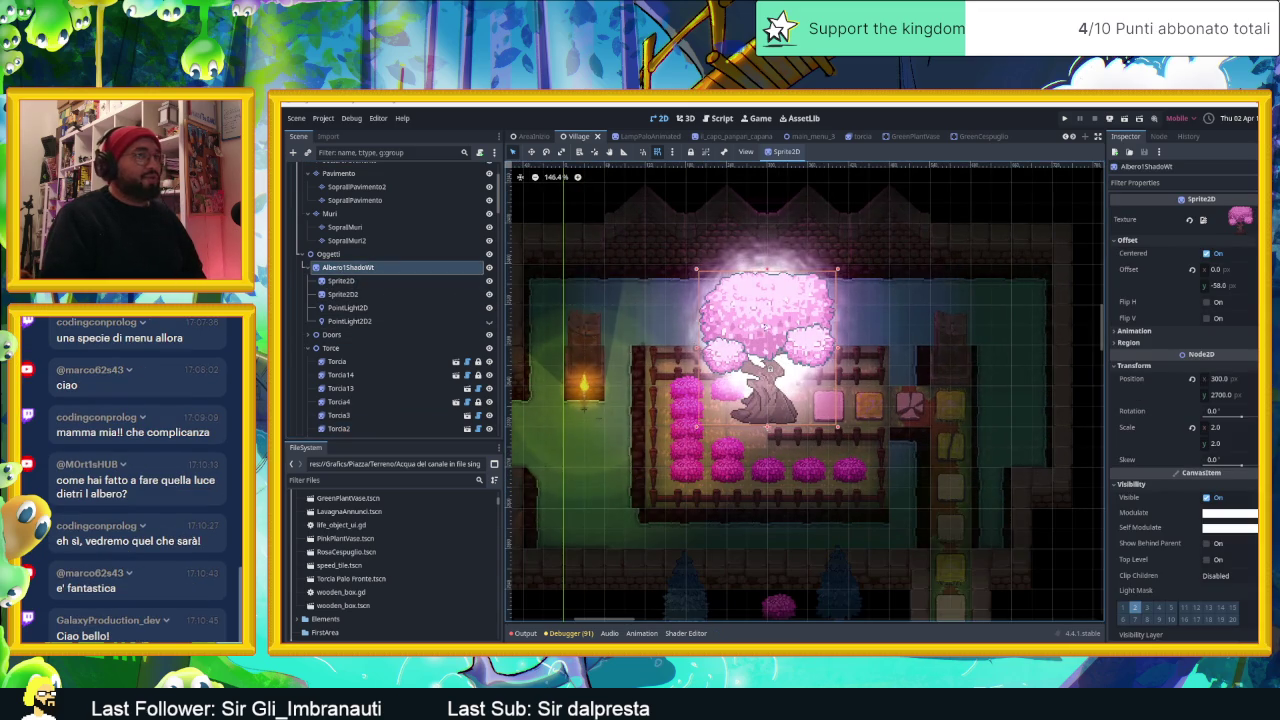
# Step: Open the tree's Material shader in the Shader Editor, then select its Sprite2D glow layer
pyautogui.scroll(-4, 1190, 460)
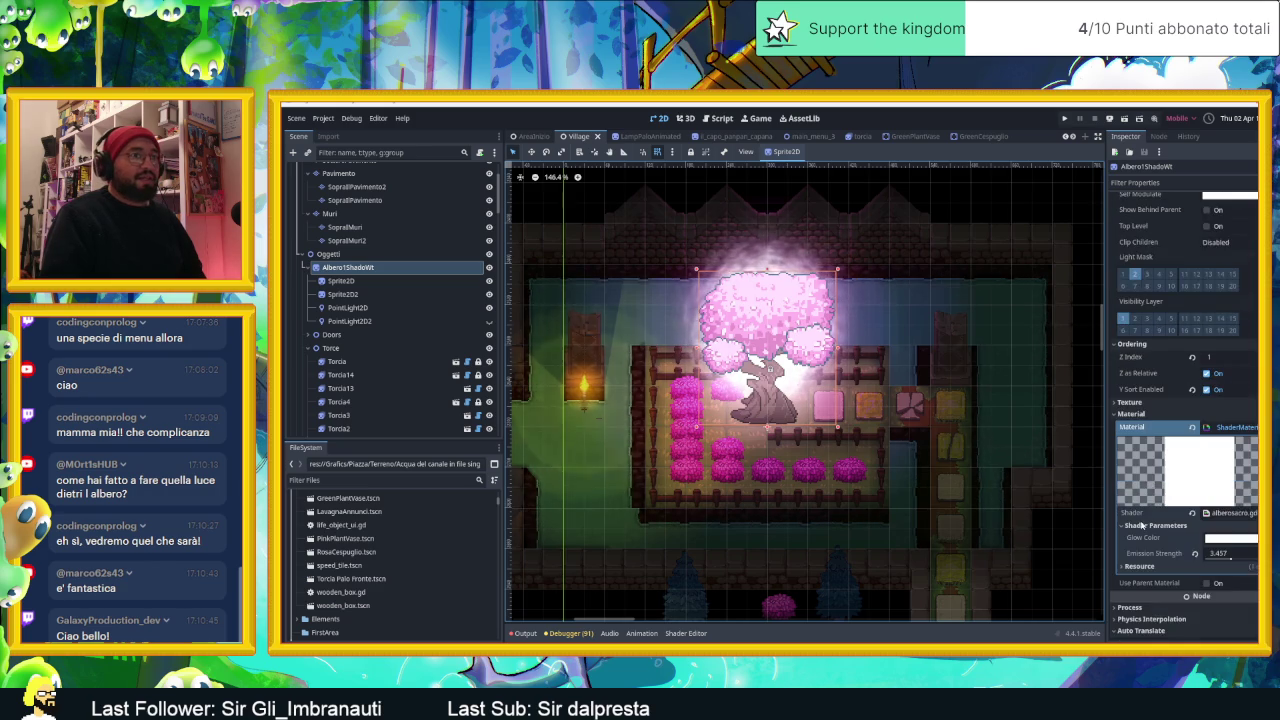
pyautogui.scroll(-3, 1200, 480)
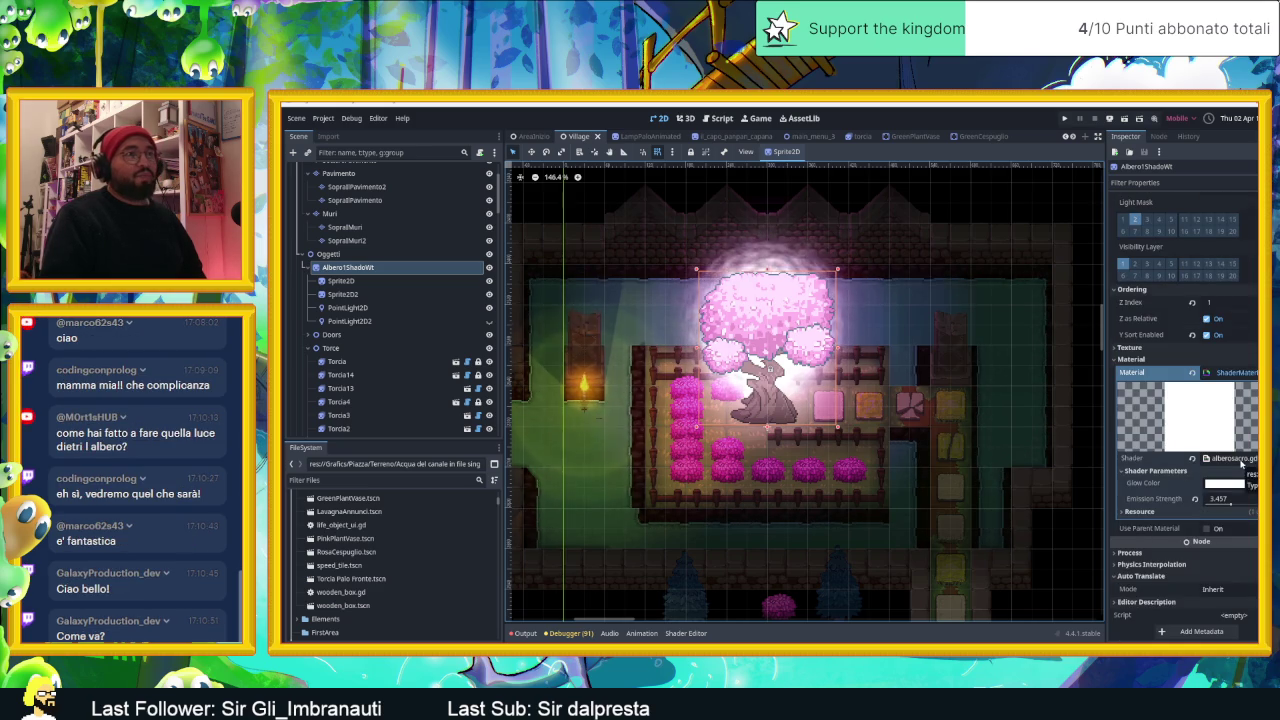
pyautogui.click(1240, 460)
pyautogui.click(1240, 462)
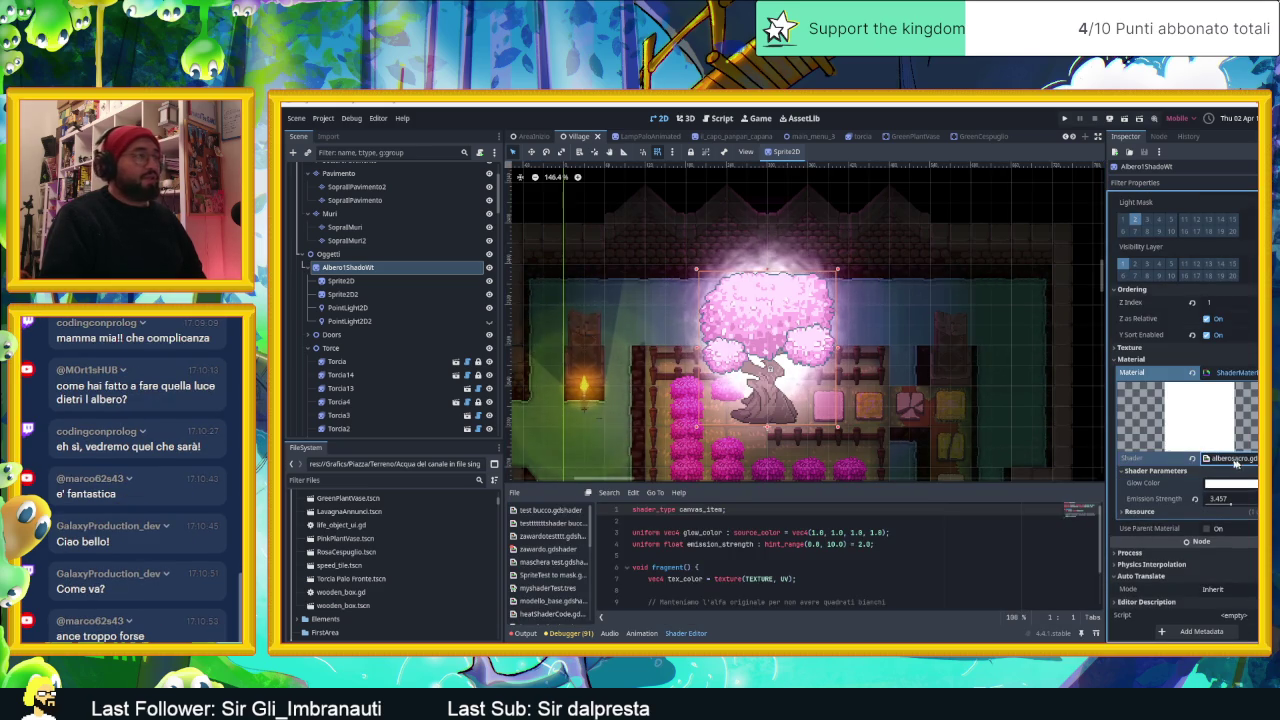
pyautogui.click(327, 283)
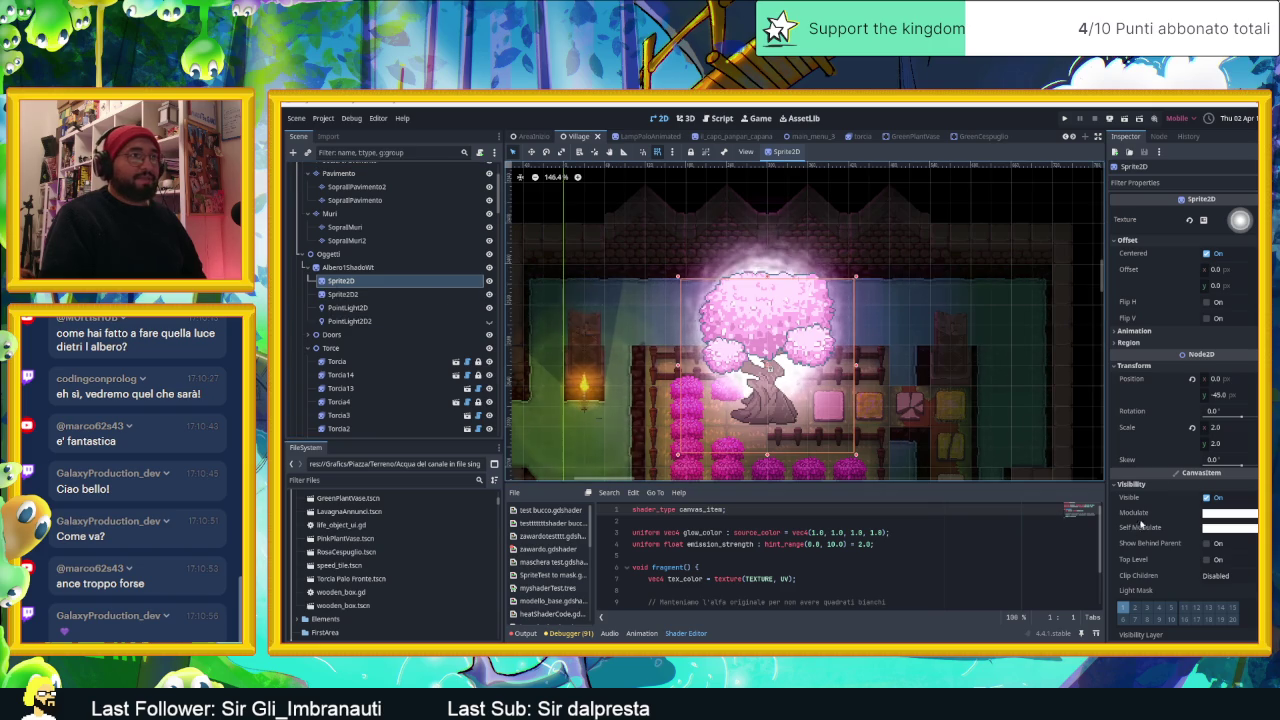
# Step: Toggle the Sprite2D glow layer off and on, then select Sprite2D2 to view its shader
pyautogui.click(489, 281)
pyautogui.click(489, 281)
pyautogui.click(489, 281)
pyautogui.click(489, 281)
pyautogui.click(488, 283)
pyautogui.click(489, 281)
pyautogui.scroll(-3, 1180, 480)
pyautogui.scroll(-3, 1170, 560)
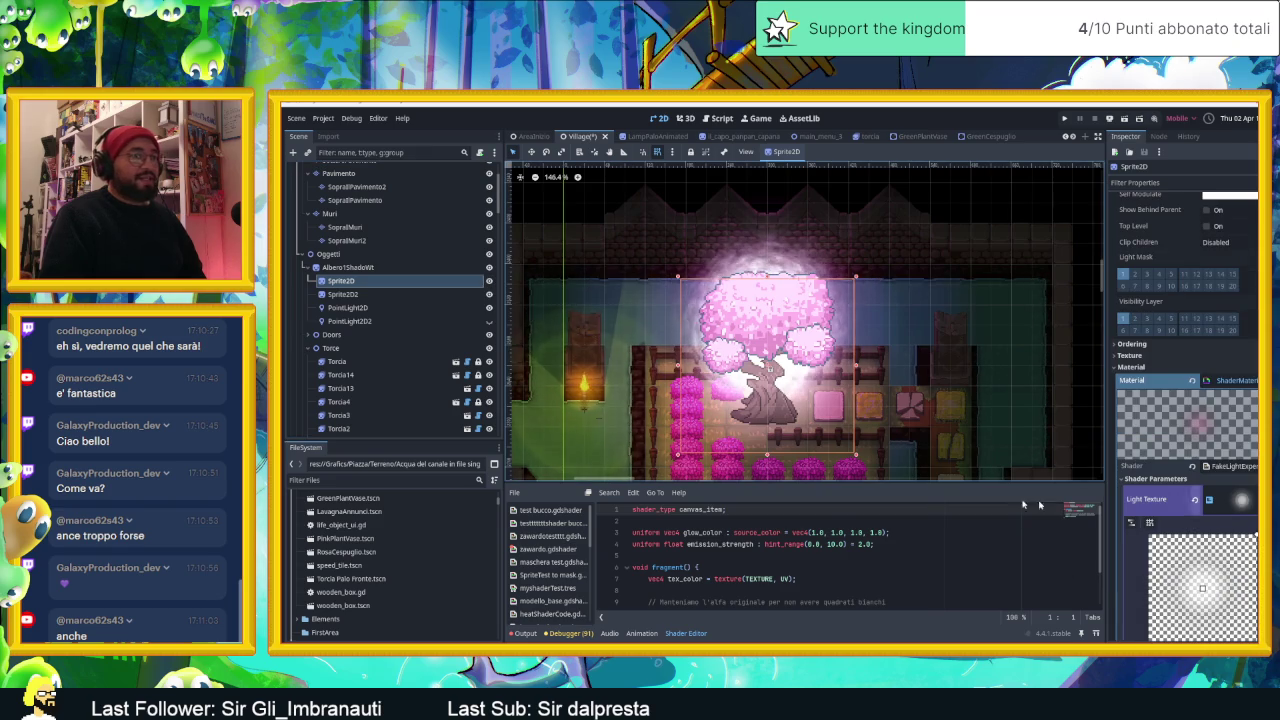
pyautogui.click(343, 294)
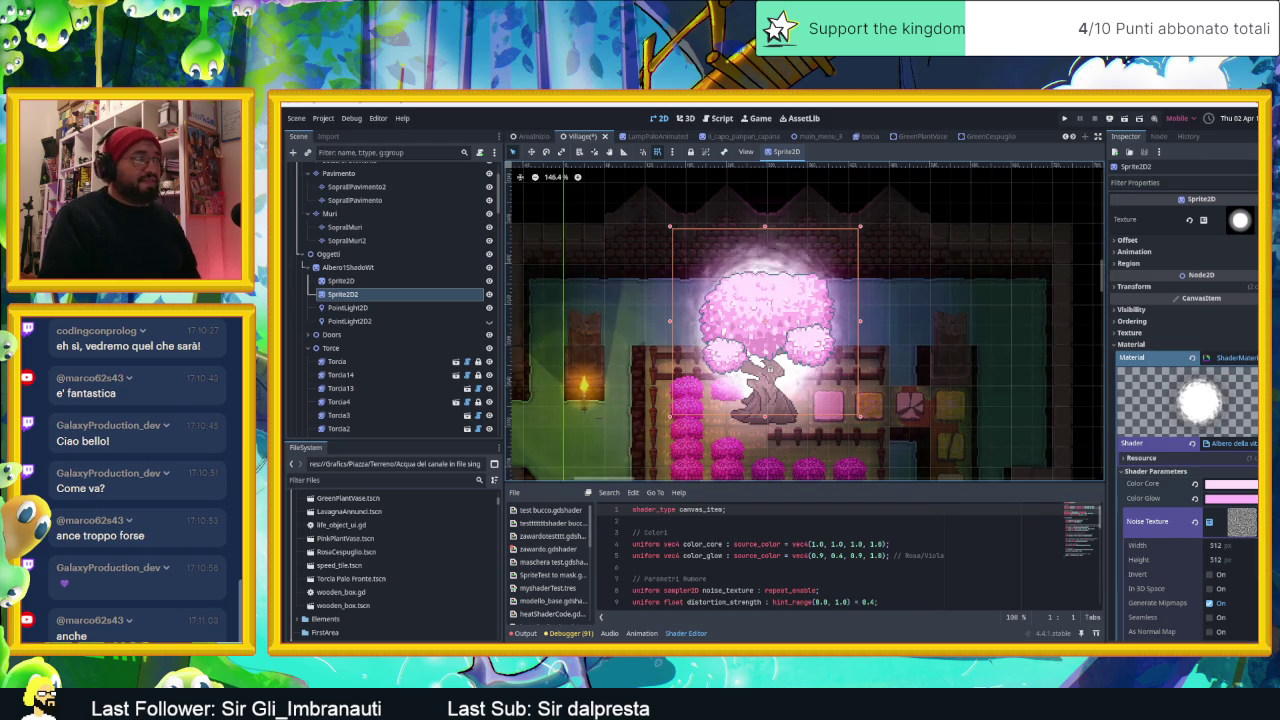
# Step: Select the tree's PointLight2D and toggle it off and on, leaving it visible
pyautogui.click(354, 309)
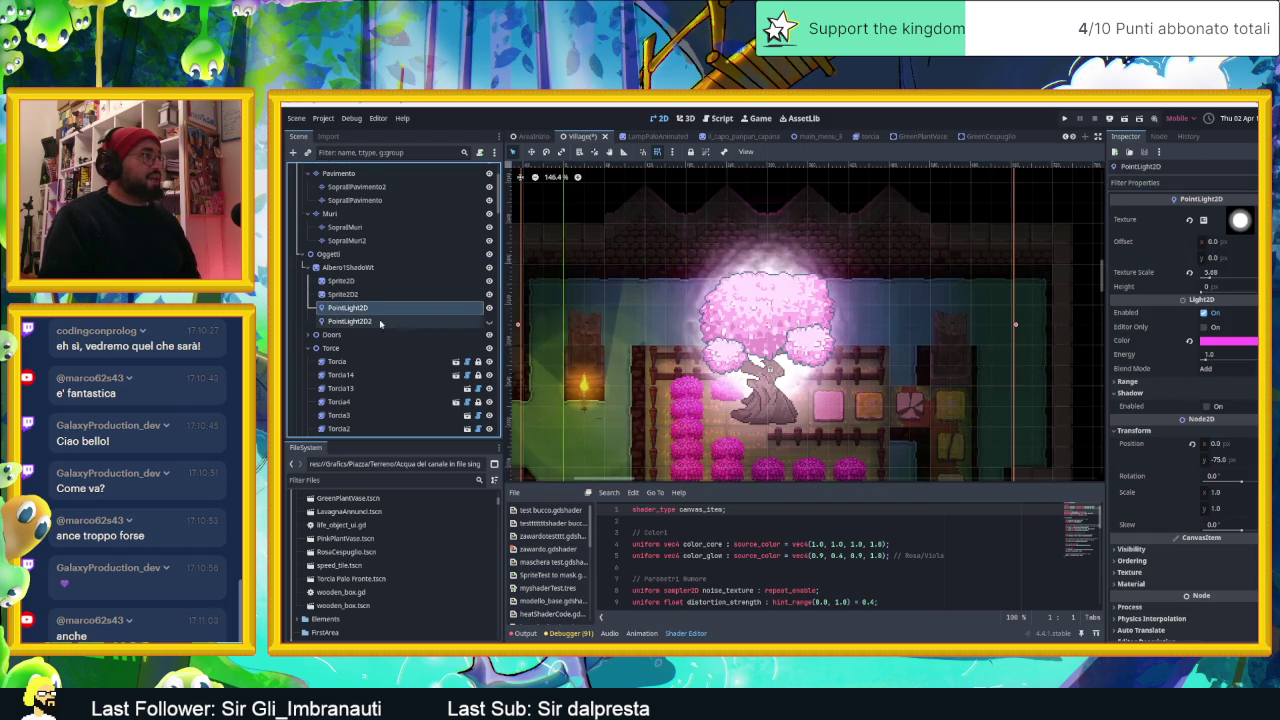
pyautogui.click(490, 311)
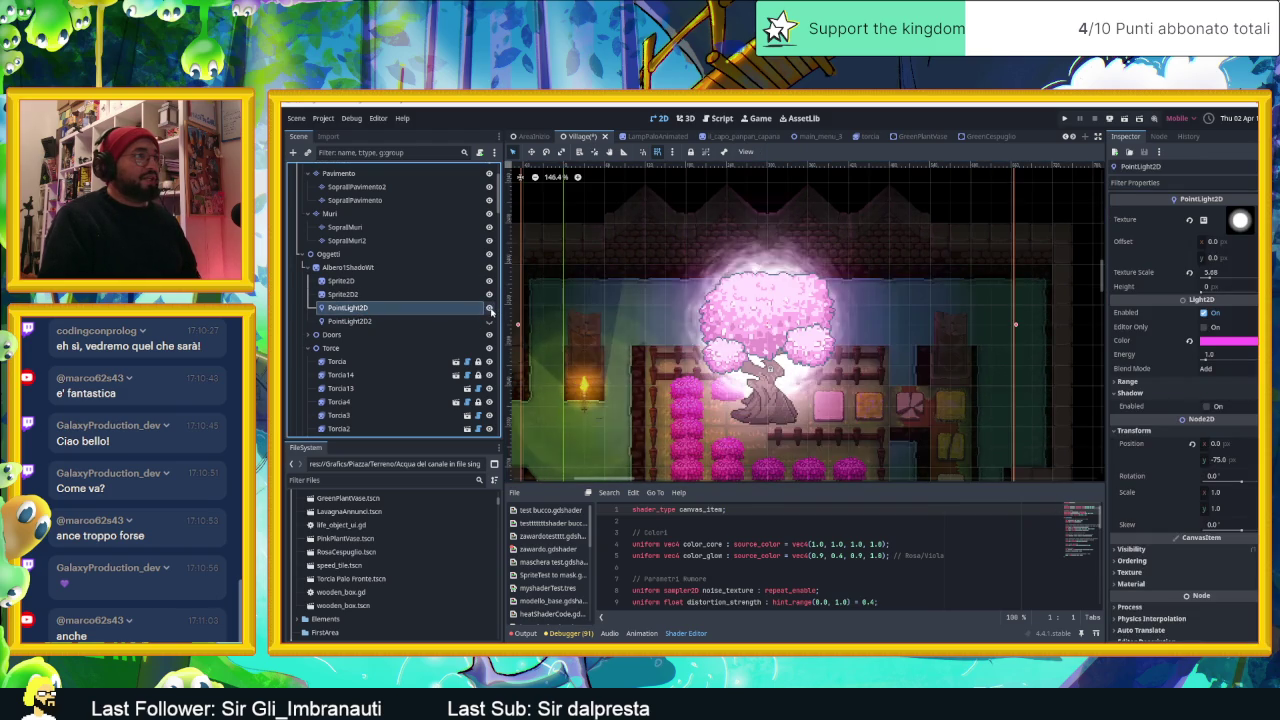
pyautogui.click(490, 311)
pyautogui.click(490, 311)
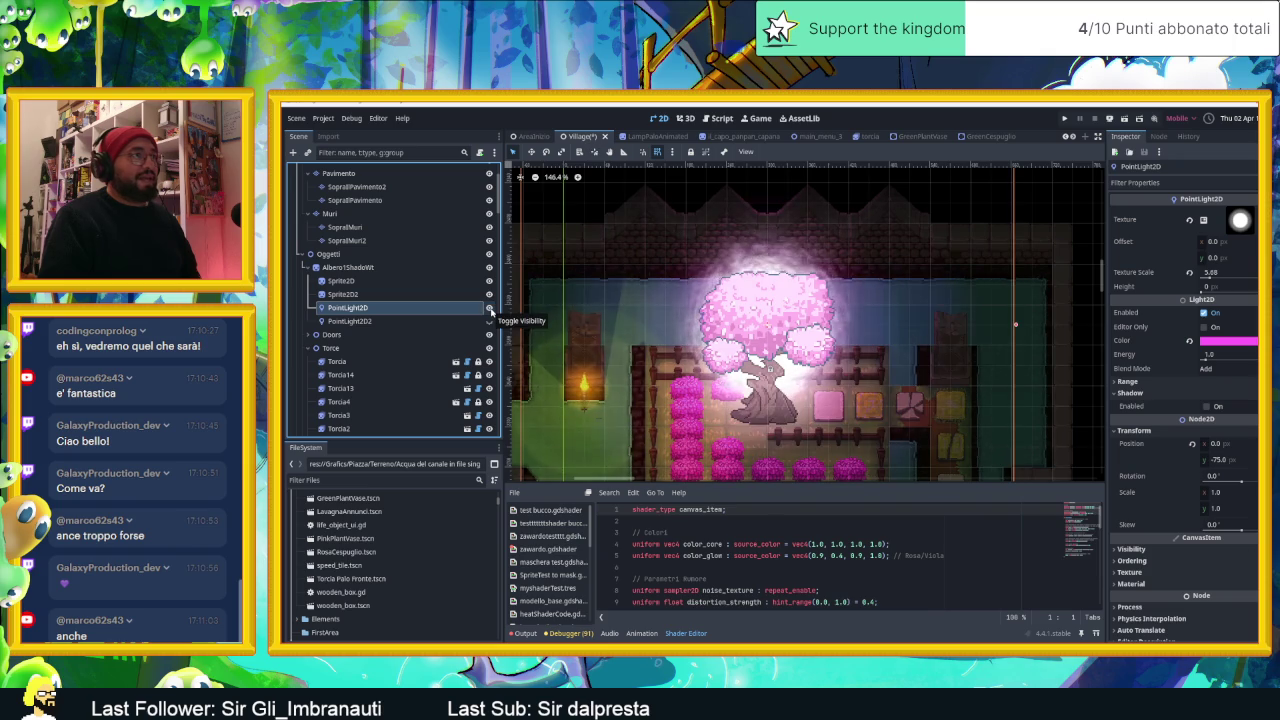
pyautogui.click(490, 311)
pyautogui.click(490, 311)
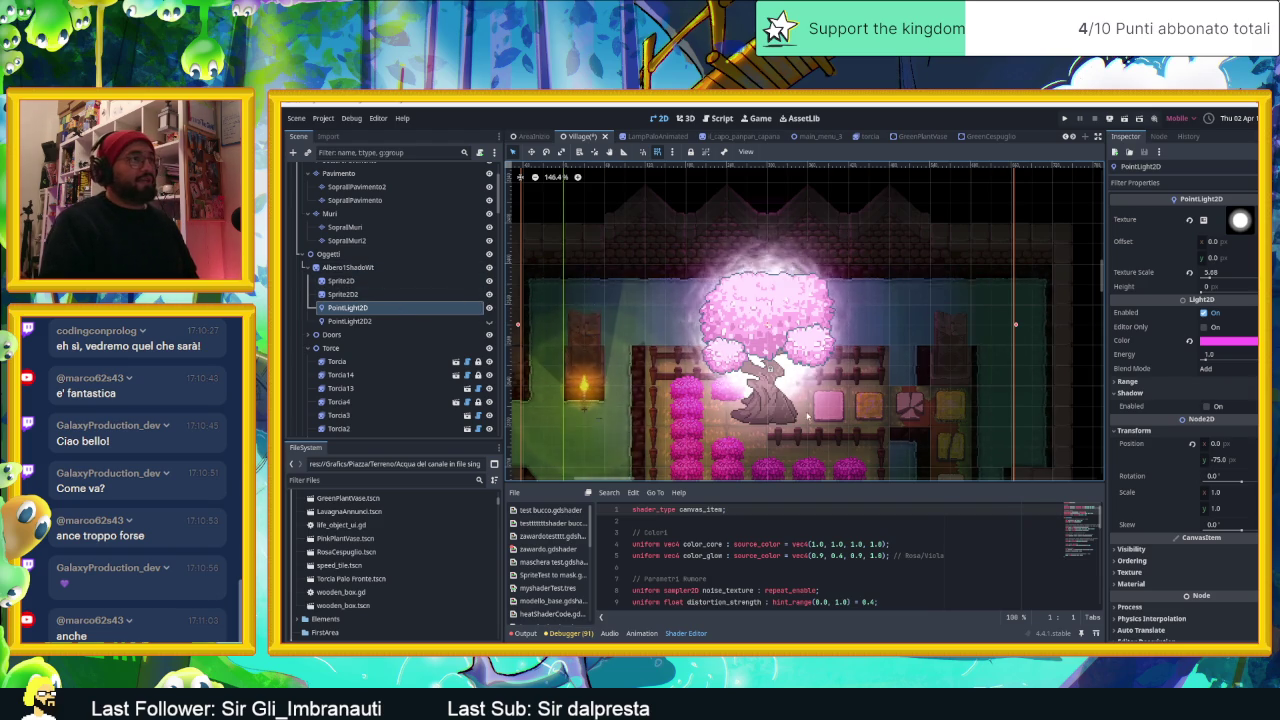
pyautogui.scroll(-2, 808, 416)
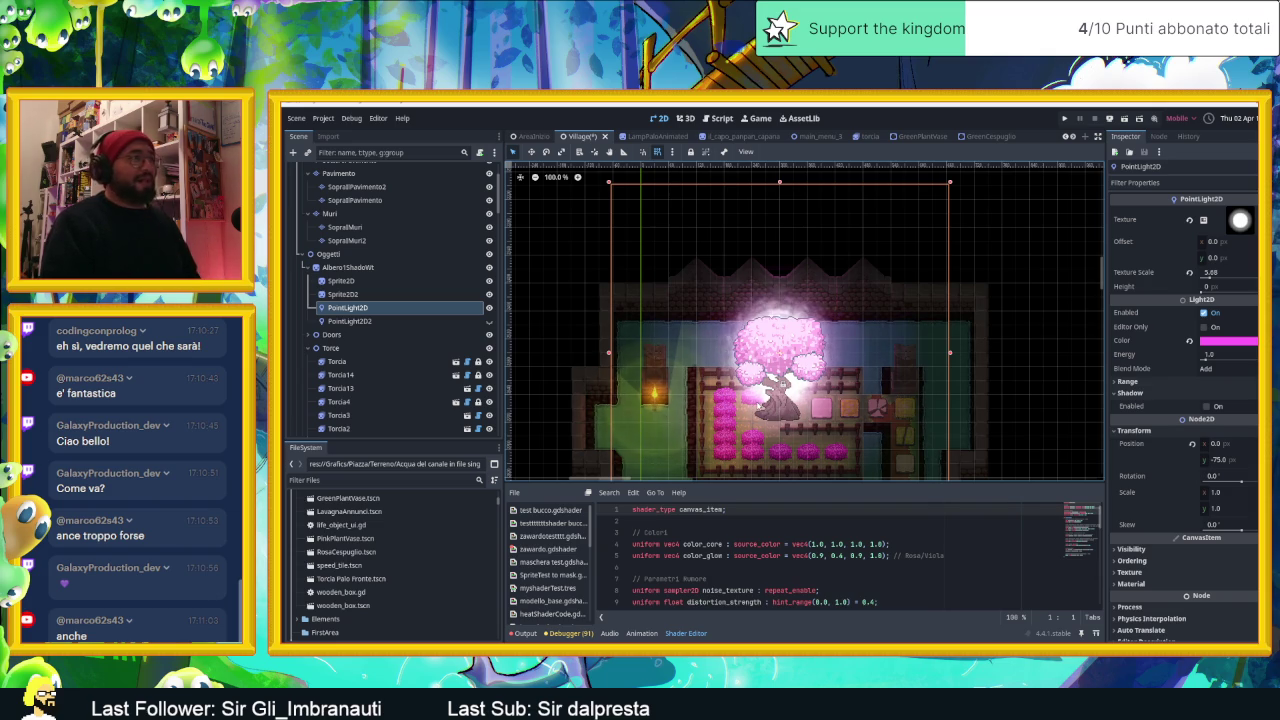
pyautogui.scroll(2, 780, 400)
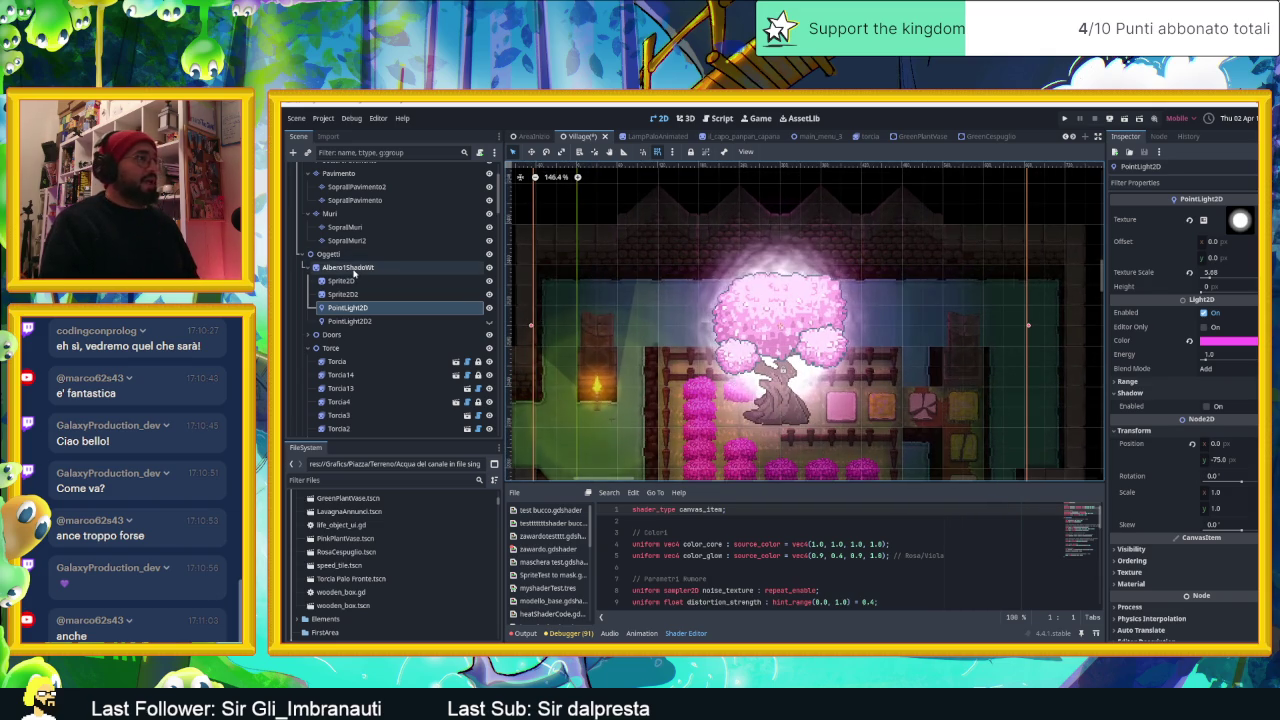
pyautogui.click(350, 268)
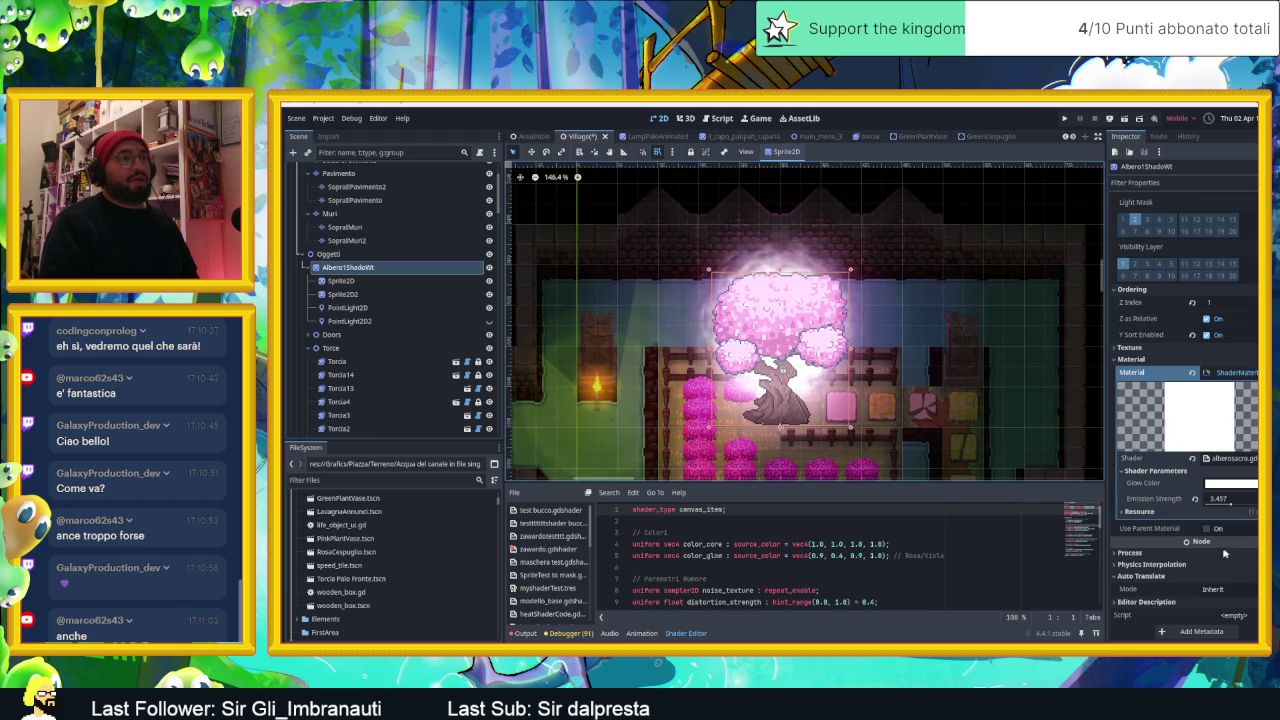
pyautogui.scroll(3, 1165, 330)
pyautogui.scroll(3, 1160, 320)
pyautogui.scroll(2, 1162, 325)
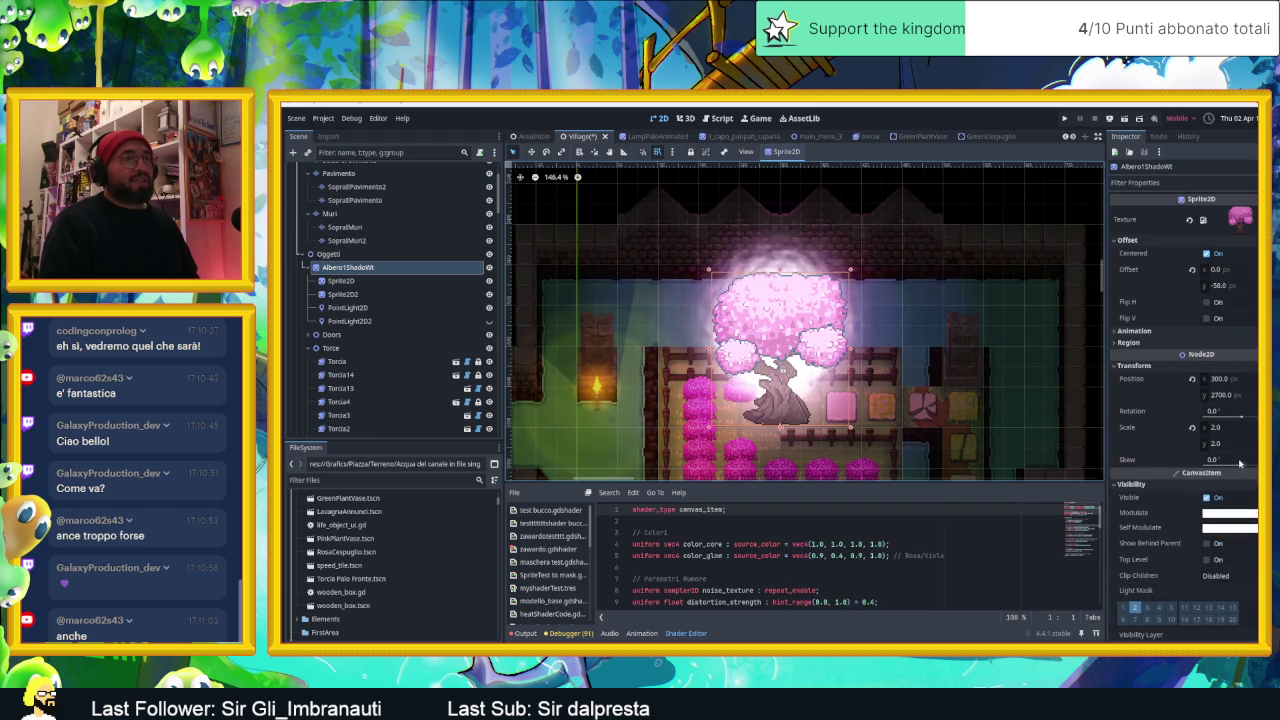
pyautogui.click(1242, 461)
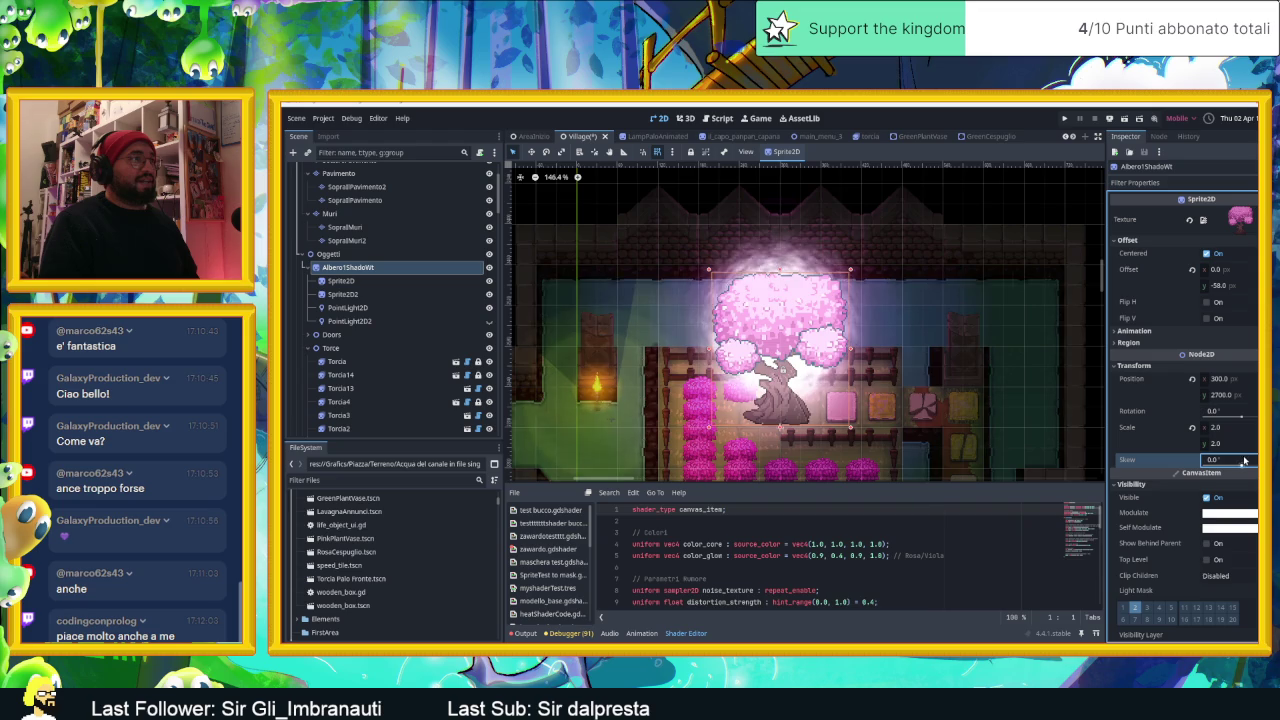
pyautogui.write('1.5-0.5')
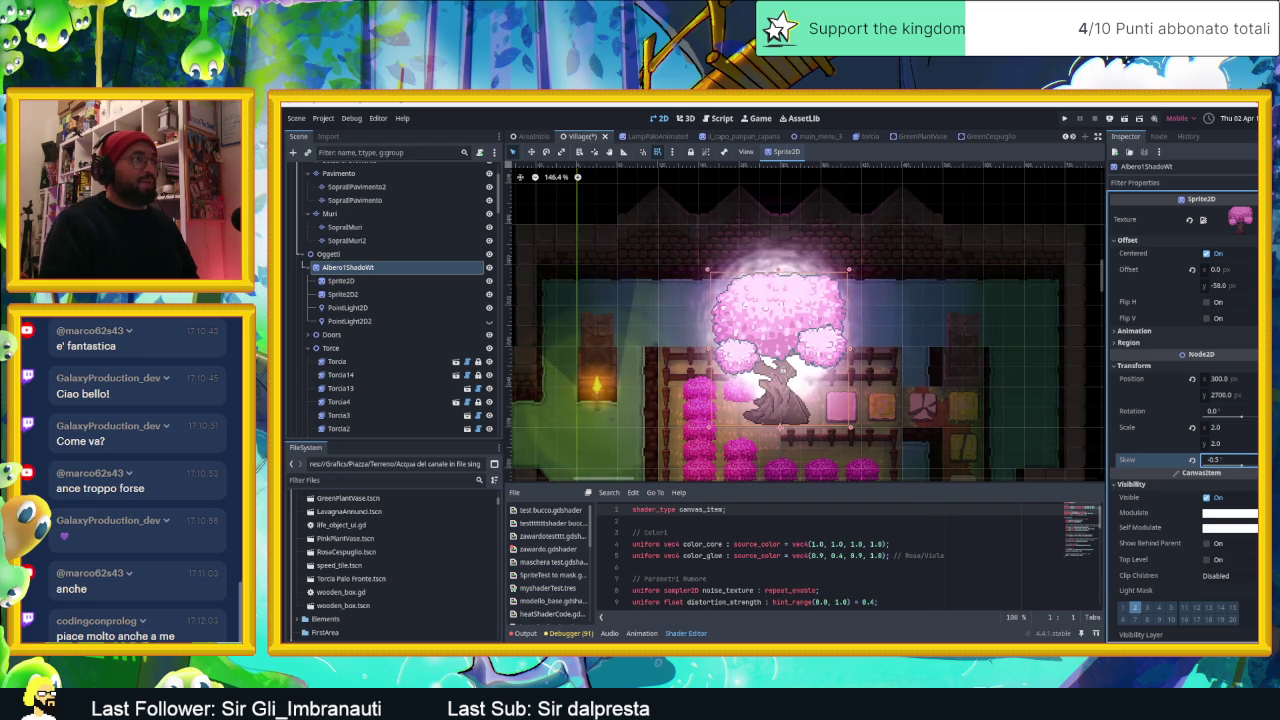
pyautogui.press('Escape')
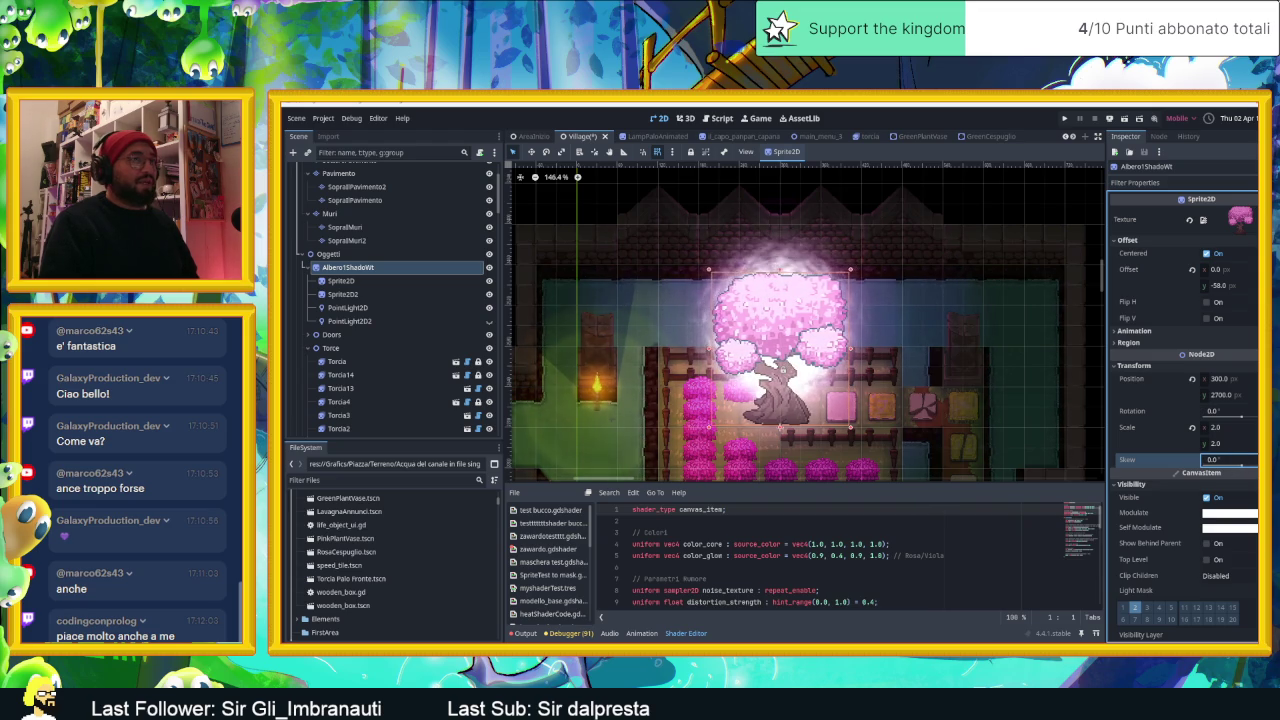
pyautogui.click(1197, 463)
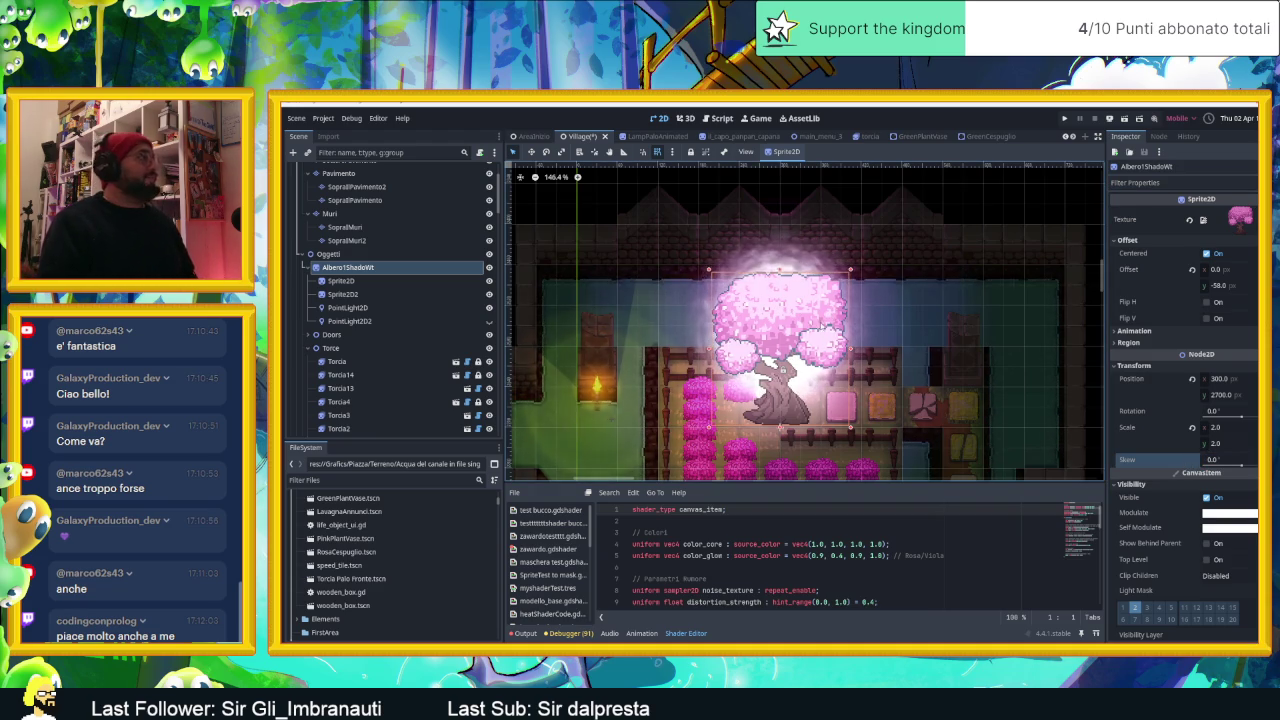
pyautogui.scroll(1, 812, 335)
pyautogui.scroll(1, 784, 330)
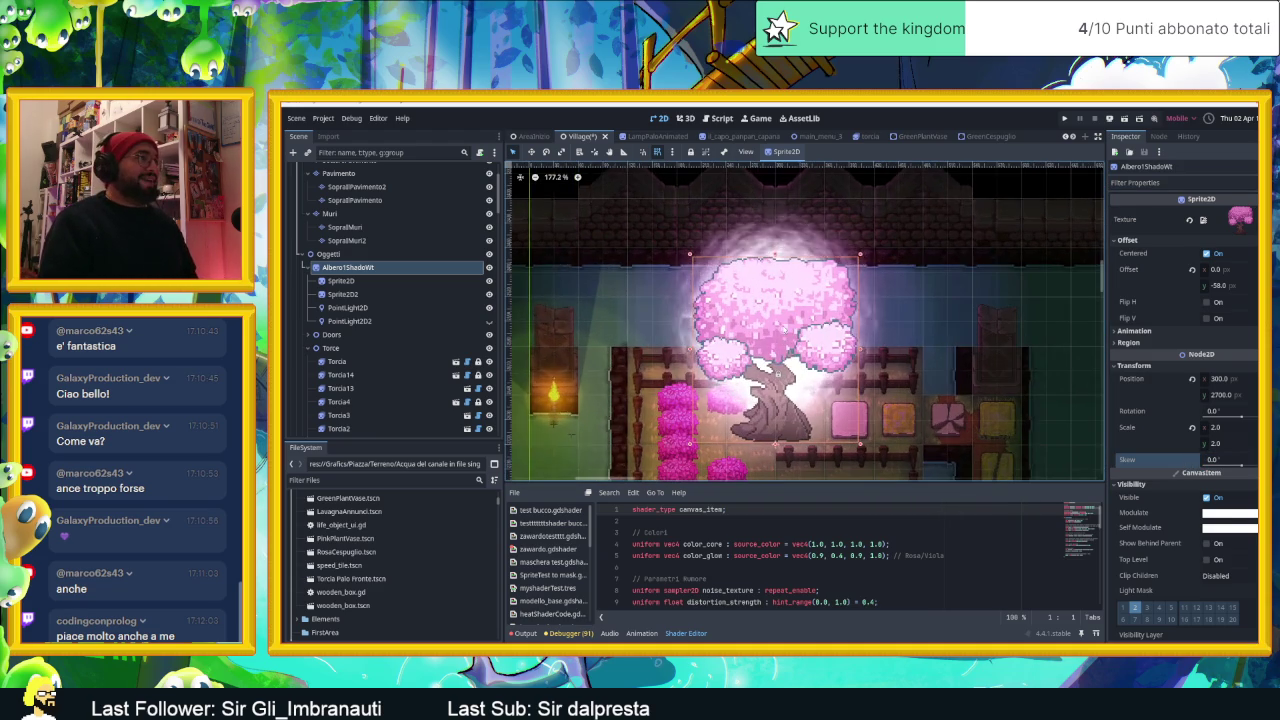
pyautogui.click(449, 295)
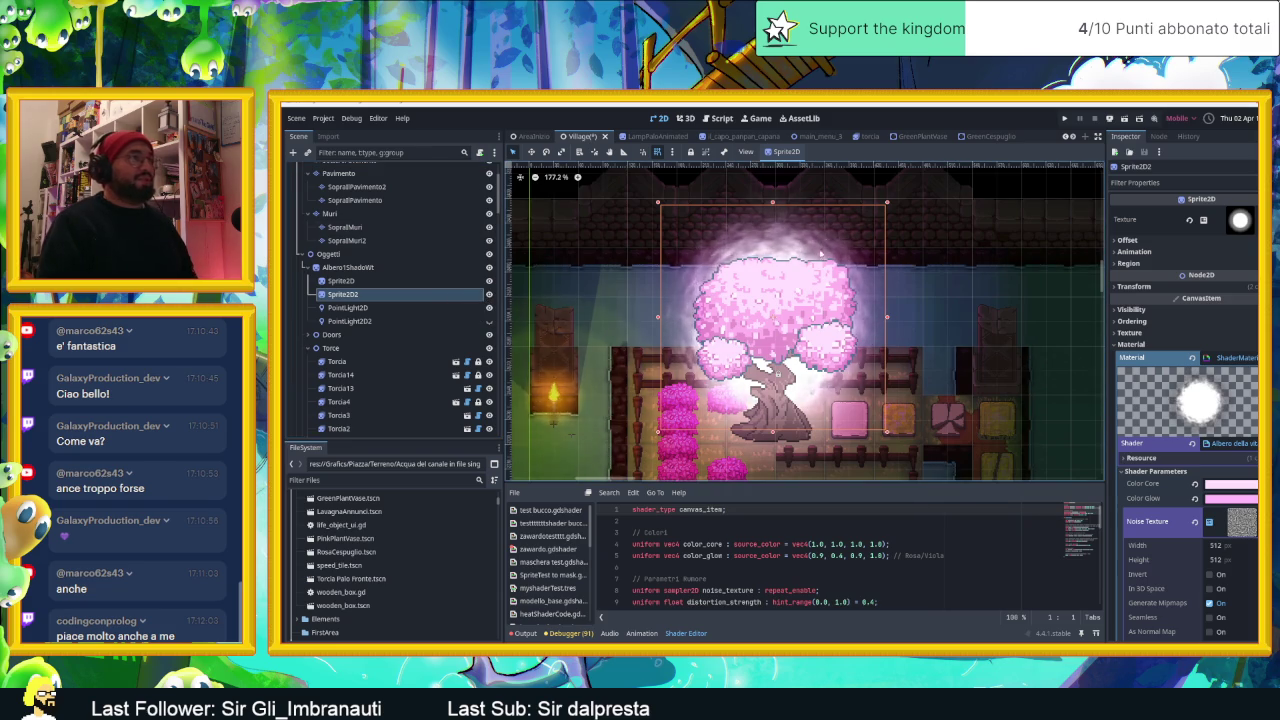
# Step: Clear the selection and briefly open then close the Output log
pyautogui.scroll(-3, 820, 253)
pyautogui.click(1005, 203)
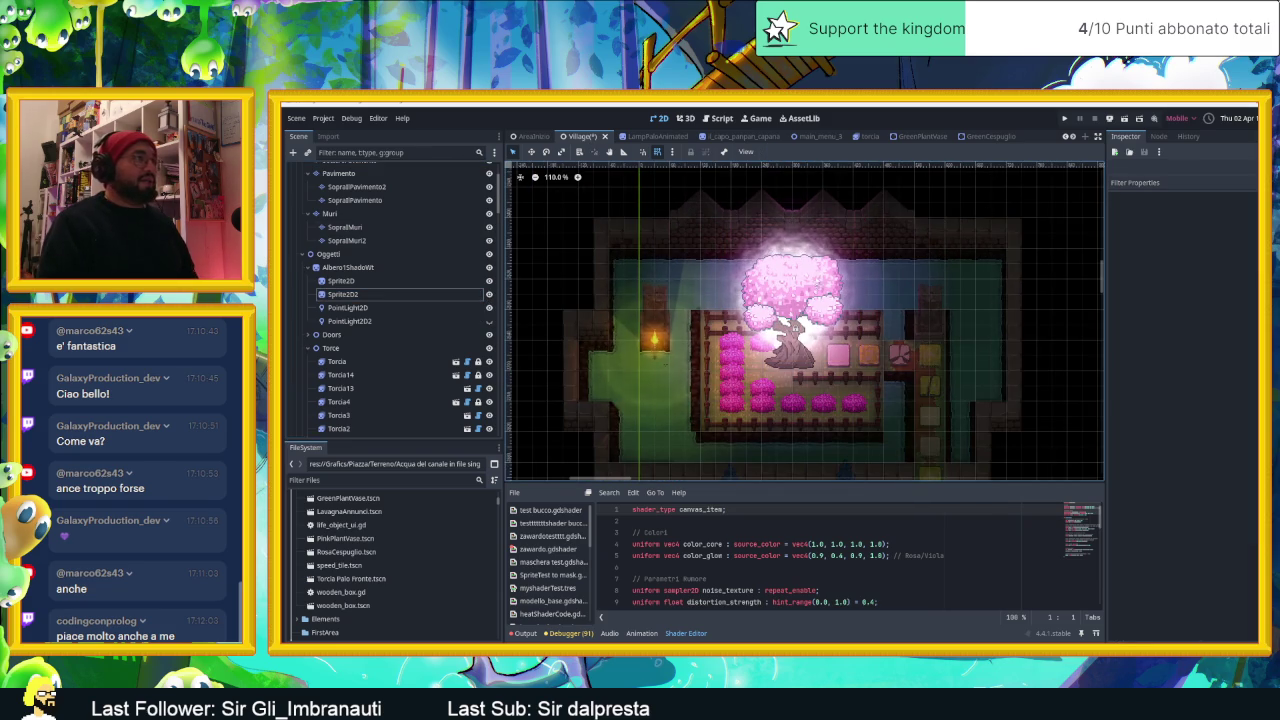
pyautogui.scroll(2, 750, 316)
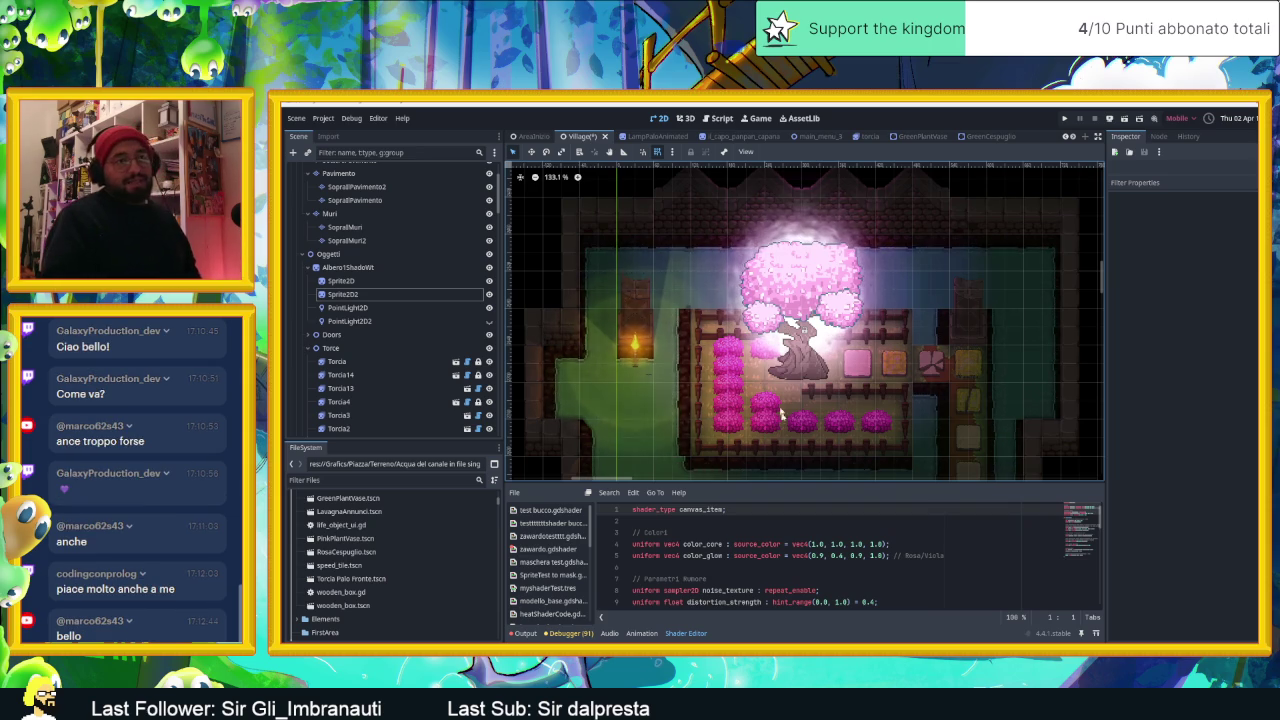
pyautogui.click(523, 633)
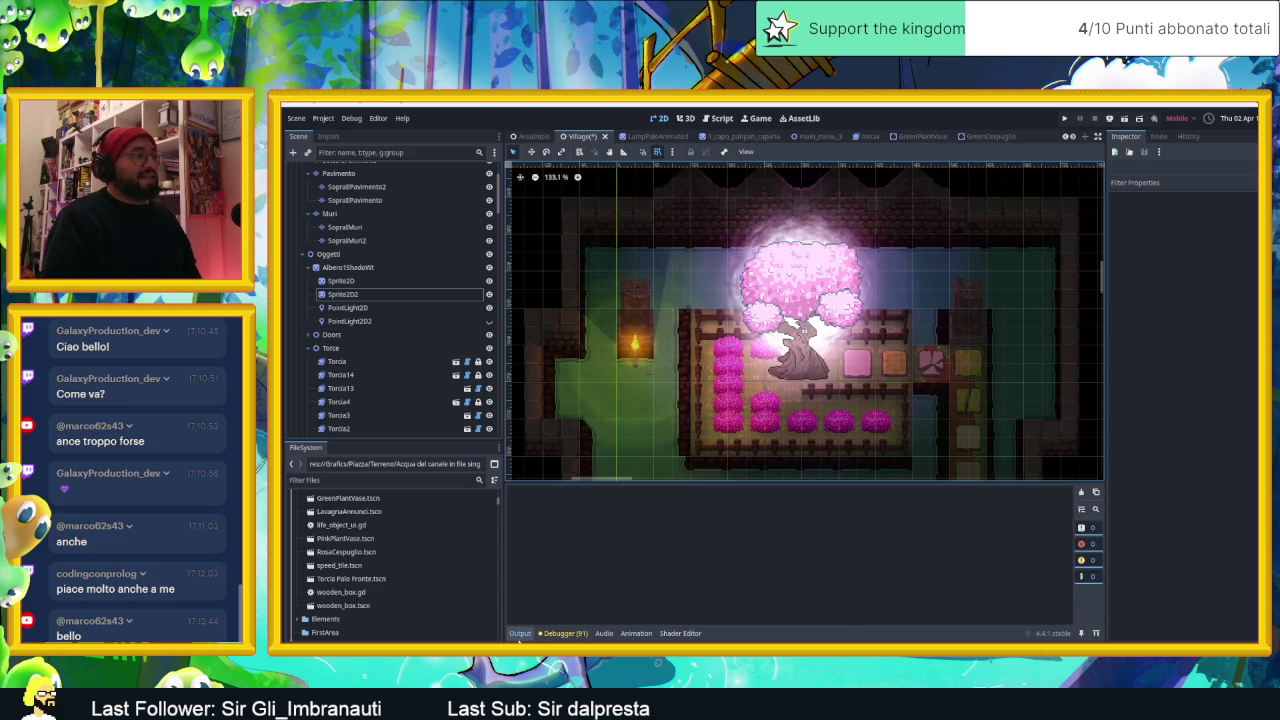
pyautogui.click(520, 633)
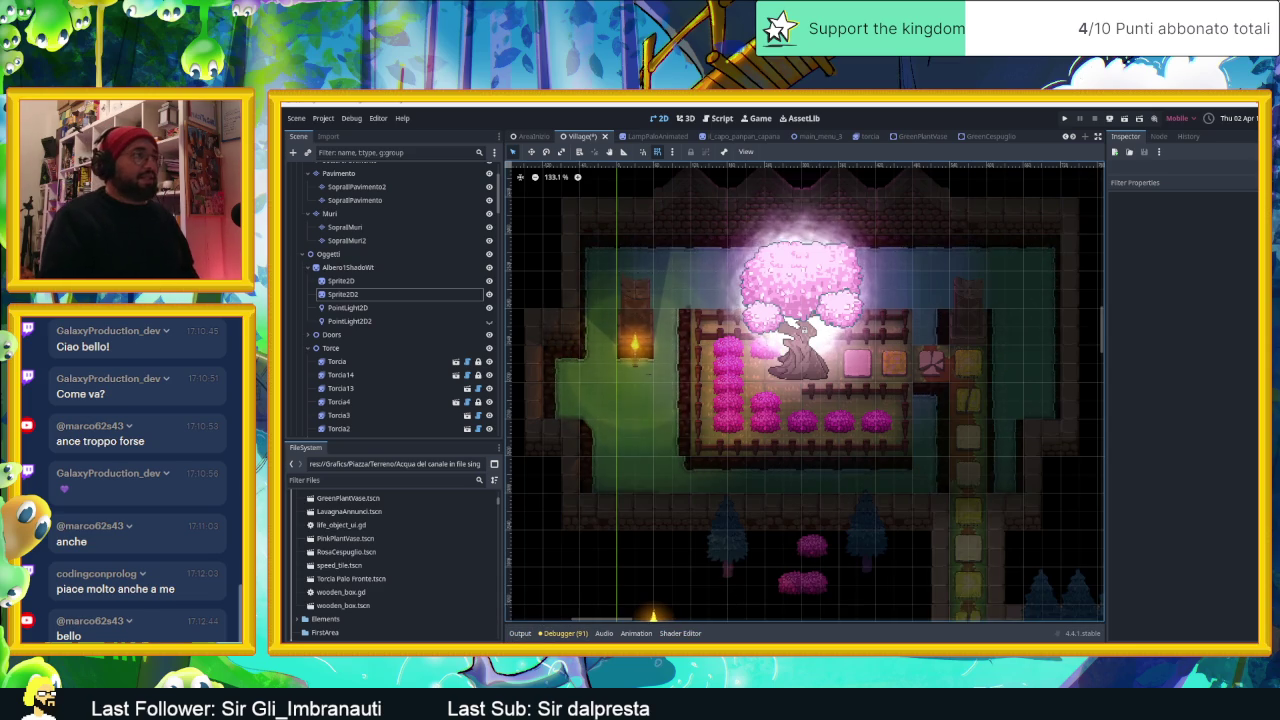
# Step: Select Torcia2, then PointLight2D, then Sprite2D2 to show its glow shader code
pyautogui.scroll(3, 800, 271)
pyautogui.click(800, 271)
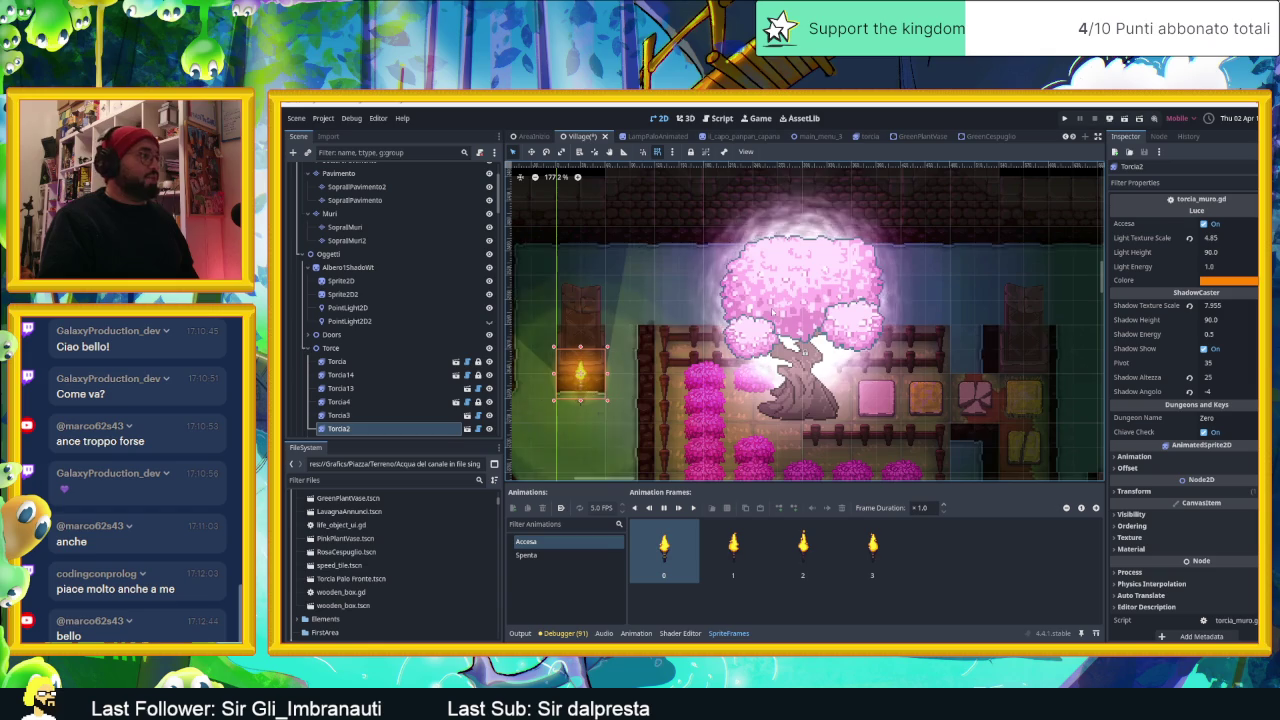
pyautogui.click(811, 242)
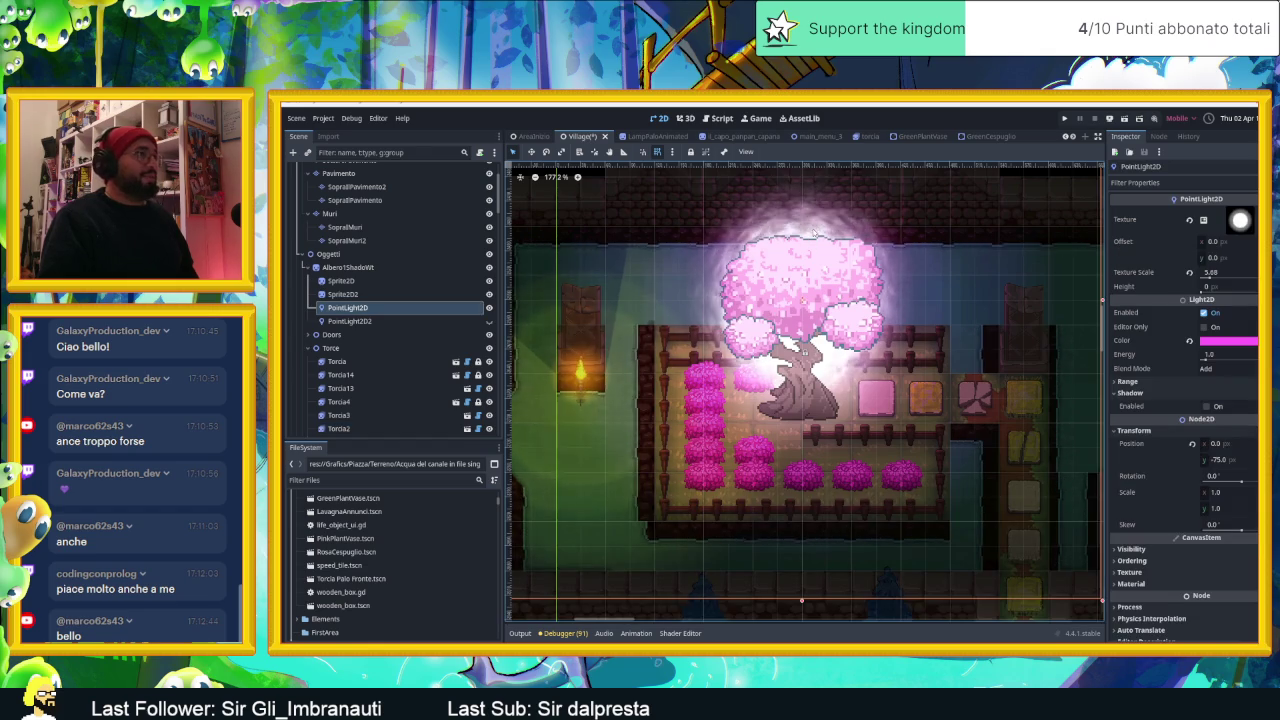
pyautogui.click(410, 294)
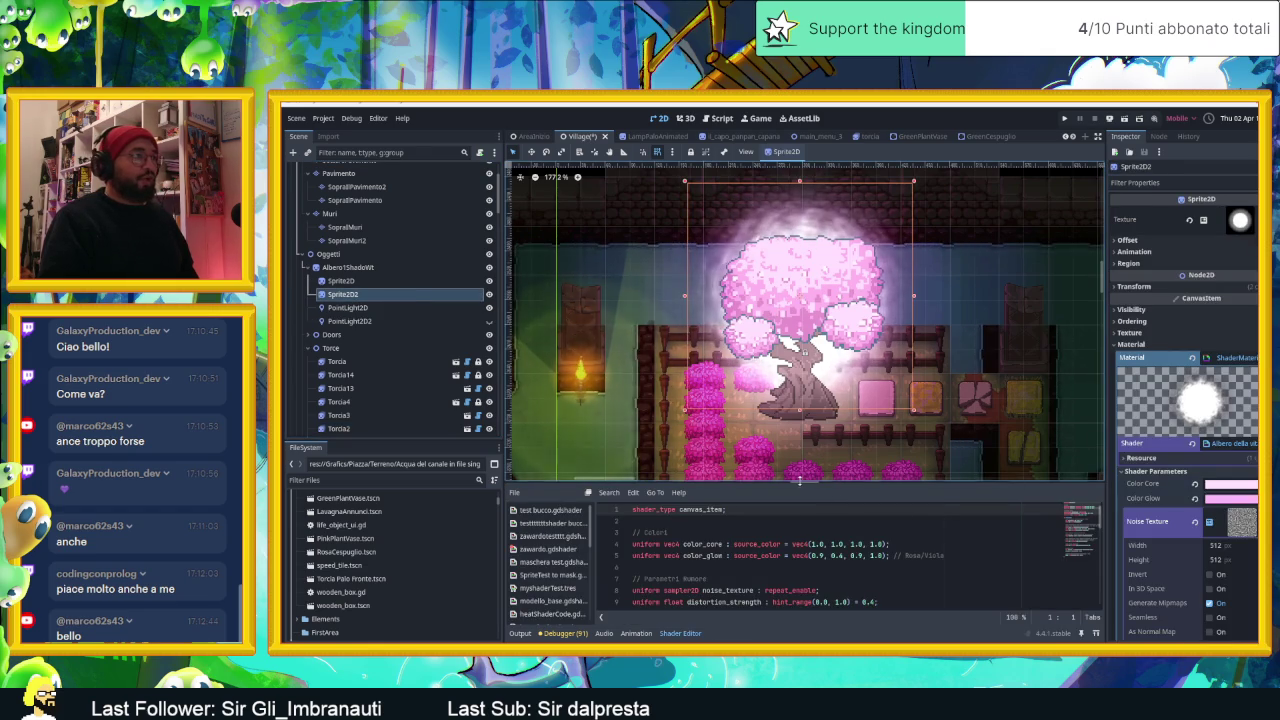
# Step: Raise the Shader Editor divider so the Sprite2D2 shader's uniforms and code fit on screen
pyautogui.moveTo(834, 484); pyautogui.dragTo(829, 379)
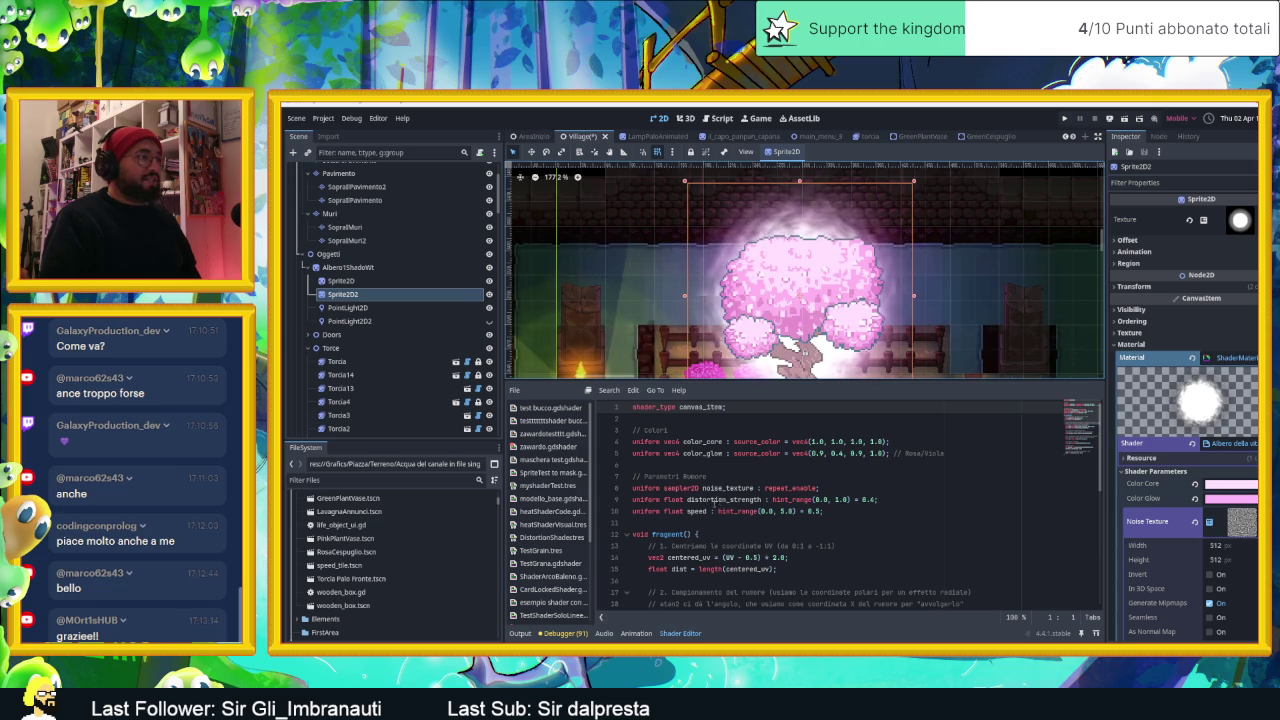
# Step: Scroll the glow shader down to its final COLOR output, then lower the splitter to show the scene
pyautogui.scroll(-1, 729, 511)
pyautogui.scroll(-1, 674, 512)
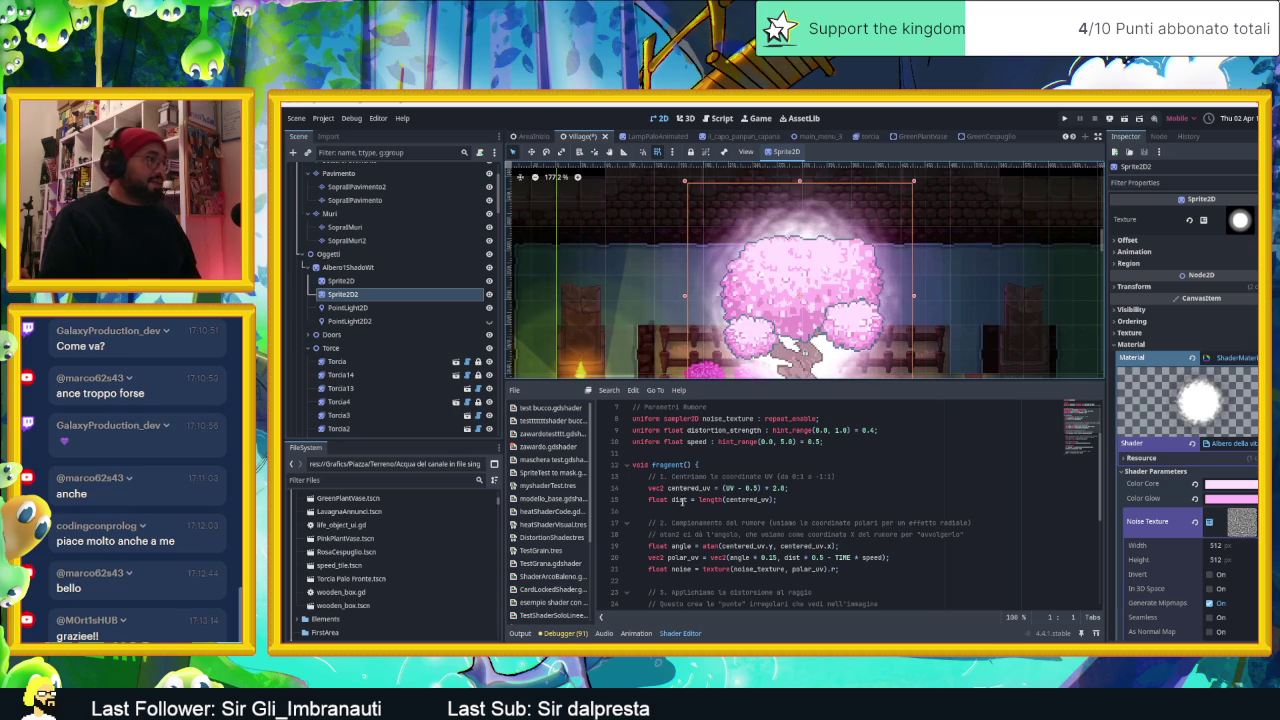
pyautogui.doubleClick(679, 499)
pyautogui.click(721, 499)
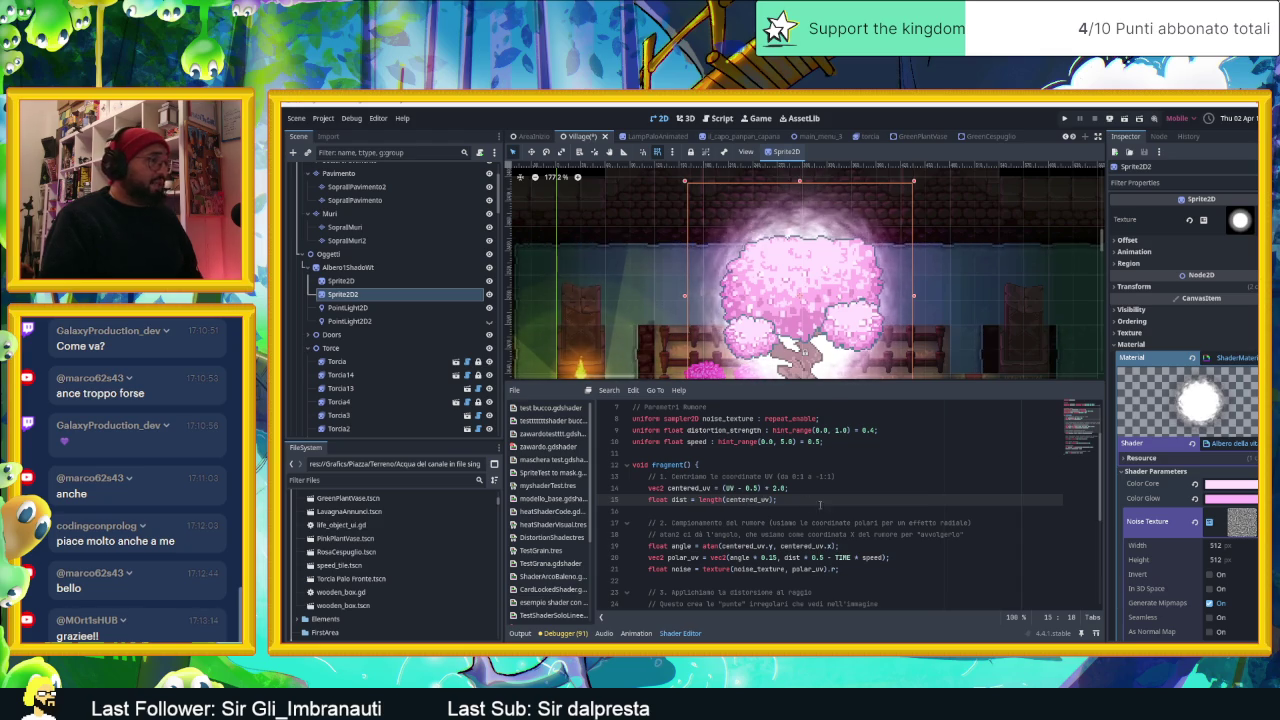
pyautogui.scroll(-1, 810, 506)
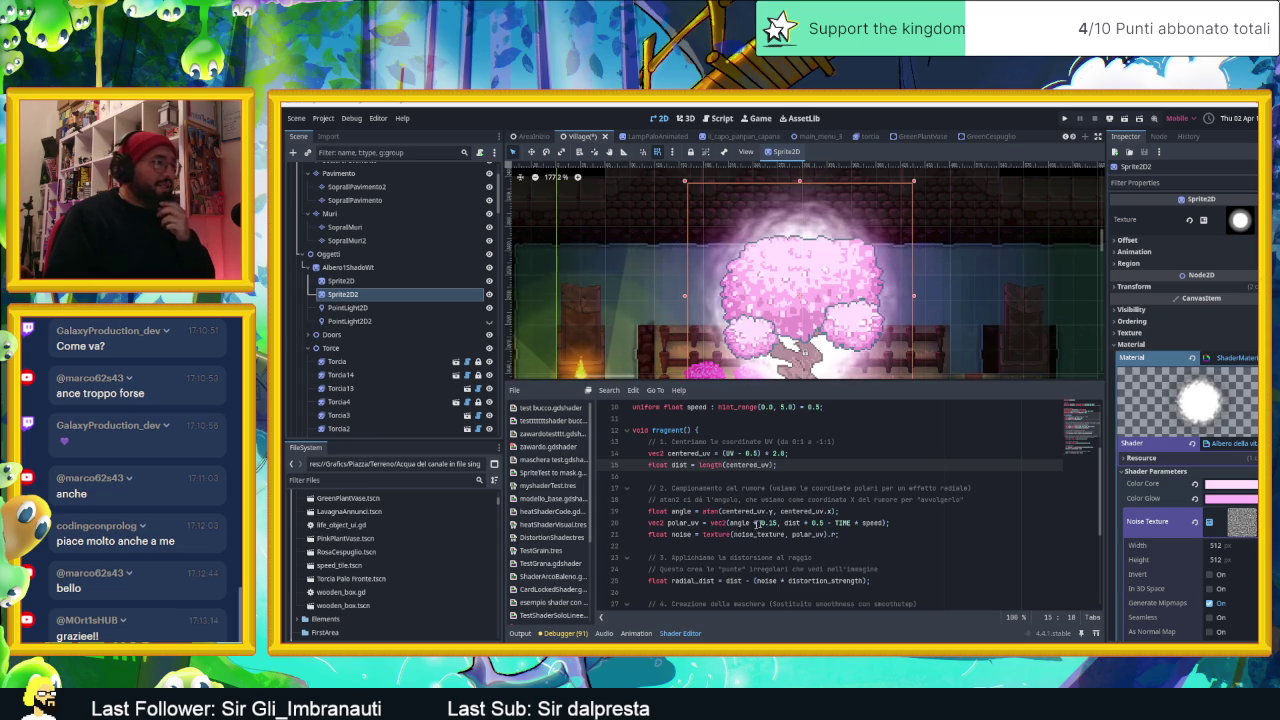
pyautogui.scroll(-1, 683, 540)
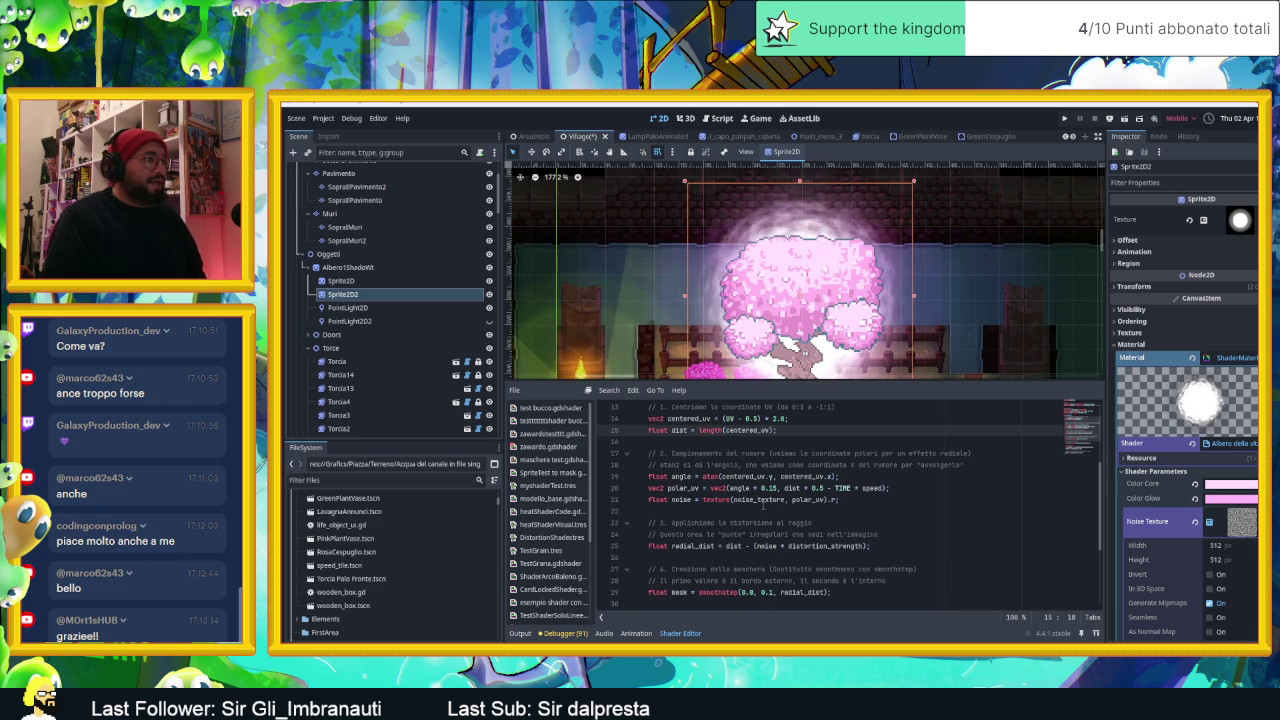
pyautogui.scroll(-1, 792, 521)
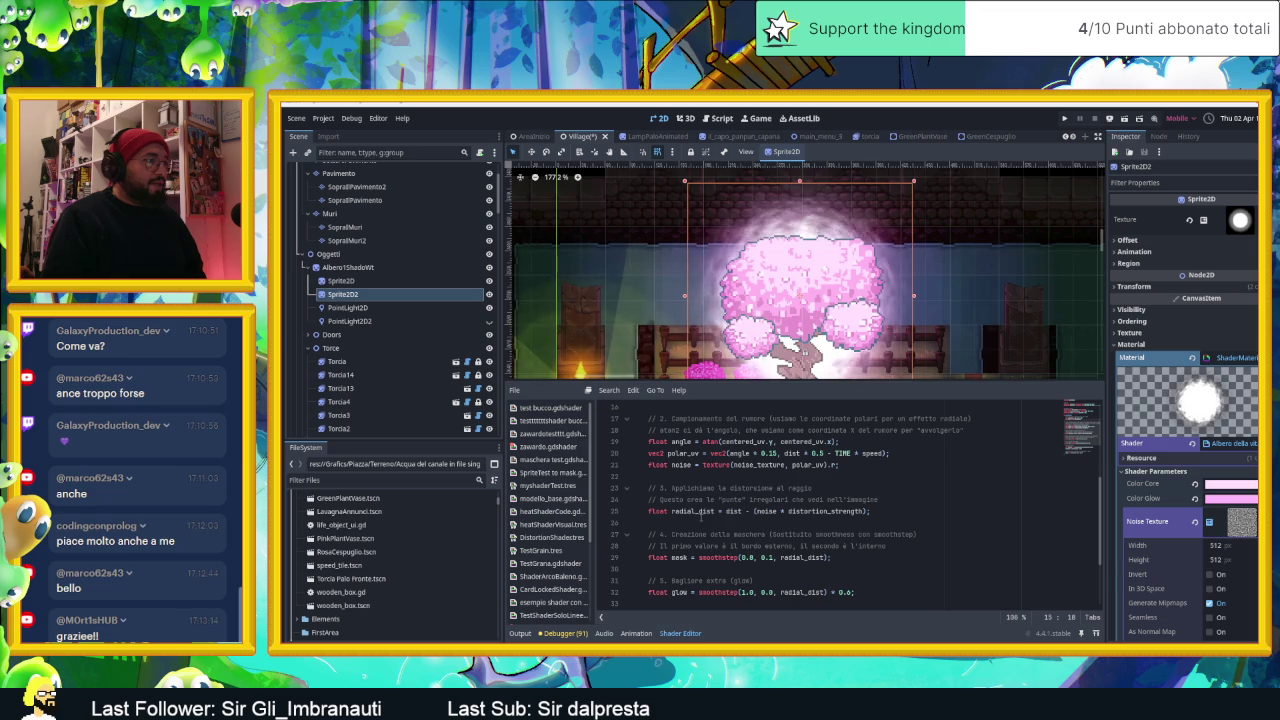
pyautogui.scroll(-1, 699, 516)
pyautogui.scroll(-2, 699, 514)
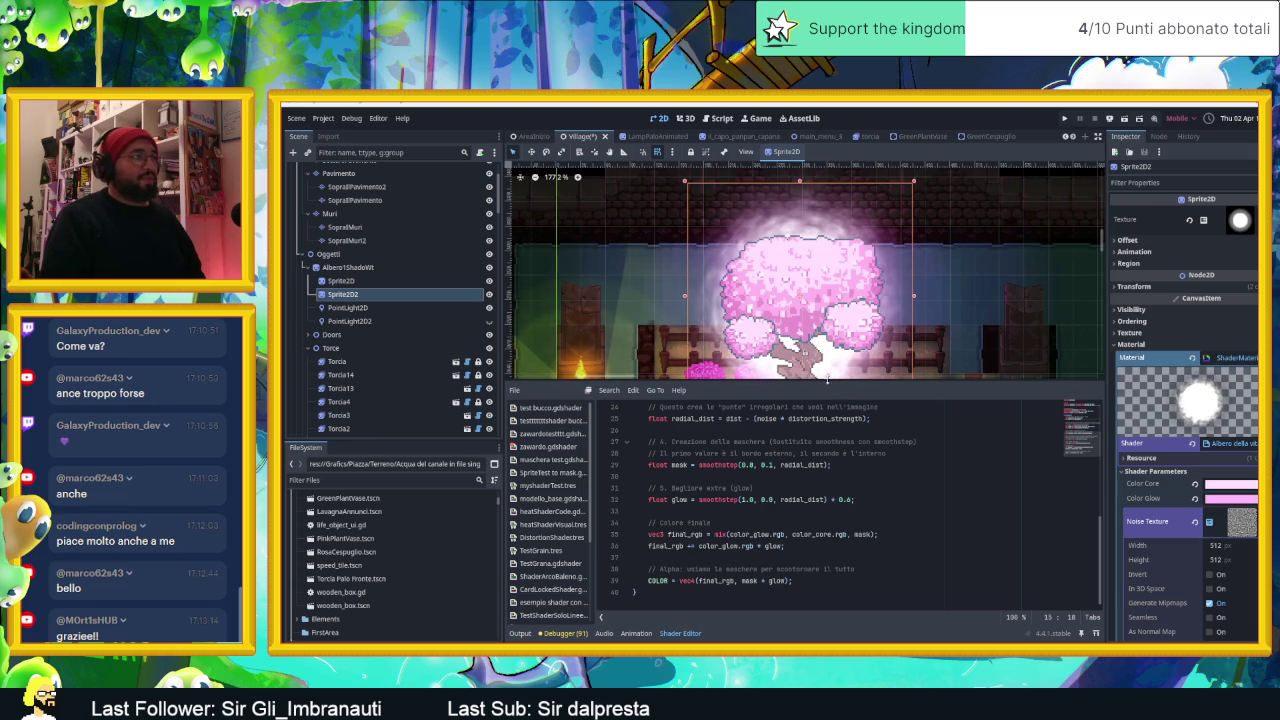
pyautogui.moveTo(808, 378)
pyautogui.mouseDown()
pyautogui.moveTo(812, 491)
pyautogui.moveTo(820, 368)
pyautogui.mouseUp()
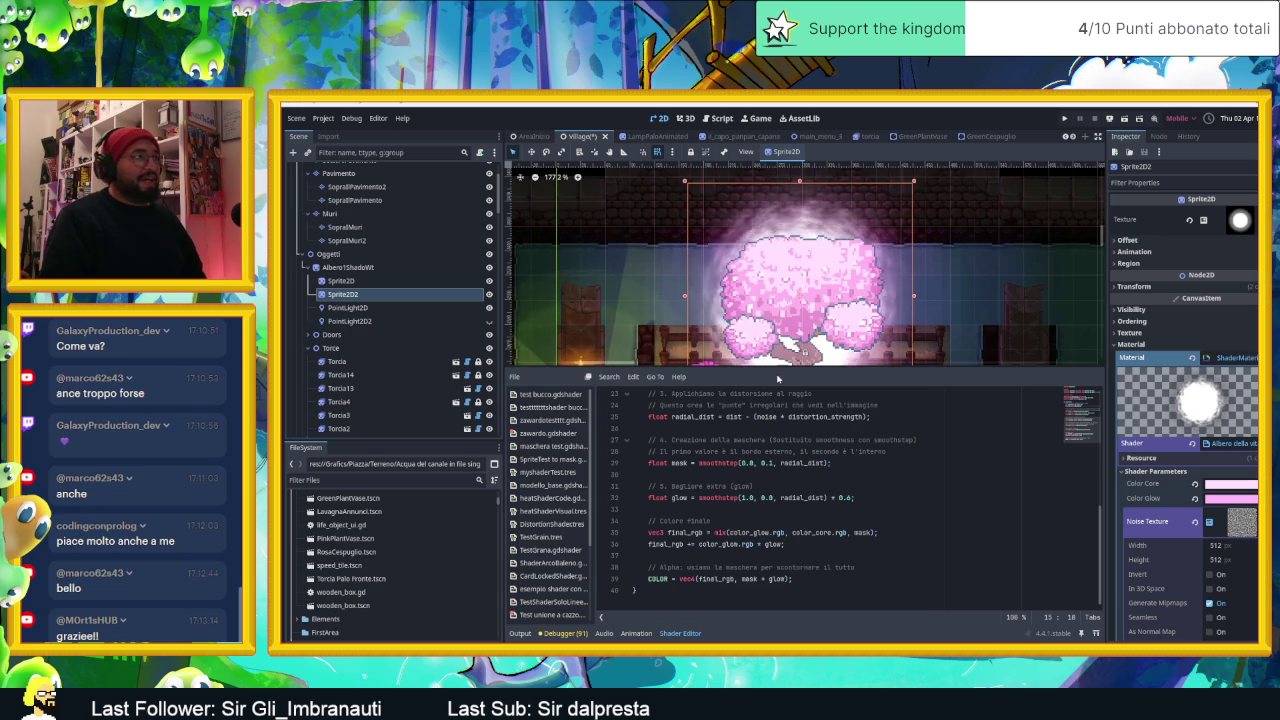
pyautogui.moveTo(778, 378); pyautogui.dragTo(845, 484)
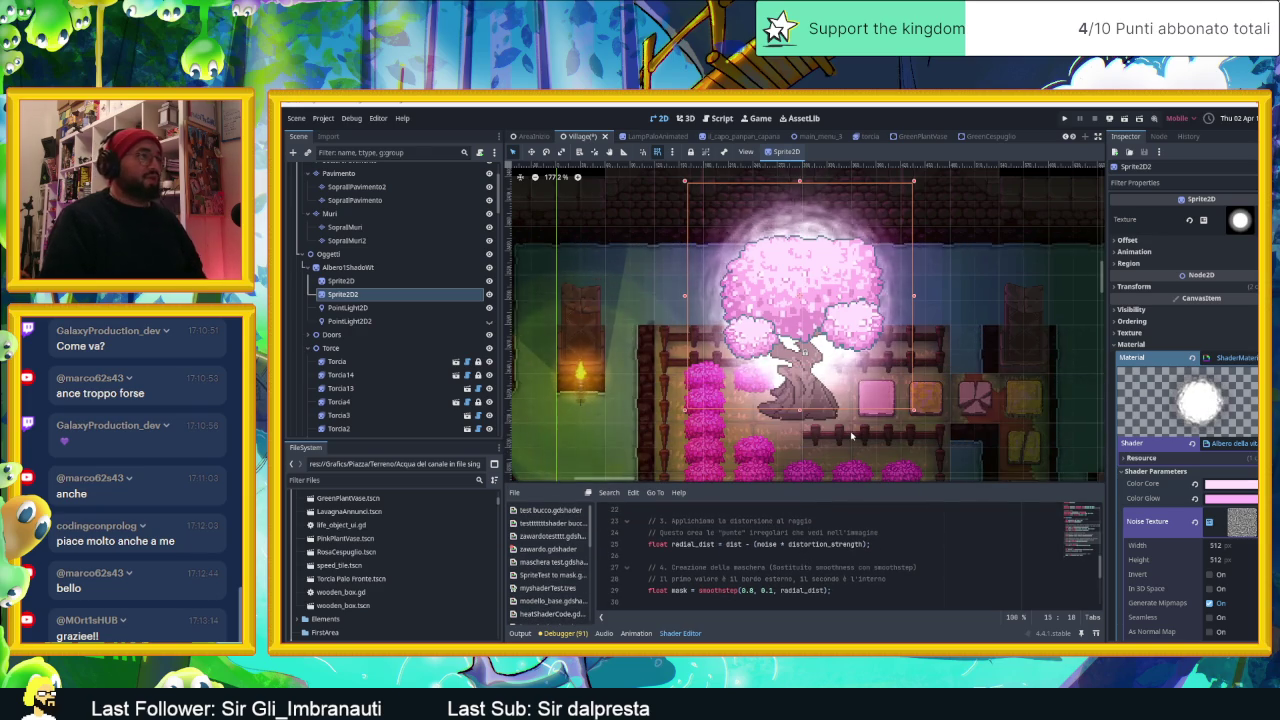
# Step: Zoom out, select the Muri wall TileMapLayer, then switch to the Aseprite tree mockup
pyautogui.scroll(-1, 852, 436)
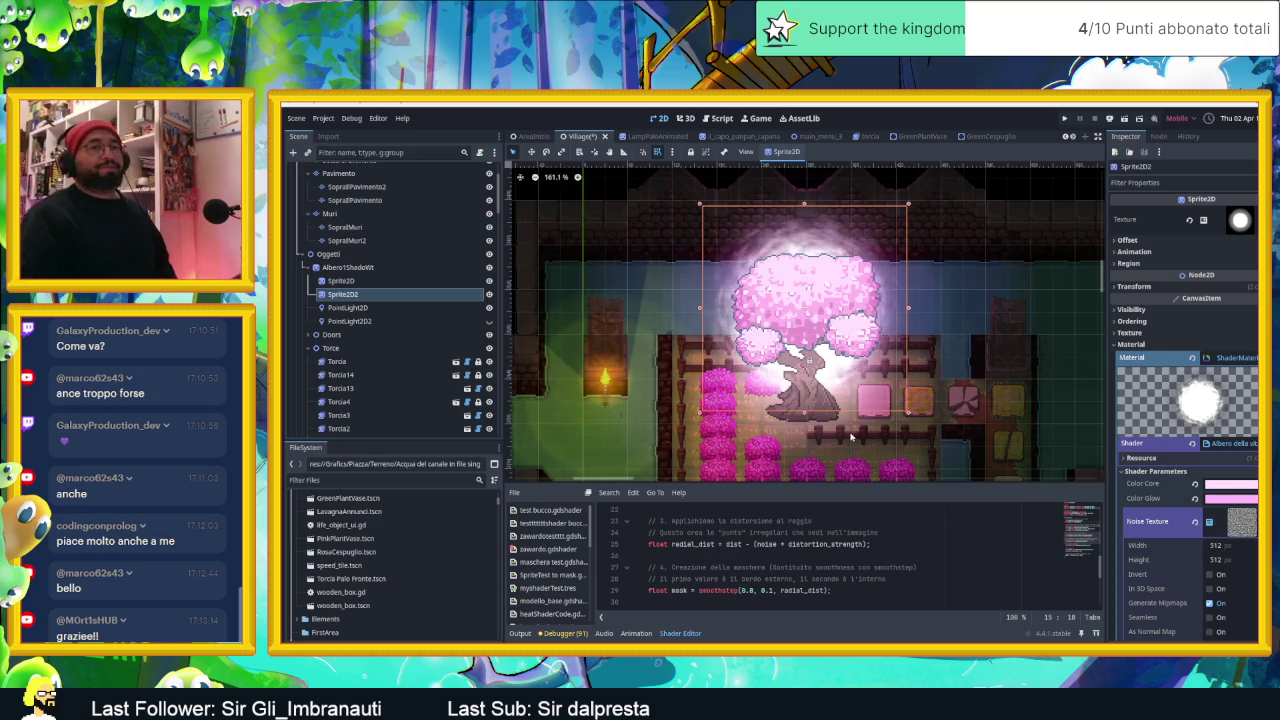
pyautogui.scroll(-3, 804, 256)
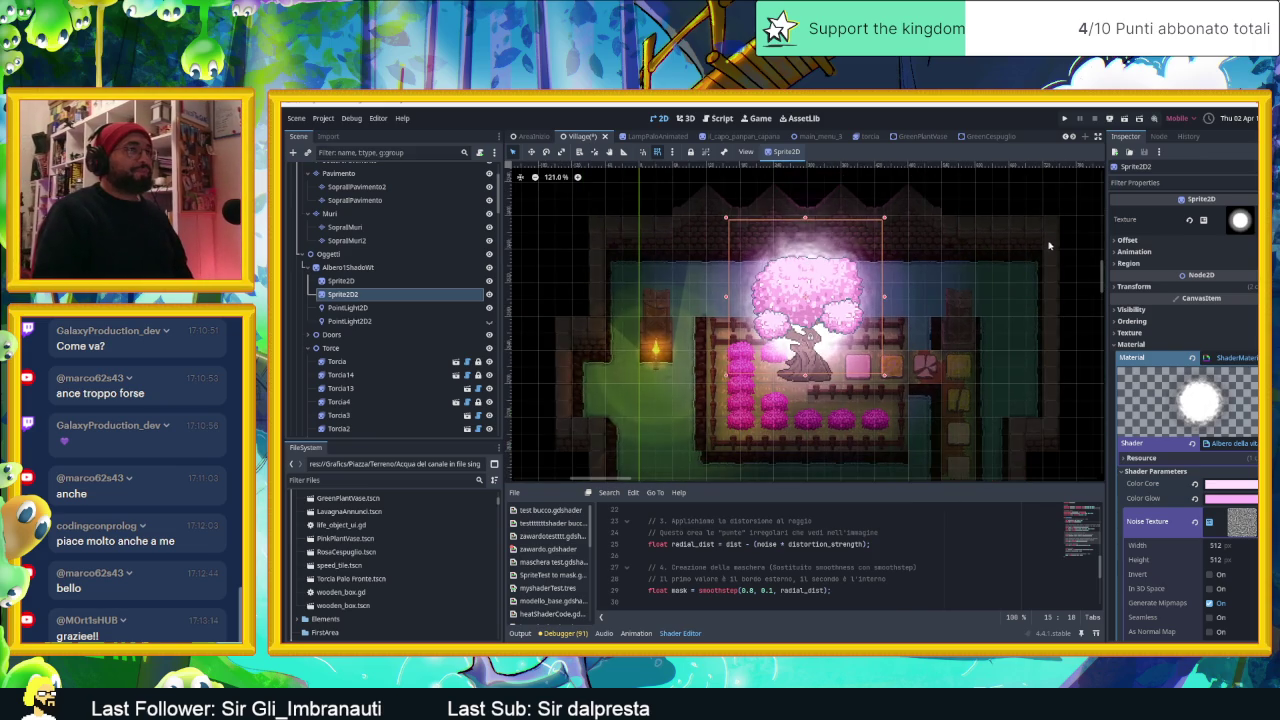
pyautogui.click(330, 213)
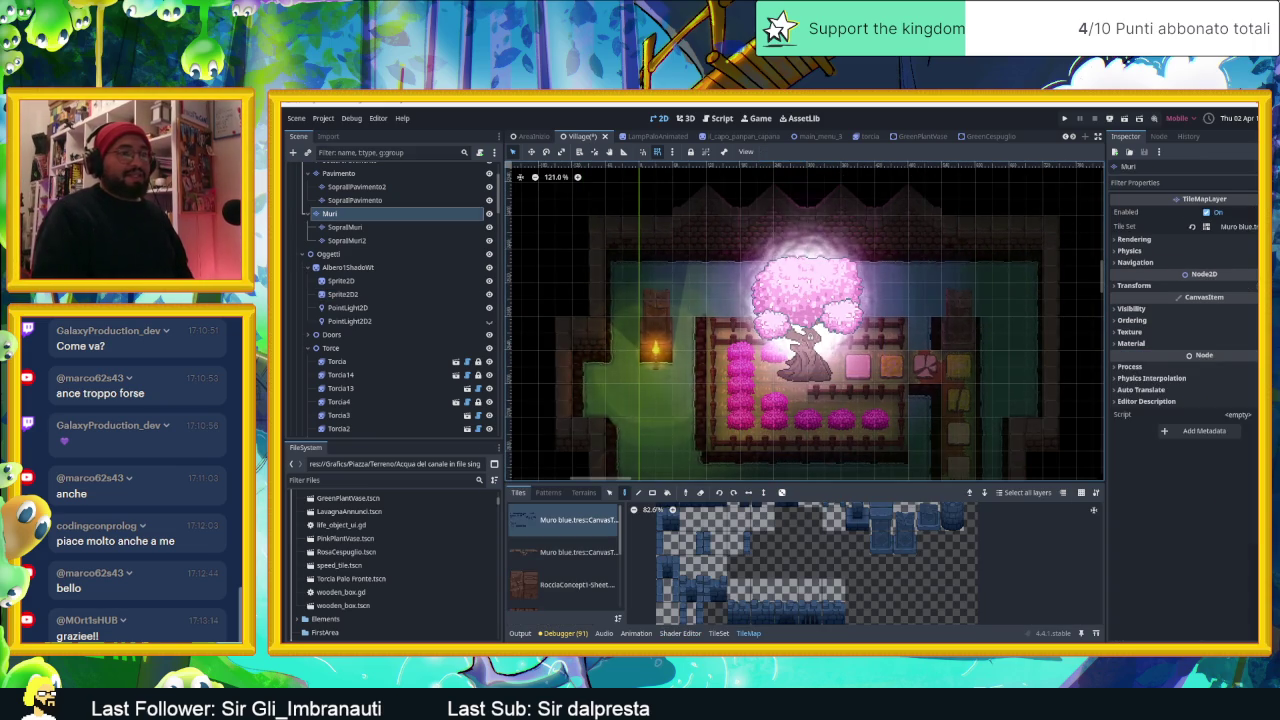
pyautogui.hotkey('alt', 'Tab')
pyautogui.scroll(2, 764, 343)
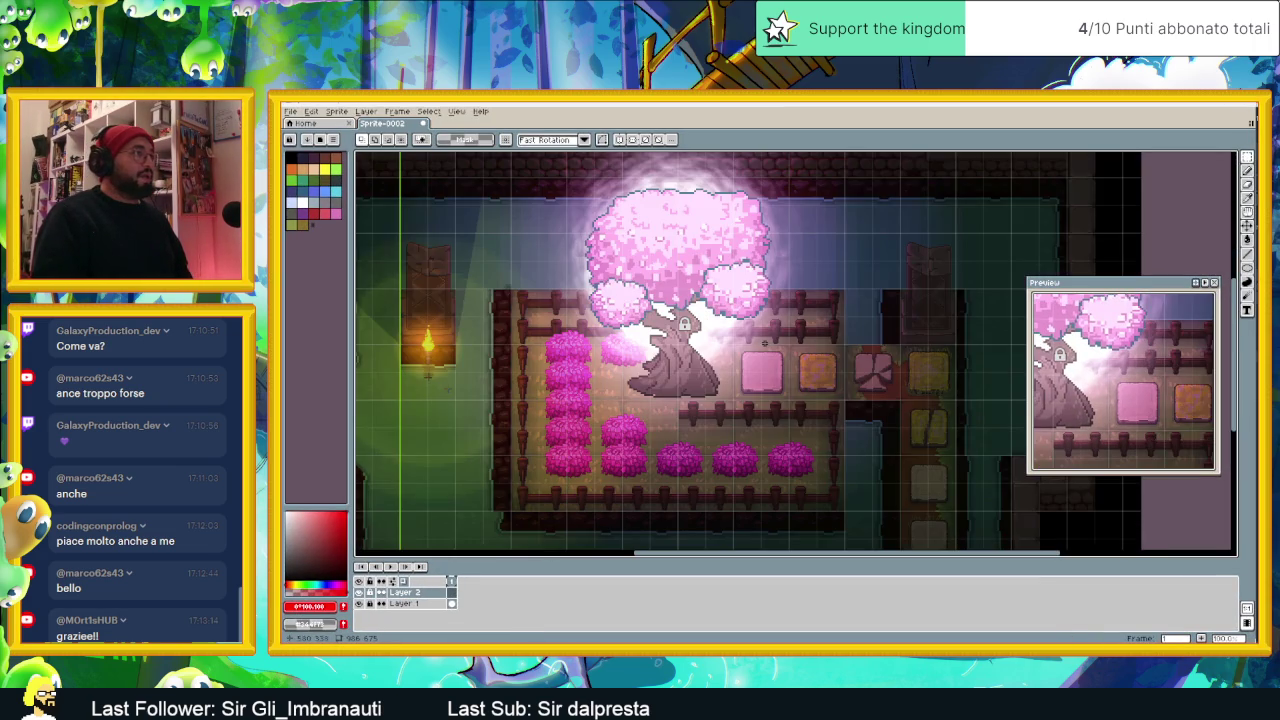
pyautogui.scroll(-2, 710, 343)
pyautogui.scroll(2, 642, 354)
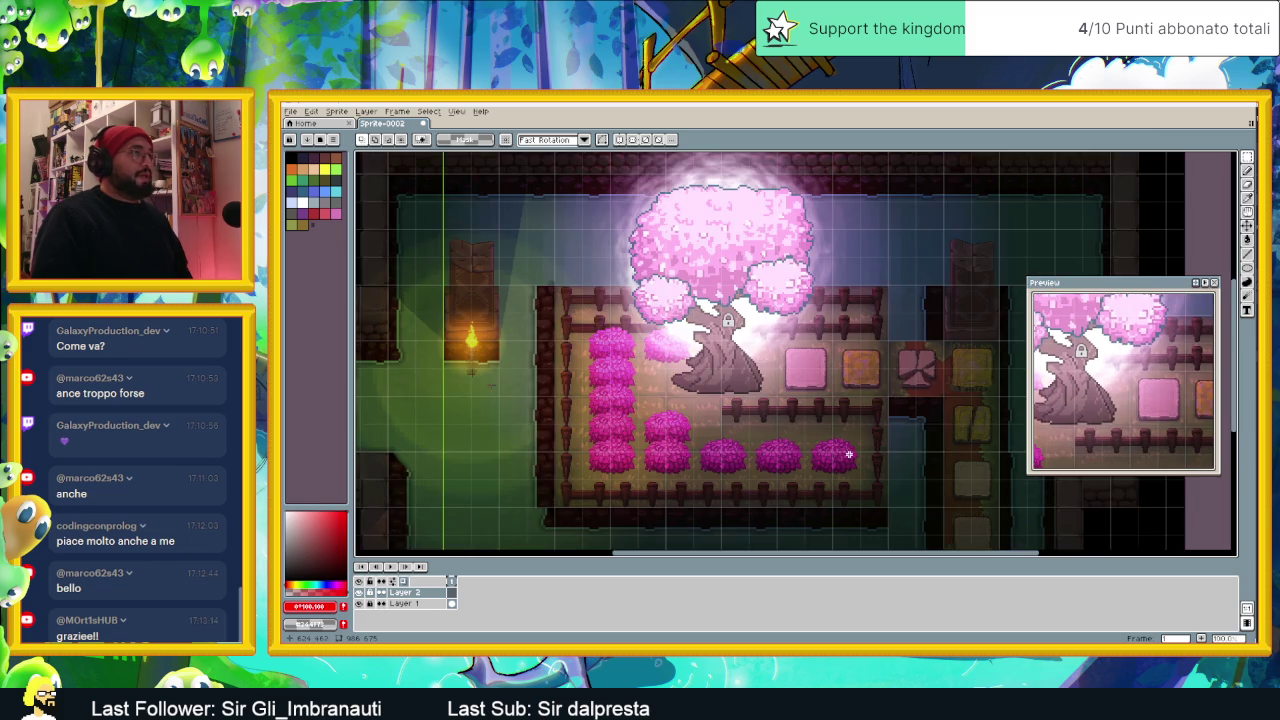
pyautogui.scroll(2, 900, 407)
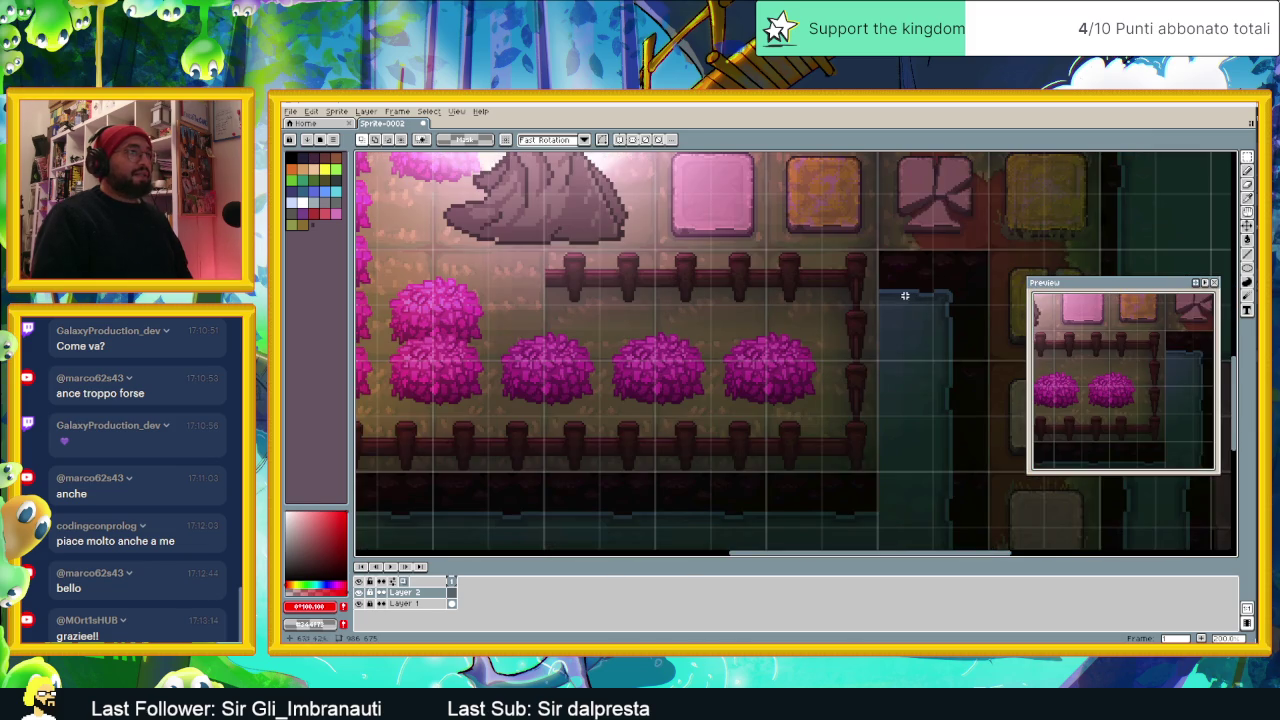
pyautogui.scroll(-1, 882, 352)
pyautogui.scroll(-1, 896, 462)
pyautogui.scroll(1, 894, 460)
pyautogui.scroll(1, 896, 460)
pyautogui.scroll(-1, 866, 414)
pyautogui.scroll(-1, 861, 417)
pyautogui.moveTo(905, 376); pyautogui.dragTo(882, 410)
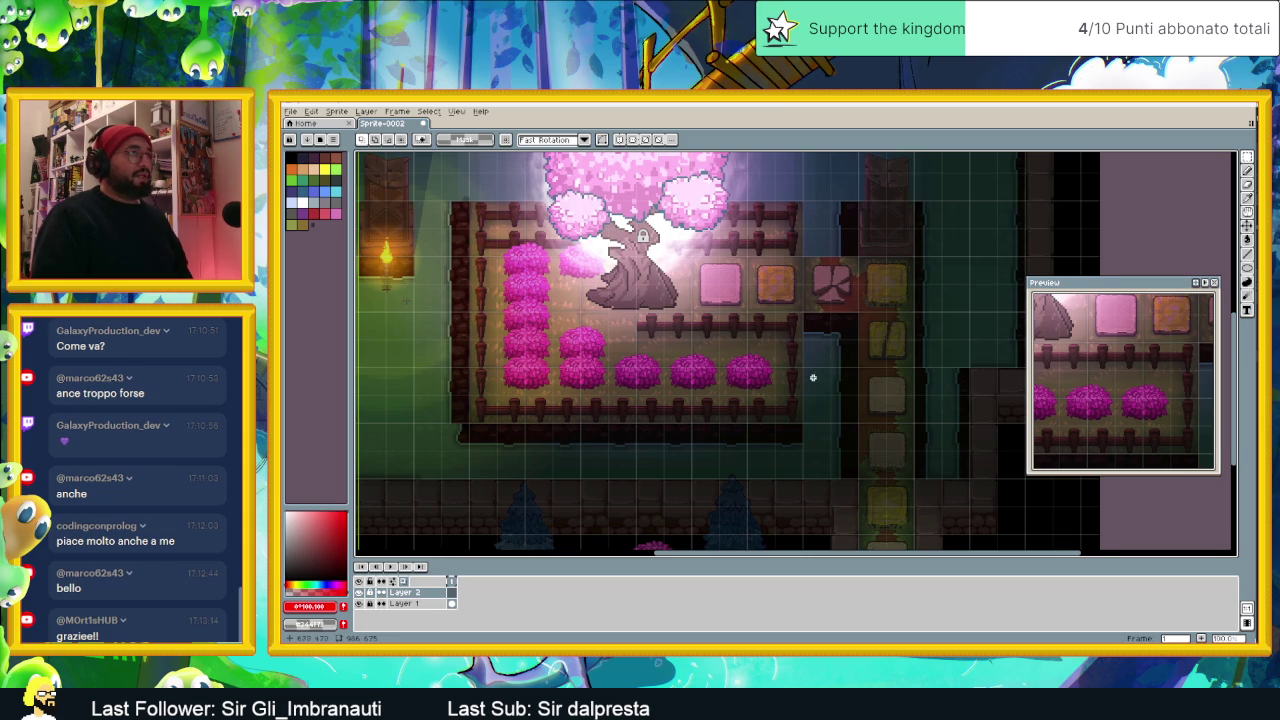
pyautogui.moveTo(813, 377); pyautogui.dragTo(871, 408)
pyautogui.moveTo(766, 380); pyautogui.dragTo(866, 408)
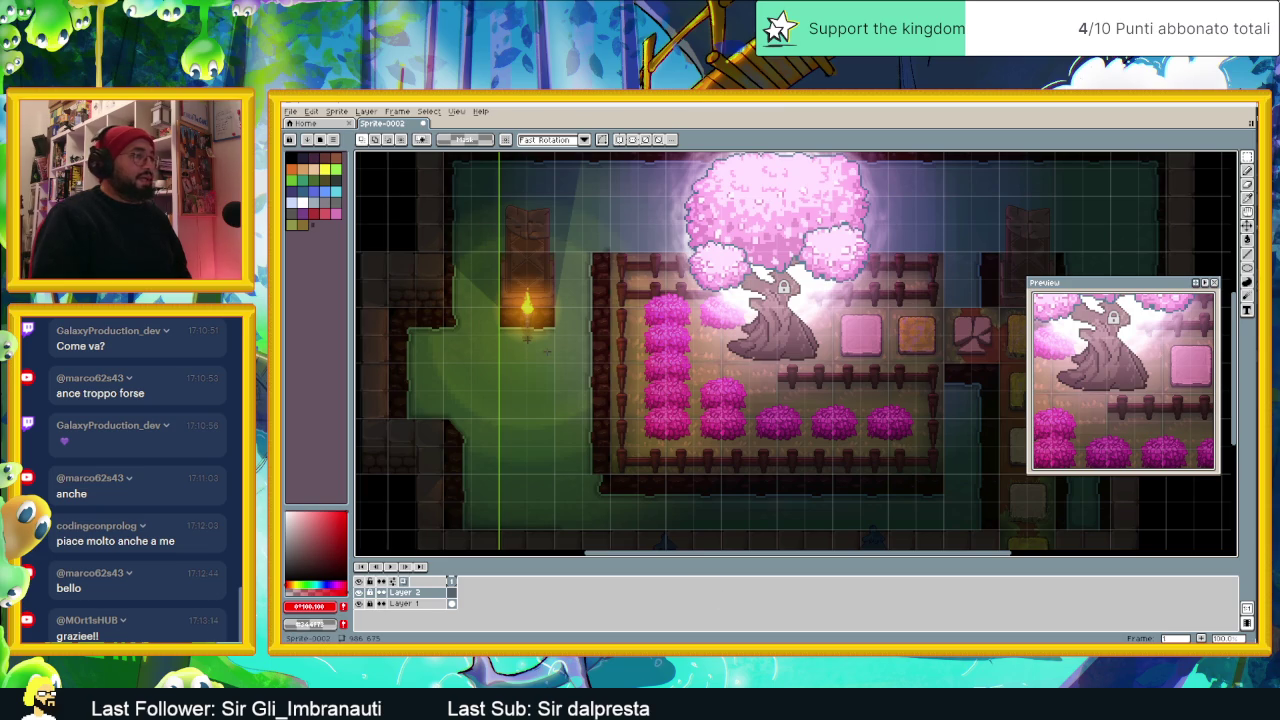
# Step: Bring File Explorer over Aseprite and show the Slide Dungeon SHIT folder as large thumbnails
pyautogui.press('super')
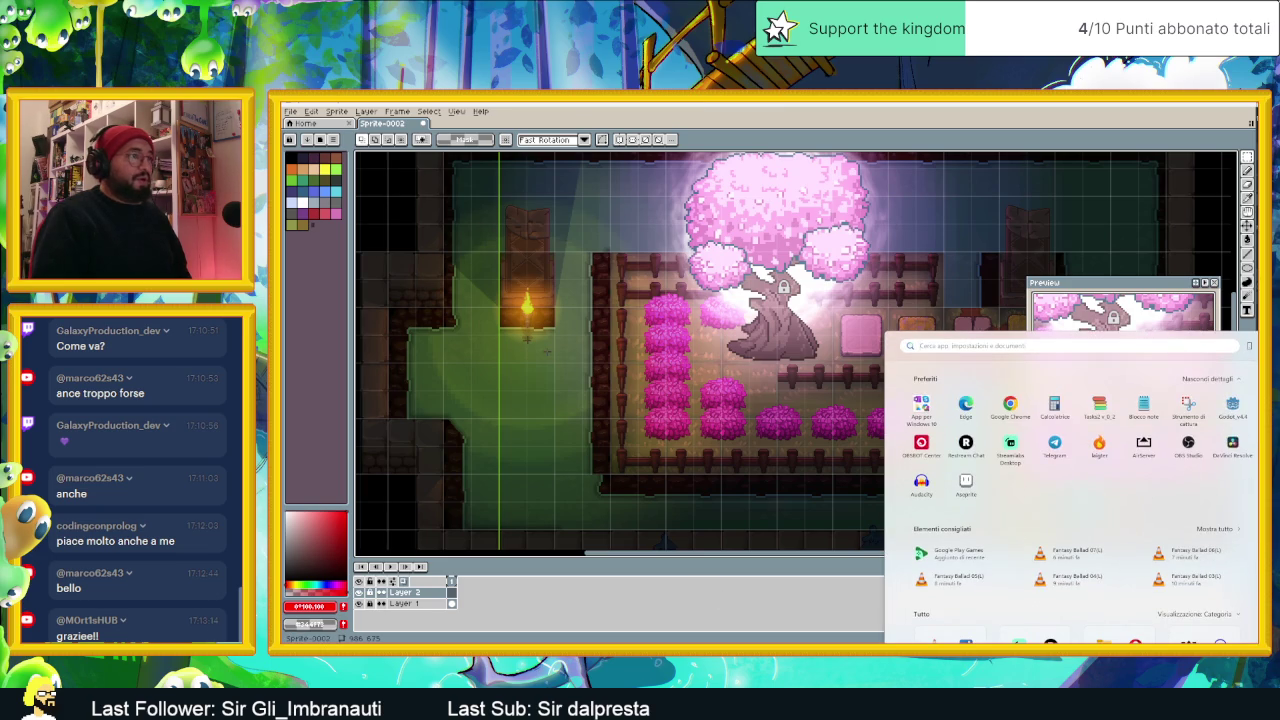
pyautogui.press('Escape')
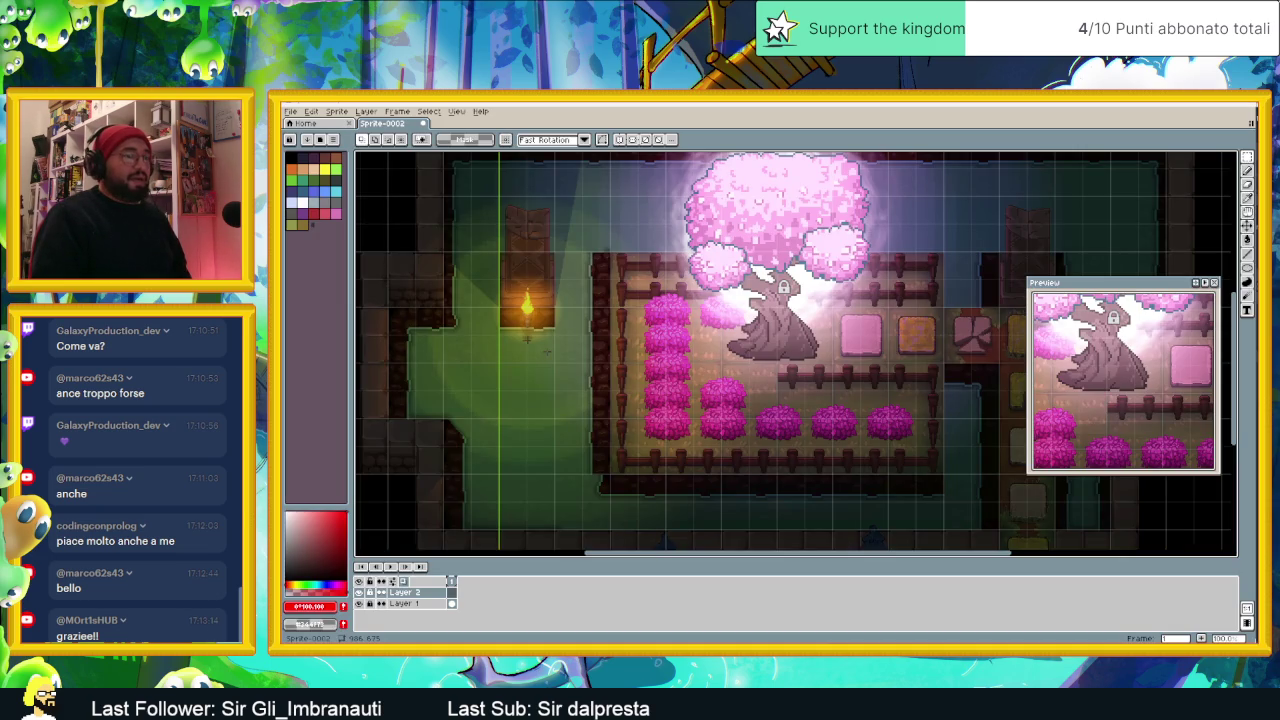
pyautogui.press('super+d')
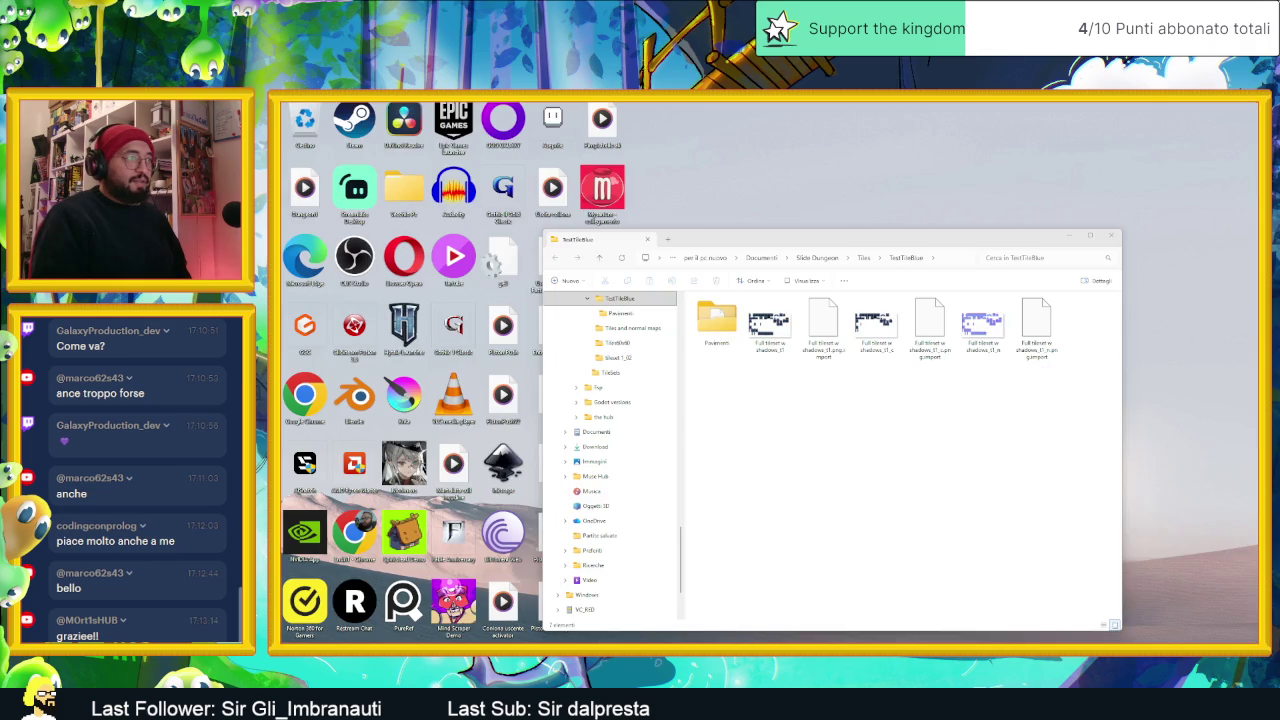
pyautogui.hotkey('alt', 'Tab')
pyautogui.hotkey('alt', 'Tab')
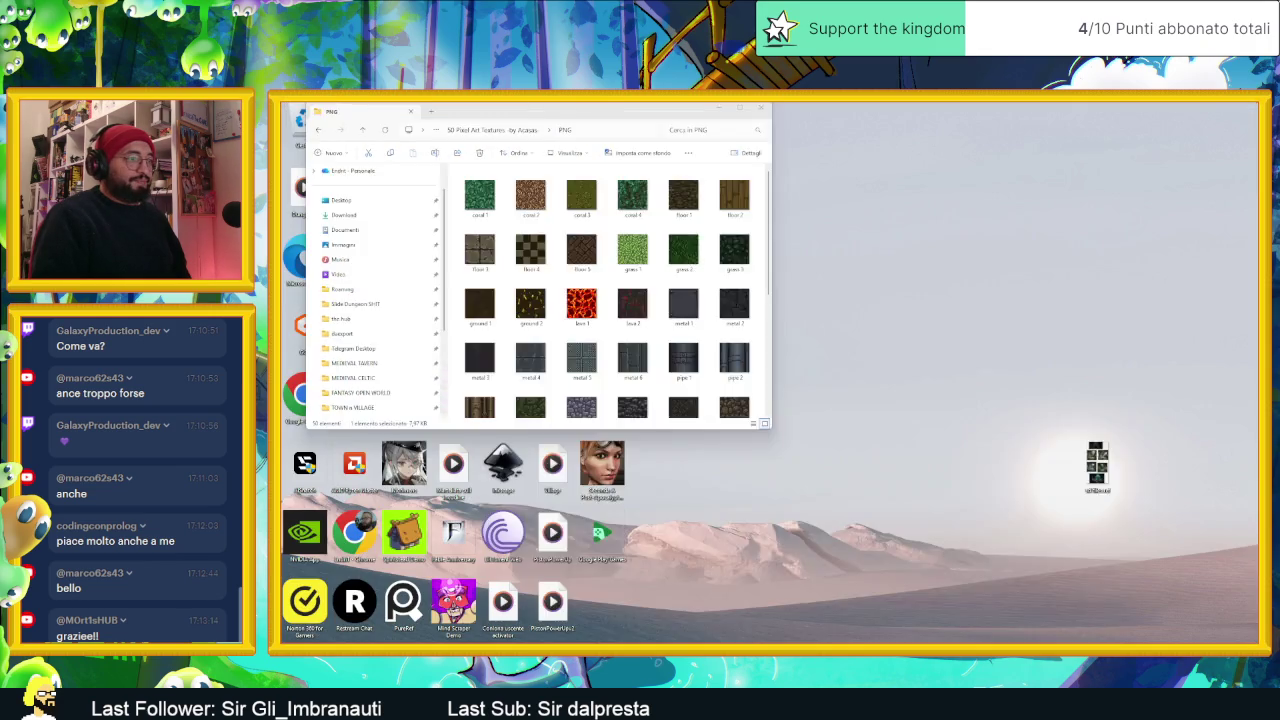
pyautogui.hotkey('alt', 'Tab')
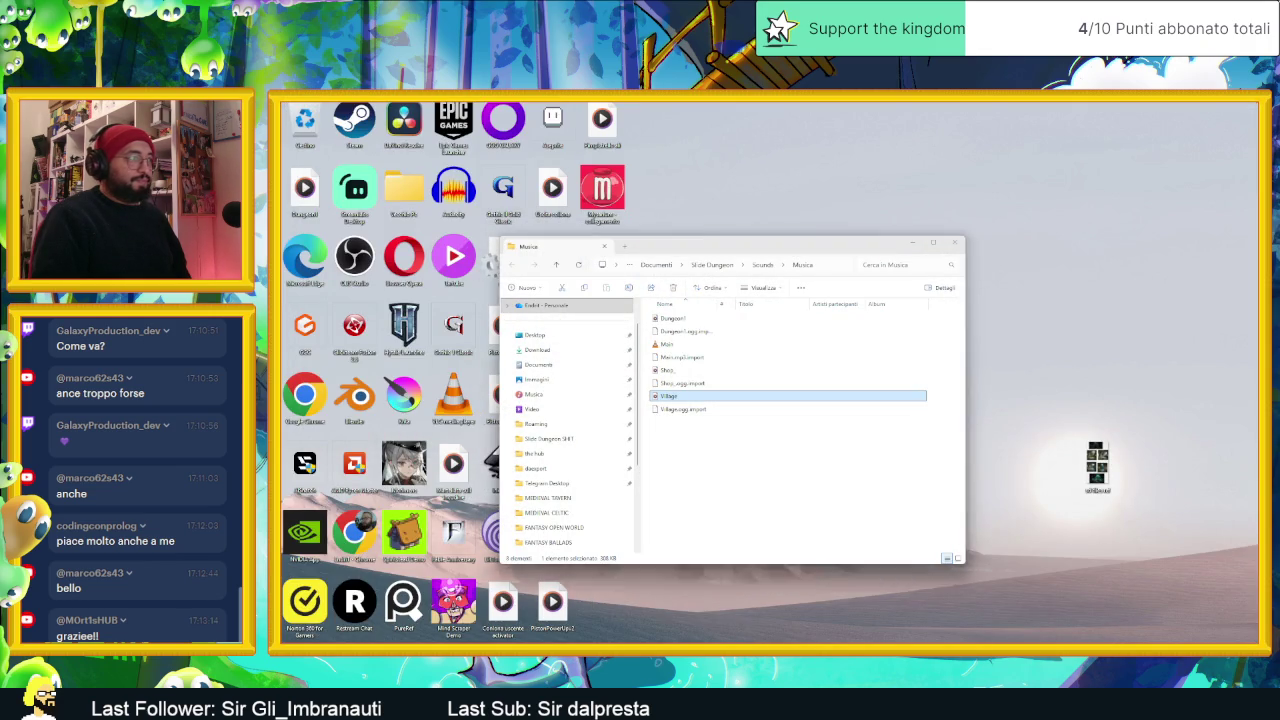
pyautogui.press('super+d')
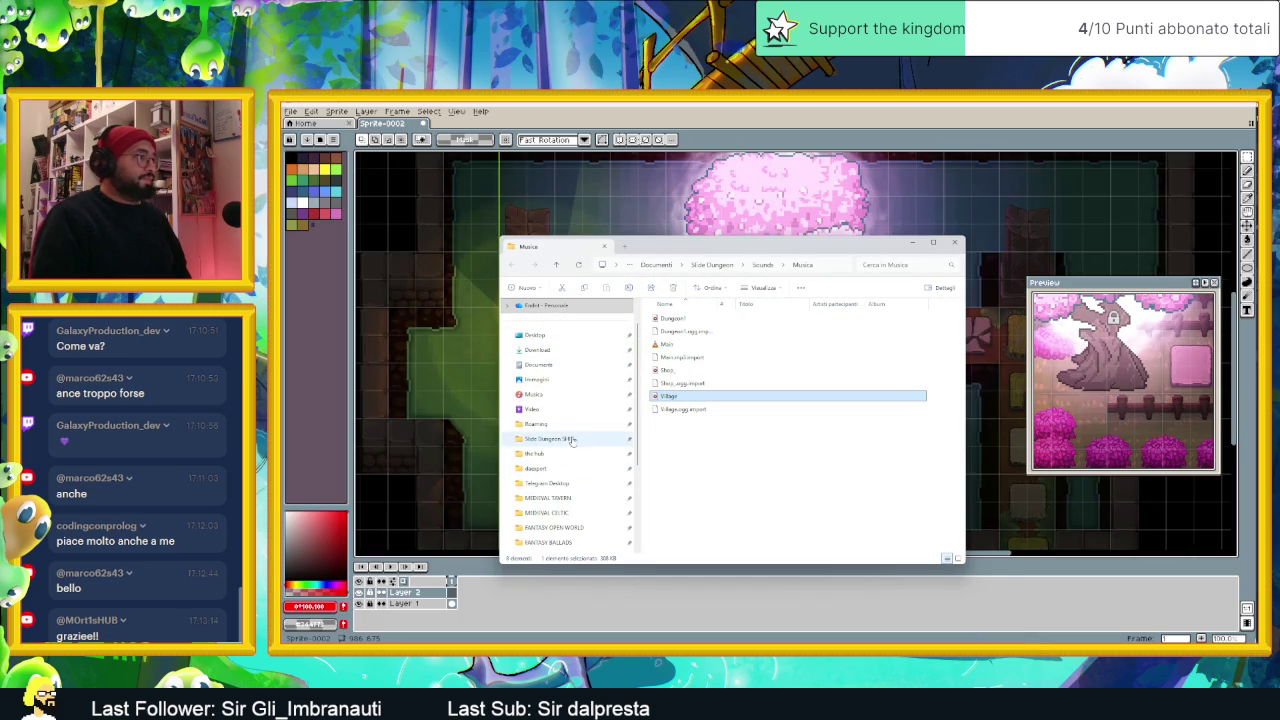
pyautogui.click(549, 438)
pyautogui.click(760, 447)
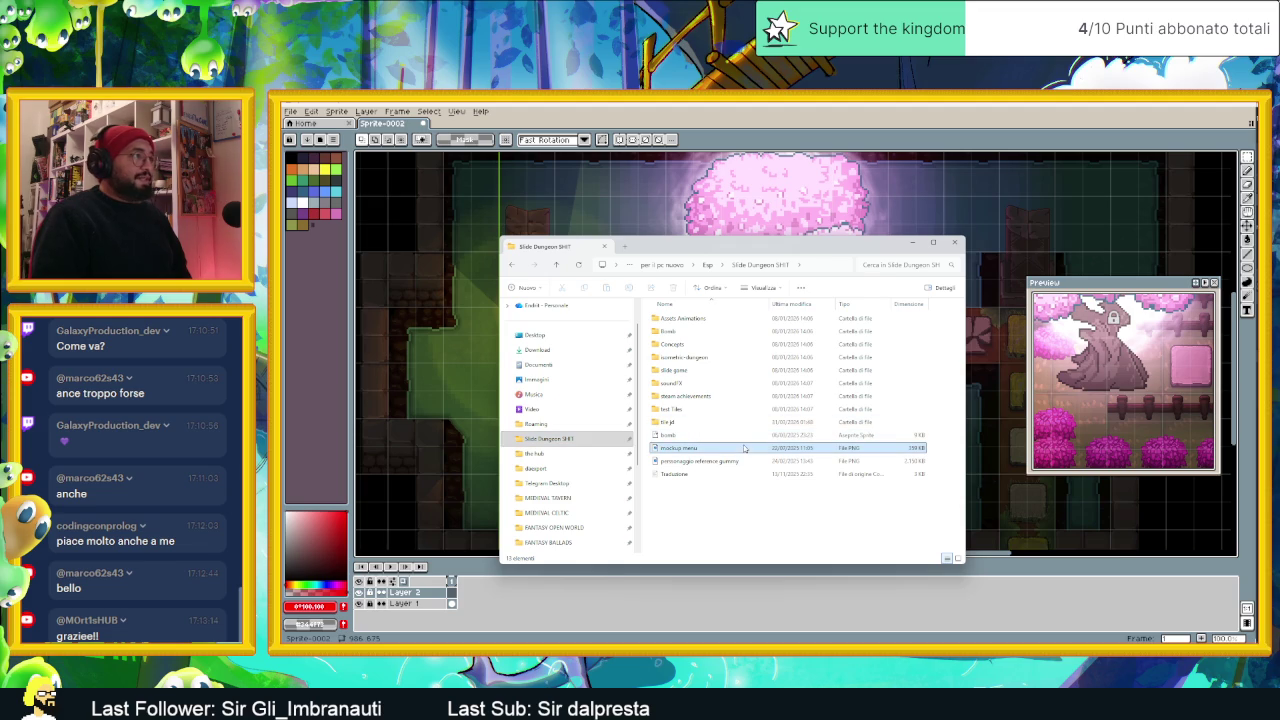
pyautogui.click(958, 558)
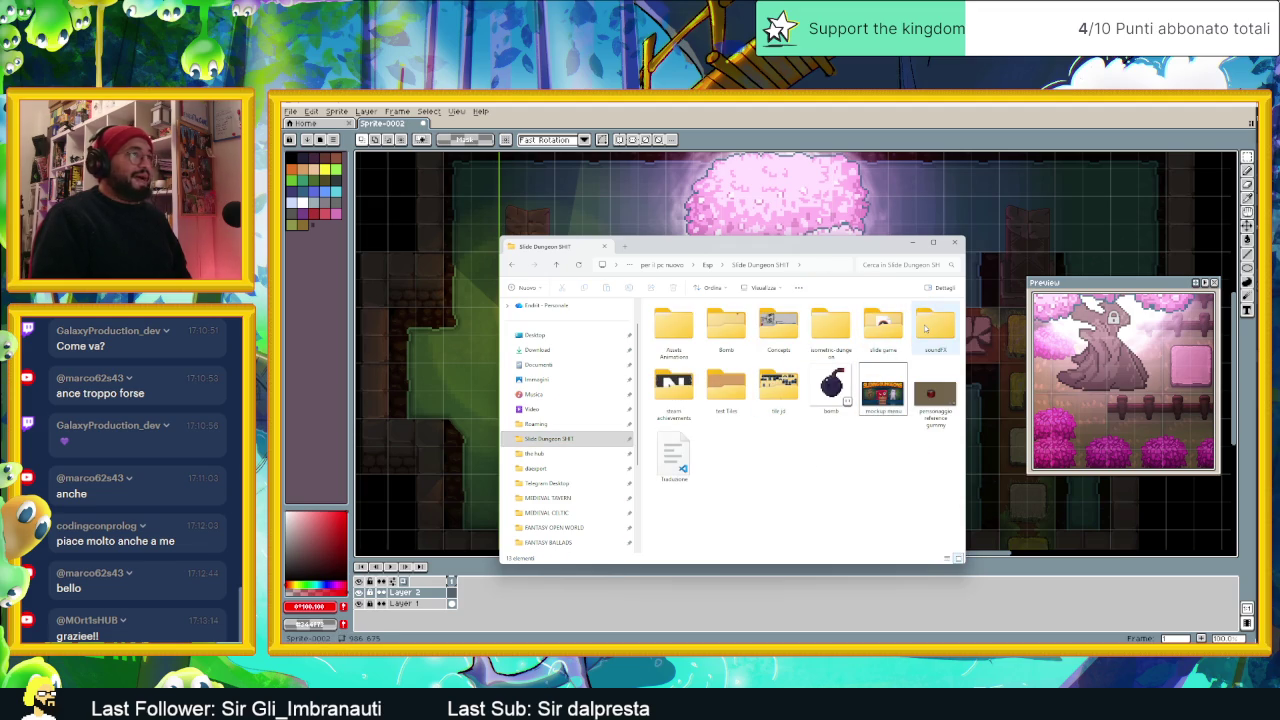
# Step: Open the tile jd folder and peek inside its Menu BTNS subfolder
pyautogui.doubleClick(798, 395)
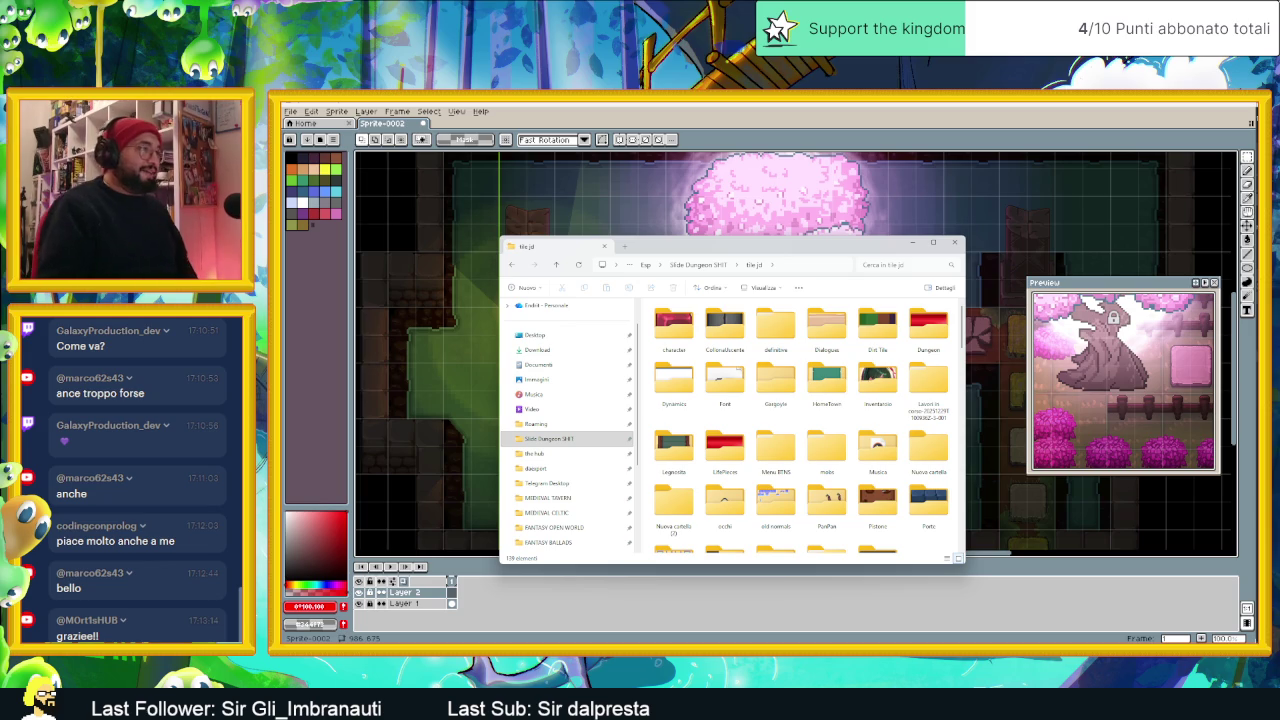
pyautogui.click(778, 432)
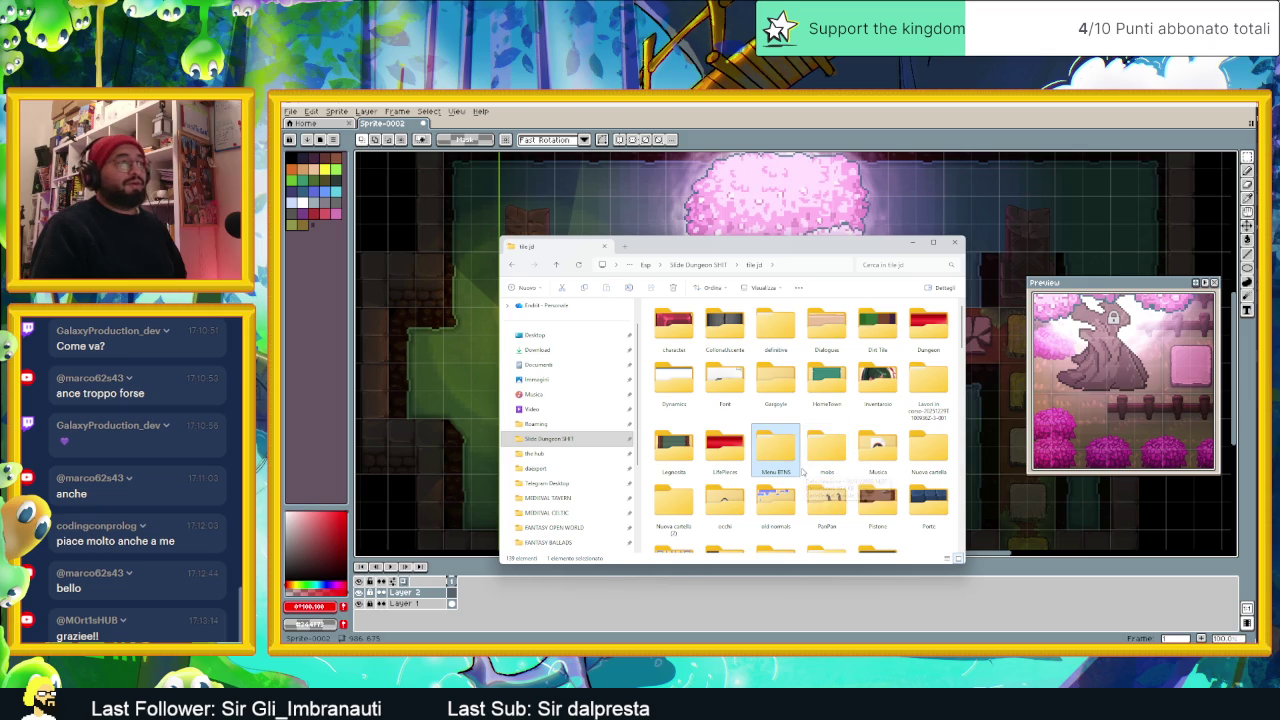
pyautogui.press('Return')
pyautogui.hotkey('alt', 'Left')
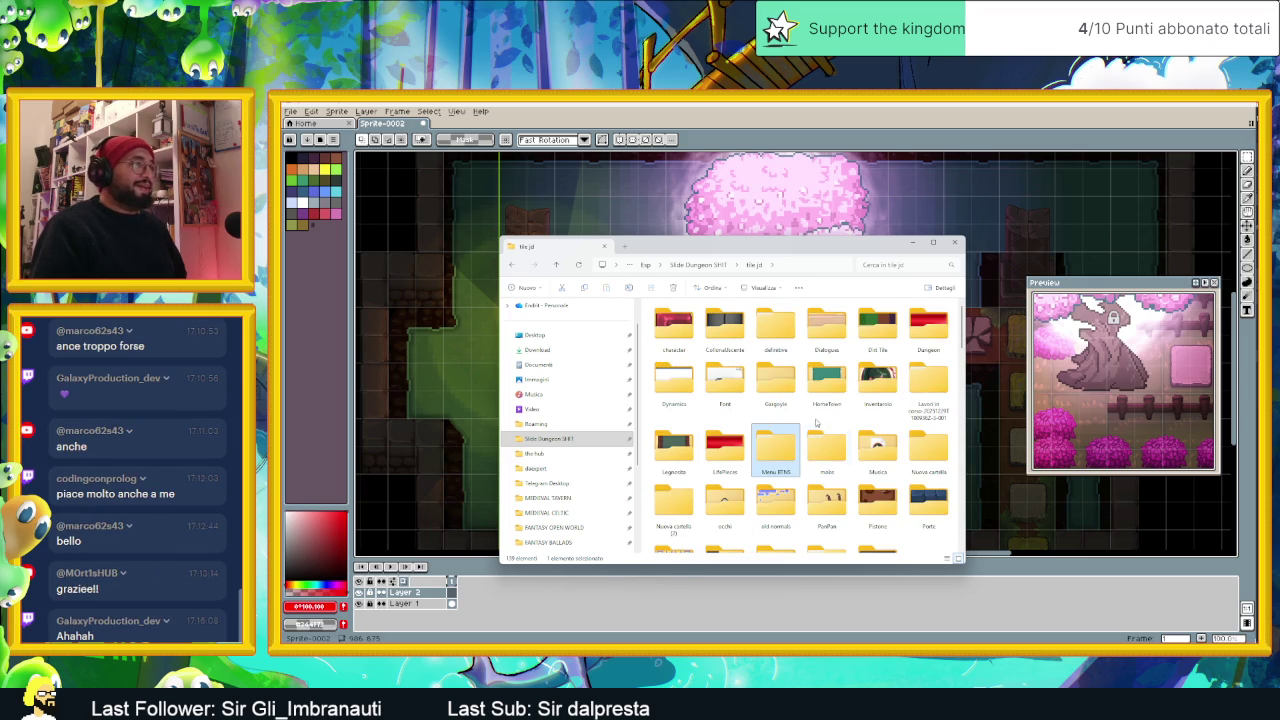
pyautogui.click(805, 413)
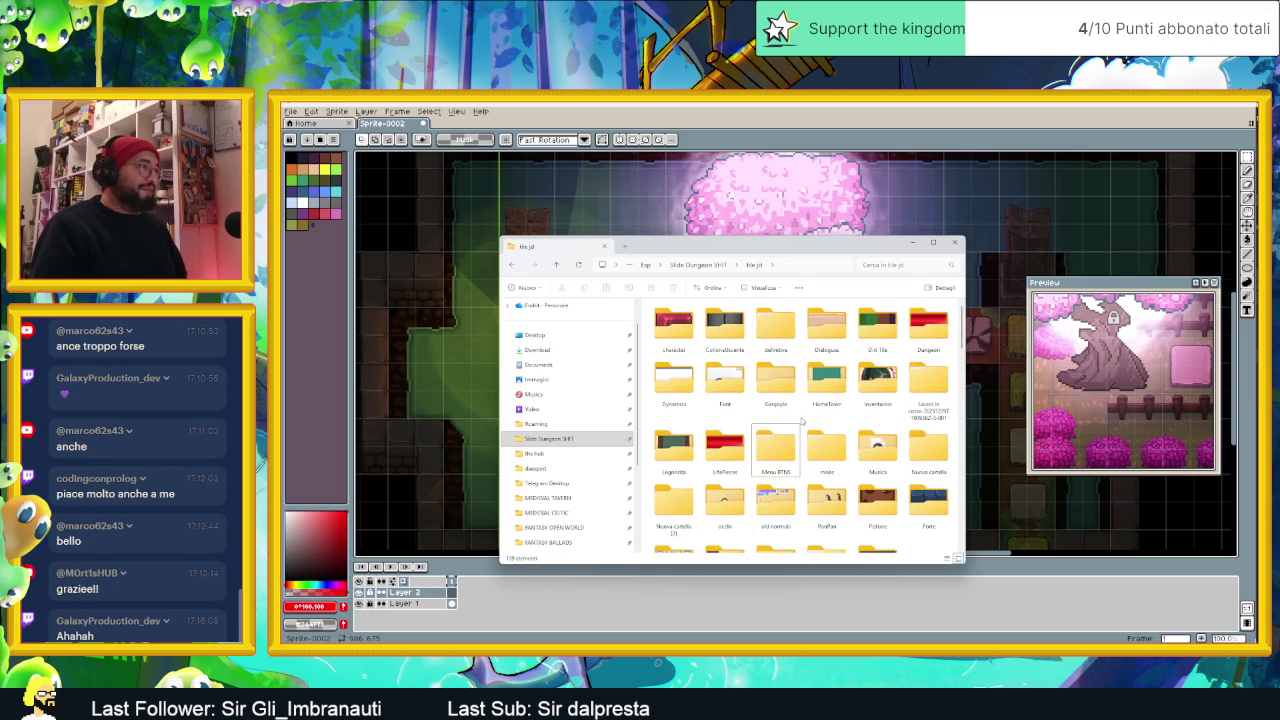
pyautogui.scroll(-3, 801, 421)
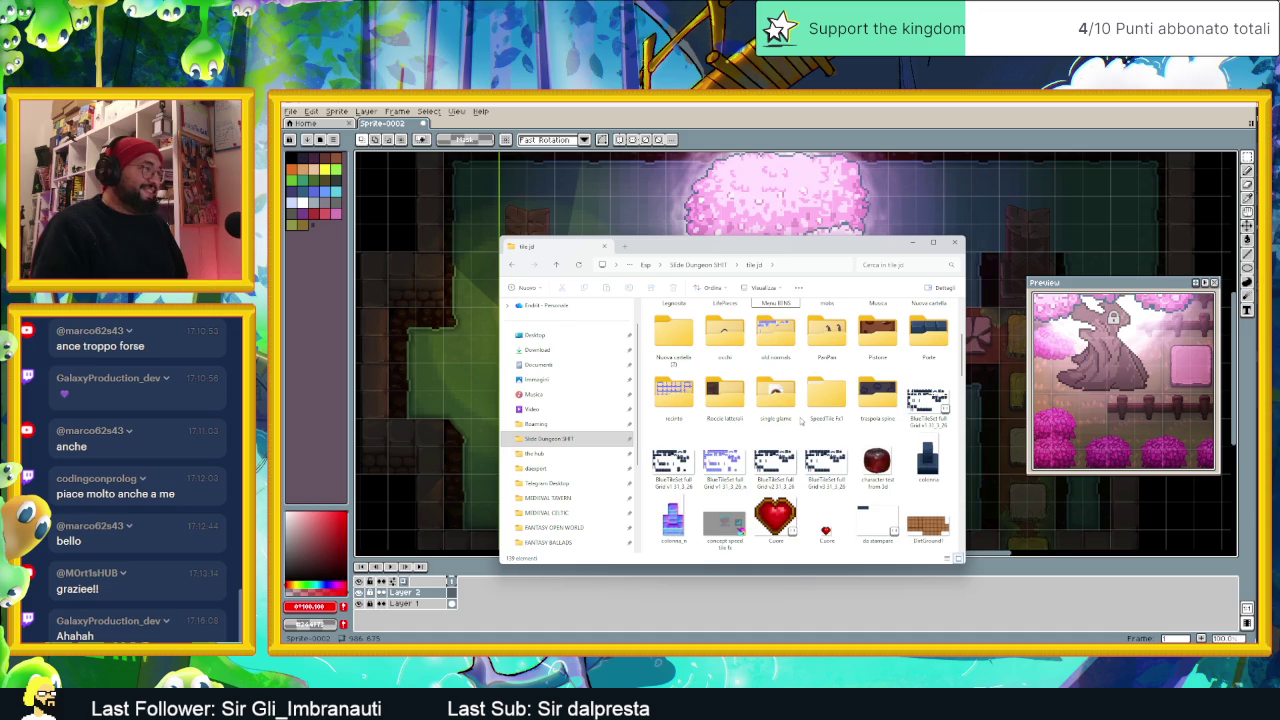
pyautogui.scroll(3, 801, 421)
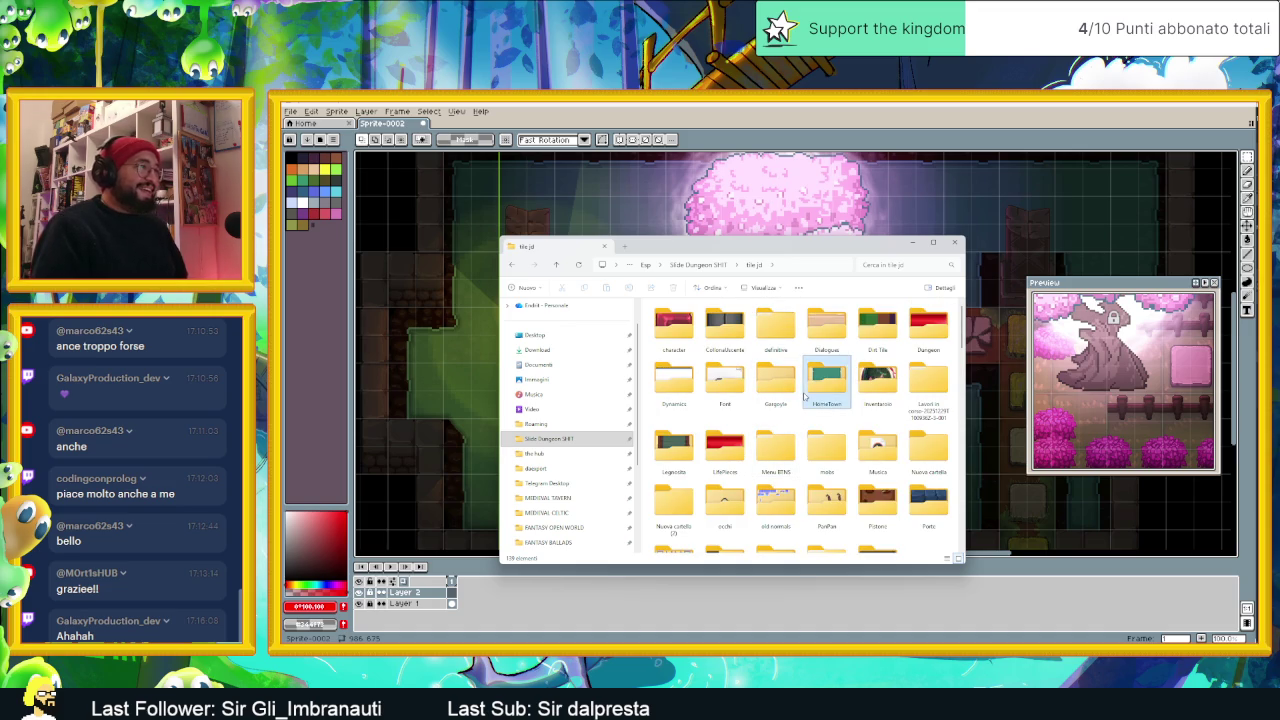
# Step: Look over the mobs, old normals and Roccie lattosi folders in tile jd
pyautogui.click(828, 440)
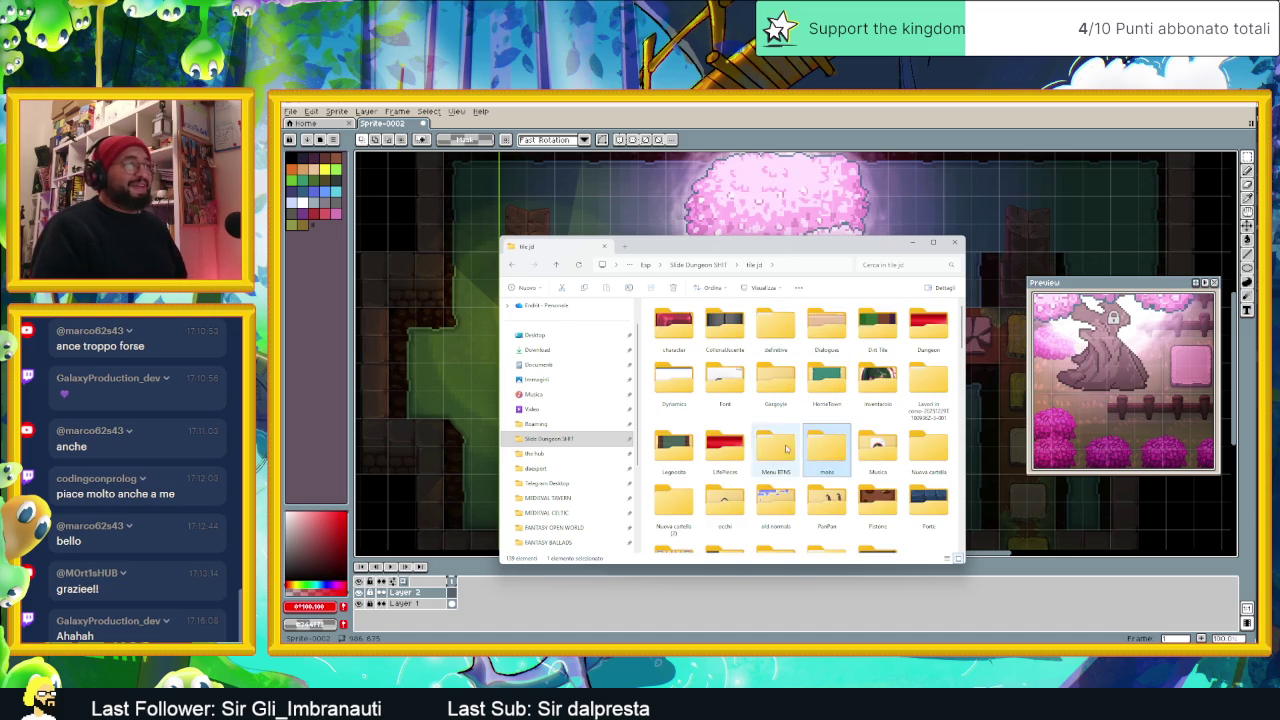
pyautogui.click(780, 500)
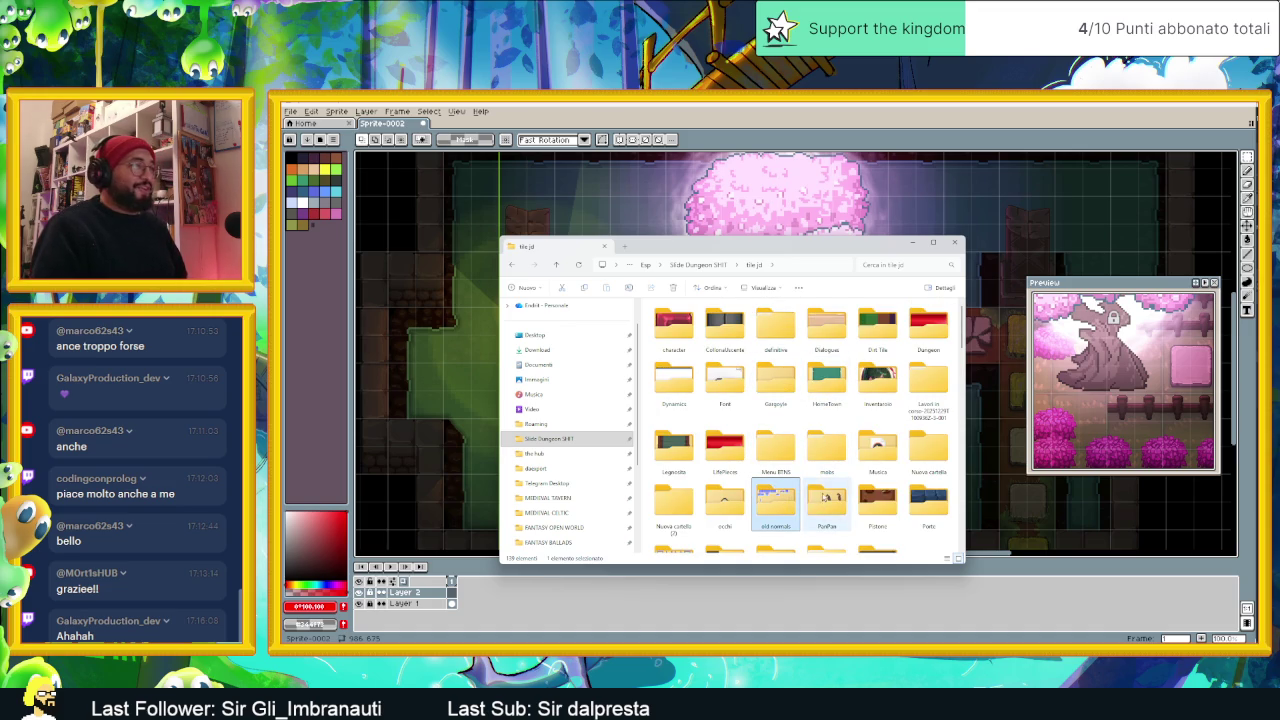
pyautogui.scroll(-3, 808, 500)
pyautogui.click(801, 434)
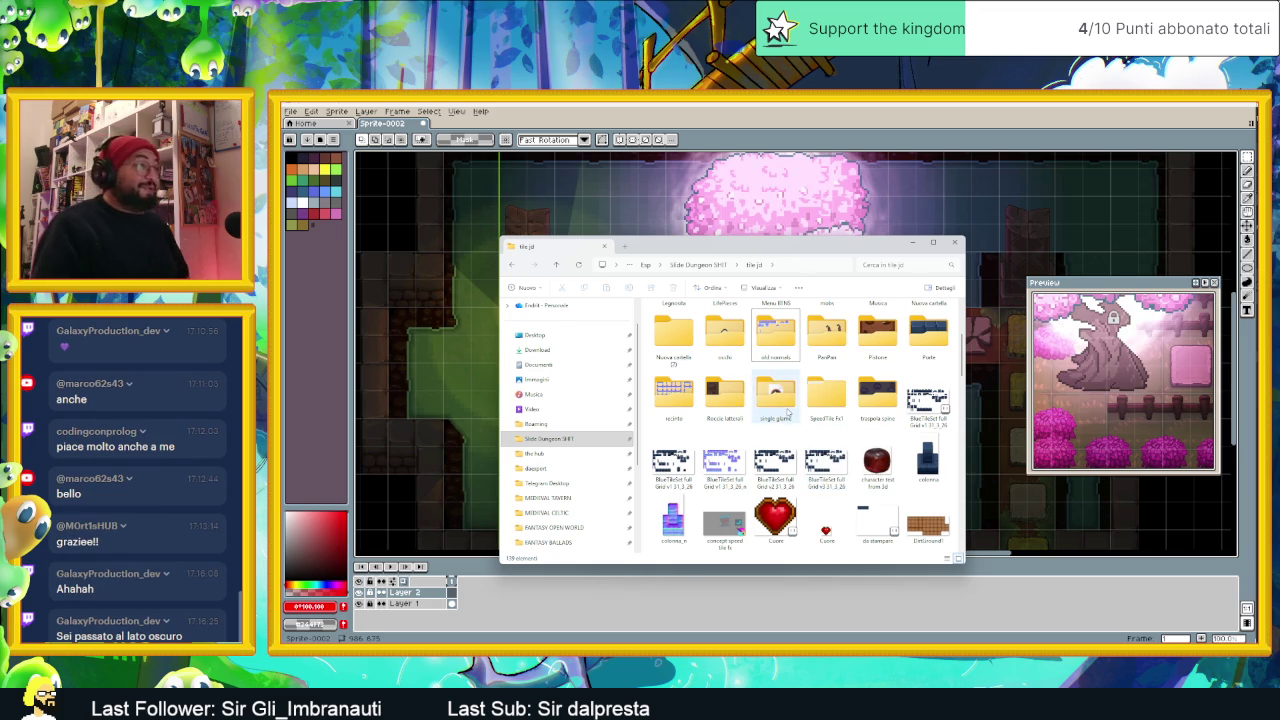
pyautogui.click(726, 400)
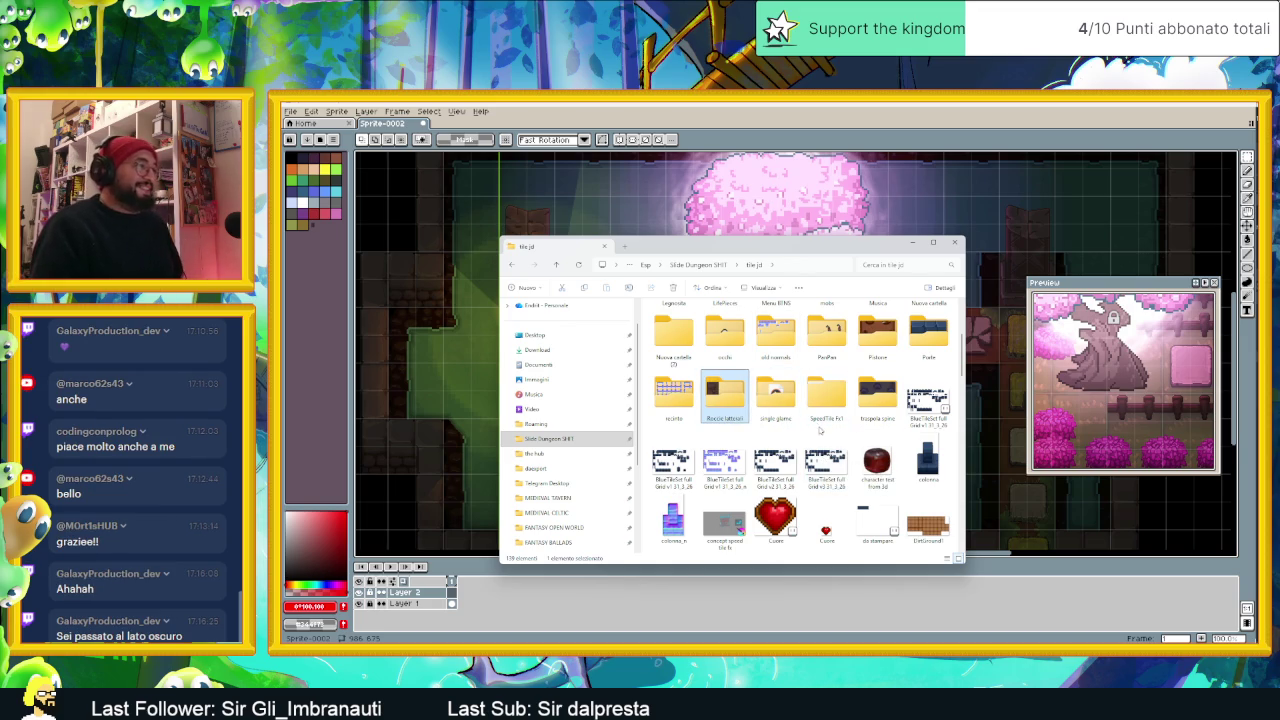
pyautogui.scroll(-2, 820, 430)
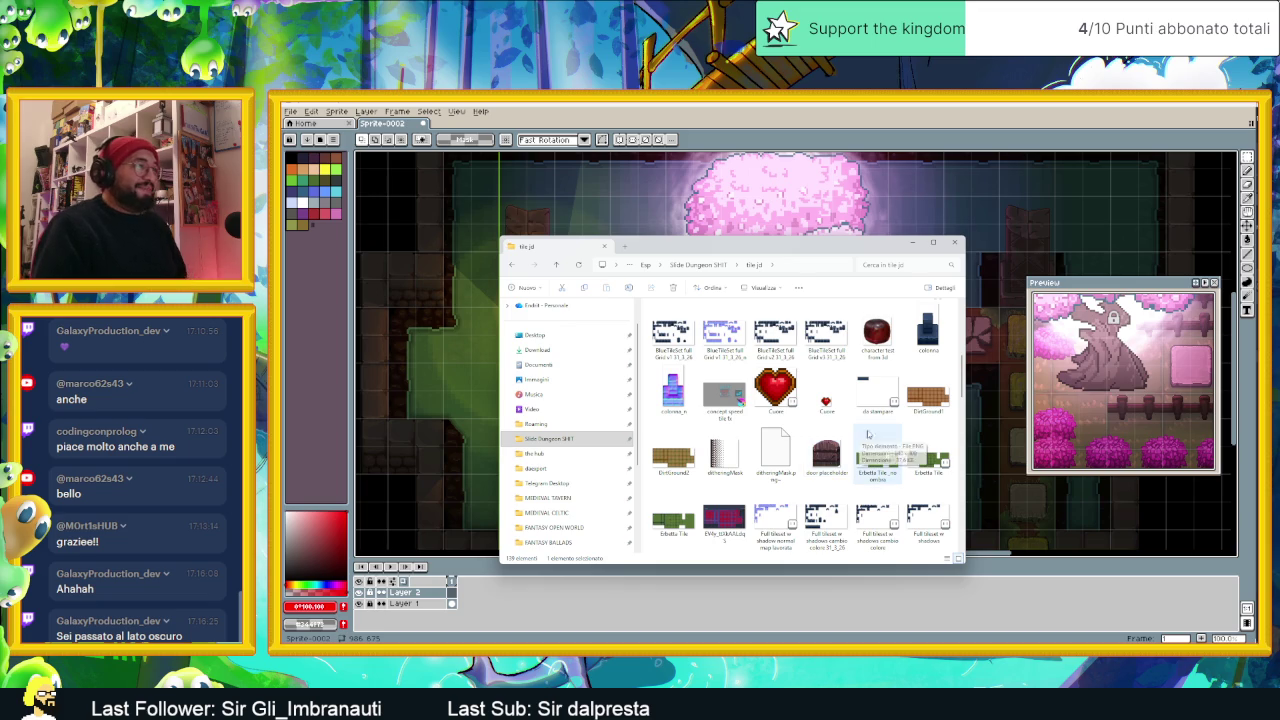
pyautogui.scroll(3, 867, 430)
pyautogui.scroll(-3, 867, 428)
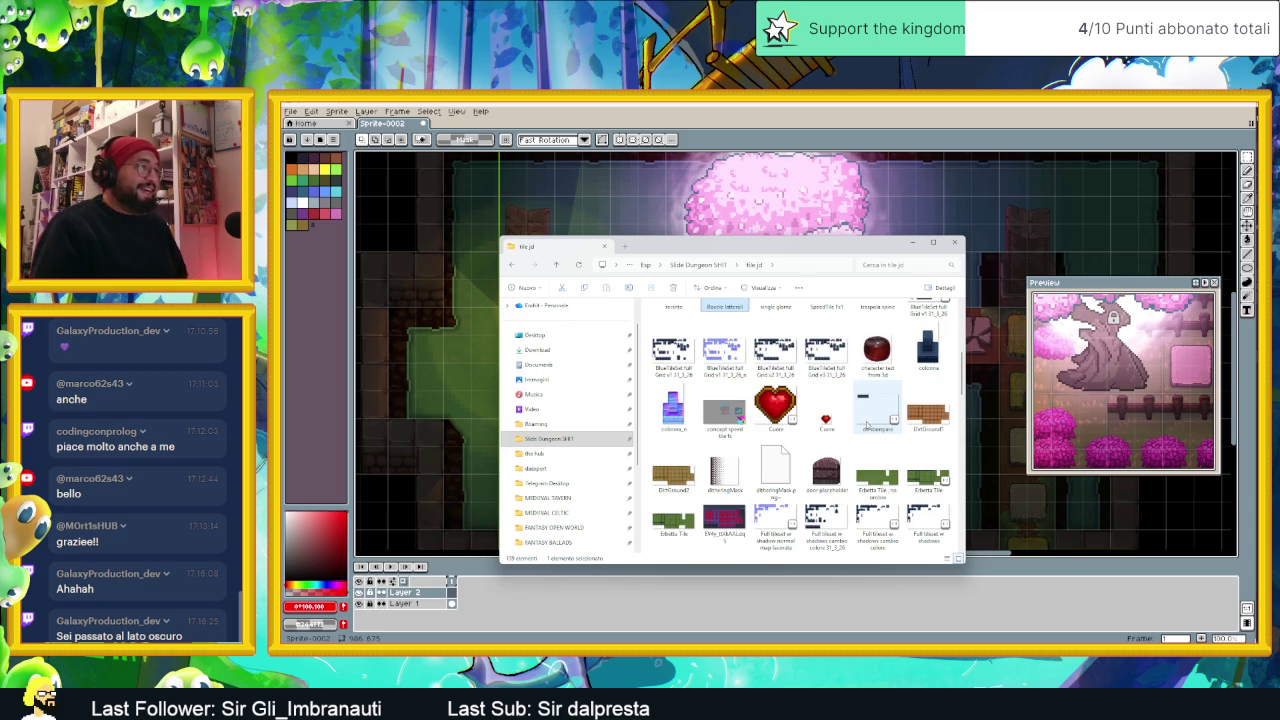
pyautogui.scroll(3, 866, 425)
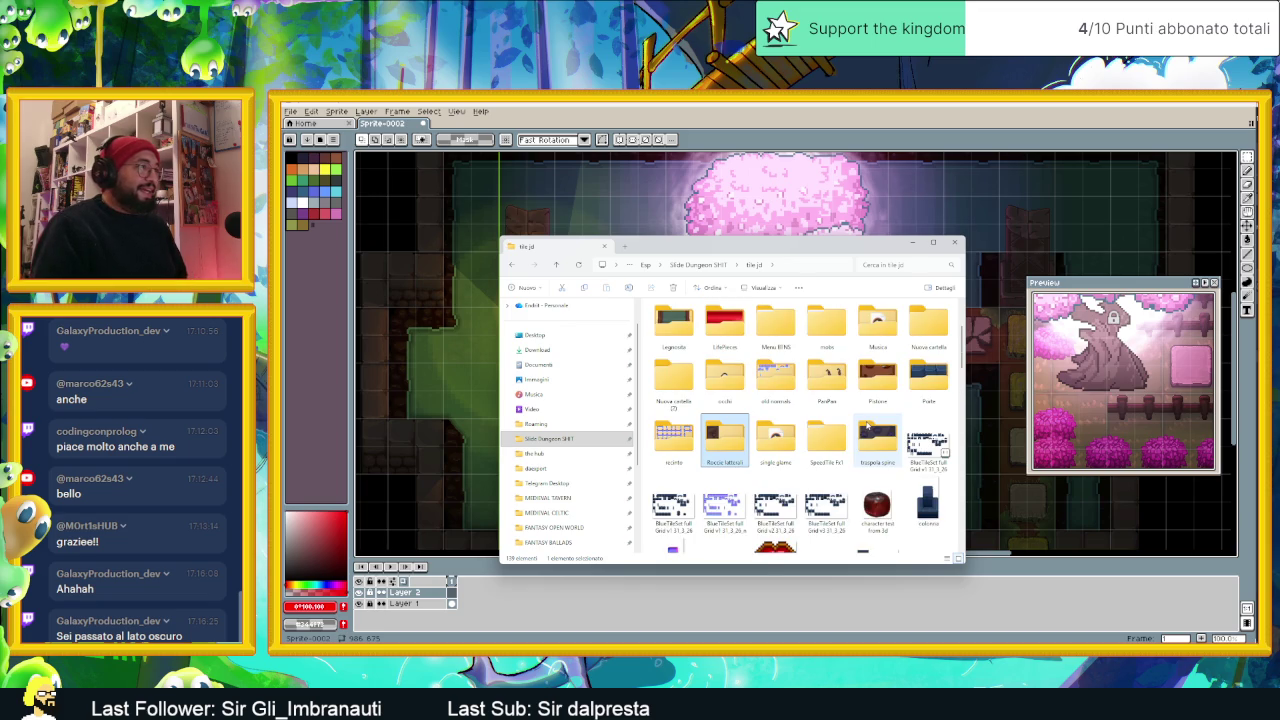
pyautogui.scroll(-3, 867, 425)
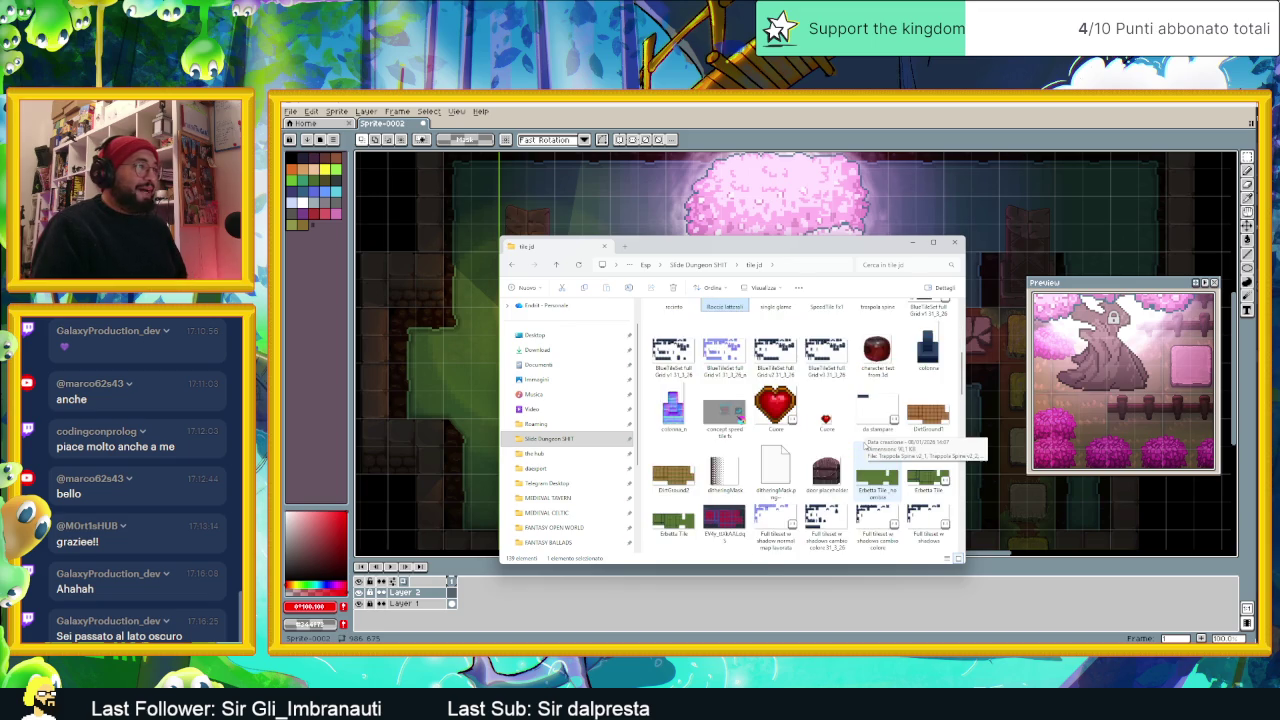
pyautogui.scroll(5, 865, 447)
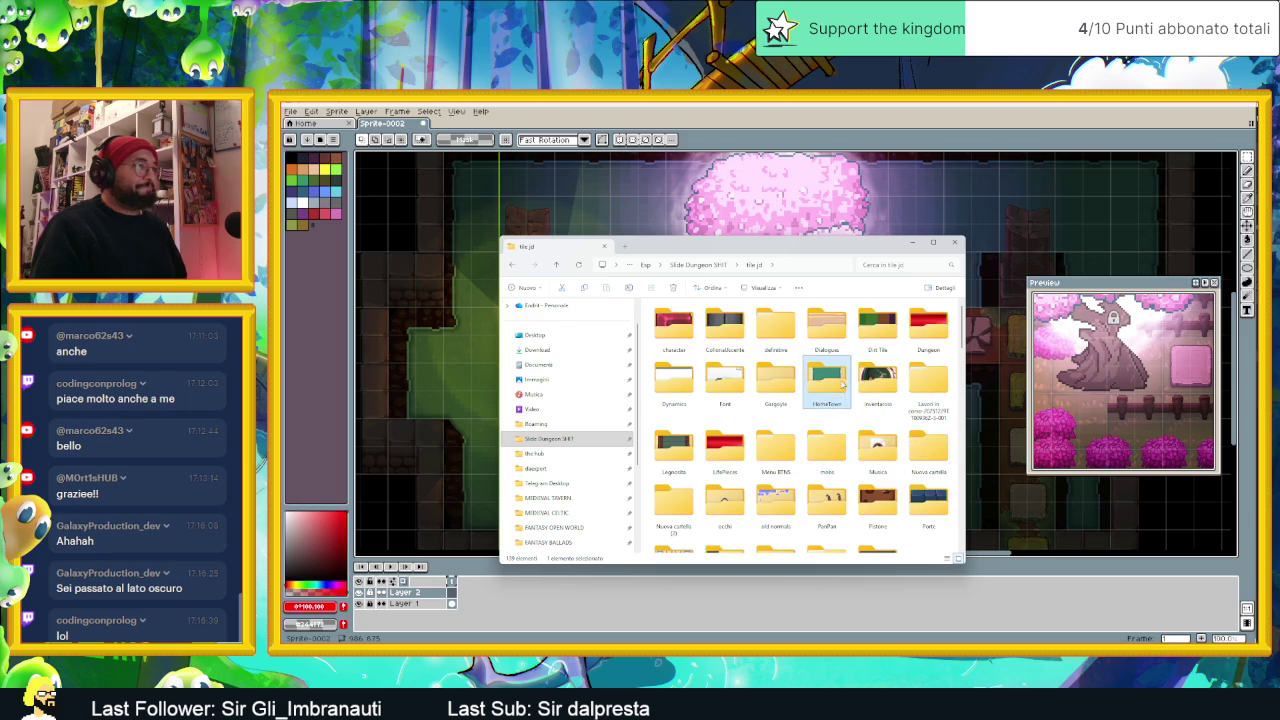
# Step: Open the HomeTown folder and open the Canal image in Aseprite
pyautogui.doubleClick(826, 382)
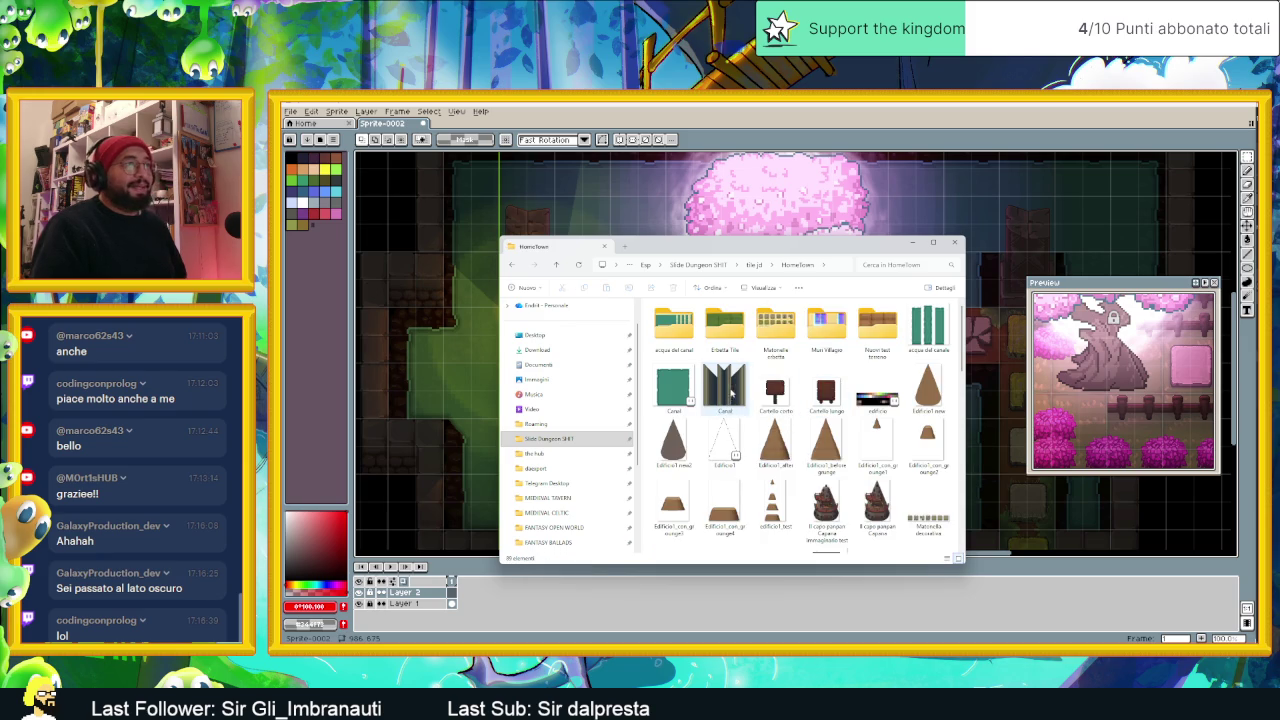
pyautogui.click(684, 332)
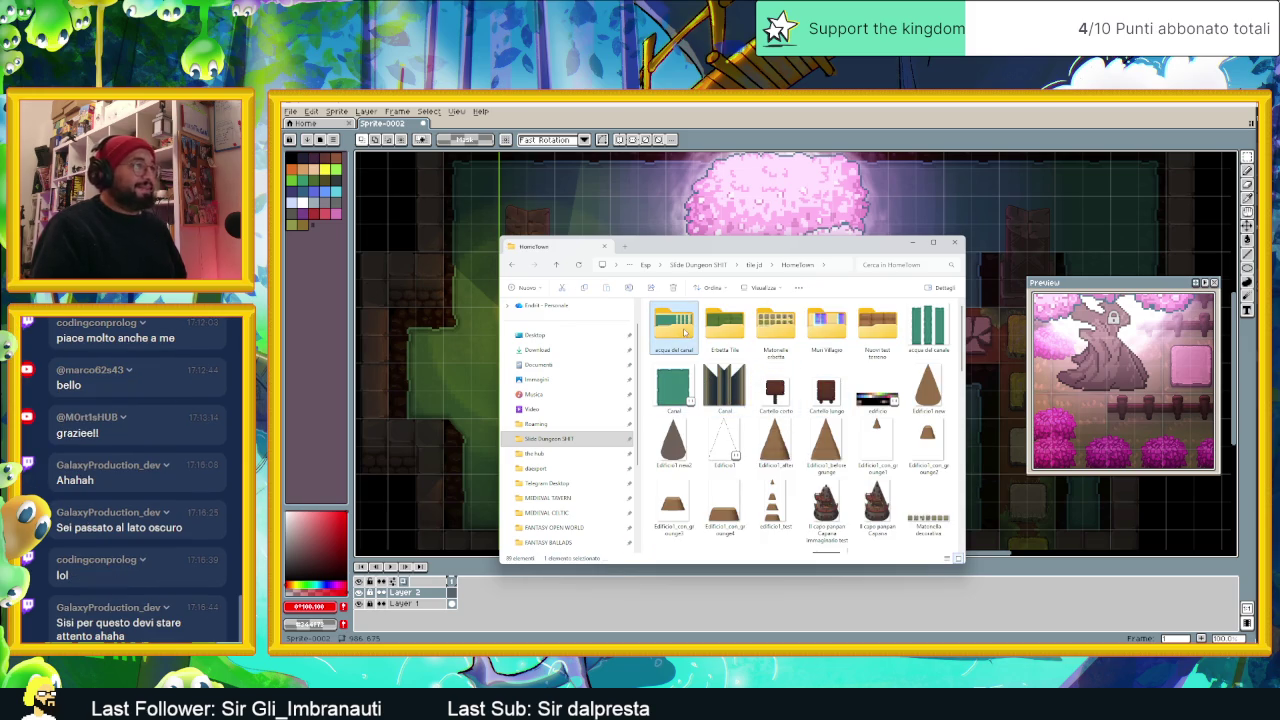
pyautogui.click(693, 385)
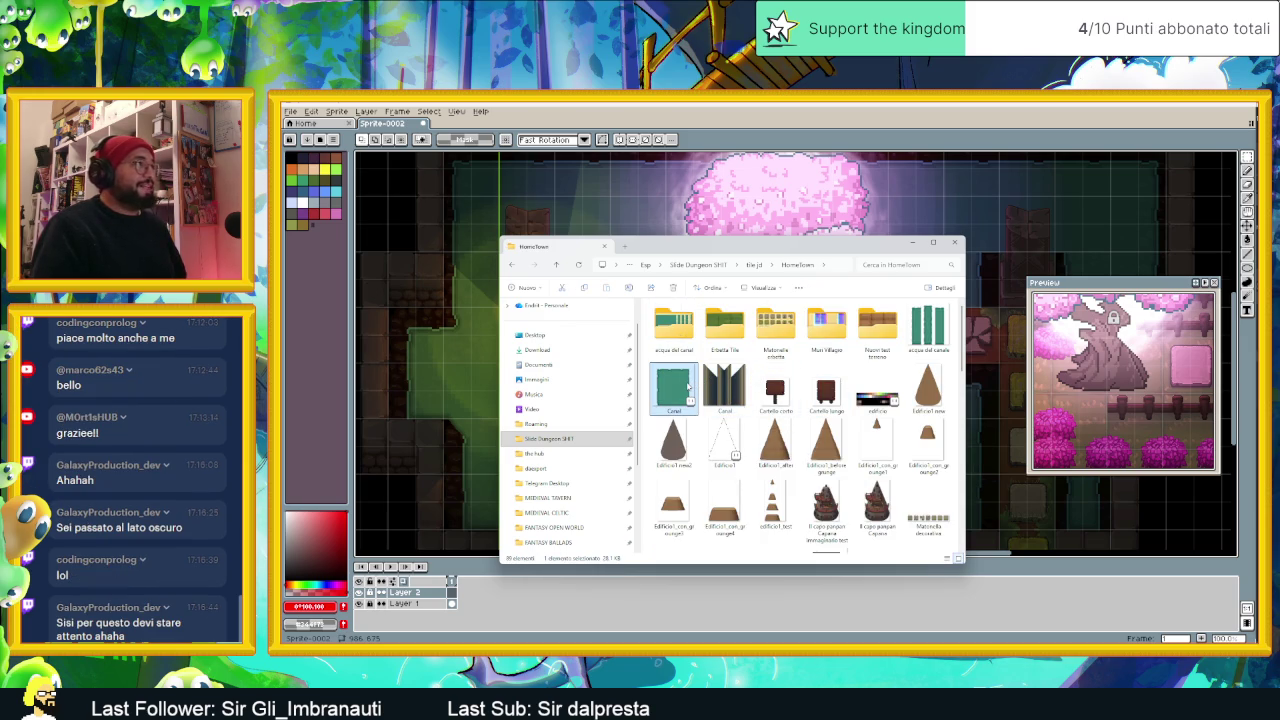
pyautogui.doubleClick(688, 388)
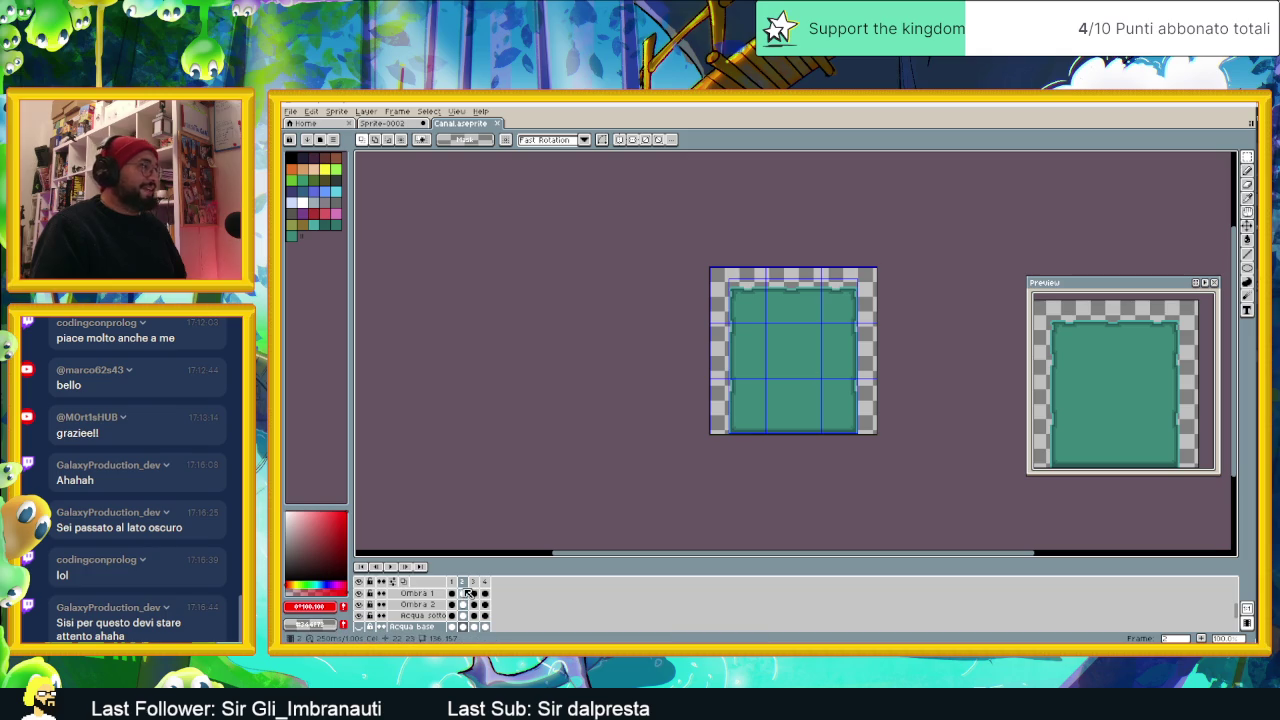
# Step: Step through Canal frames 1, 3 and 4, play and stop it, then return to Godot
pyautogui.click(451, 581)
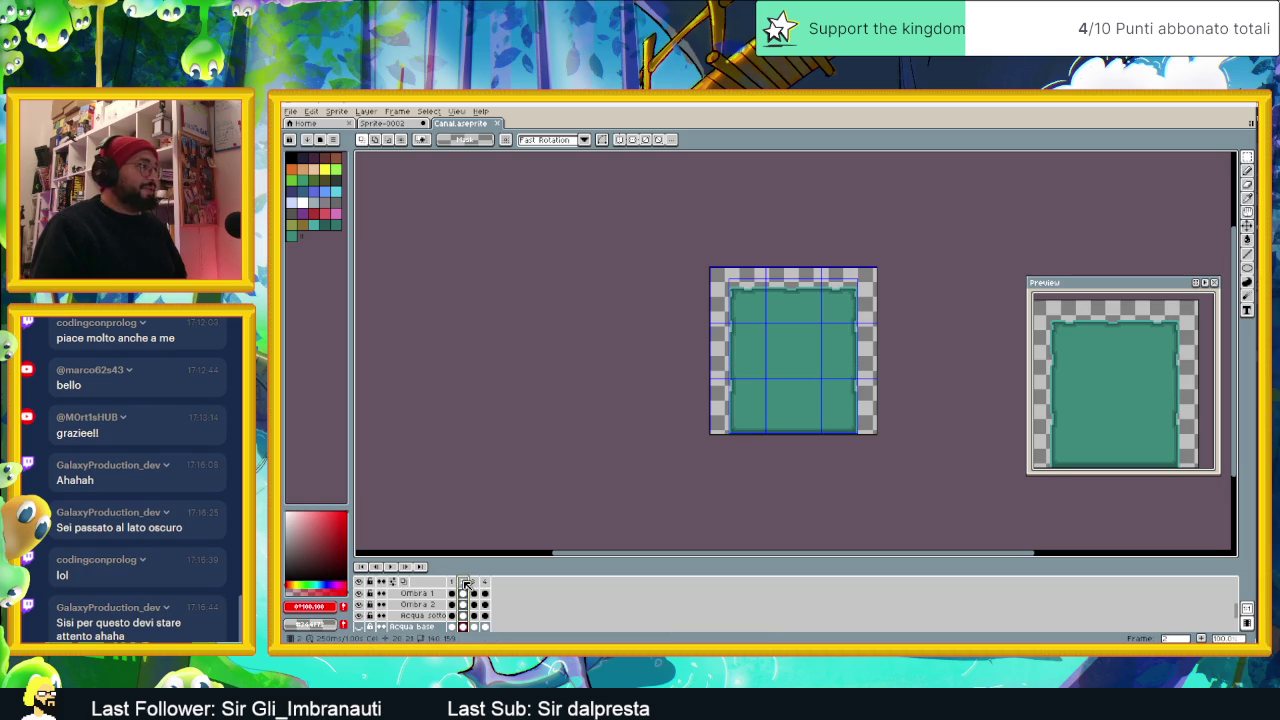
pyautogui.click(476, 582)
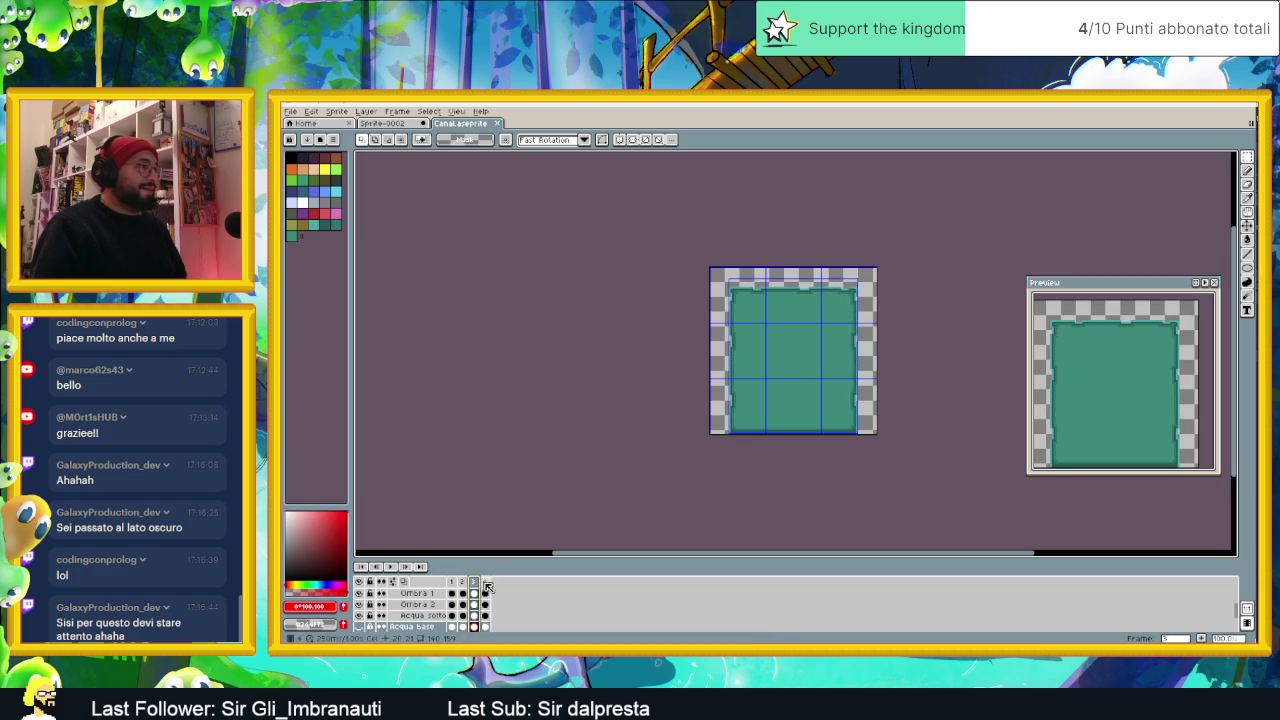
pyautogui.click(487, 583)
pyautogui.click(391, 567)
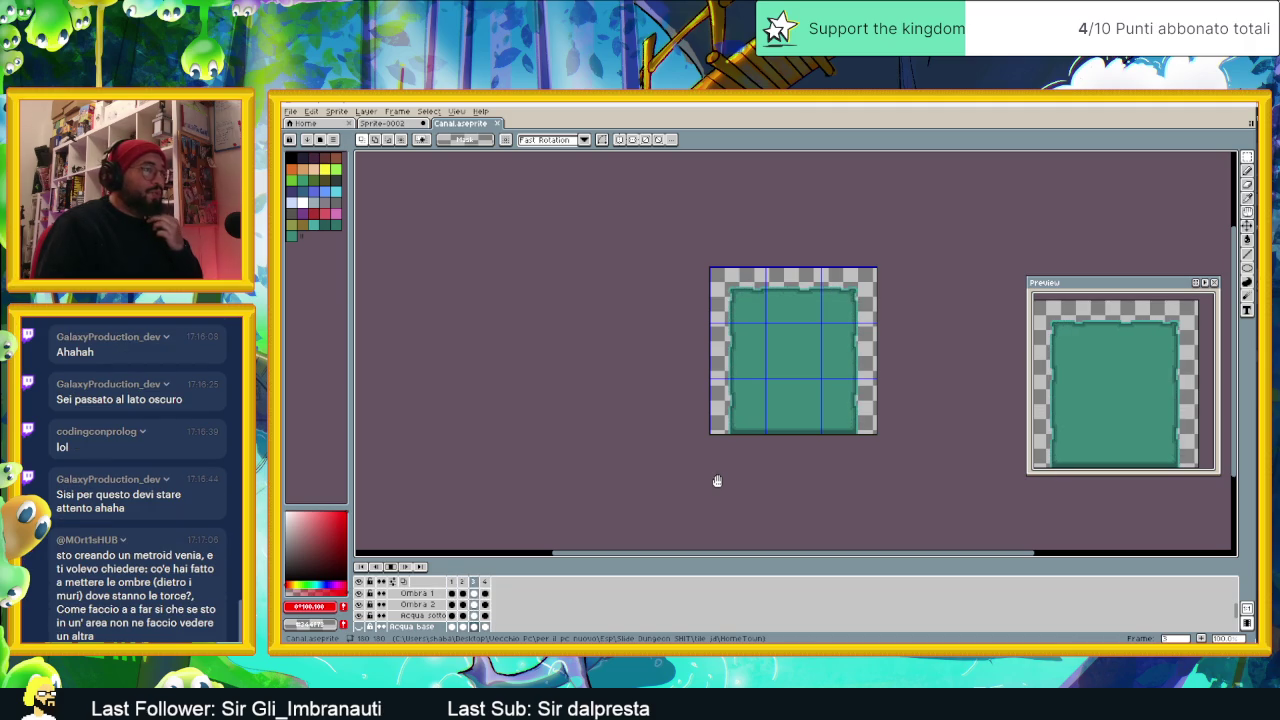
pyautogui.click(403, 568)
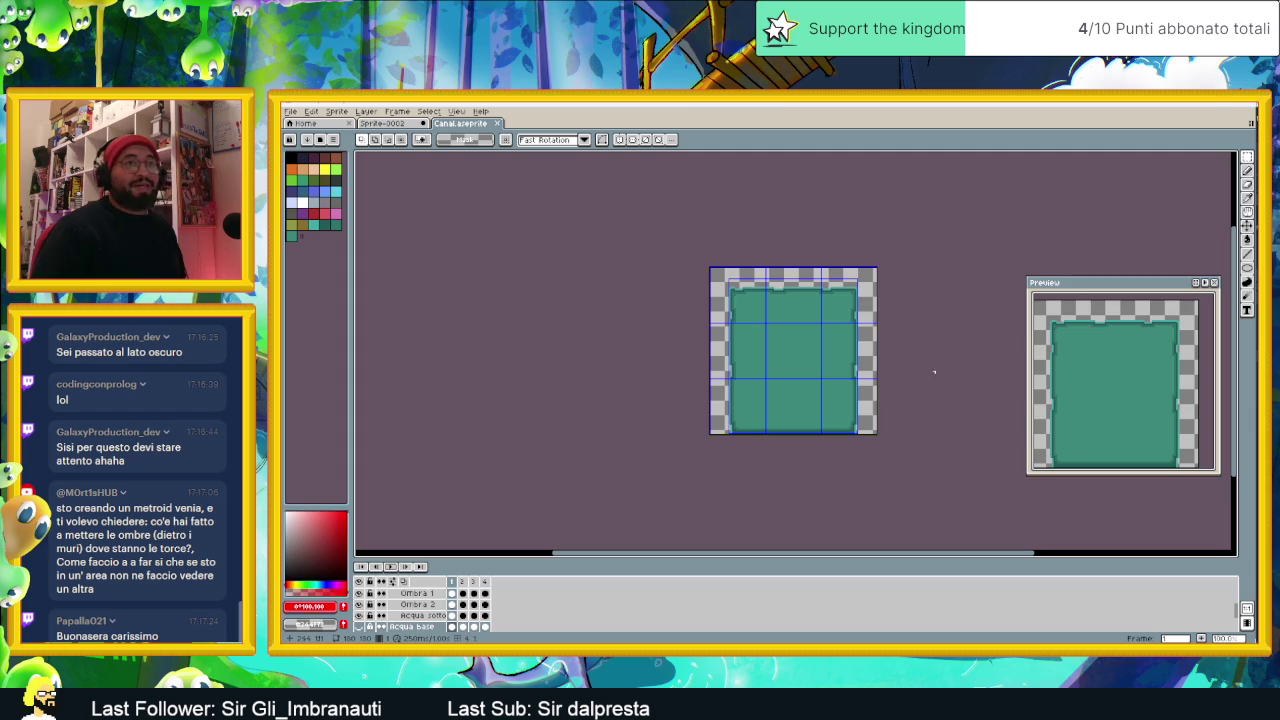
pyautogui.click(1209, 109)
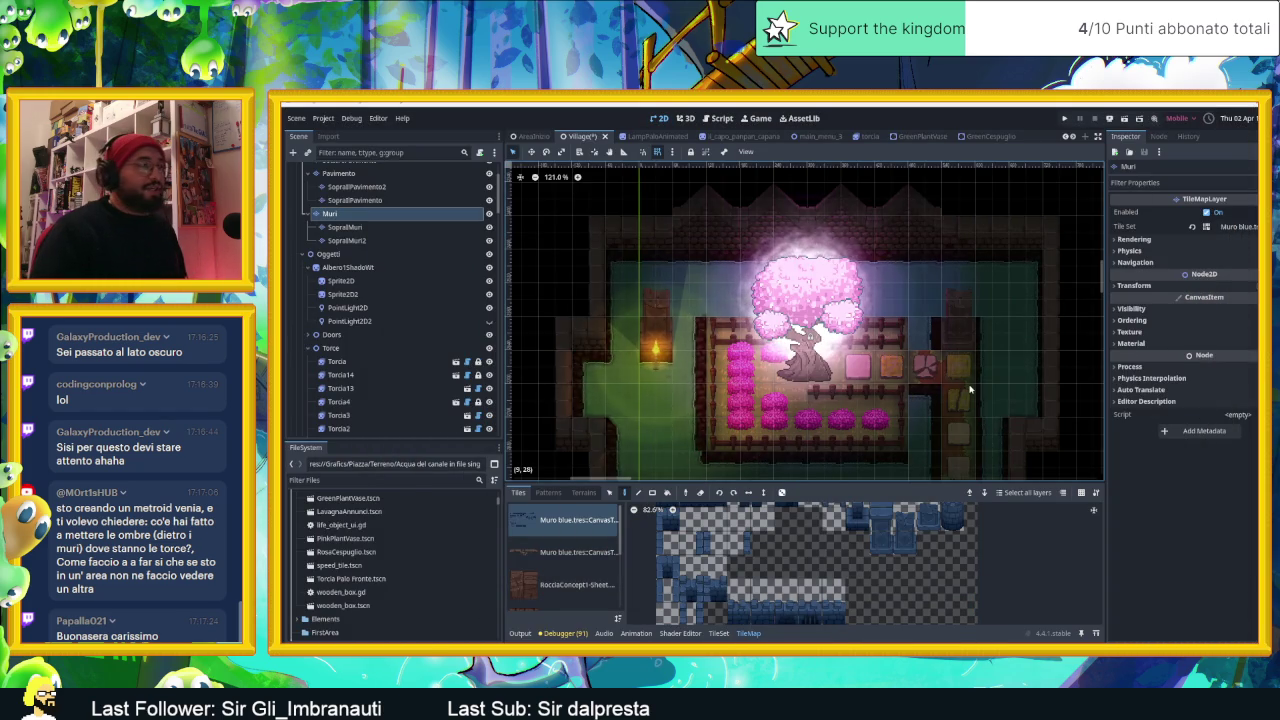
# Step: Zoom and pan the 2D view across the village map
pyautogui.scroll(-2, 985, 400)
pyautogui.scroll(-2, 1000, 410)
pyautogui.scroll(-2, 1018, 423)
pyautogui.scroll(-2, 1000, 415)
pyautogui.hscroll(2, 980, 410)
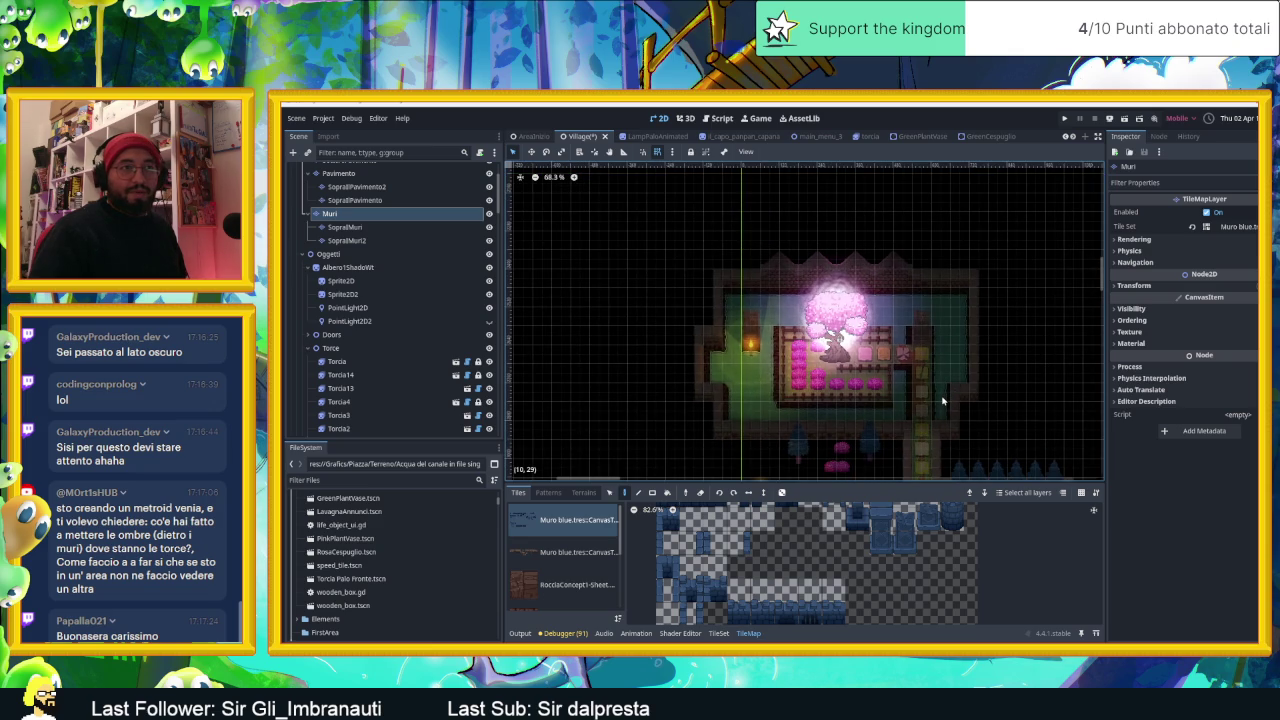
pyautogui.scroll(-3, 900, 380)
pyautogui.hscroll(4, 900, 380)
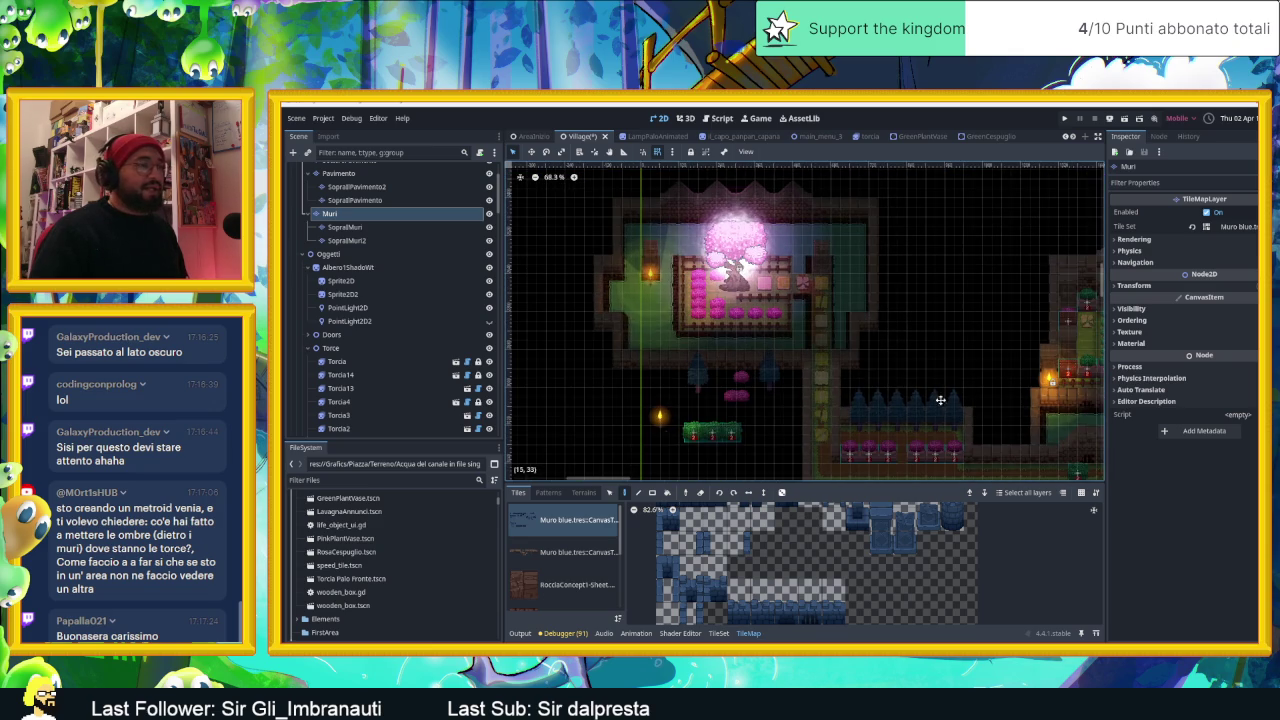
pyautogui.scroll(-2, 840, 345)
pyautogui.hscroll(3, 840, 345)
pyautogui.scroll(2, 960, 365)
pyautogui.hscroll(3, 930, 366)
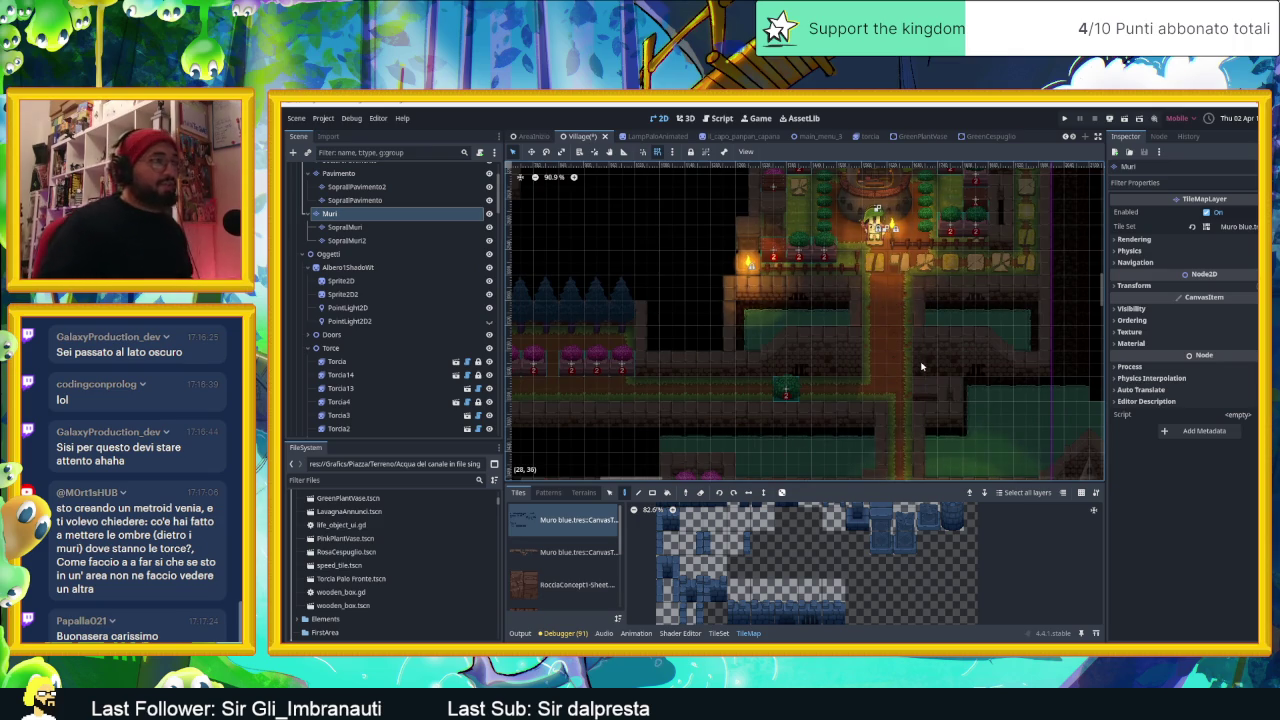
pyautogui.scroll(4, 780, 270)
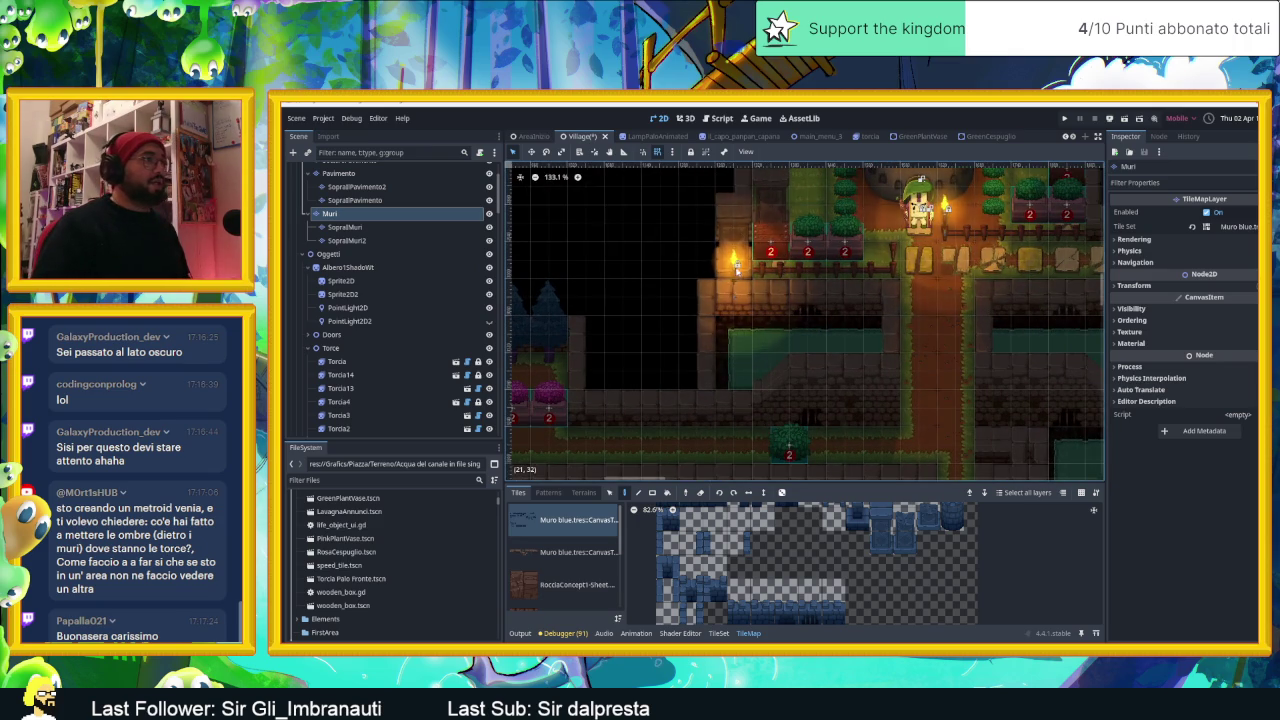
# Step: Collapse Oggetti in the Scene tree and select the Torcia3 torch beside the statue
pyautogui.scroll(-4, 820, 330)
pyautogui.scroll(-4, 915, 410)
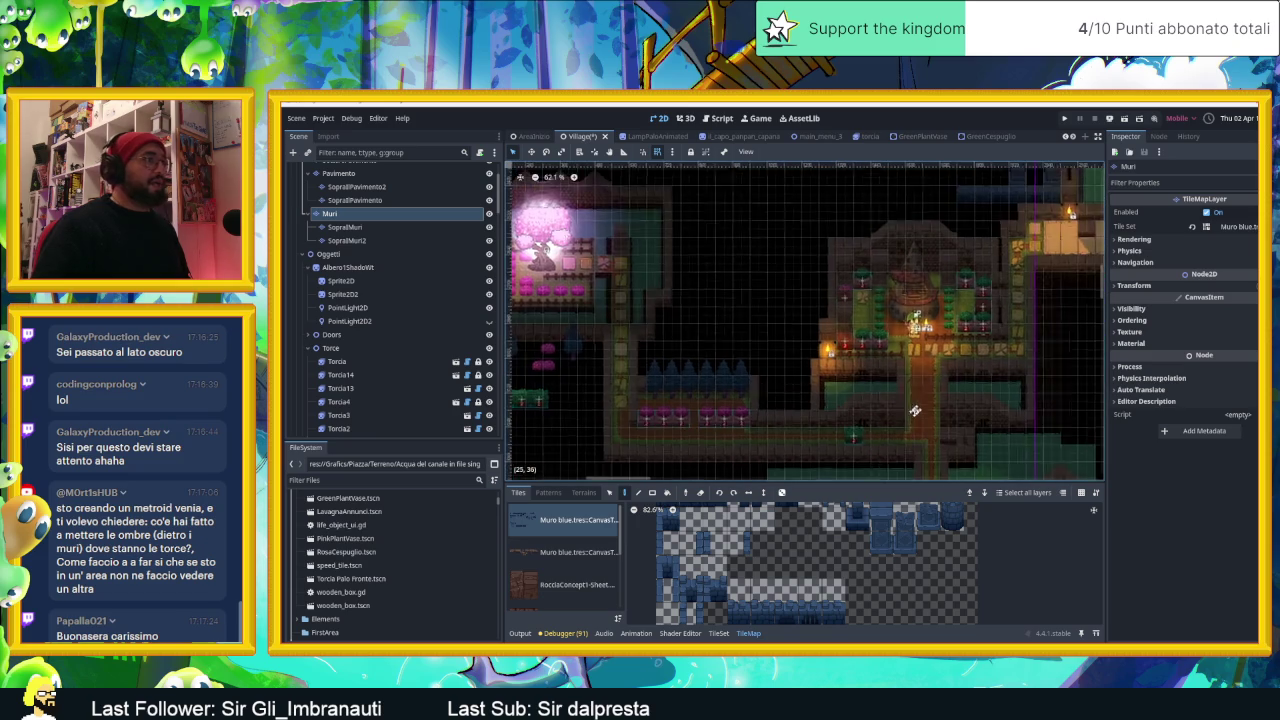
pyautogui.scroll(-1, 915, 410)
pyautogui.scroll(-2, 948, 362)
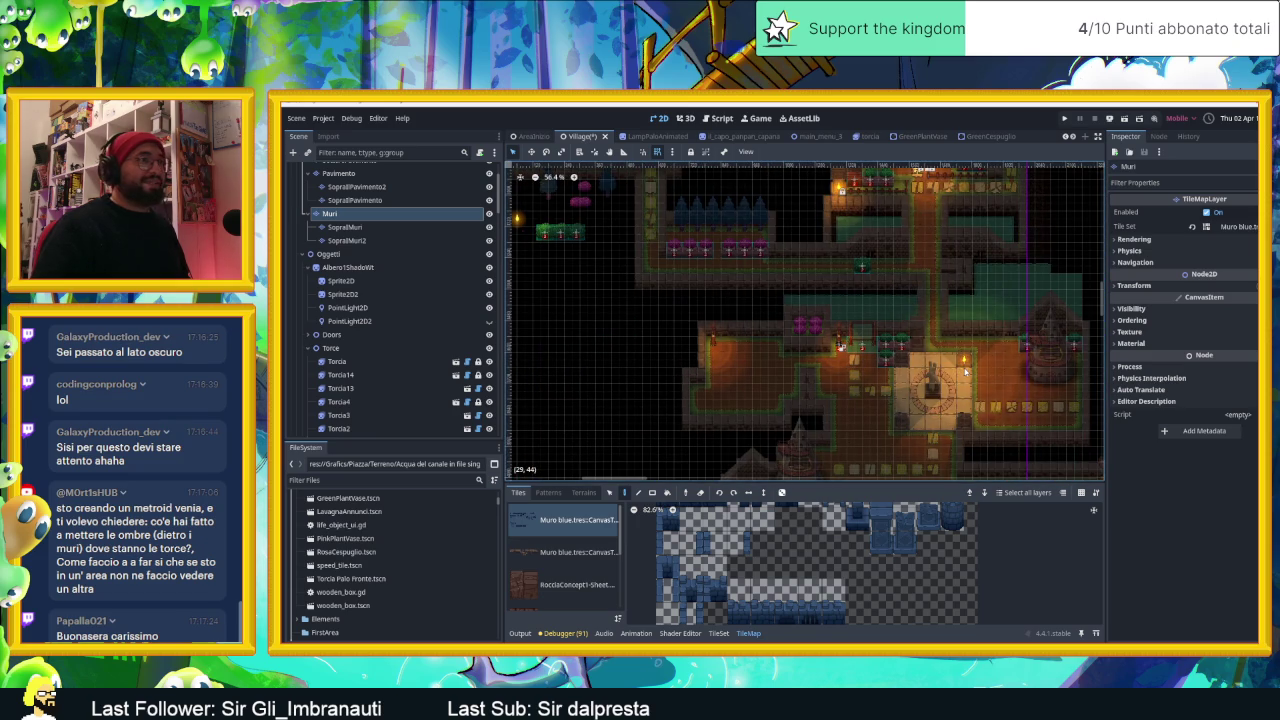
pyautogui.scroll(6, 973, 383)
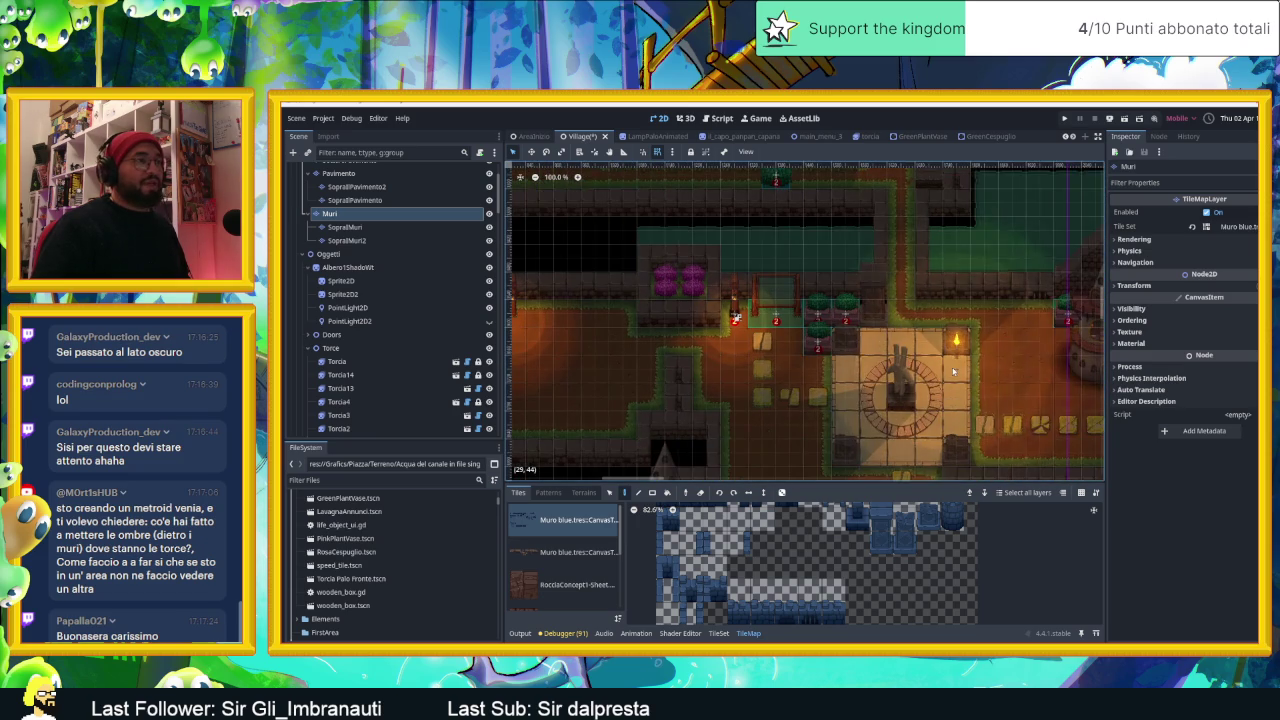
pyautogui.click(310, 254)
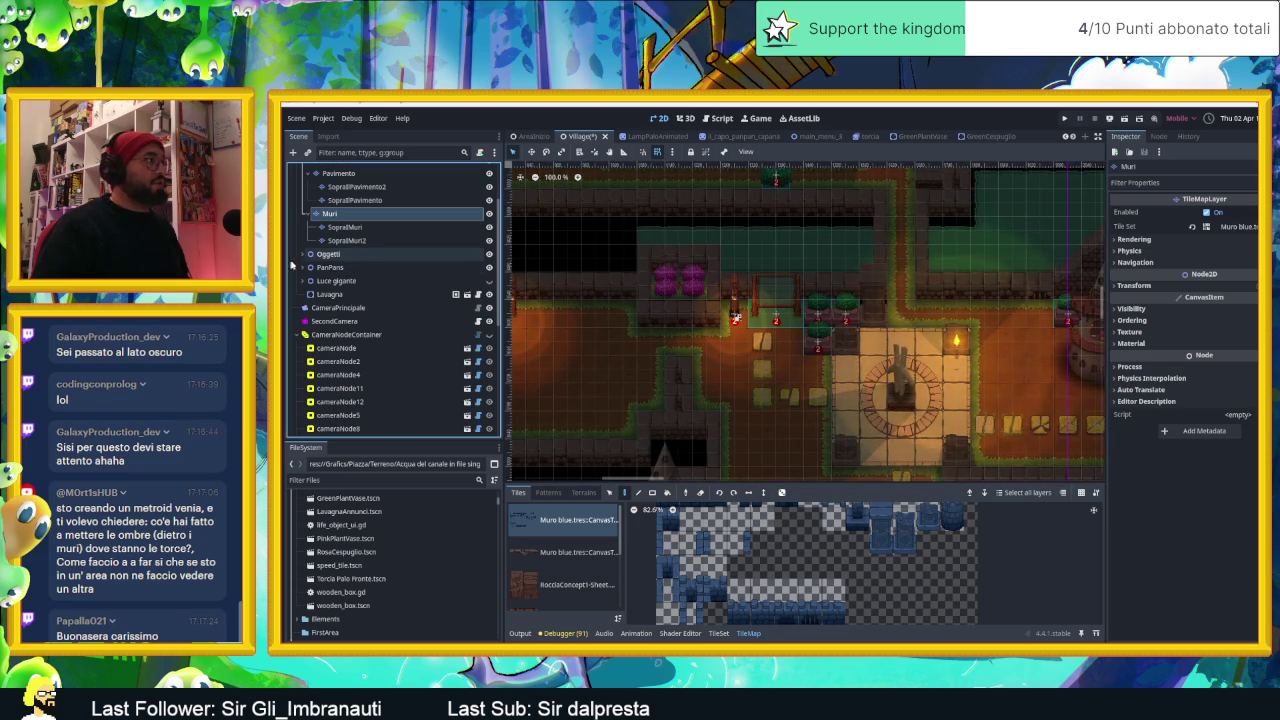
pyautogui.click(372, 257)
pyautogui.click(957, 341)
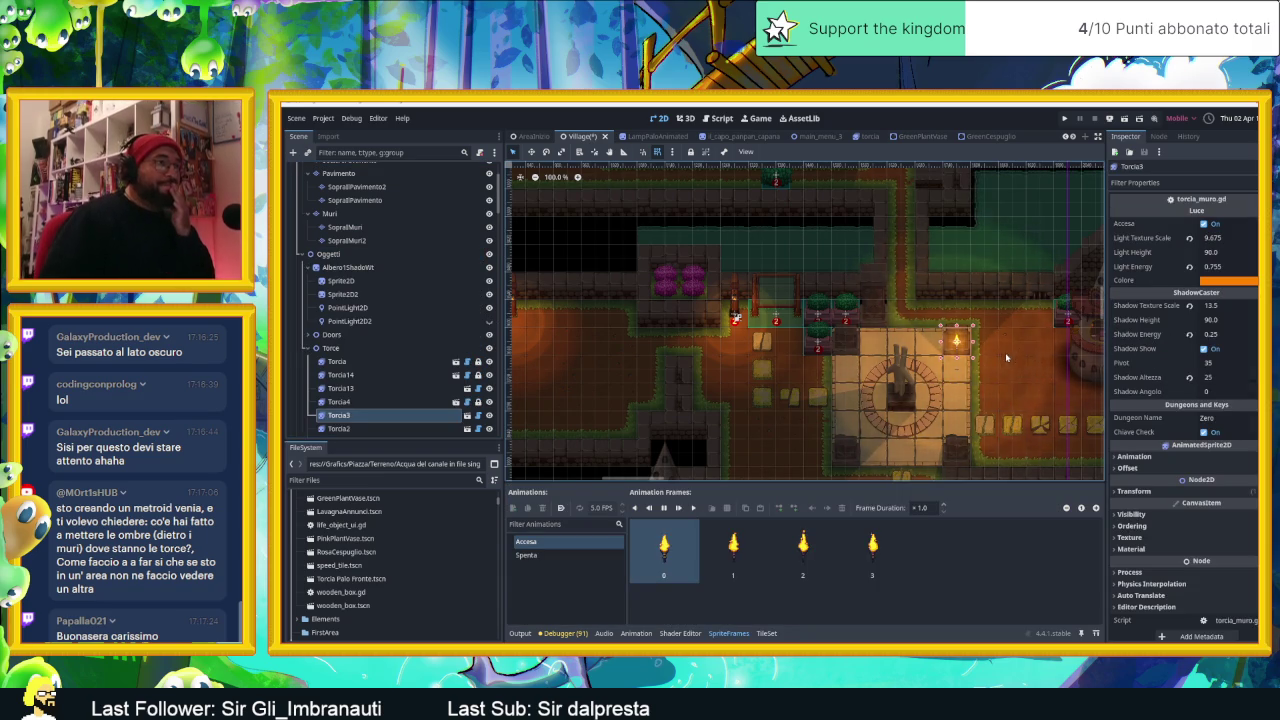
# Step: Zoom in on the plaza torch, then select the ModelloBase root to deselect Torcia3
pyautogui.scroll(3, 971, 370)
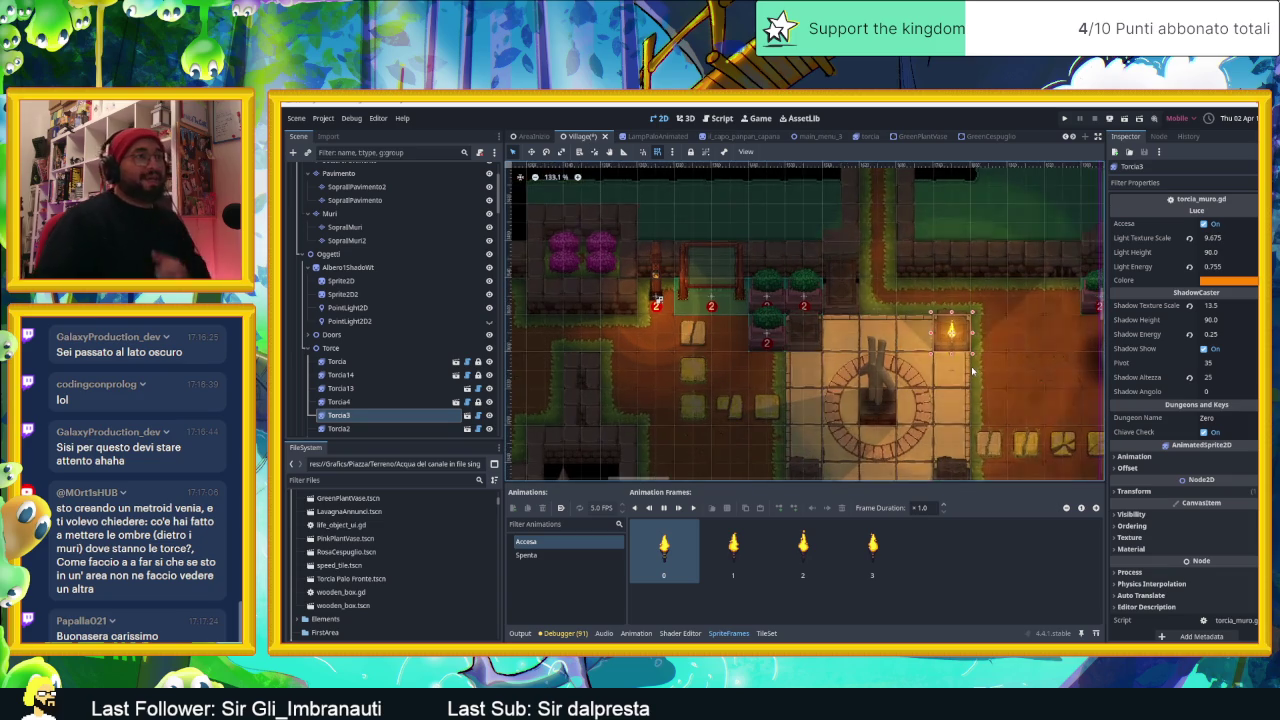
pyautogui.scroll(1, 971, 370)
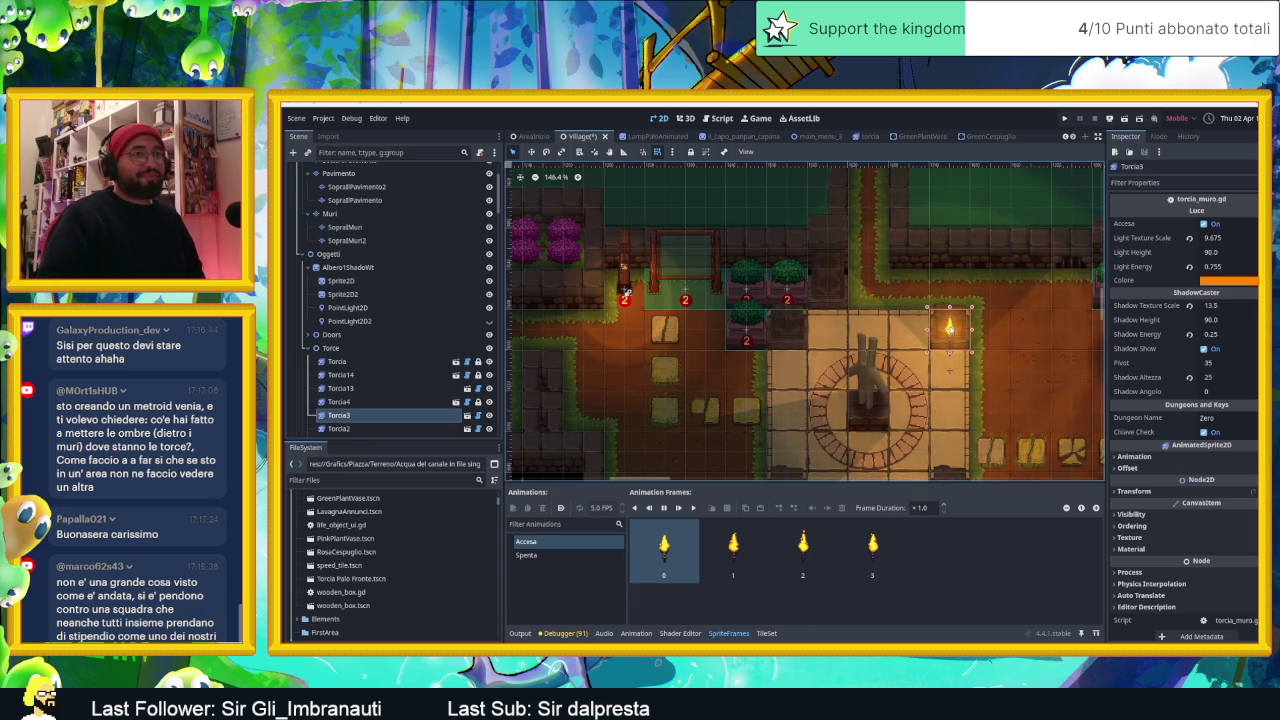
pyautogui.scroll(1, 950, 340)
pyautogui.scroll(1, 935, 358)
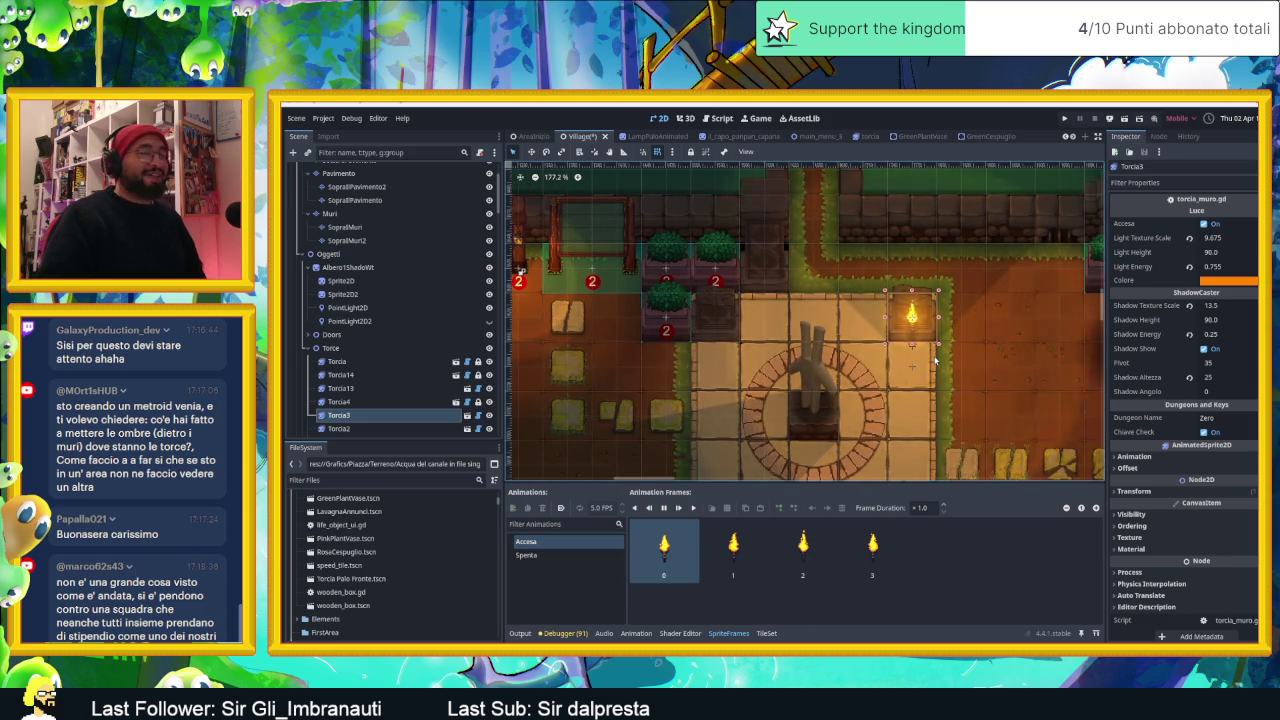
pyautogui.scroll(-1, 950, 360)
pyautogui.scroll(1, 950, 352)
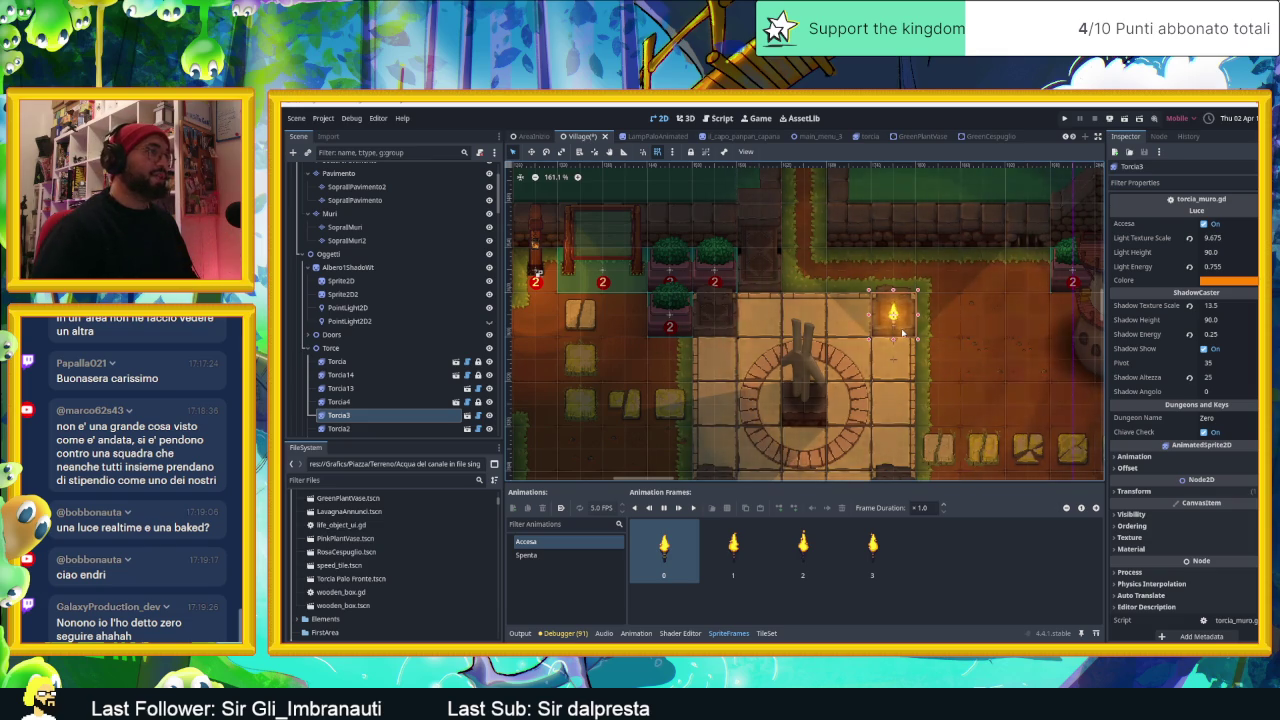
pyautogui.click(923, 417)
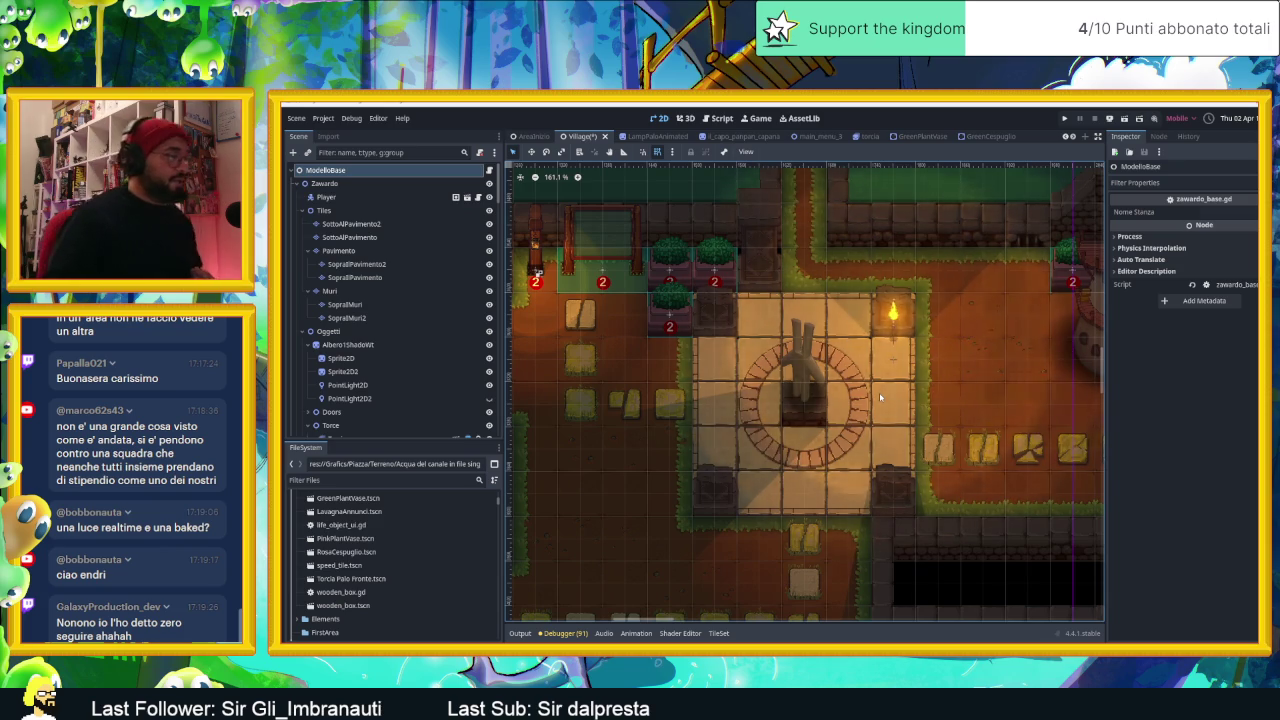
# Step: Reselect the plaza torch Torcia3, showing Light Energy 0.755, Shadow Energy 0.25 and Accesa frames
pyautogui.scroll(-1, 885, 378)
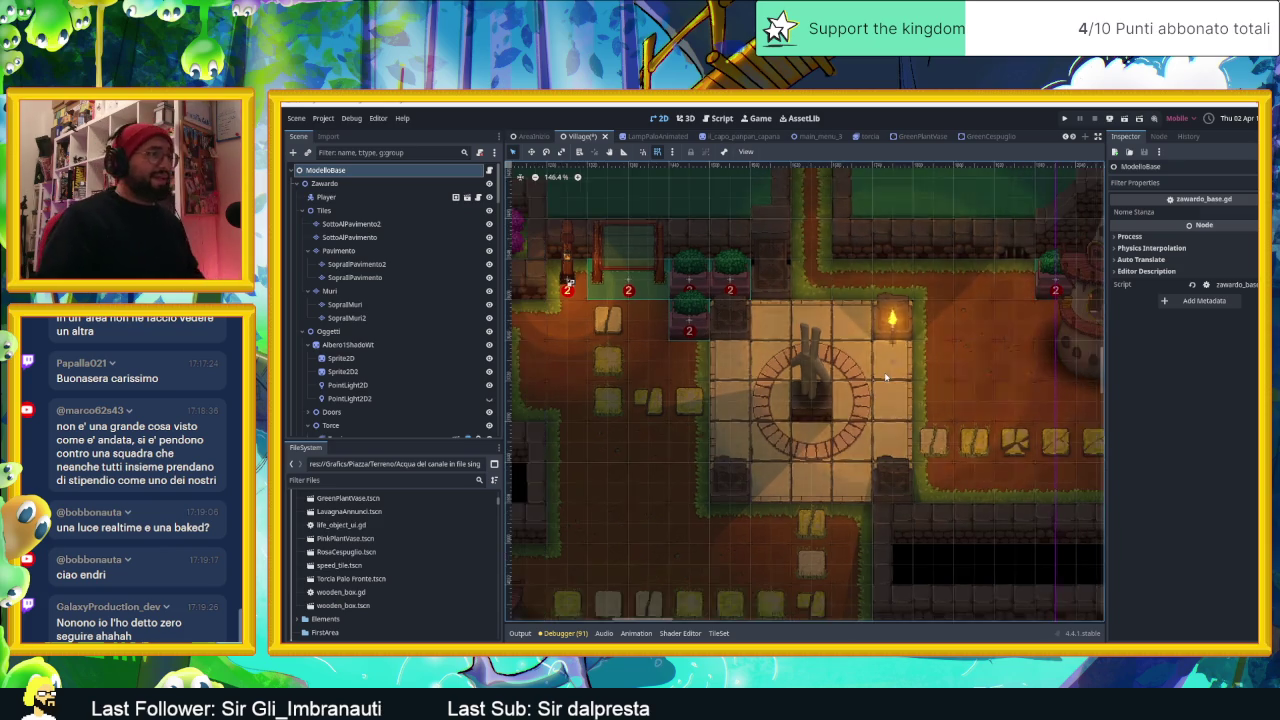
pyautogui.scroll(-2, 885, 378)
pyautogui.click(891, 340)
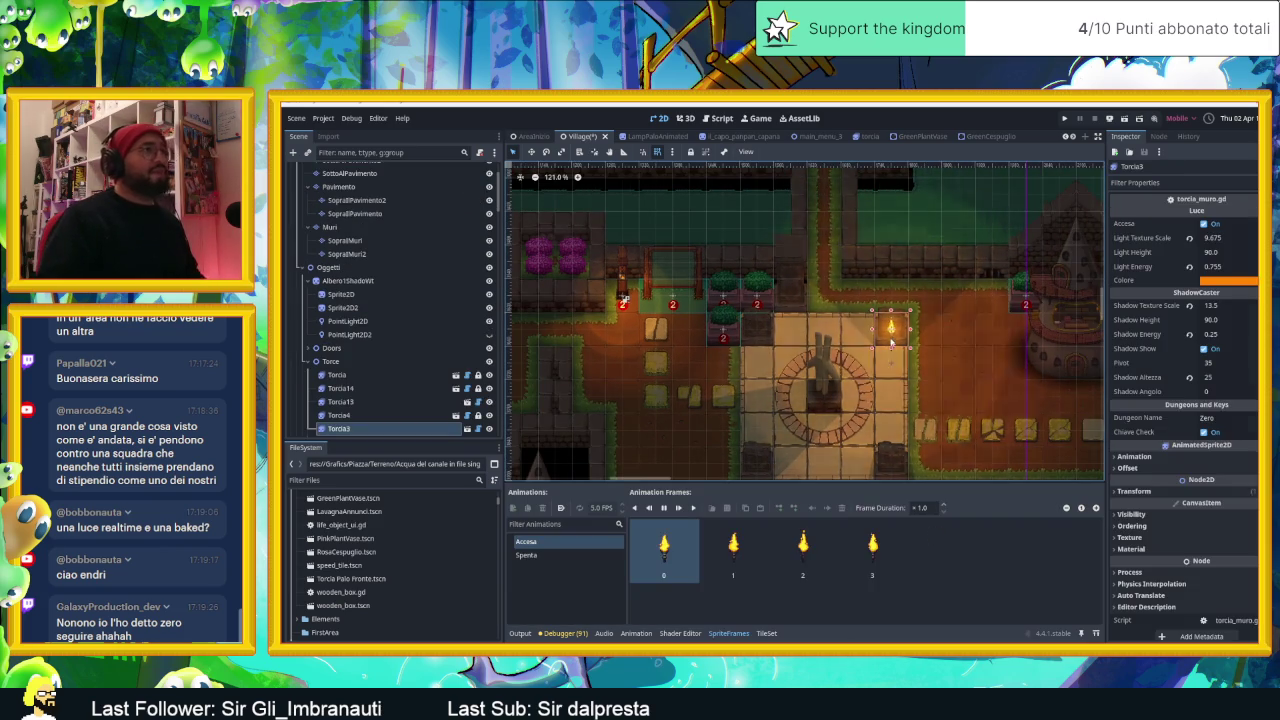
pyautogui.scroll(-2, 891, 340)
pyautogui.scroll(-1, 891, 340)
pyautogui.click(1091, 197)
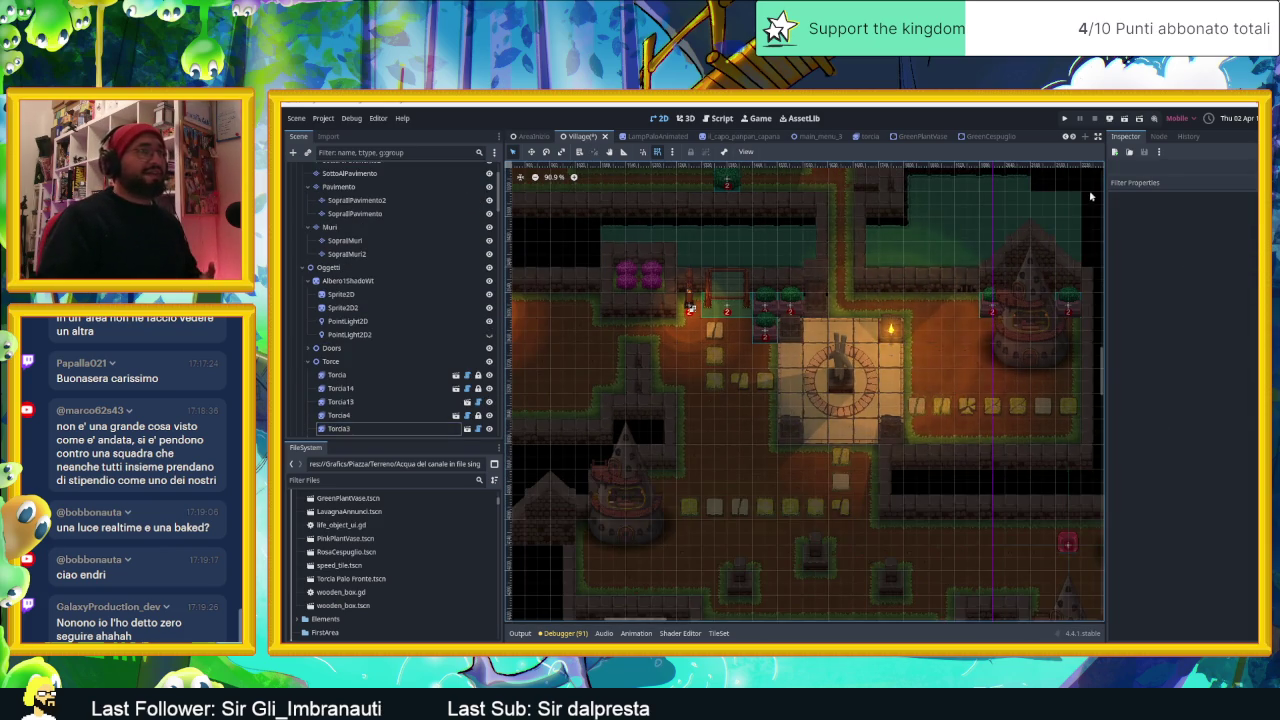
pyautogui.scroll(2, 886, 335)
pyautogui.scroll(4, 886, 335)
pyautogui.scroll(2, 886, 335)
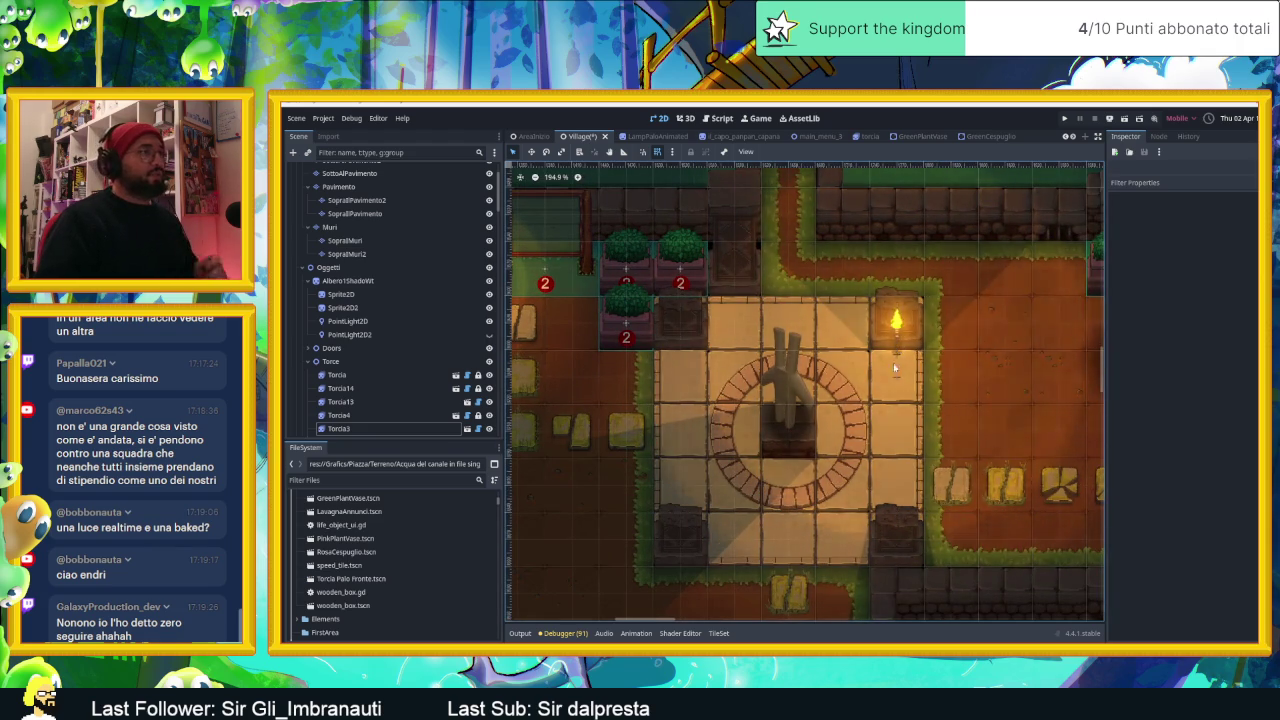
pyautogui.click(895, 330)
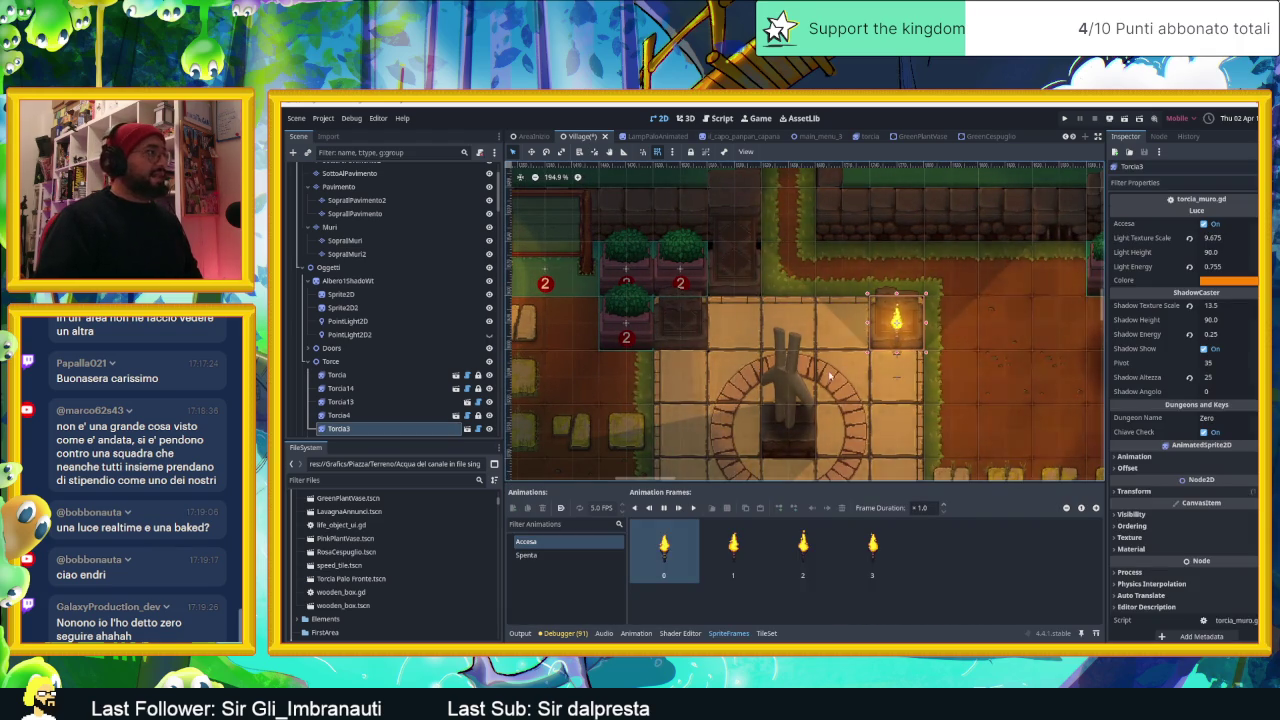
# Step: Zoom out and deselect the Torcia3 torch
pyautogui.scroll(-3, 910, 342)
pyautogui.scroll(-5, 910, 342)
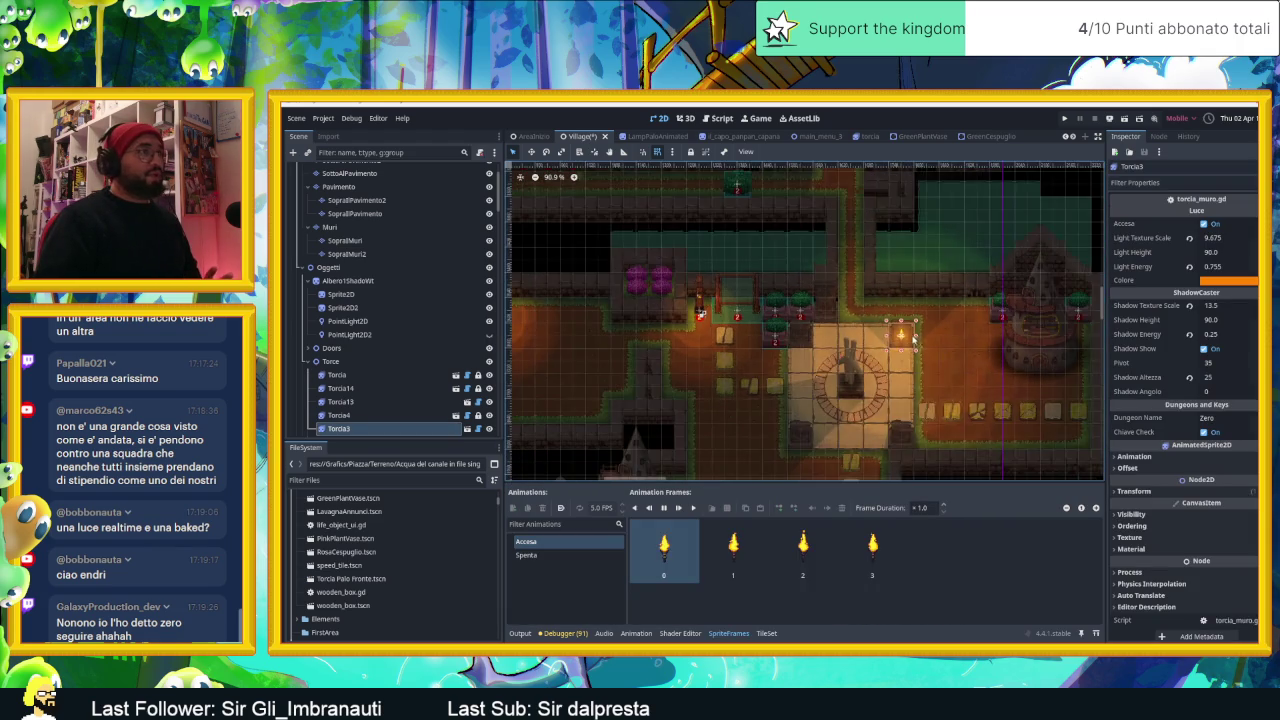
pyautogui.scroll(-3, 912, 338)
pyautogui.click(1064, 270)
# Step: Select the CanvasModulate node and revert its Color property to white
pyautogui.scroll(2, 930, 345)
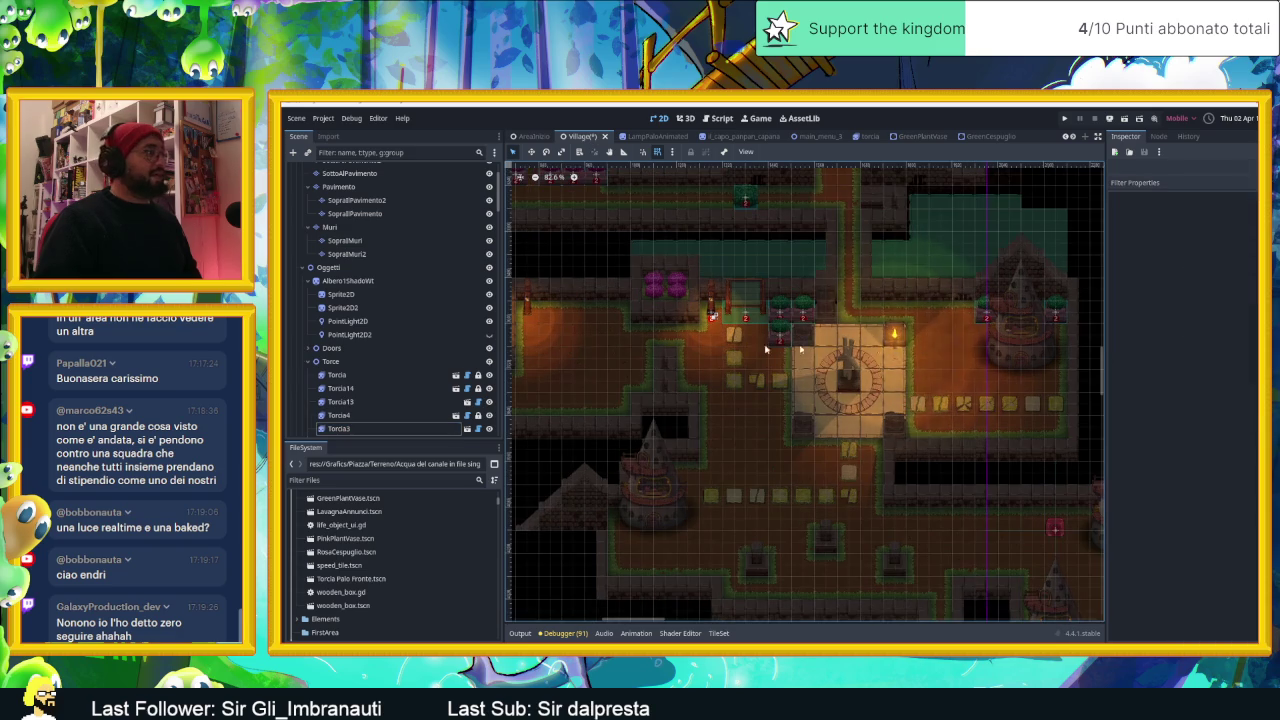
pyautogui.scroll(-5, 352, 343)
pyautogui.scroll(-3, 352, 343)
pyautogui.scroll(-5, 360, 355)
pyautogui.scroll(-5, 365, 365)
pyautogui.scroll(-3, 372, 378)
pyautogui.scroll(-5, 371, 378)
pyautogui.scroll(-3, 371, 378)
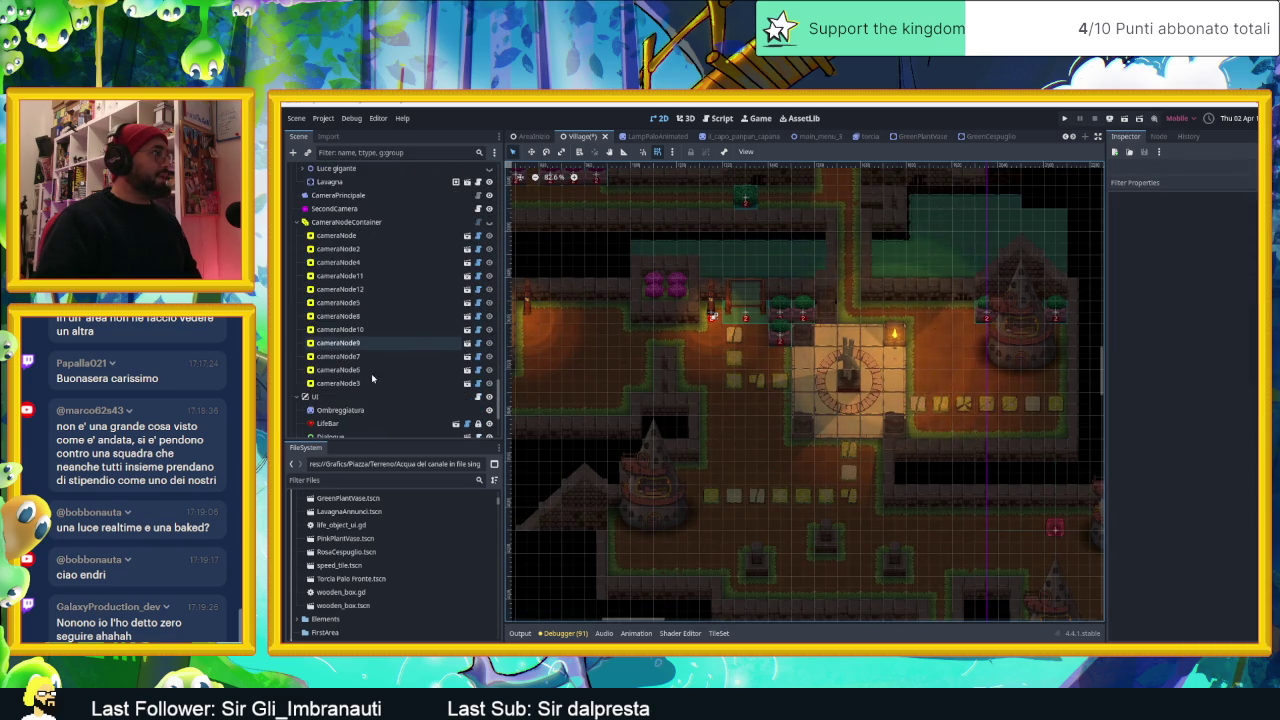
pyautogui.scroll(-3, 371, 377)
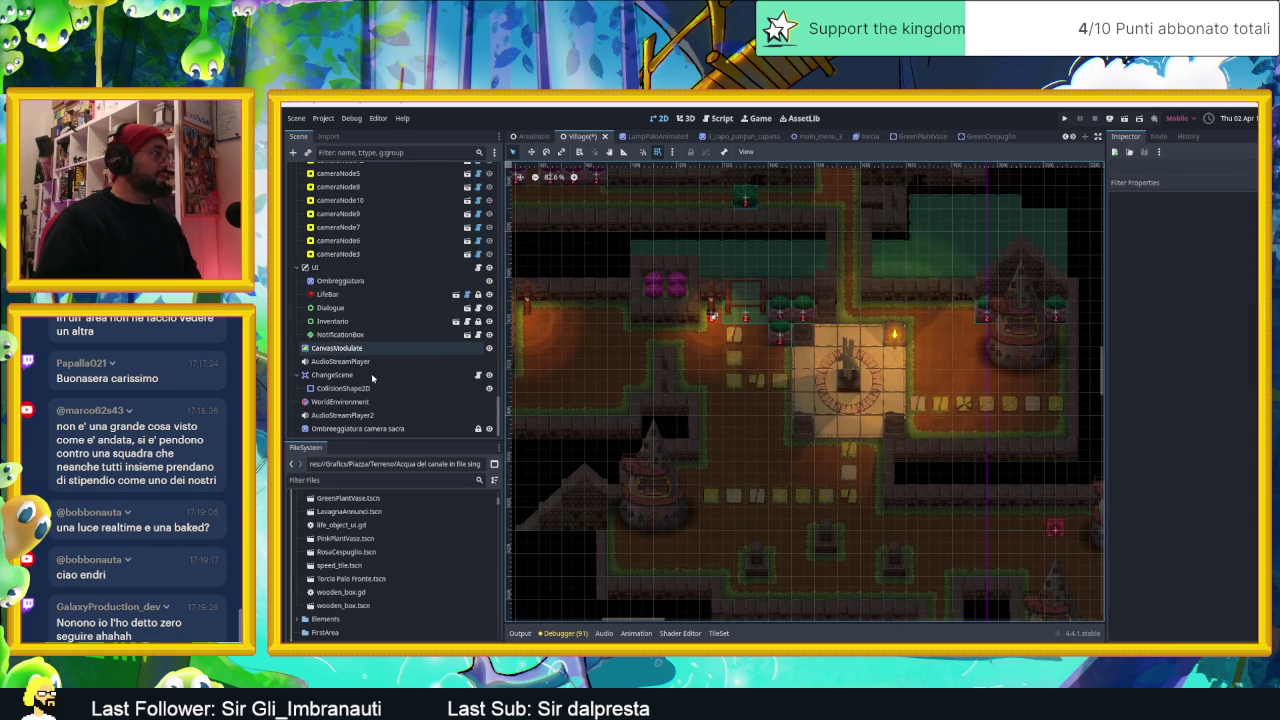
pyautogui.click(340, 347)
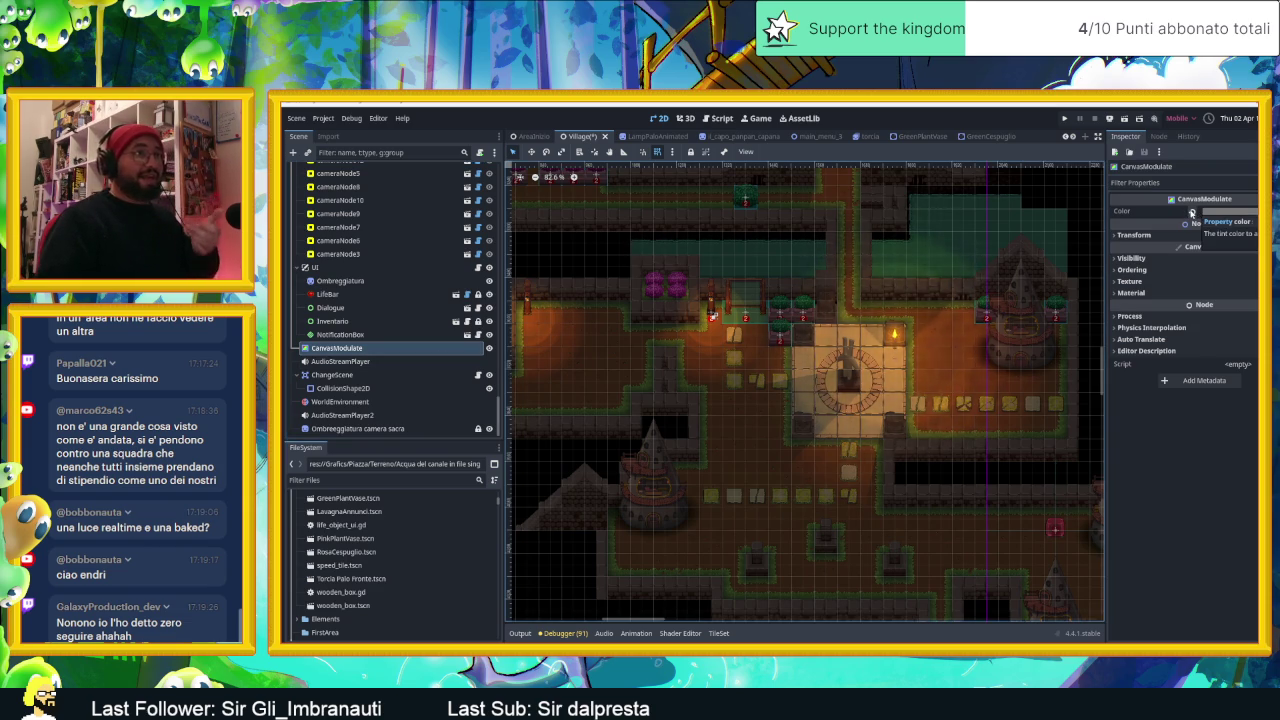
pyautogui.click(1191, 212)
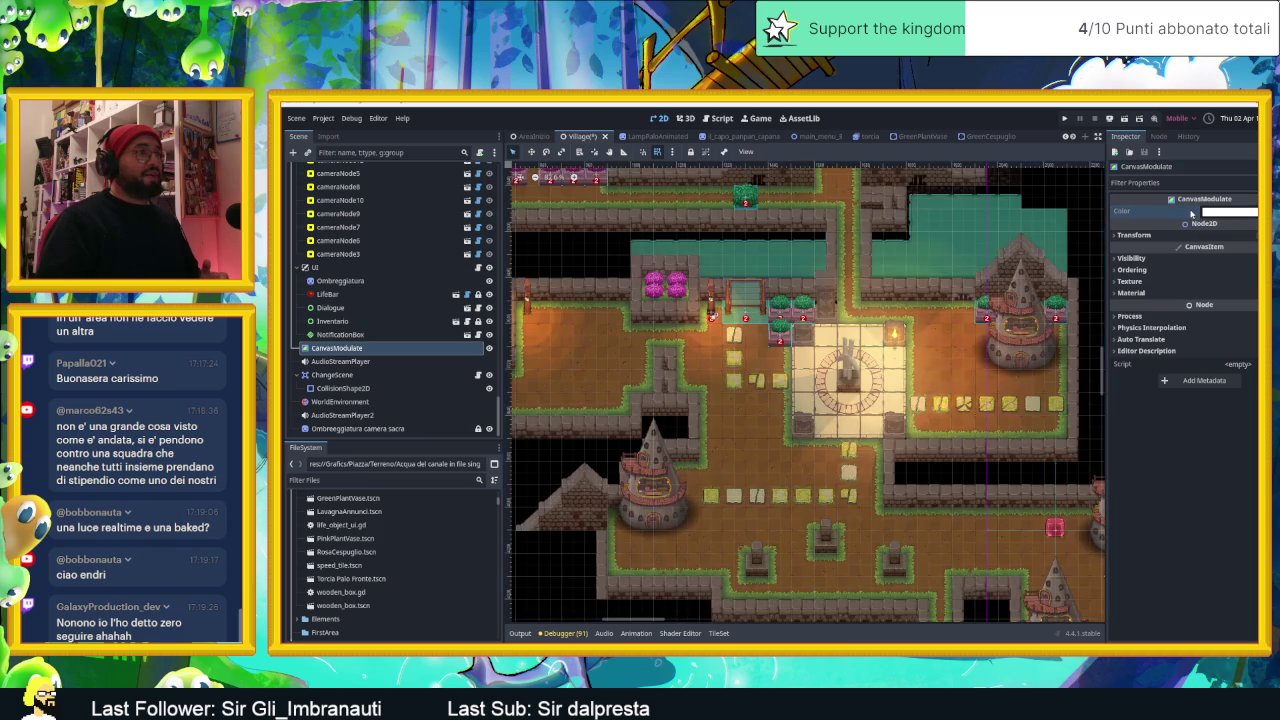
pyautogui.scroll(-3, 878, 414)
pyautogui.scroll(2, 870, 230)
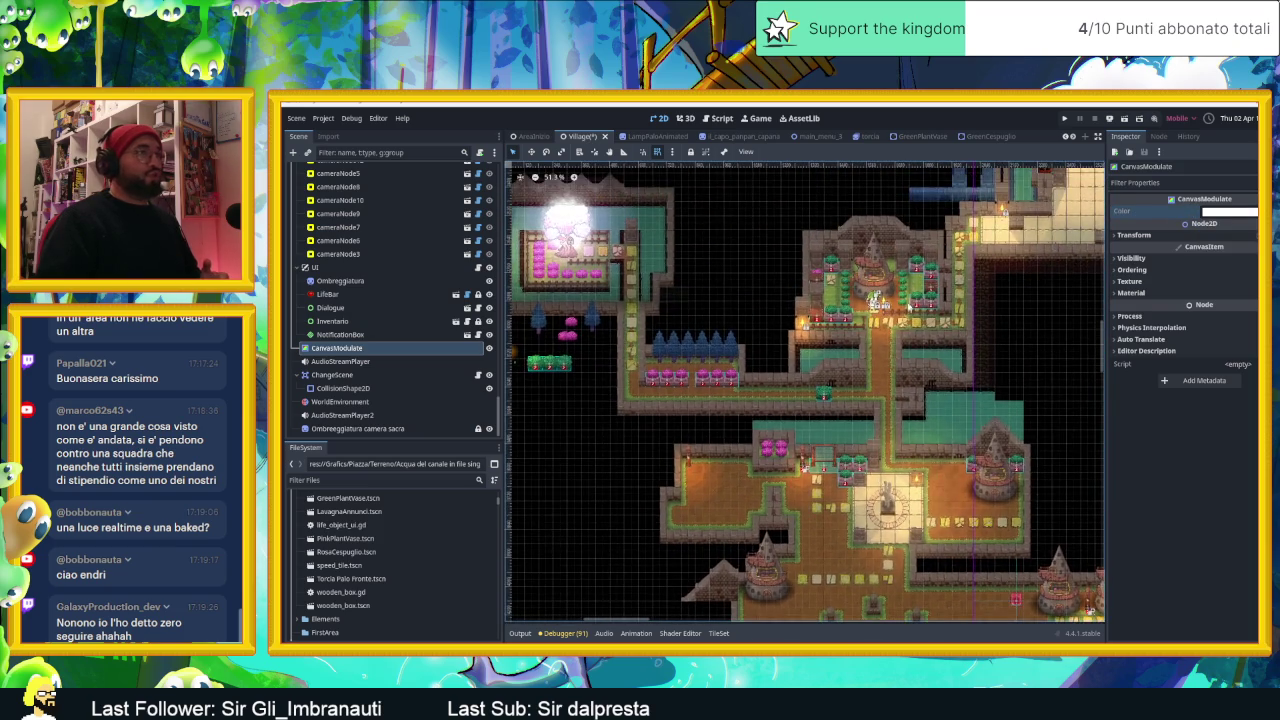
pyautogui.scroll(2, 860, 300)
pyautogui.scroll(2, 840, 380)
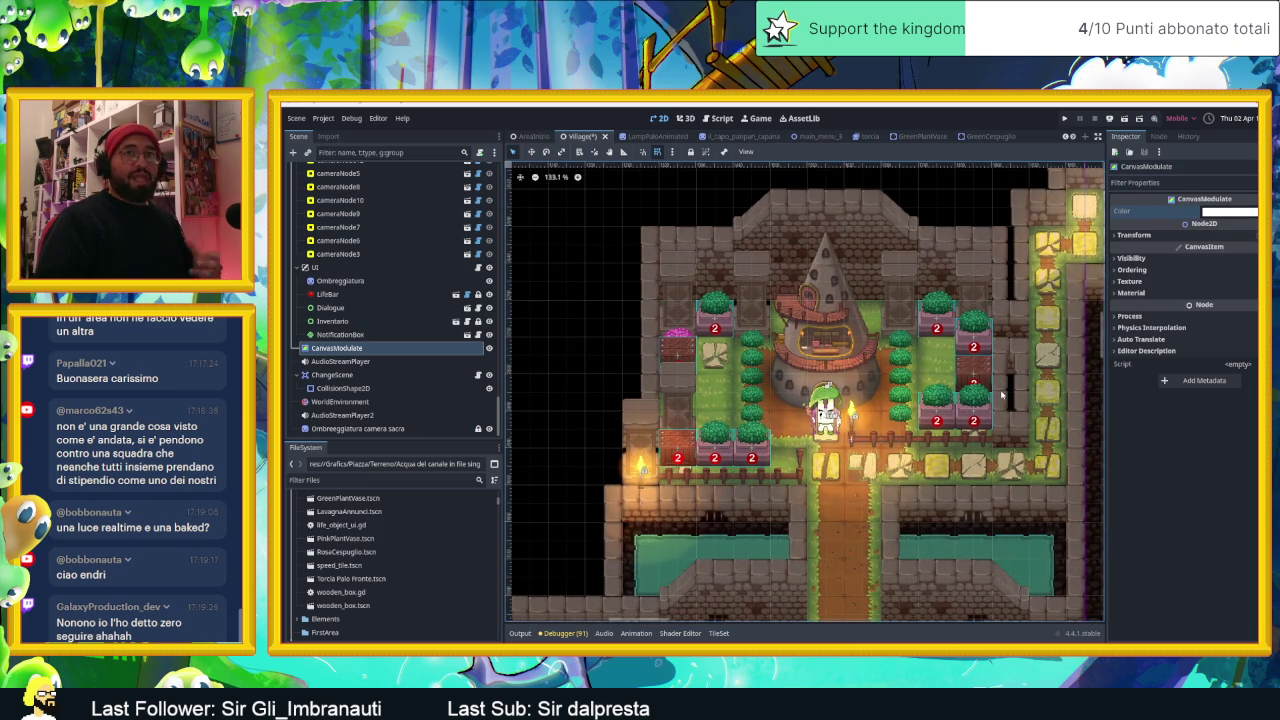
pyautogui.moveTo(1100, 346); pyautogui.dragTo(812, 429)
pyautogui.scroll(-5, 841, 432)
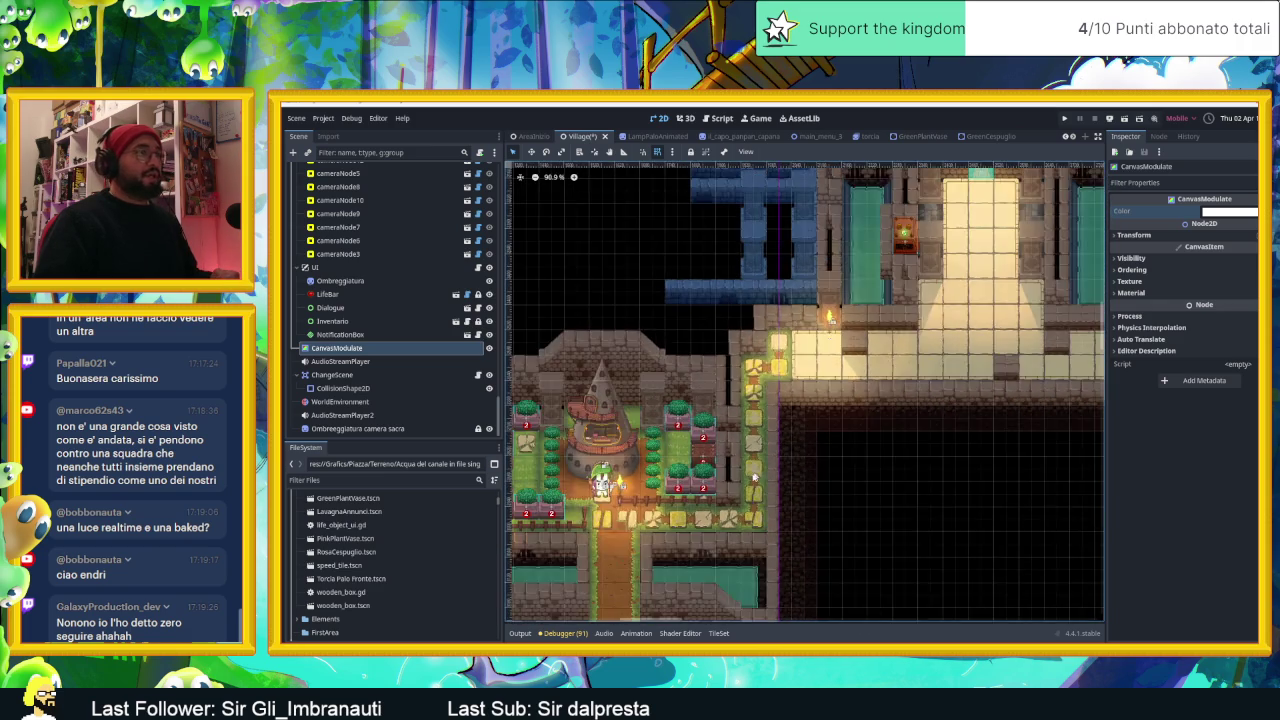
pyautogui.scroll(-5, 838, 410)
pyautogui.scroll(-5, 835, 390)
pyautogui.scroll(-5, 830, 358)
pyautogui.hscroll(5, 822, 362)
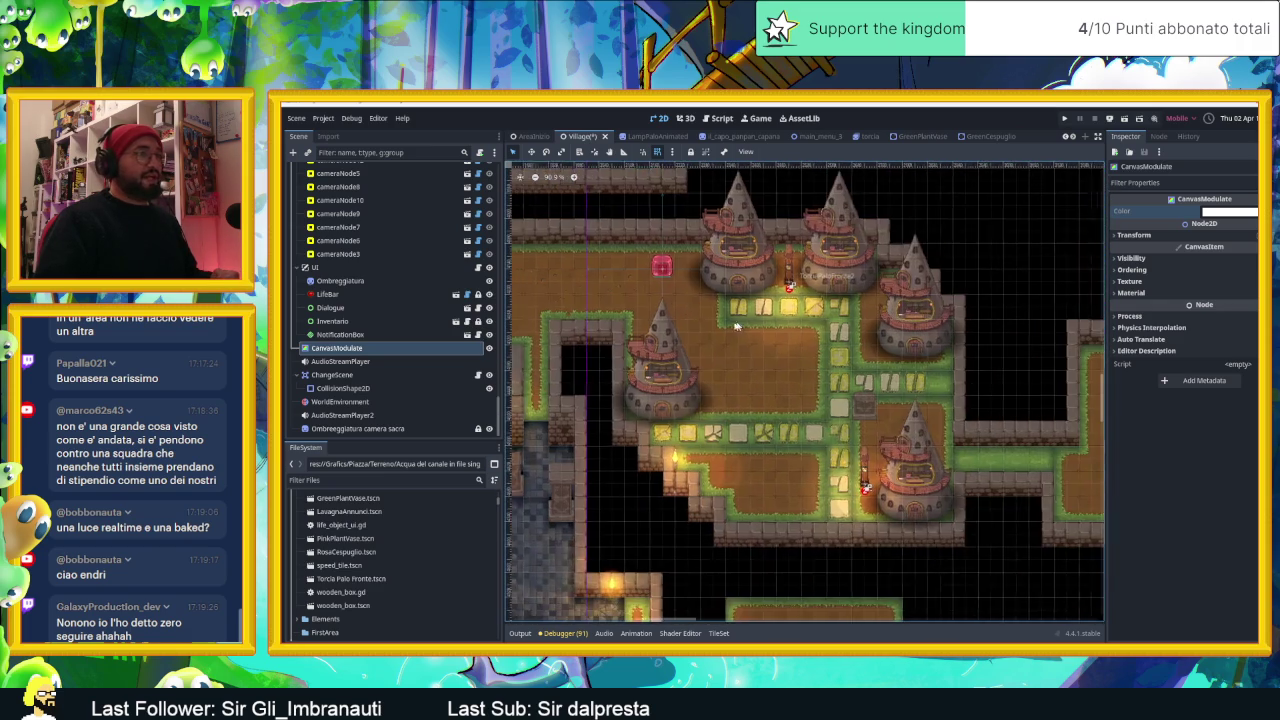
pyautogui.hscroll(5, 740, 340)
pyautogui.scroll(4, 761, 387)
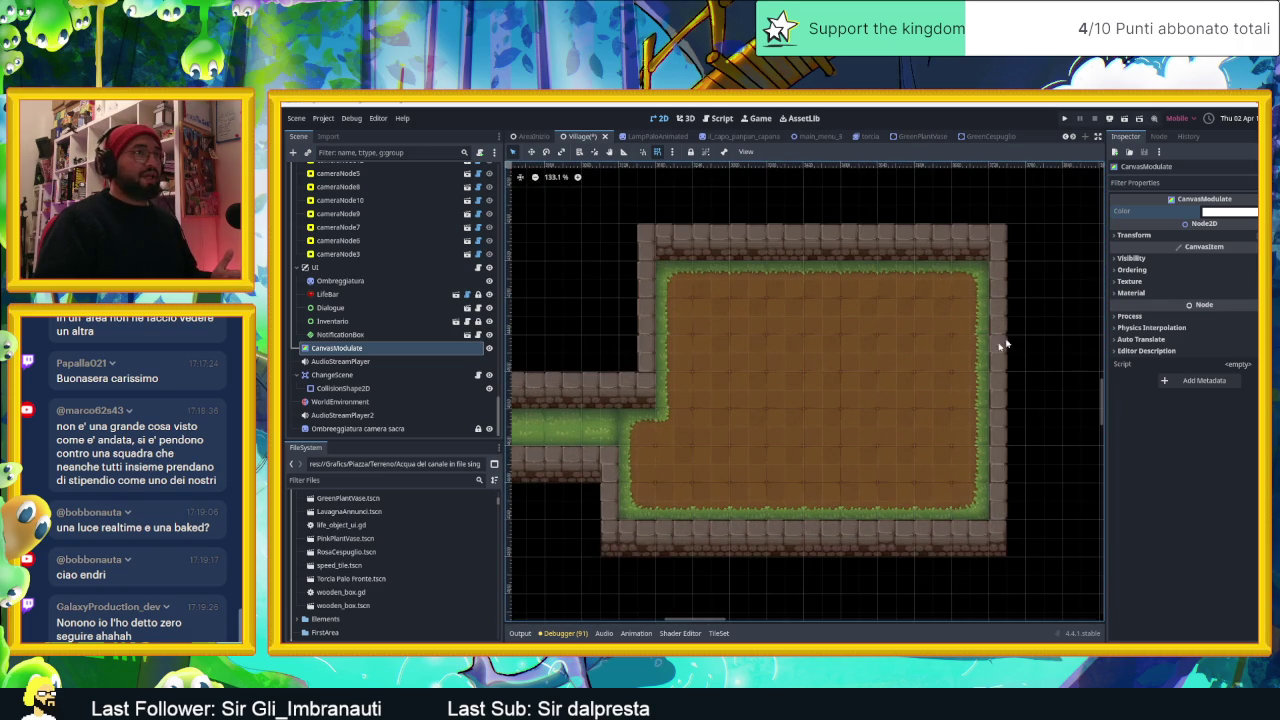
pyautogui.click(1215, 214)
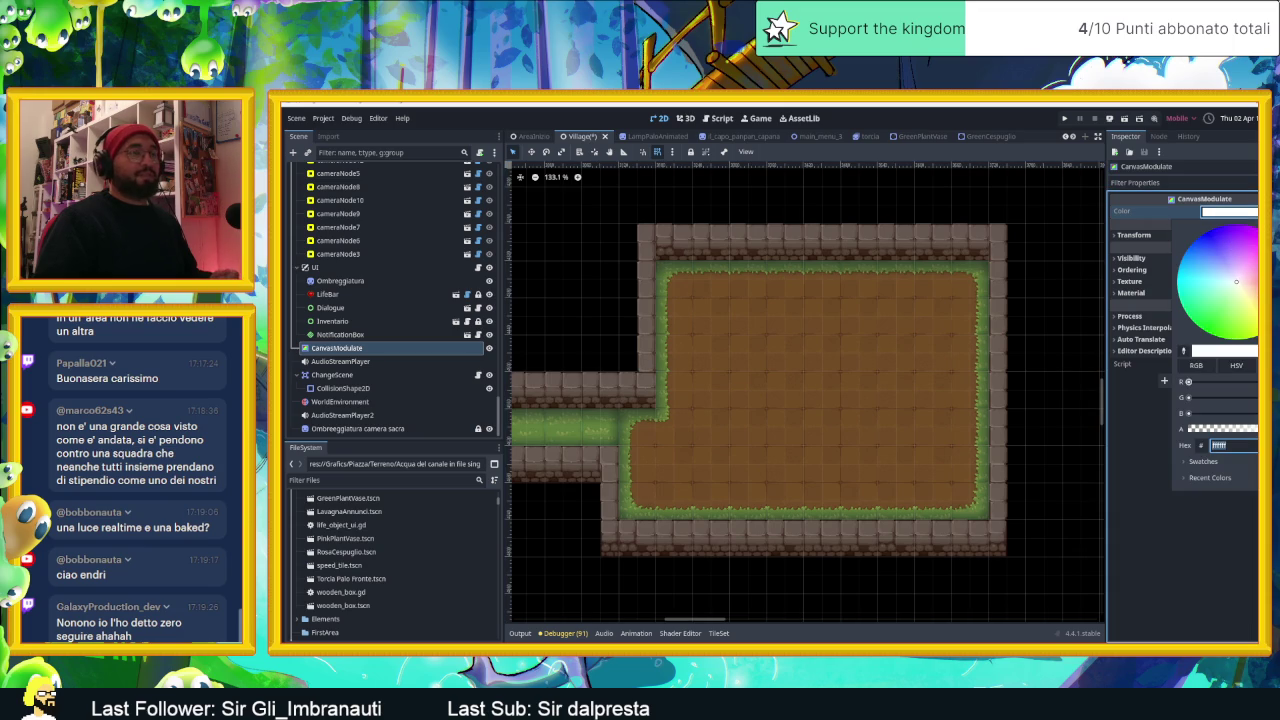
# Step: Set the CanvasModulate colour to hex 777777 from the Swatches panel
pyautogui.click(1200, 462)
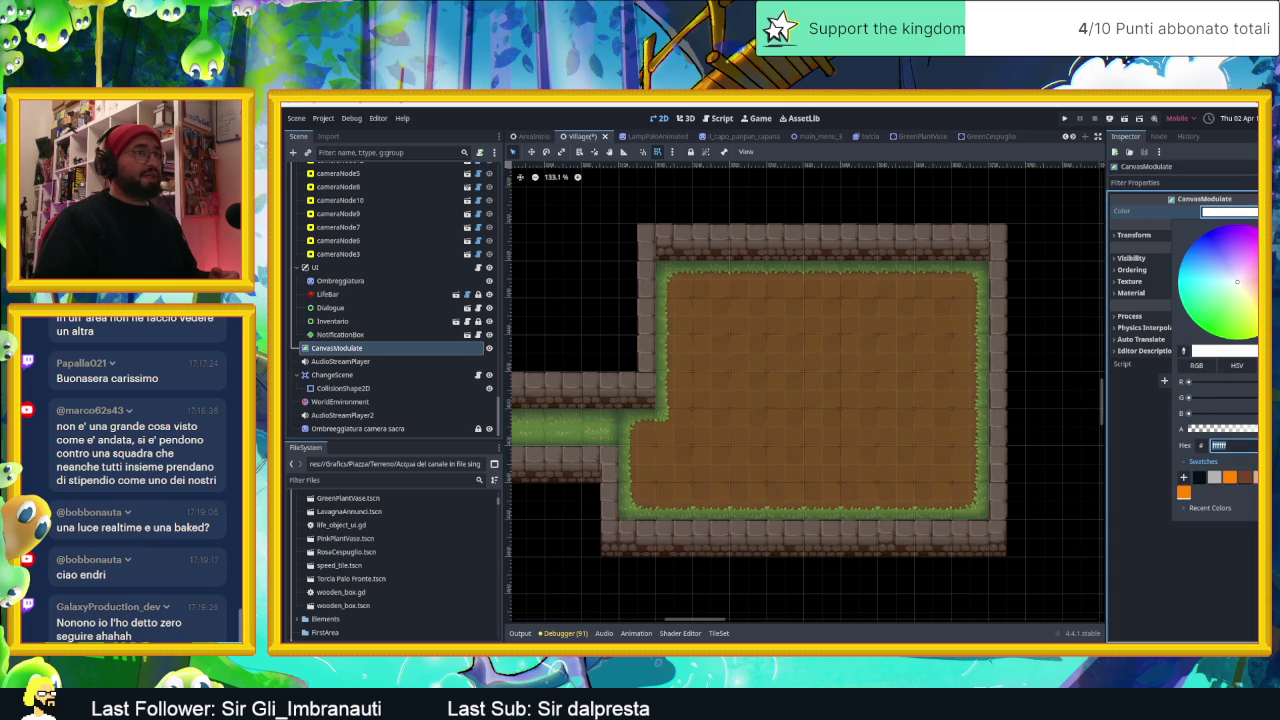
pyautogui.write('777777')
pyautogui.press('Return')
# Step: Zoom and pan the view back to the statue plaza
pyautogui.scroll(-7, 930, 392)
pyautogui.scroll(-4, 723, 337)
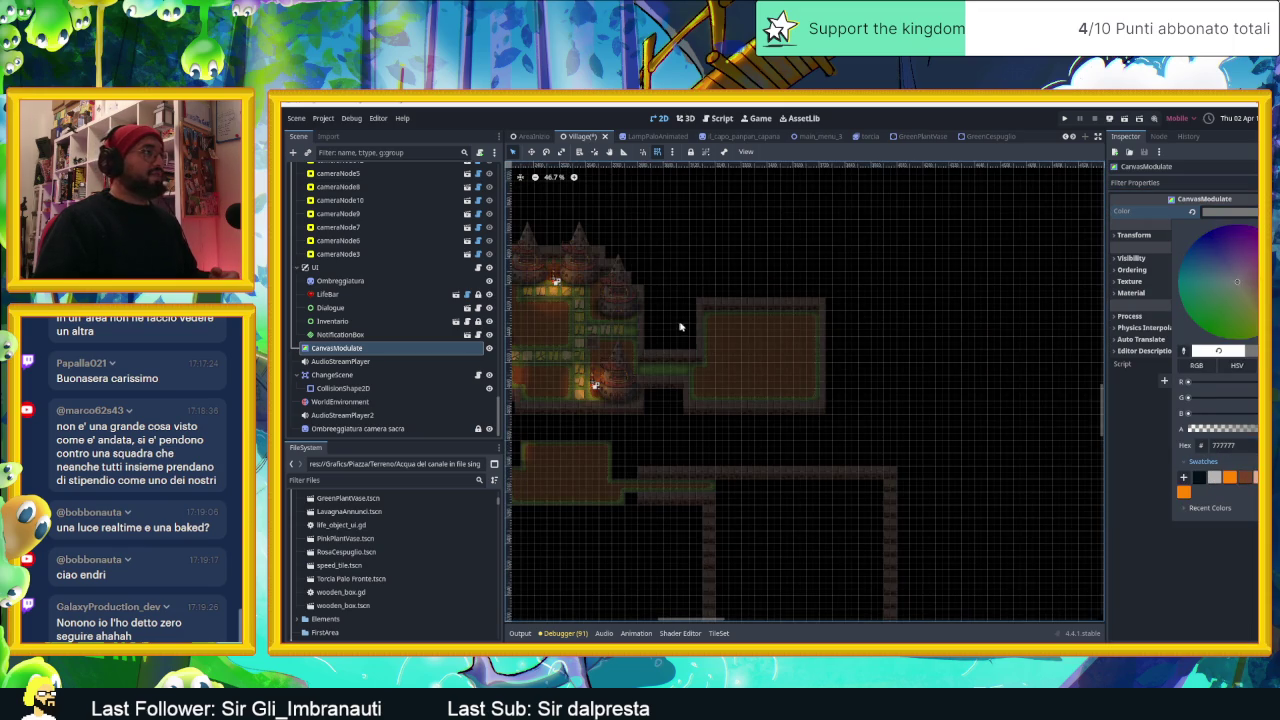
pyautogui.scroll(4, 654, 272)
pyautogui.scroll(3, 654, 300)
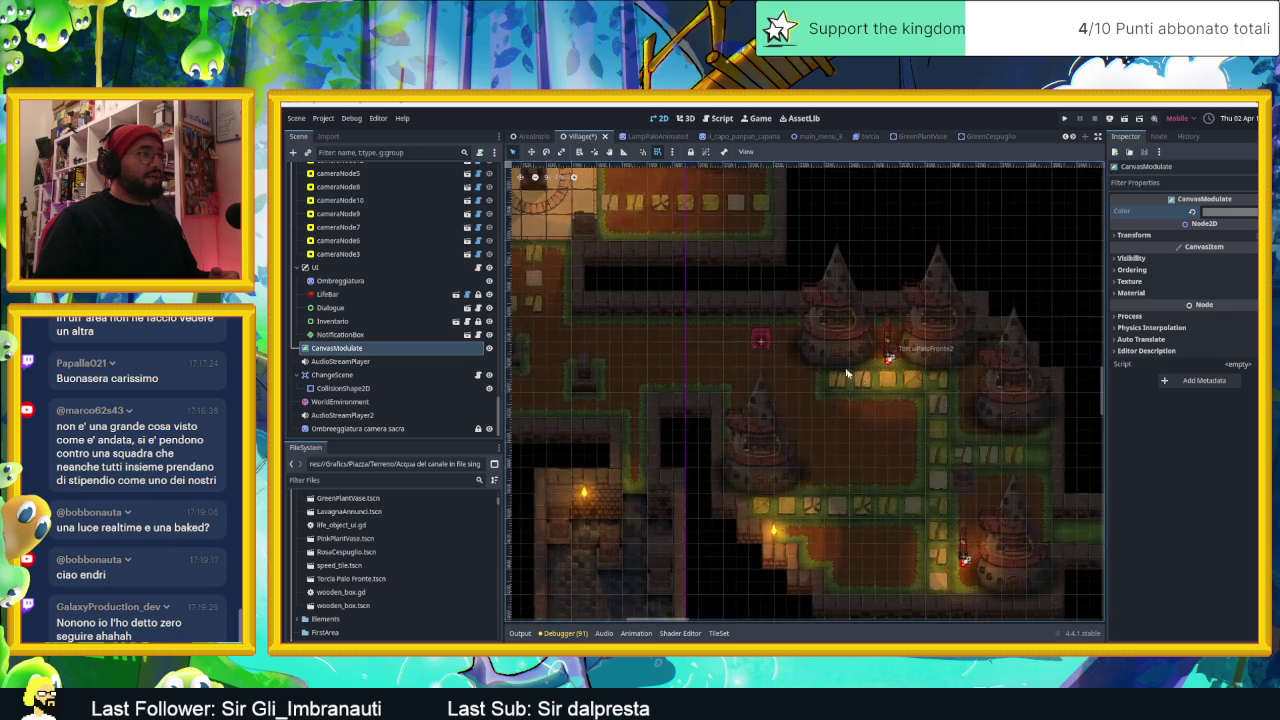
pyautogui.scroll(3, 620, 357)
pyautogui.scroll(2, 1033, 455)
pyautogui.scroll(4, 797, 466)
pyautogui.hscroll(-2, 797, 466)
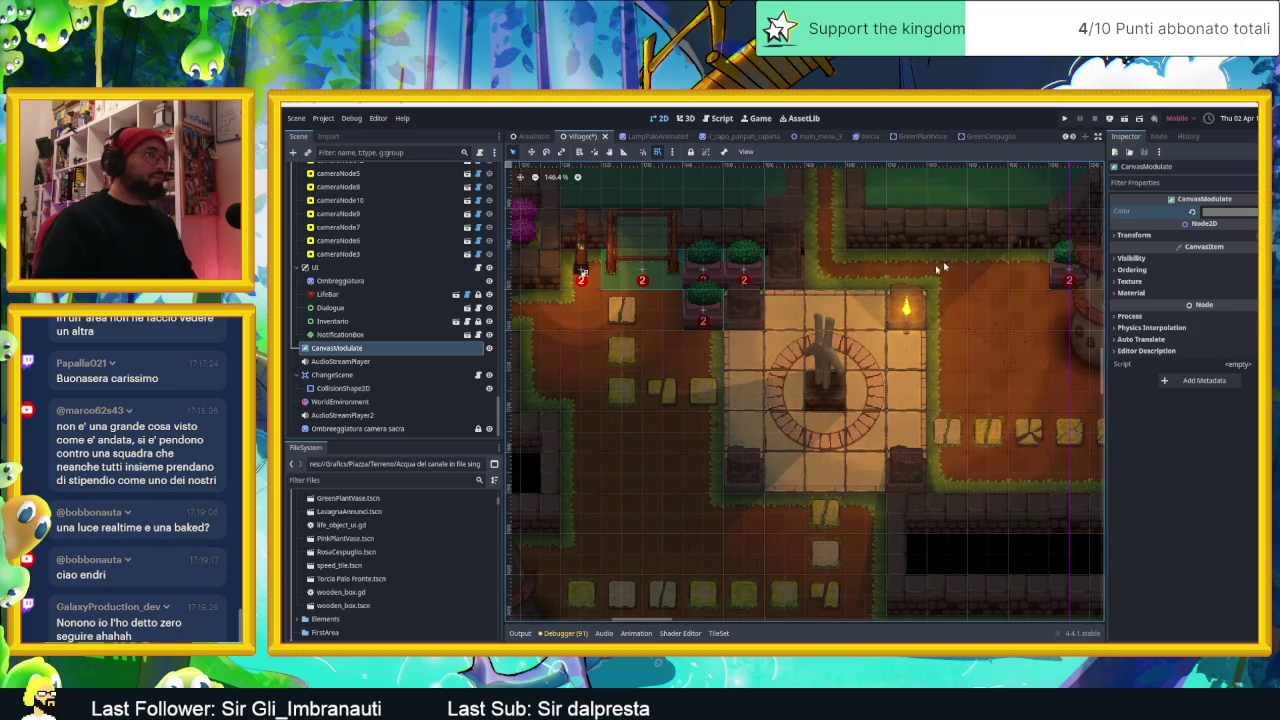
pyautogui.scroll(2, 385, 383)
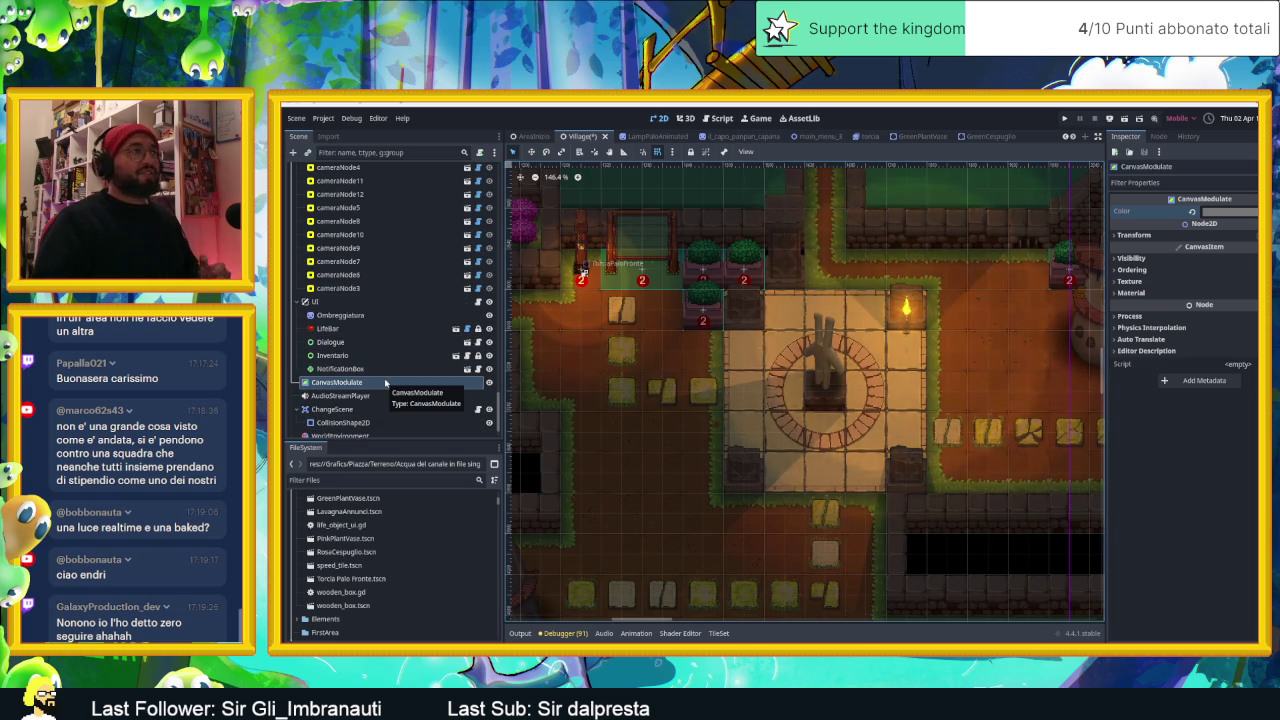
# Step: Hide the darkening tint to compare brightness and pan across the lit village
pyautogui.click(489, 383)
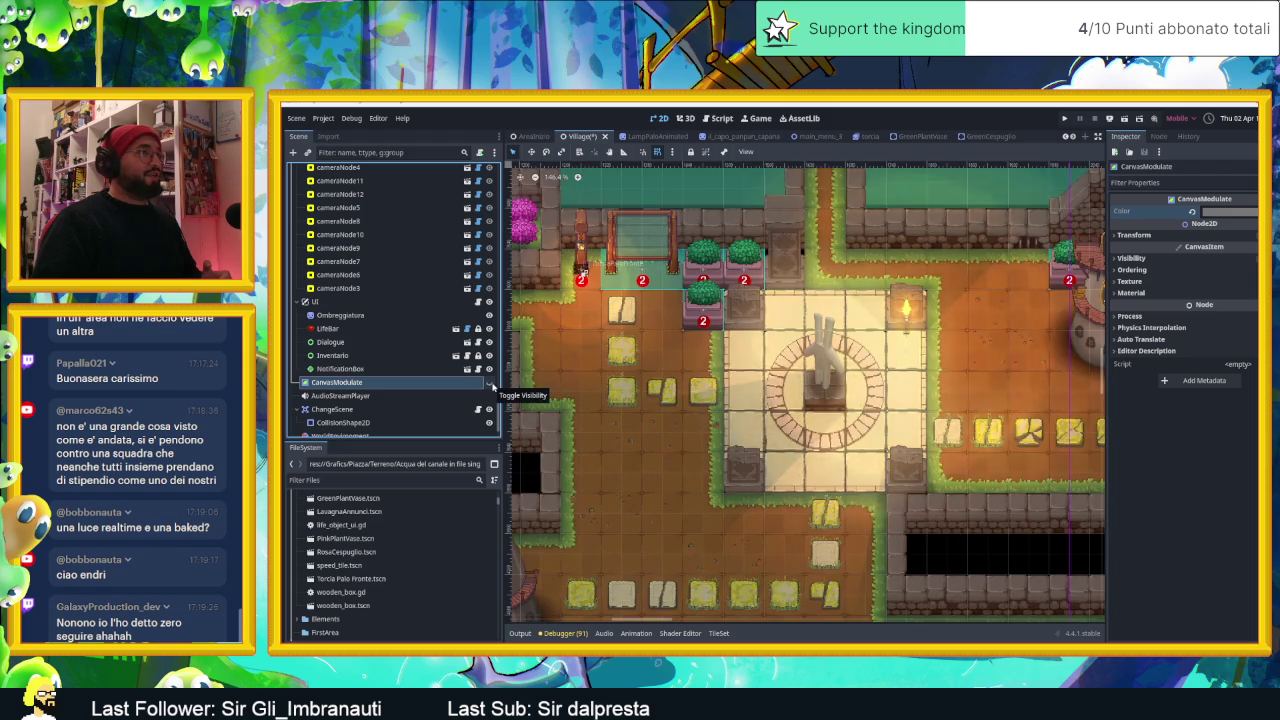
pyautogui.scroll(-3, 836, 410)
pyautogui.scroll(-3, 836, 410)
pyautogui.scroll(-3, 836, 410)
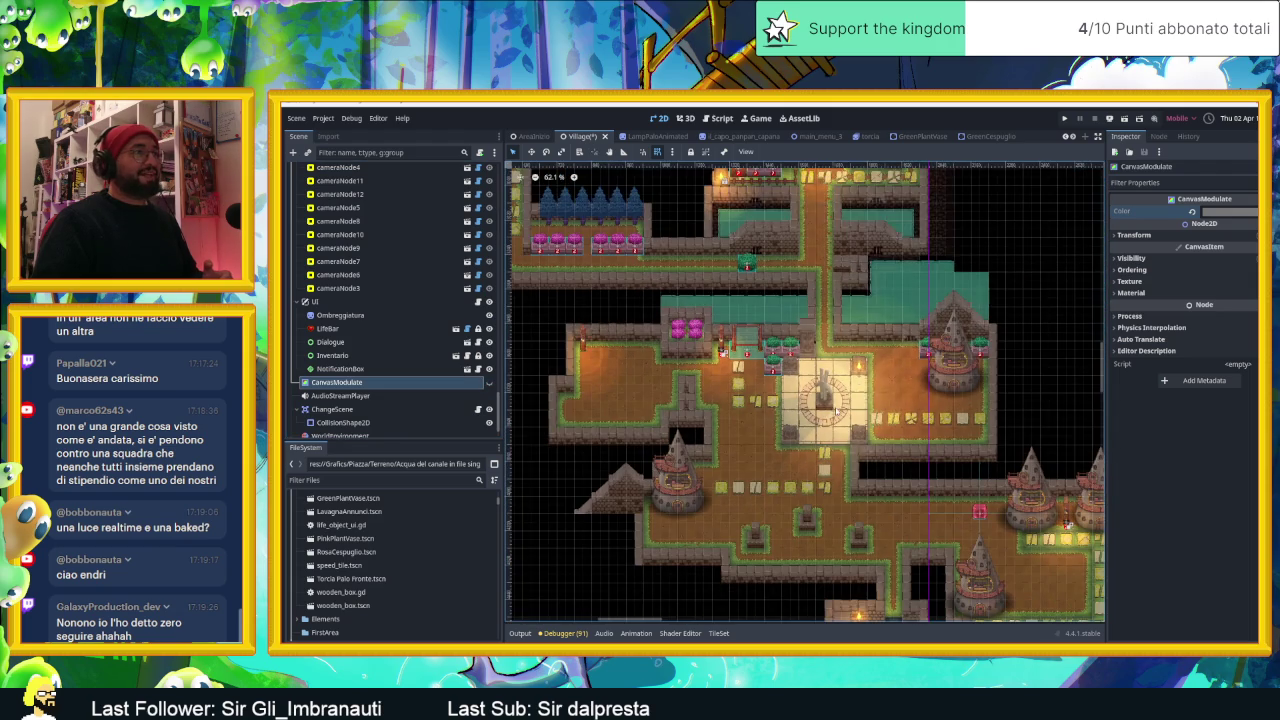
pyautogui.scroll(2, 836, 410)
pyautogui.scroll(2, 895, 346)
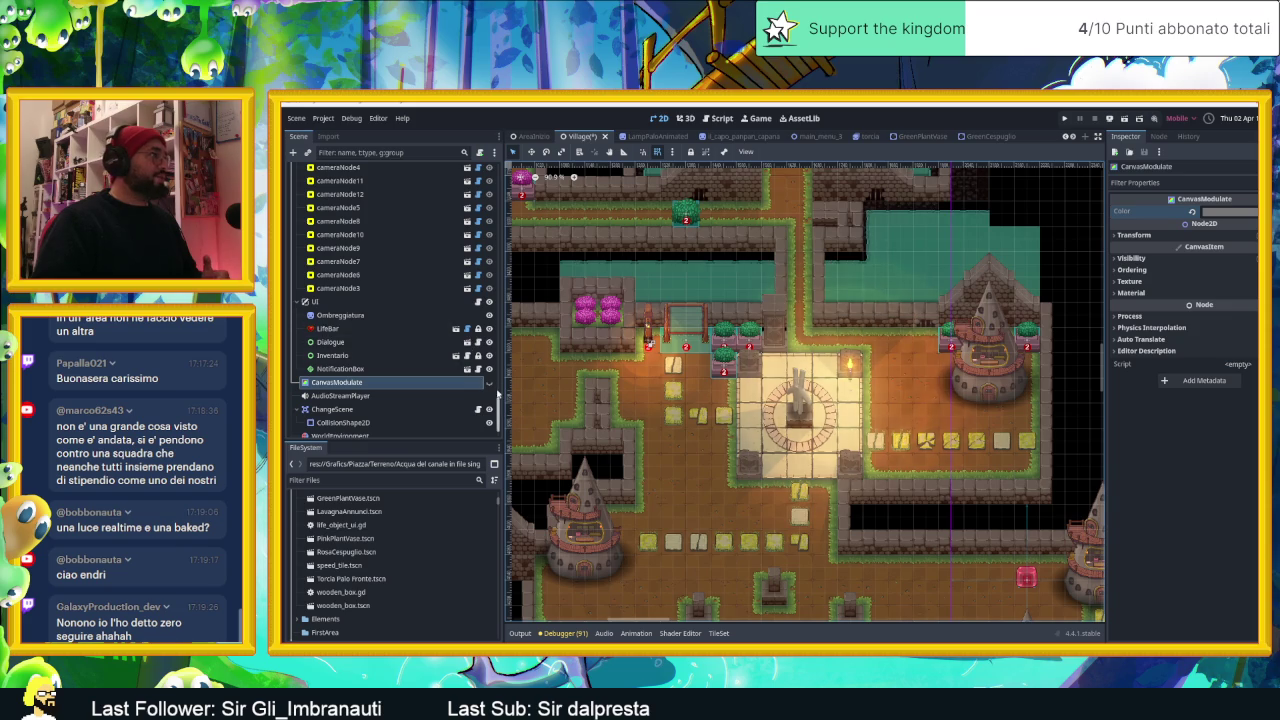
pyautogui.moveTo(838, 347); pyautogui.dragTo(893, 423)
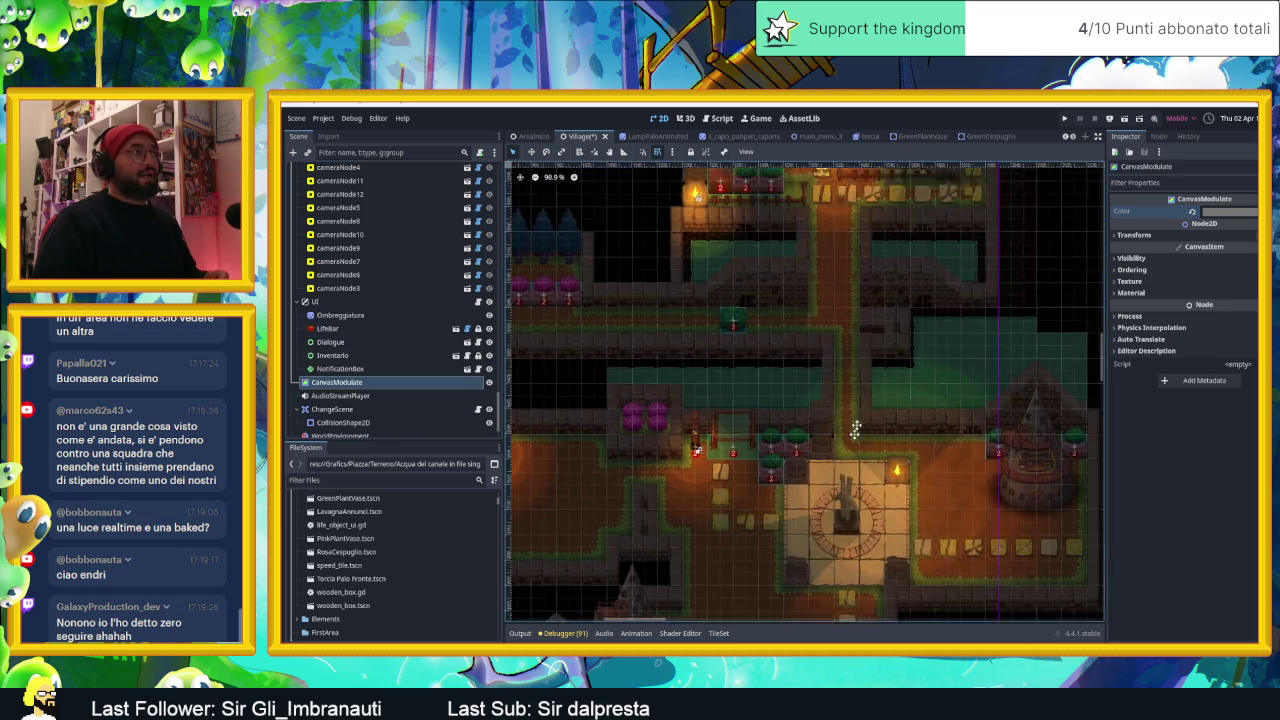
pyautogui.scroll(1, 893, 423)
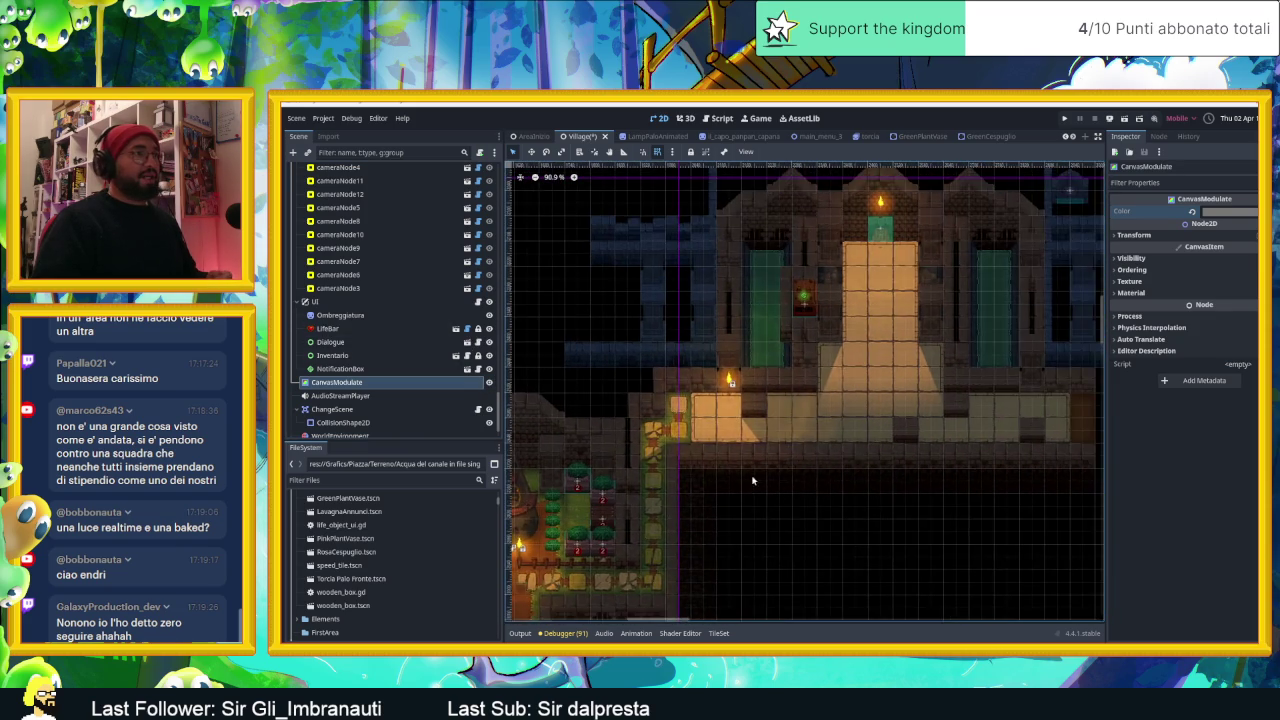
pyautogui.scroll(-1, 893, 423)
# Step: Pan and zoom to the fountain, then select Torcia3 to show its Accesa flame frames
pyautogui.moveTo(893, 423); pyautogui.dragTo(849, 459)
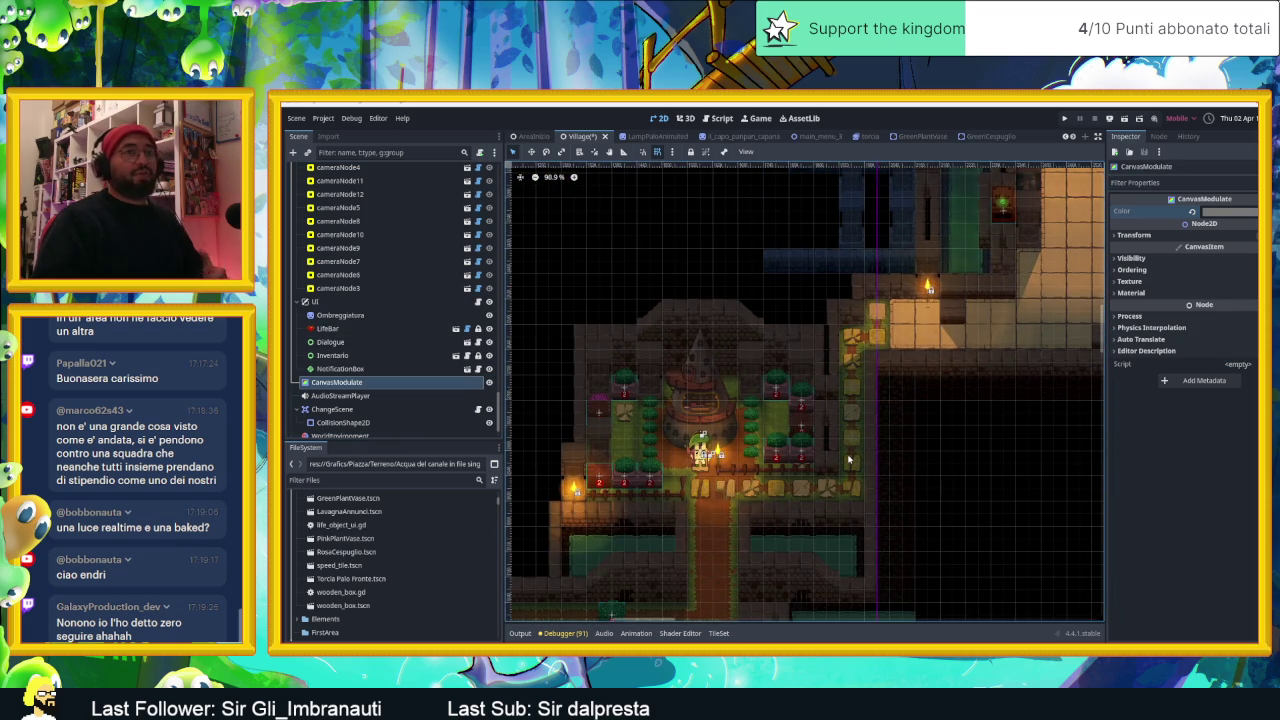
pyautogui.scroll(-2, 849, 459)
pyautogui.scroll(-2, 849, 459)
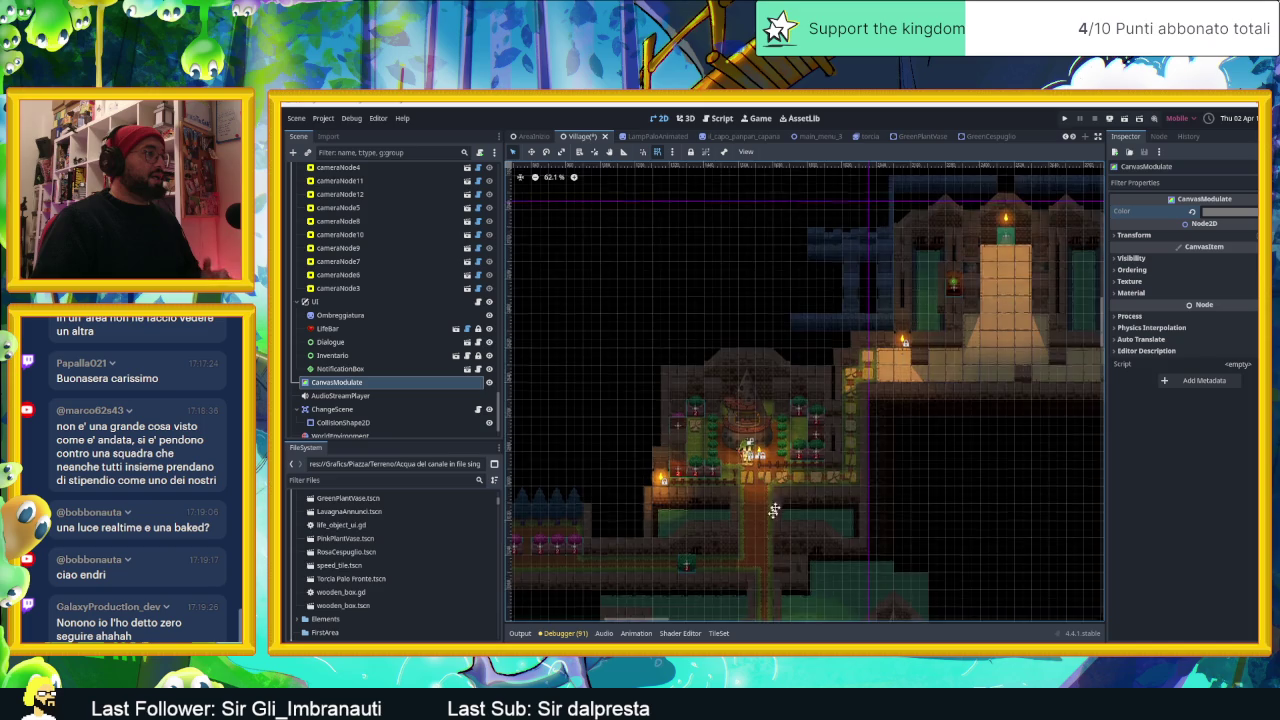
pyautogui.scroll(-3, 800, 480)
pyautogui.scroll(-1, 860, 435)
pyautogui.scroll(2, 790, 325)
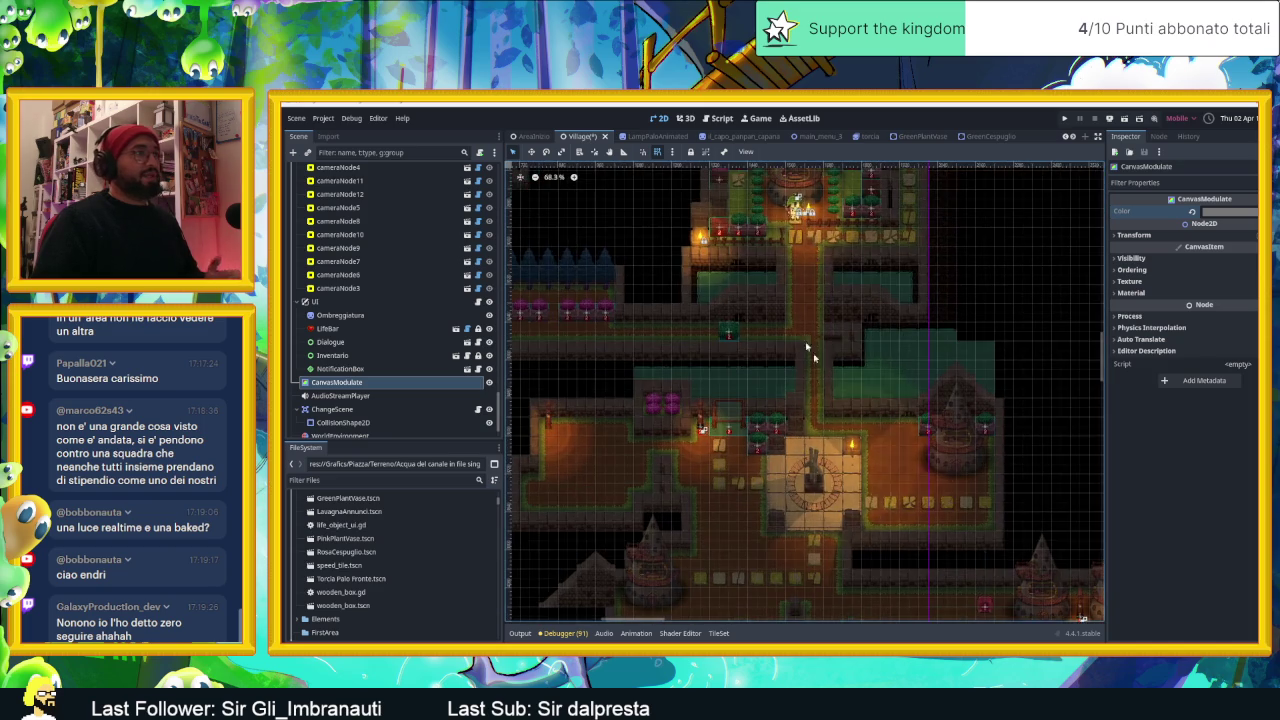
pyautogui.scroll(2, 808, 380)
pyautogui.scroll(2, 820, 420)
pyautogui.scroll(1, 832, 466)
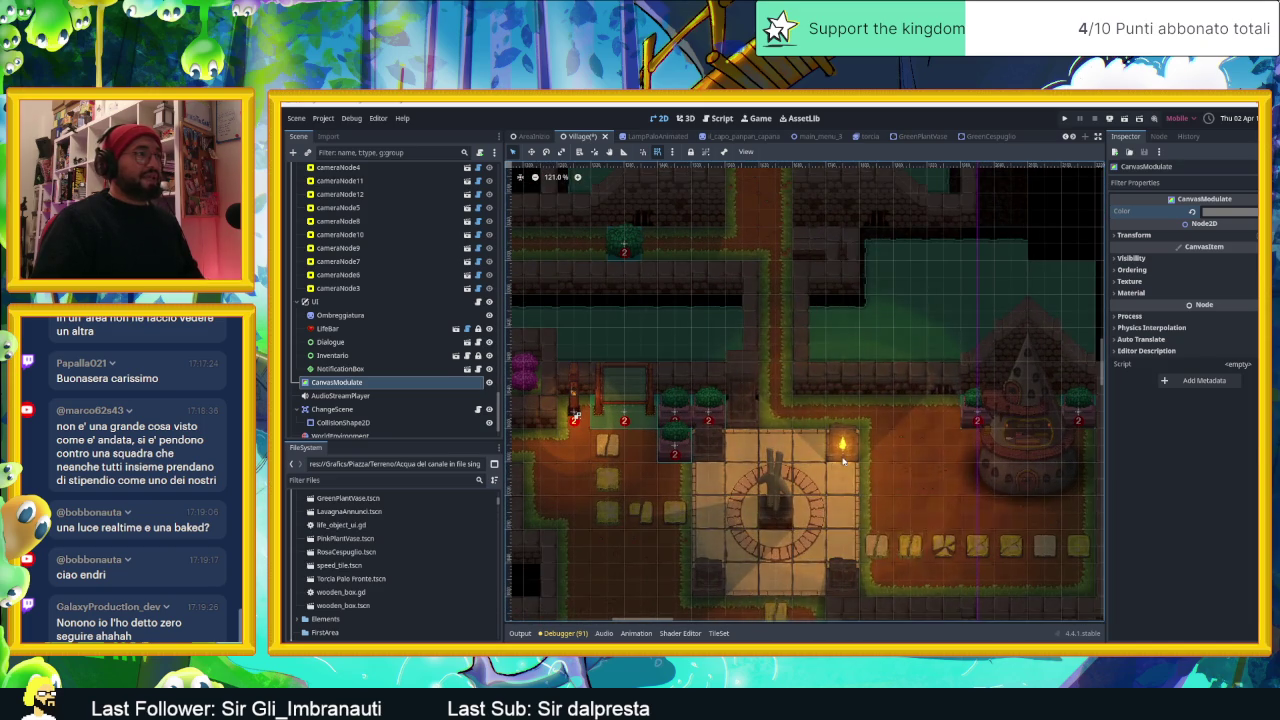
pyautogui.click(840, 448)
pyautogui.scroll(-1, 1000, 410)
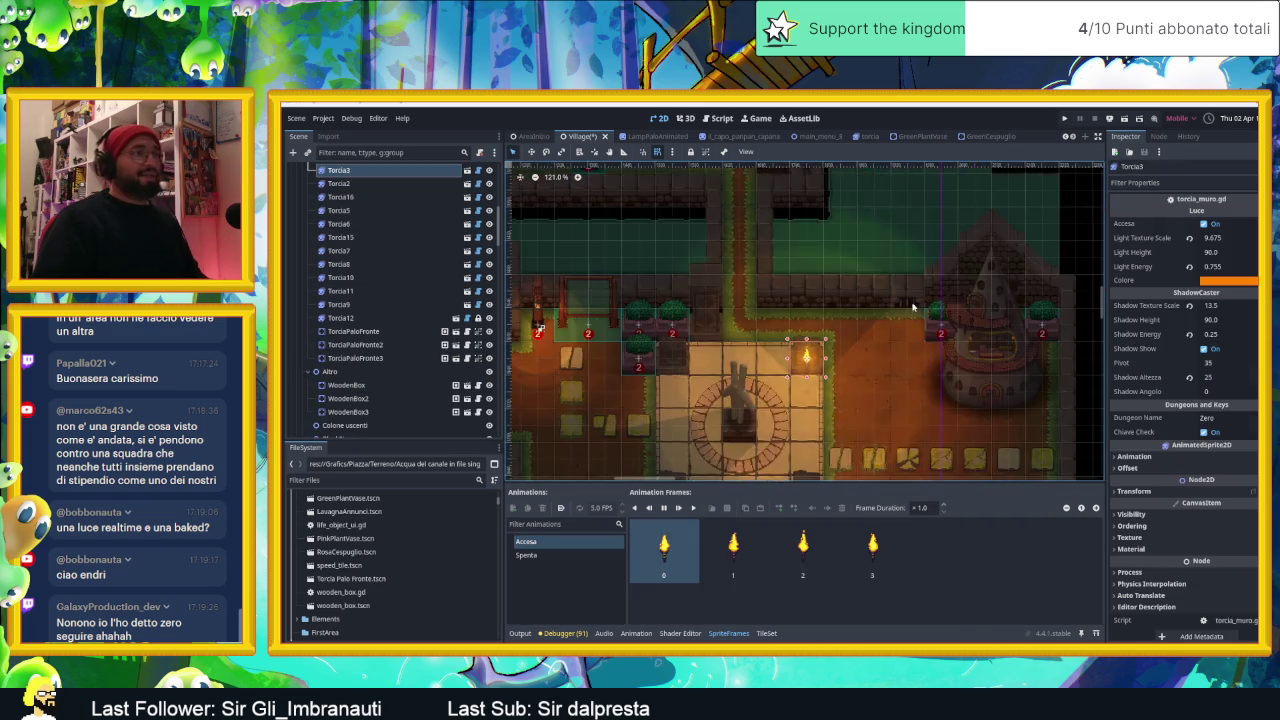
# Step: Reselect the fountain torch and open its torcia scene in a new editor tab
pyautogui.scroll(-2, 1050, 370)
pyautogui.click(1073, 348)
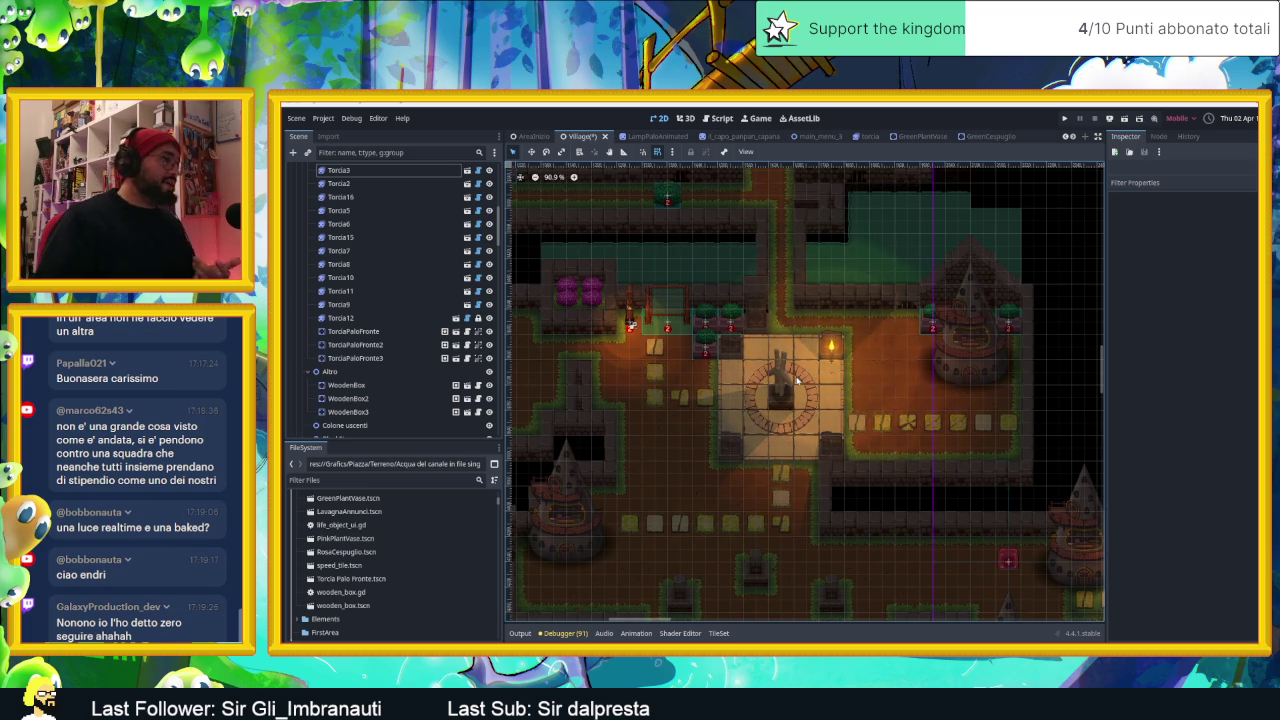
pyautogui.click(831, 355)
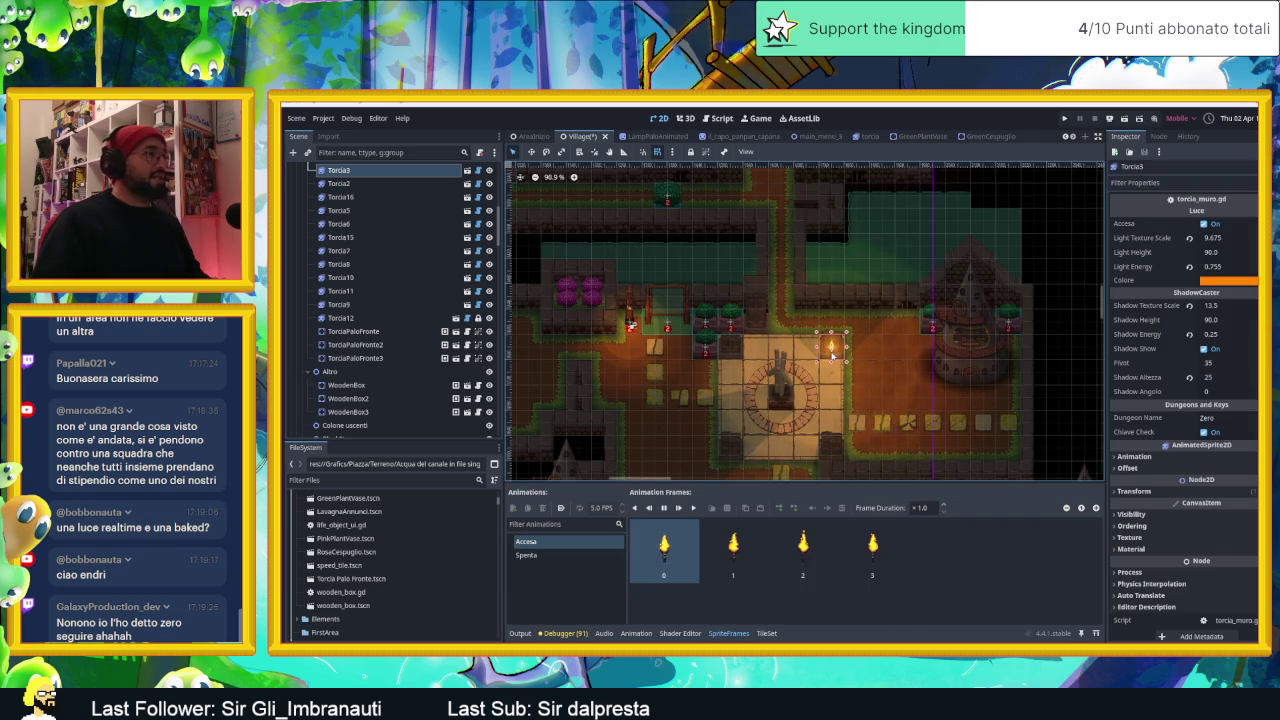
pyautogui.click(466, 170)
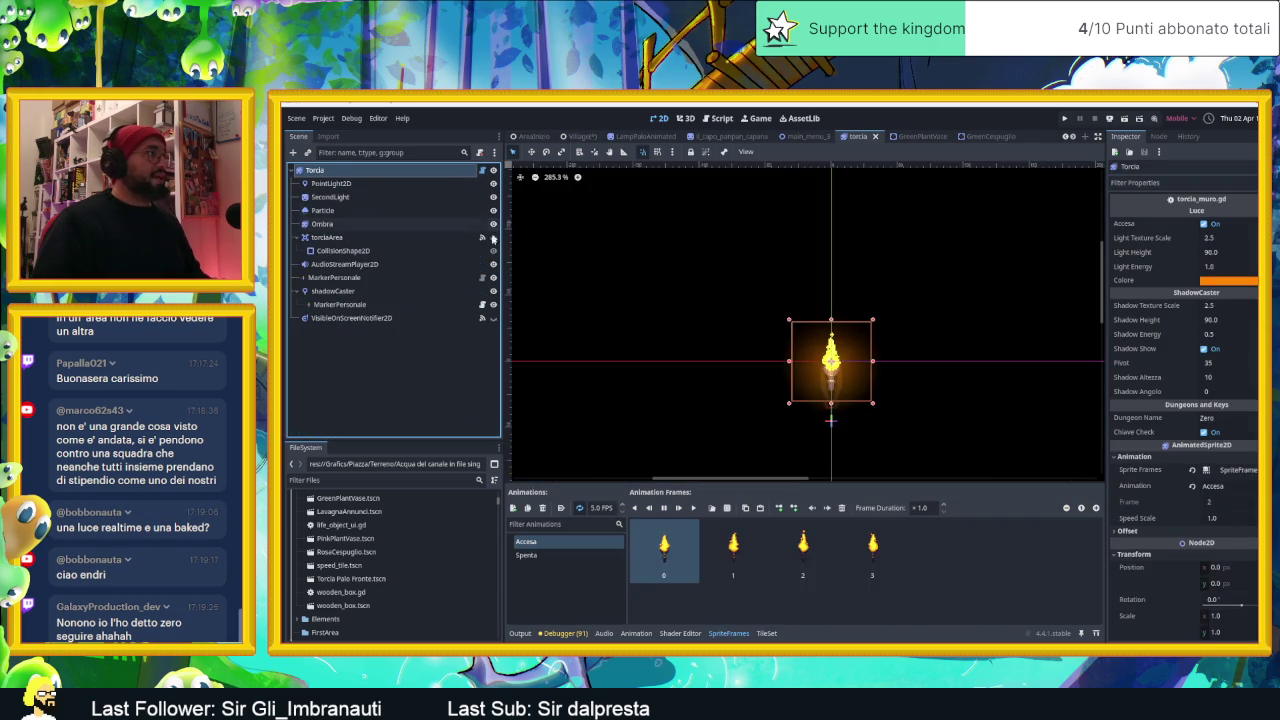
# Step: Select the torch's VisibleOnScreenNotifier2D and toggle its visibility on to check its area, then off again
pyautogui.click(362, 320)
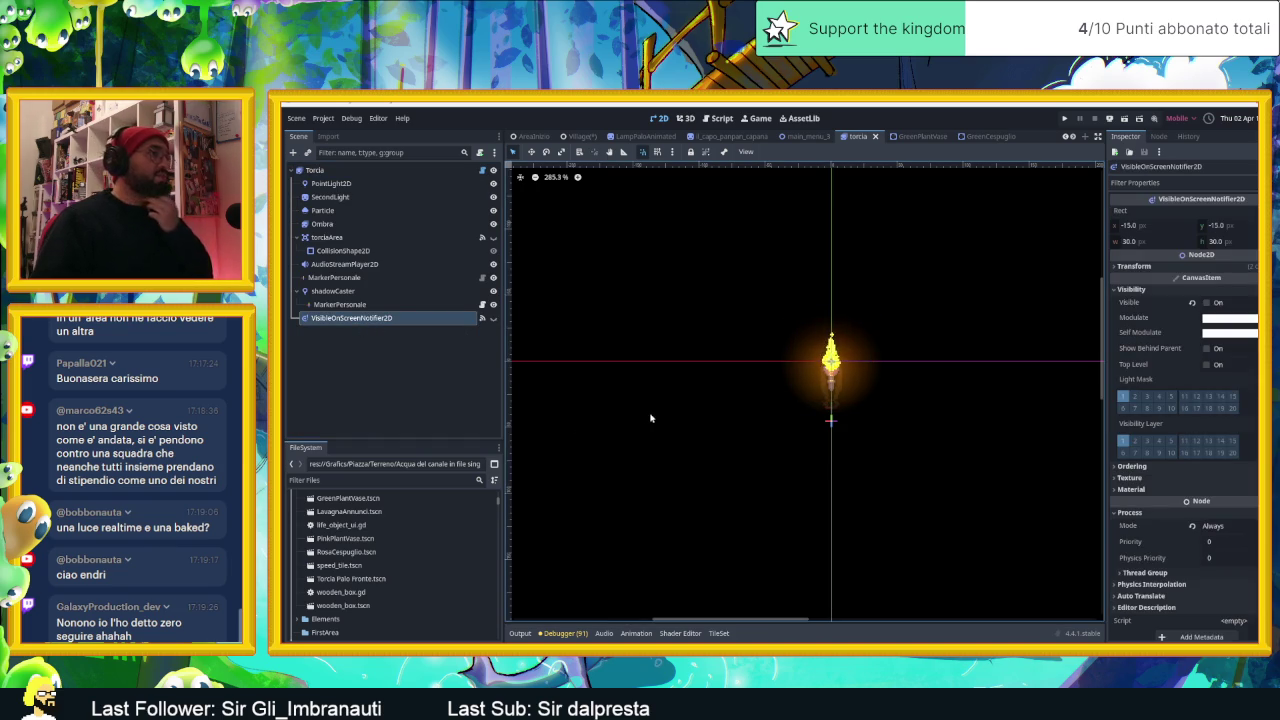
pyautogui.click(493, 318)
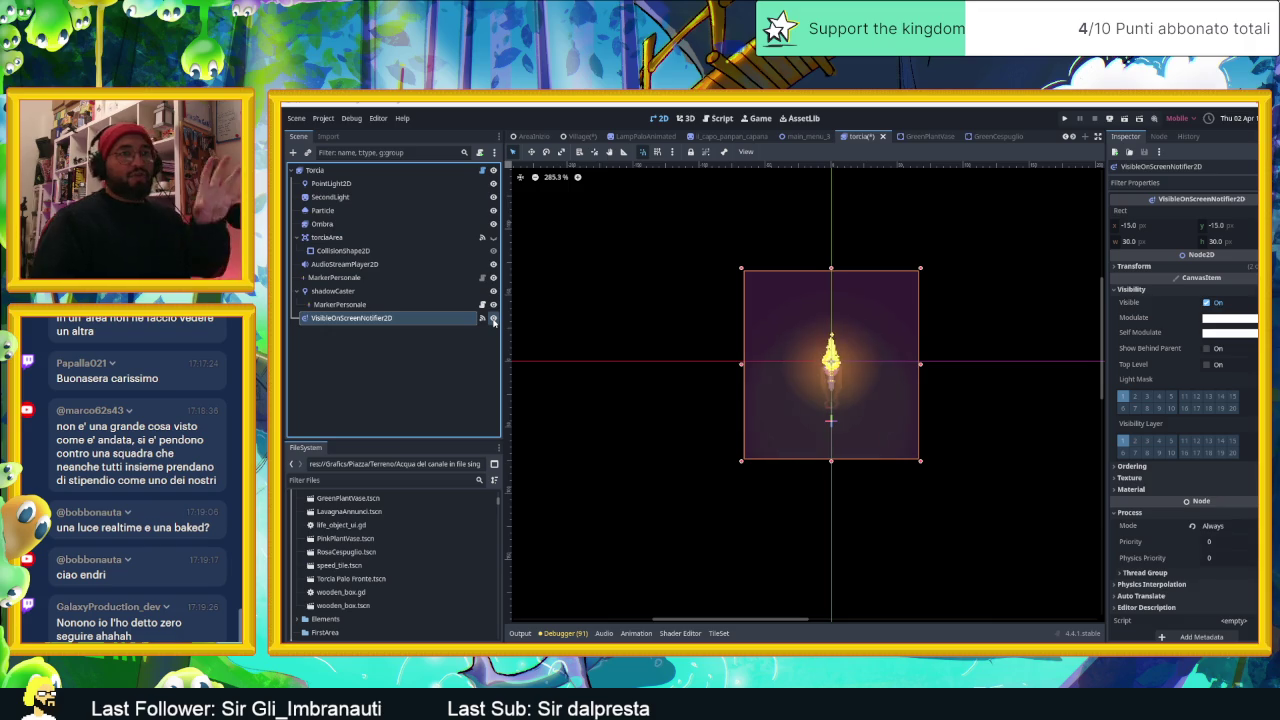
pyautogui.click(493, 318)
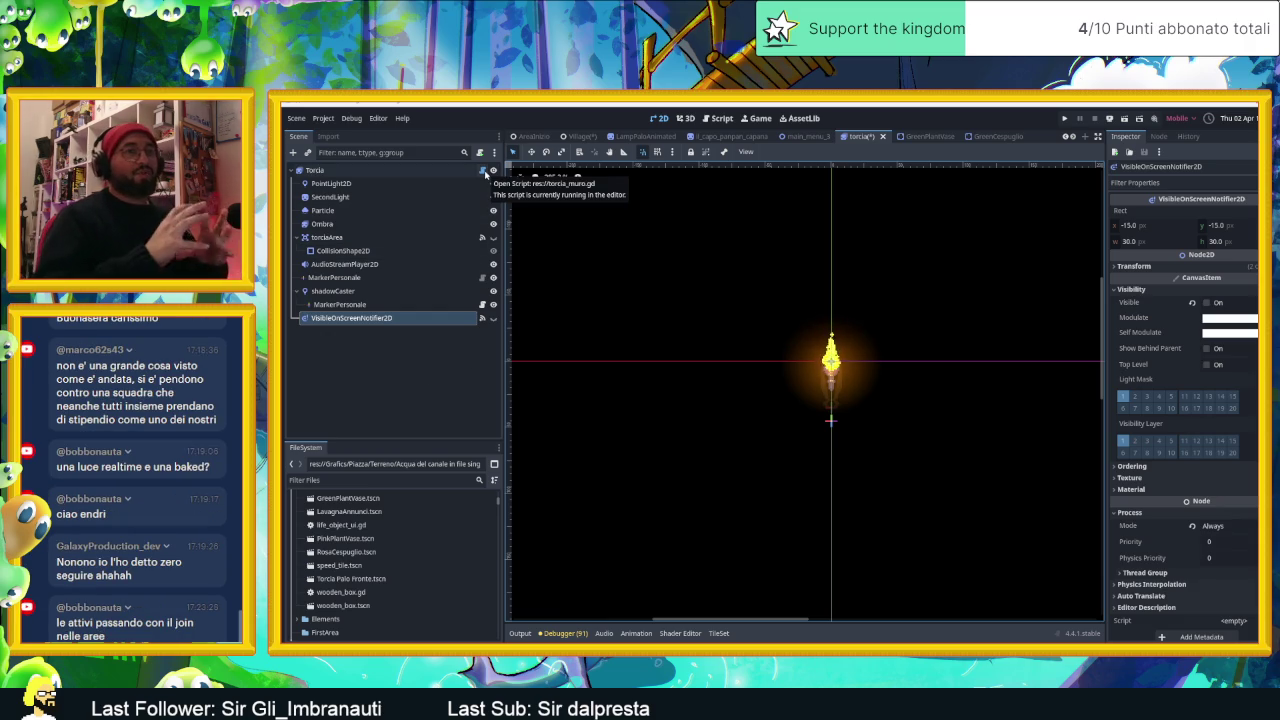
# Step: Return to the Village scene and save it with Ctrl+S
pyautogui.click(582, 136)
pyautogui.hotkey('ctrl', 's')
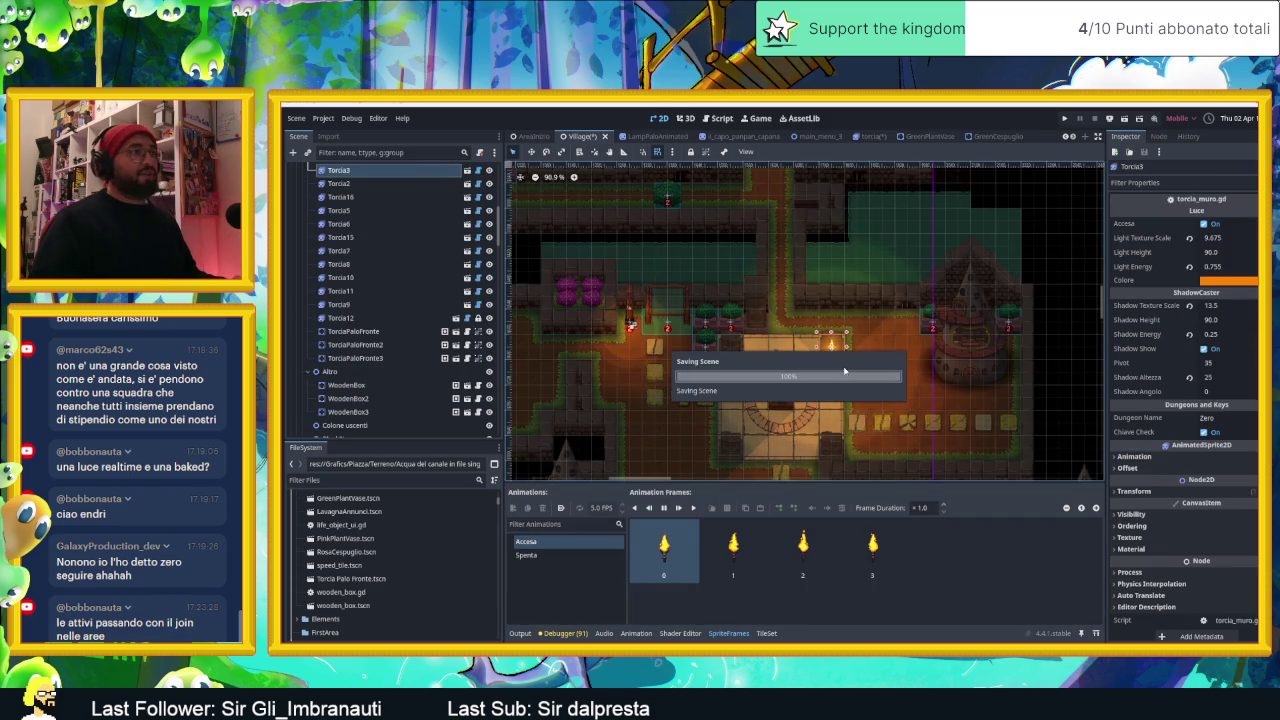
pyautogui.click(1055, 265)
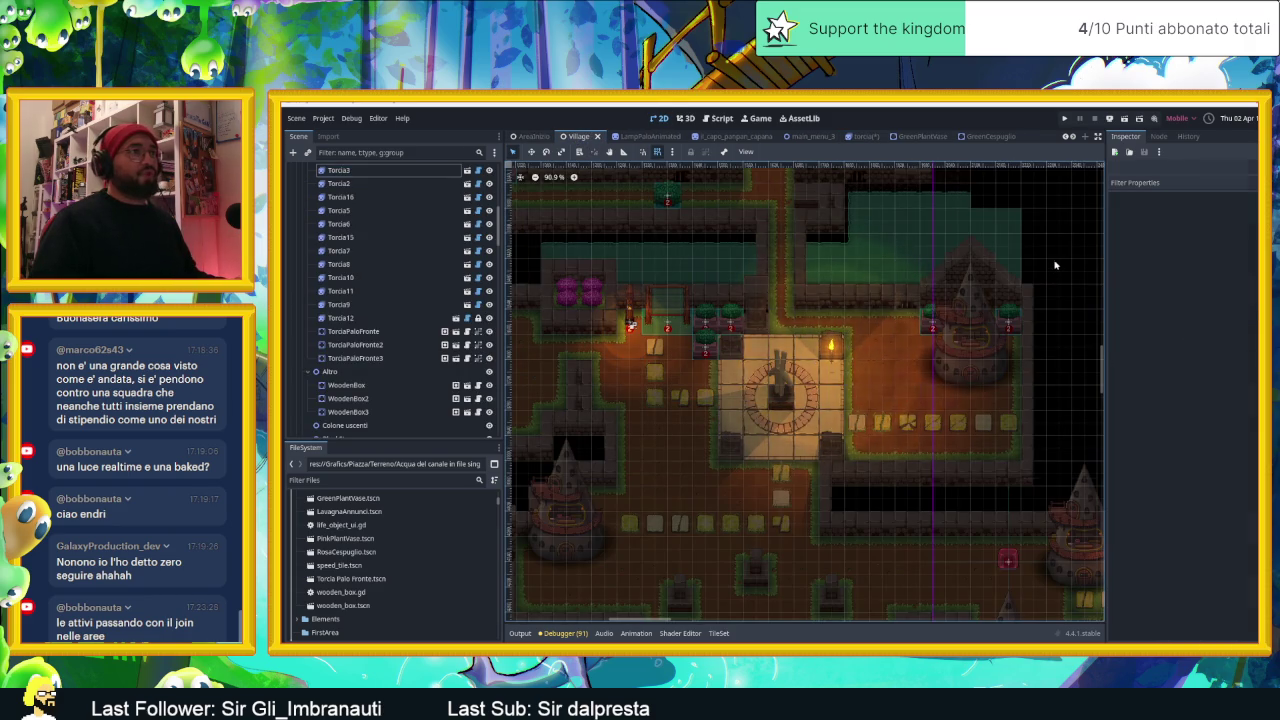
# Step: Open the AreaInizio dungeon scene and zoom around its torch-lit rooms
pyautogui.click(533, 136)
pyautogui.scroll(-3, 1037, 347)
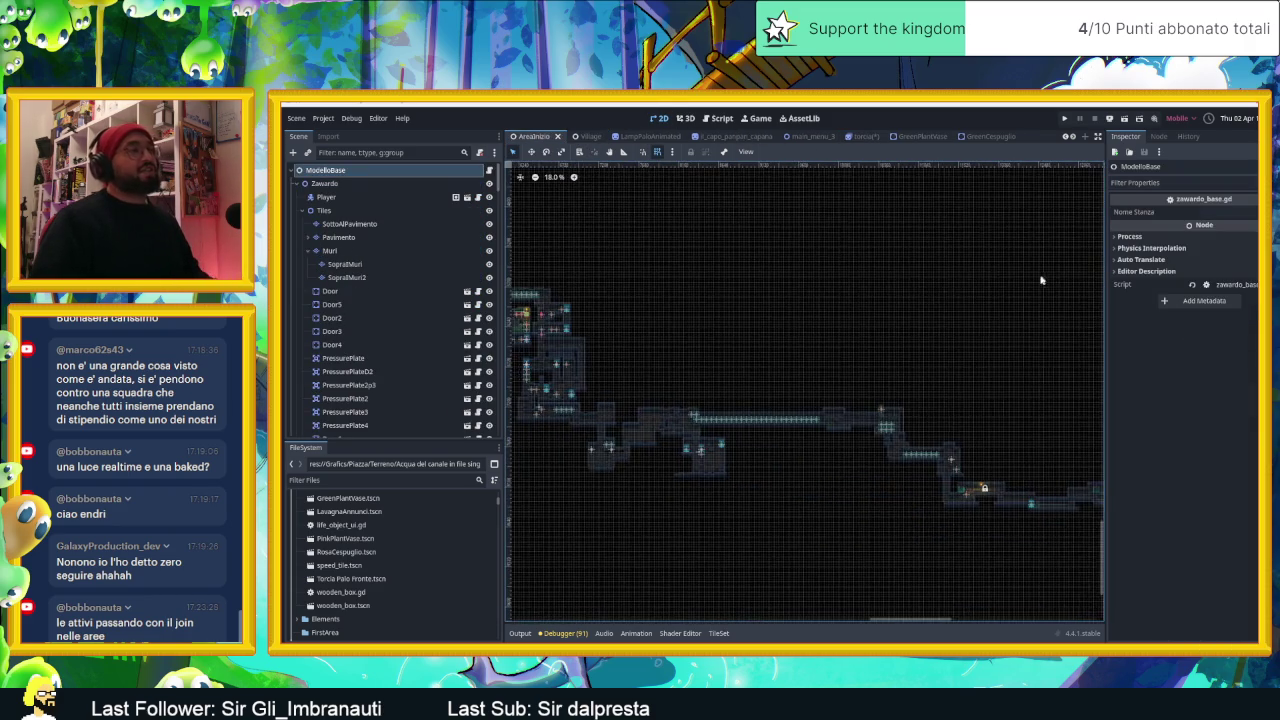
pyautogui.scroll(-3, 1043, 360)
pyautogui.scroll(-2, 674, 271)
pyautogui.scroll(1, 881, 404)
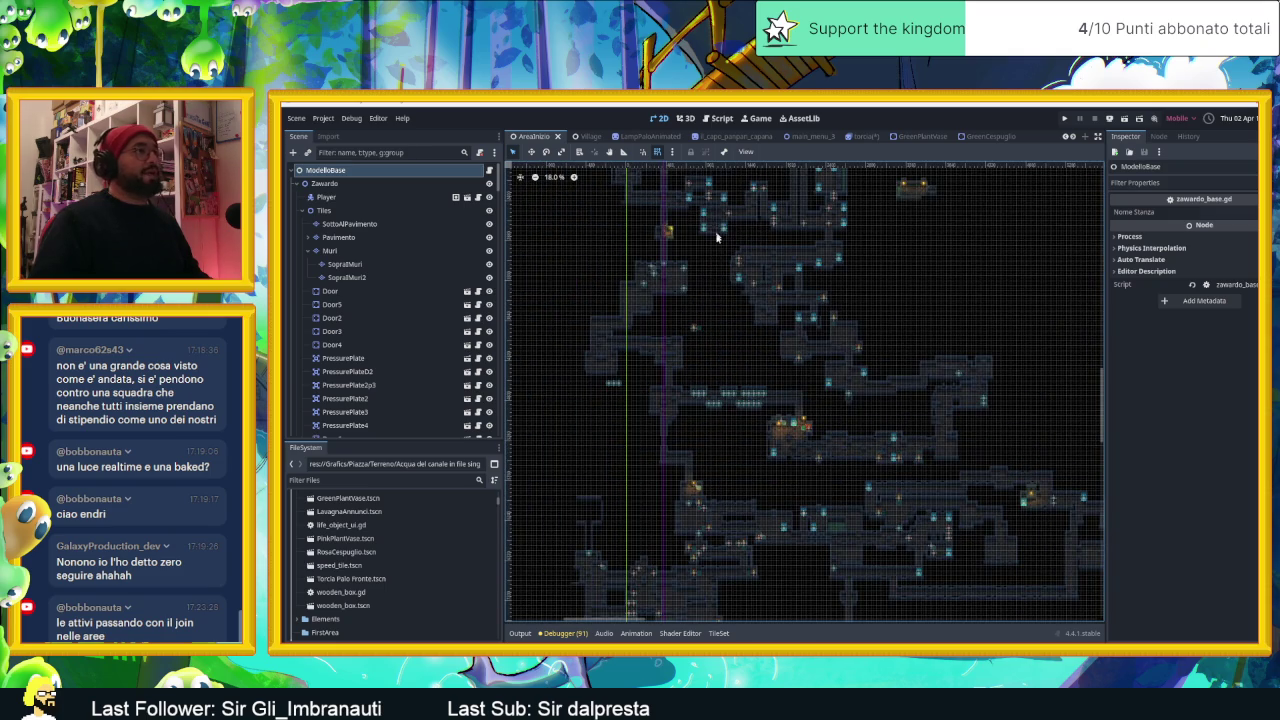
pyautogui.scroll(1, 768, 360)
pyautogui.scroll(2, 766, 394)
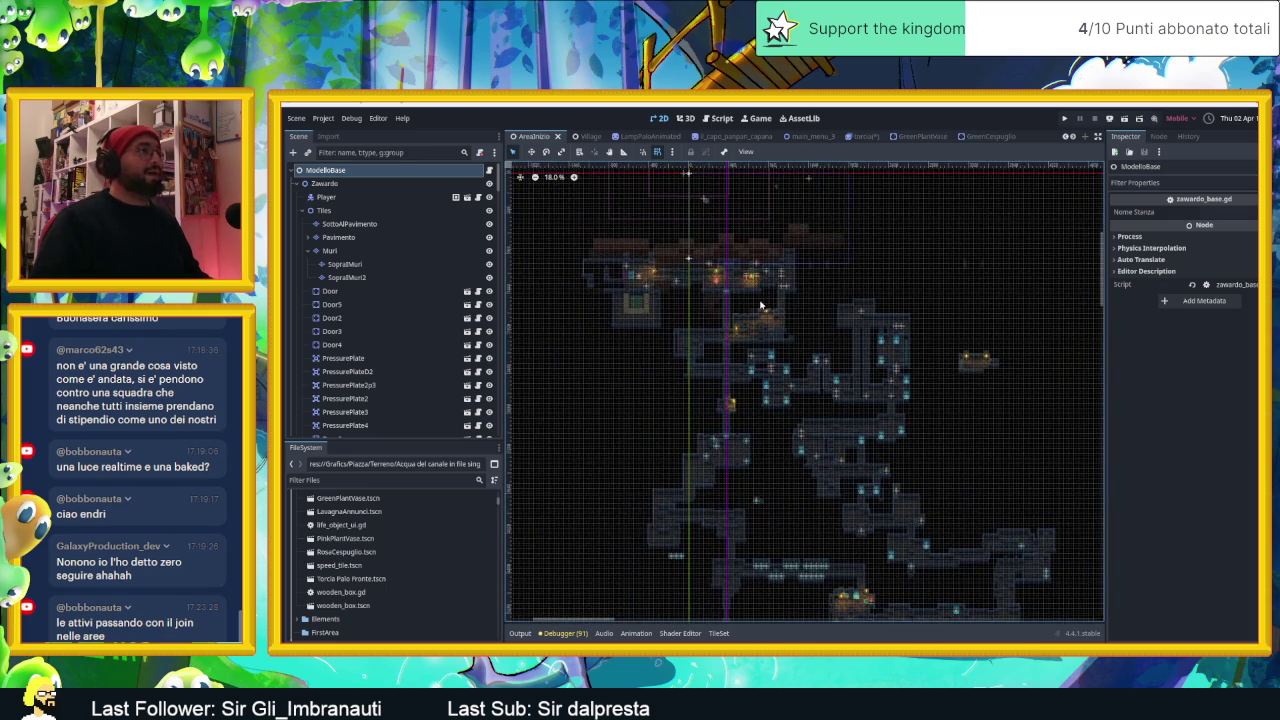
pyautogui.scroll(2, 760, 309)
pyautogui.scroll(2, 706, 260)
pyautogui.scroll(2, 706, 260)
pyautogui.scroll(1, 706, 310)
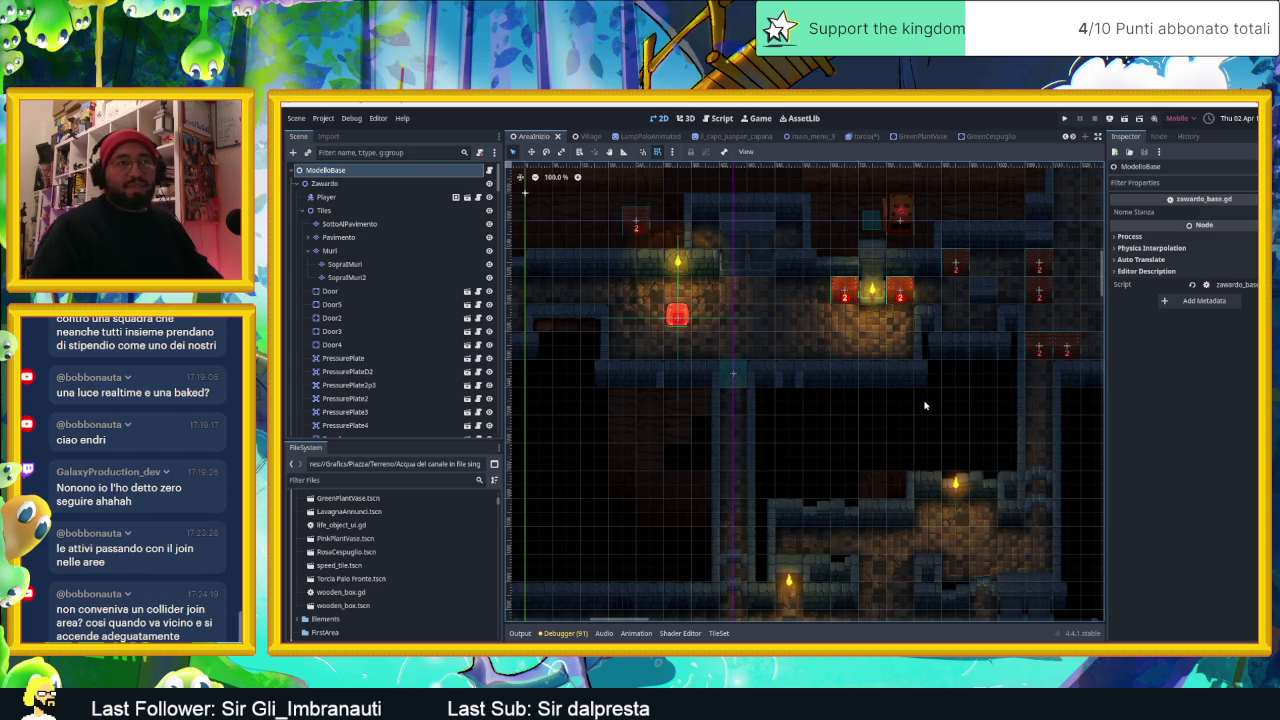
pyautogui.scroll(-4, 867, 407)
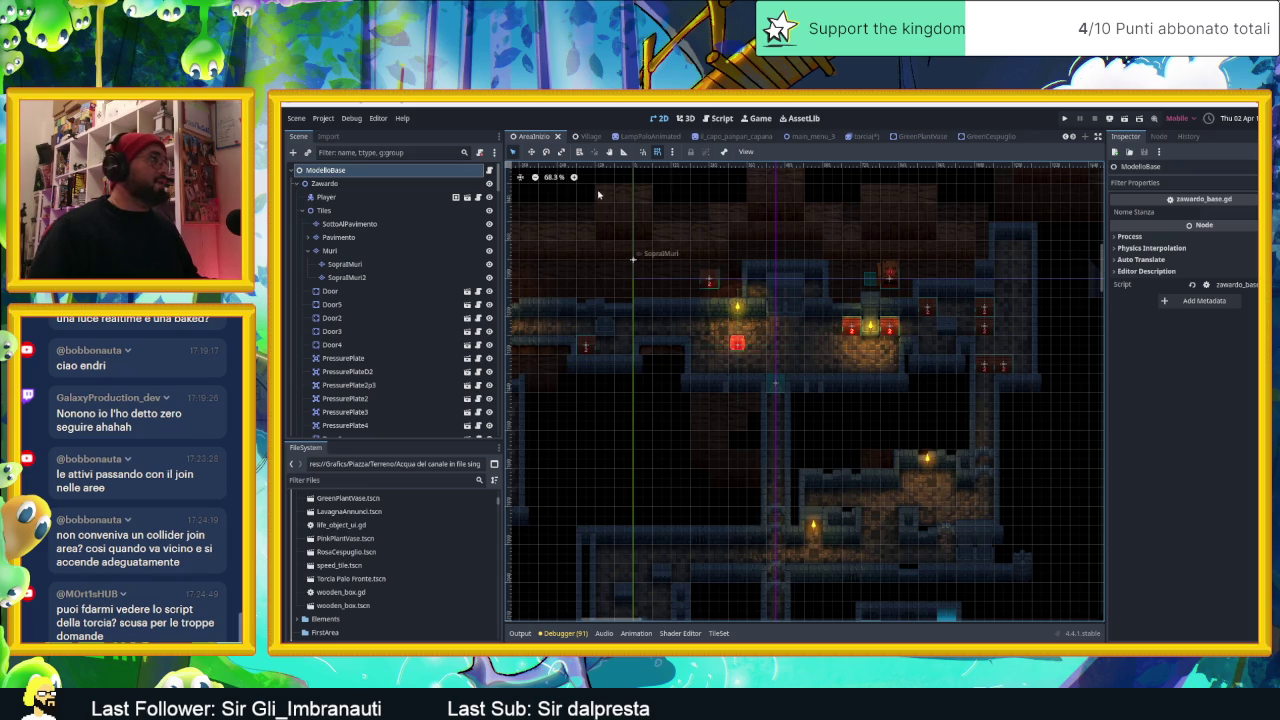
pyautogui.scroll(-1, 991, 137)
pyautogui.scroll(-3, 991, 137)
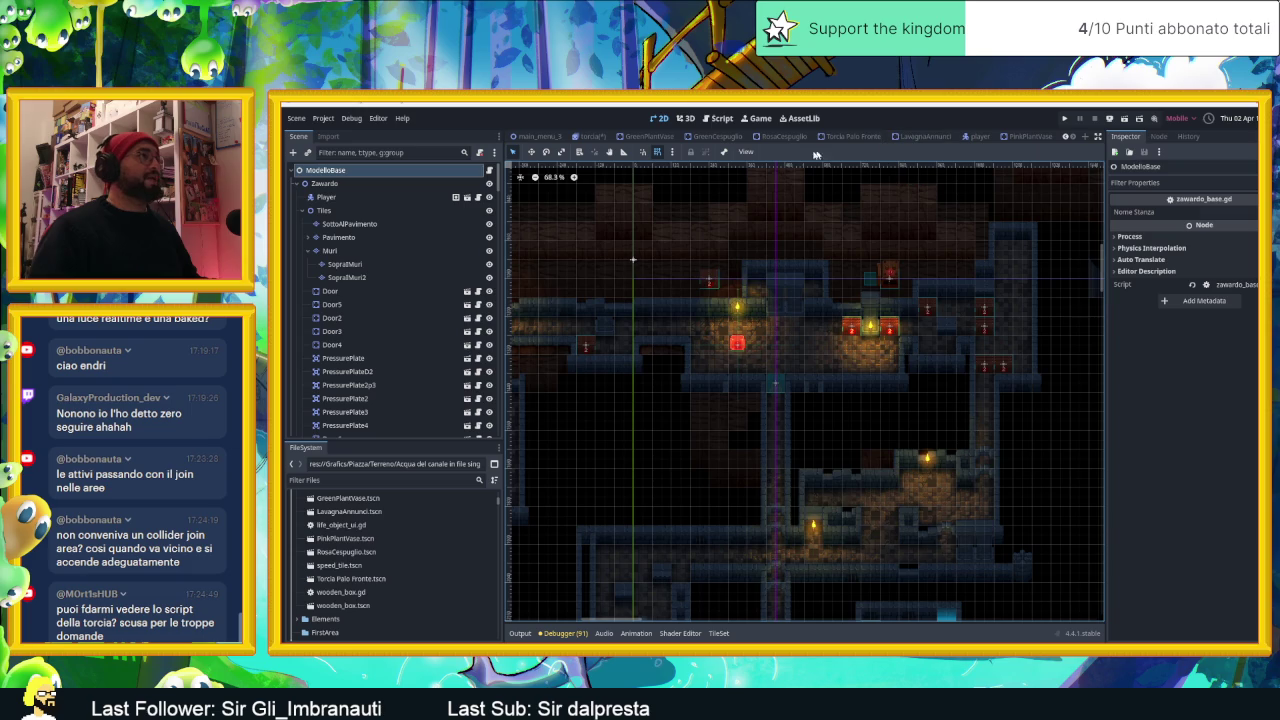
# Step: Open the torcia_muro.gd script attached to the torch scene and skim through it
pyautogui.click(589, 137)
pyautogui.click(481, 170)
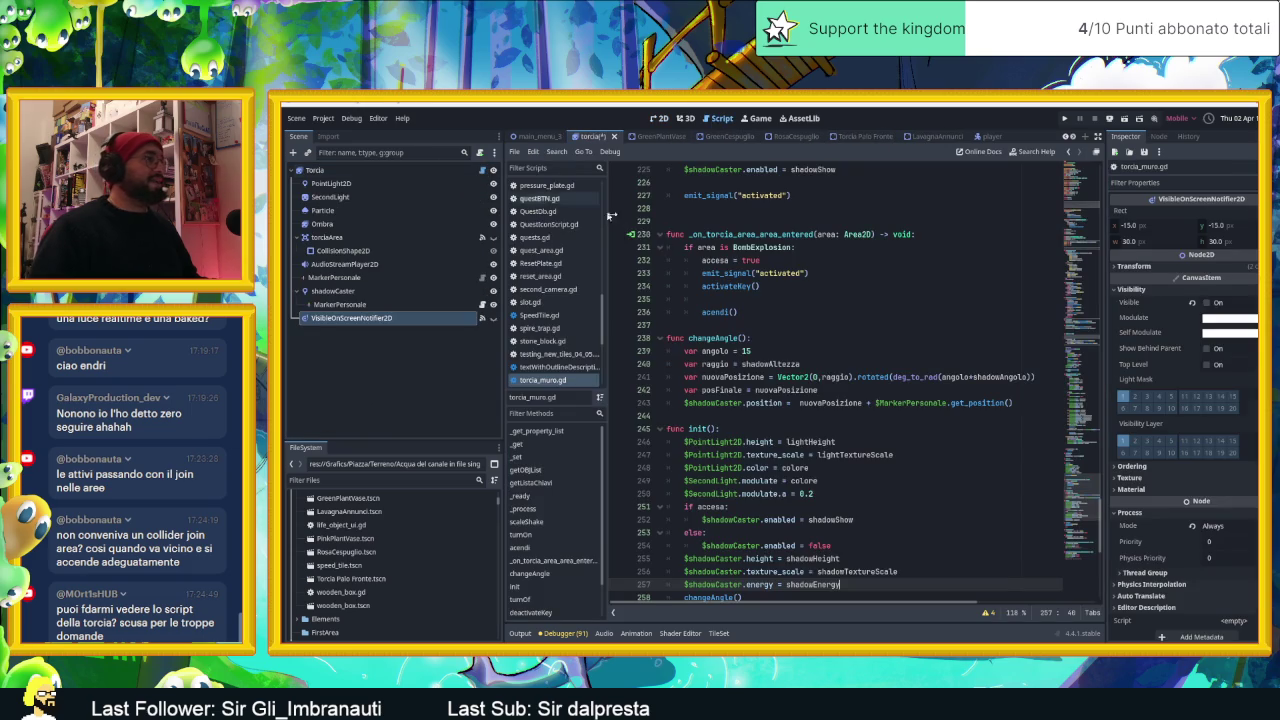
pyautogui.scroll(-1, 897, 366)
pyautogui.scroll(-2, 897, 366)
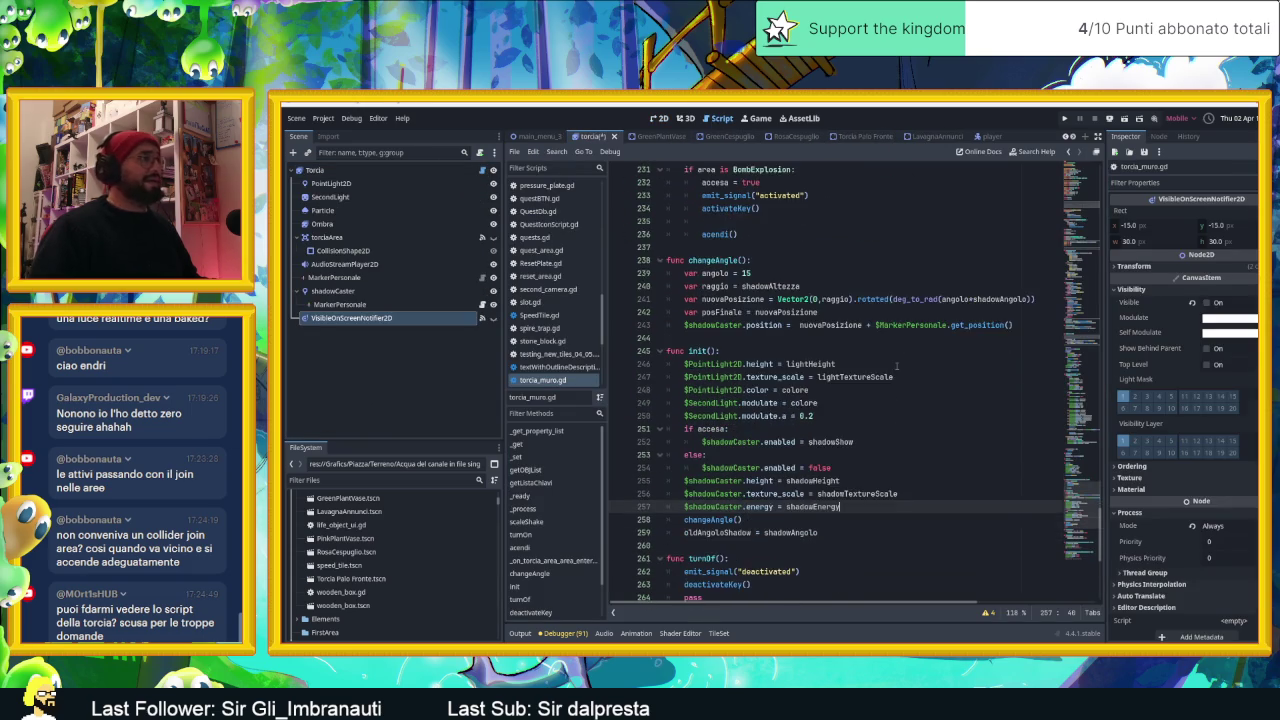
pyautogui.scroll(-3, 897, 366)
pyautogui.moveTo(1079, 520); pyautogui.dragTo(1076, 188)
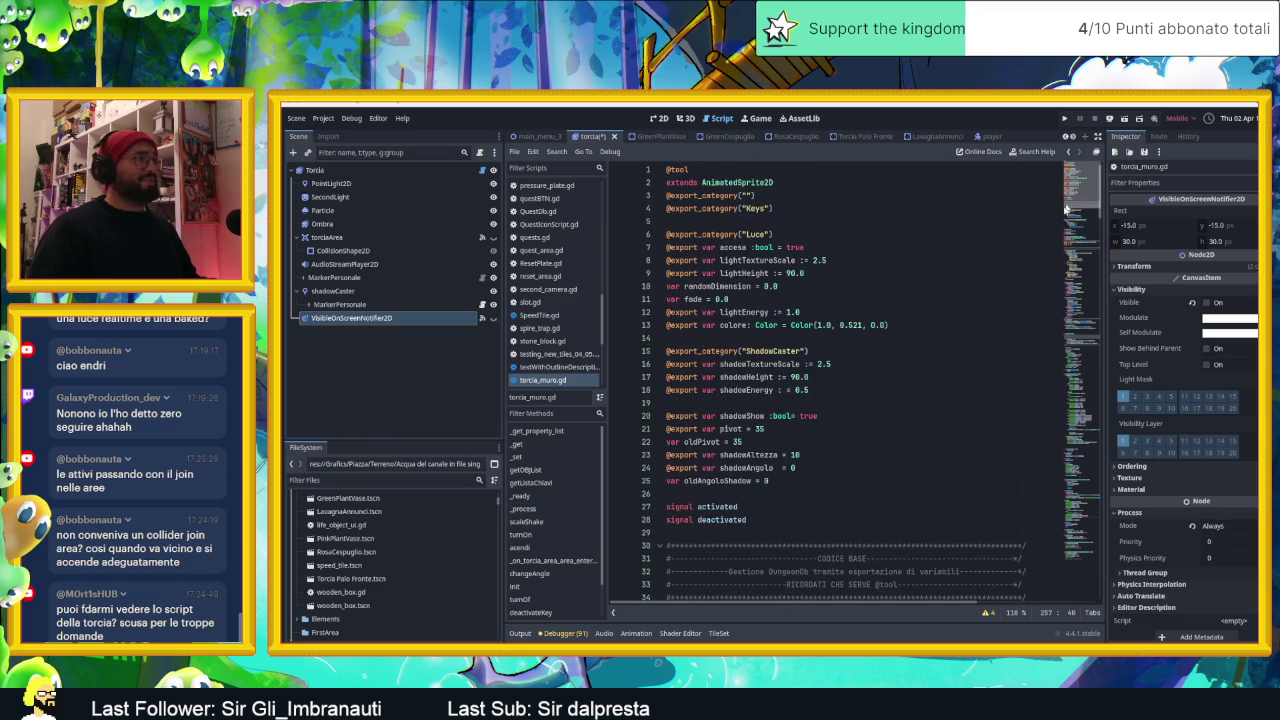
pyautogui.scroll(-2, 1004, 351)
pyautogui.scroll(2, 1004, 351)
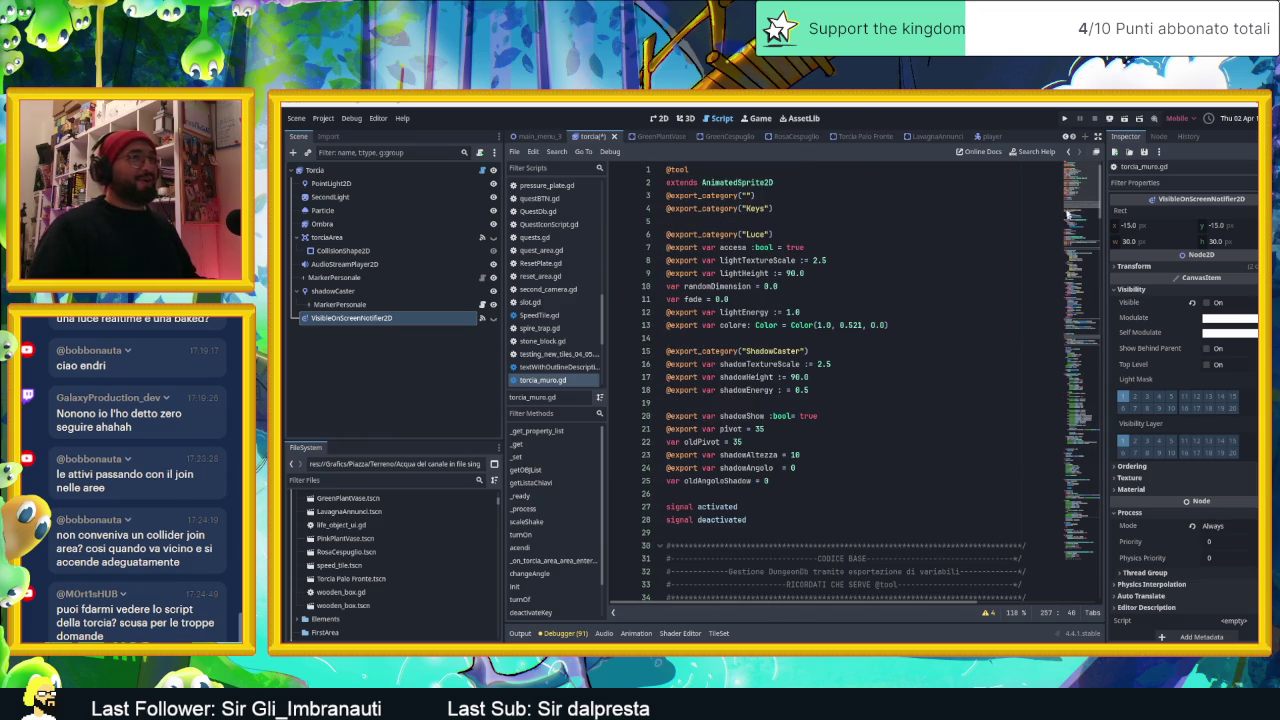
pyautogui.moveTo(1068, 213); pyautogui.dragTo(1091, 575)
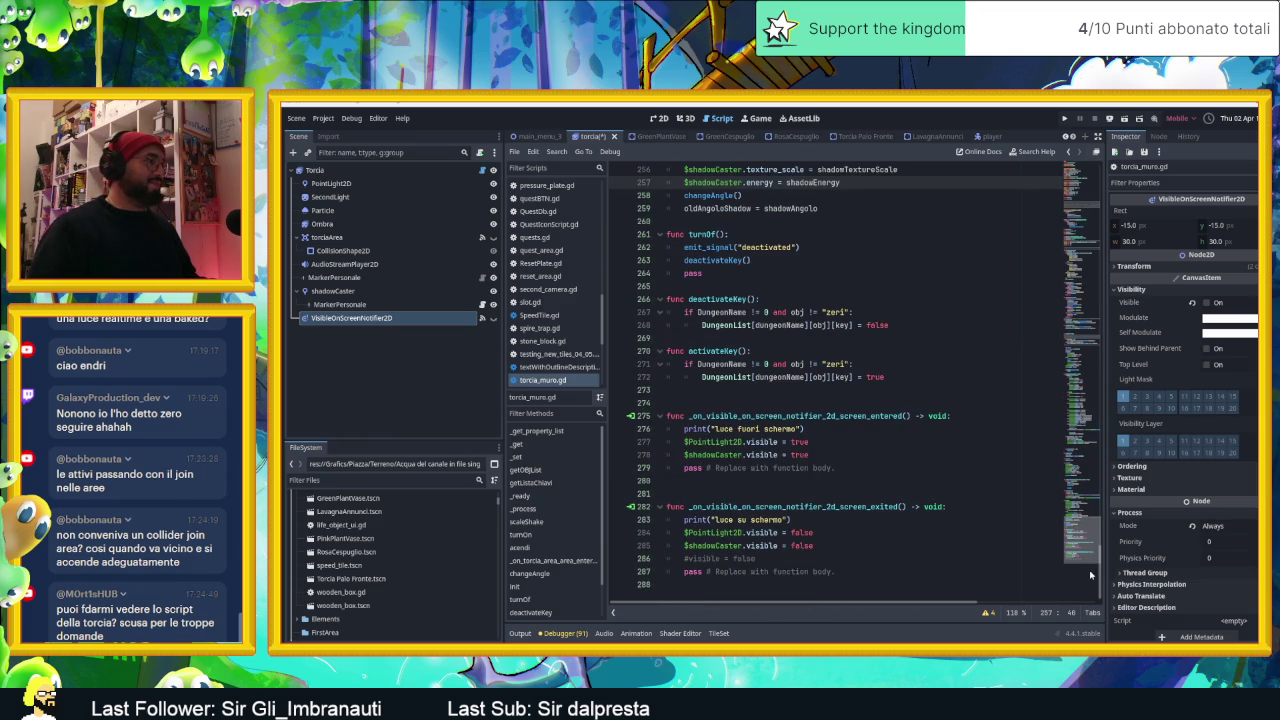
pyautogui.moveTo(1091, 575); pyautogui.dragTo(1080, 212)
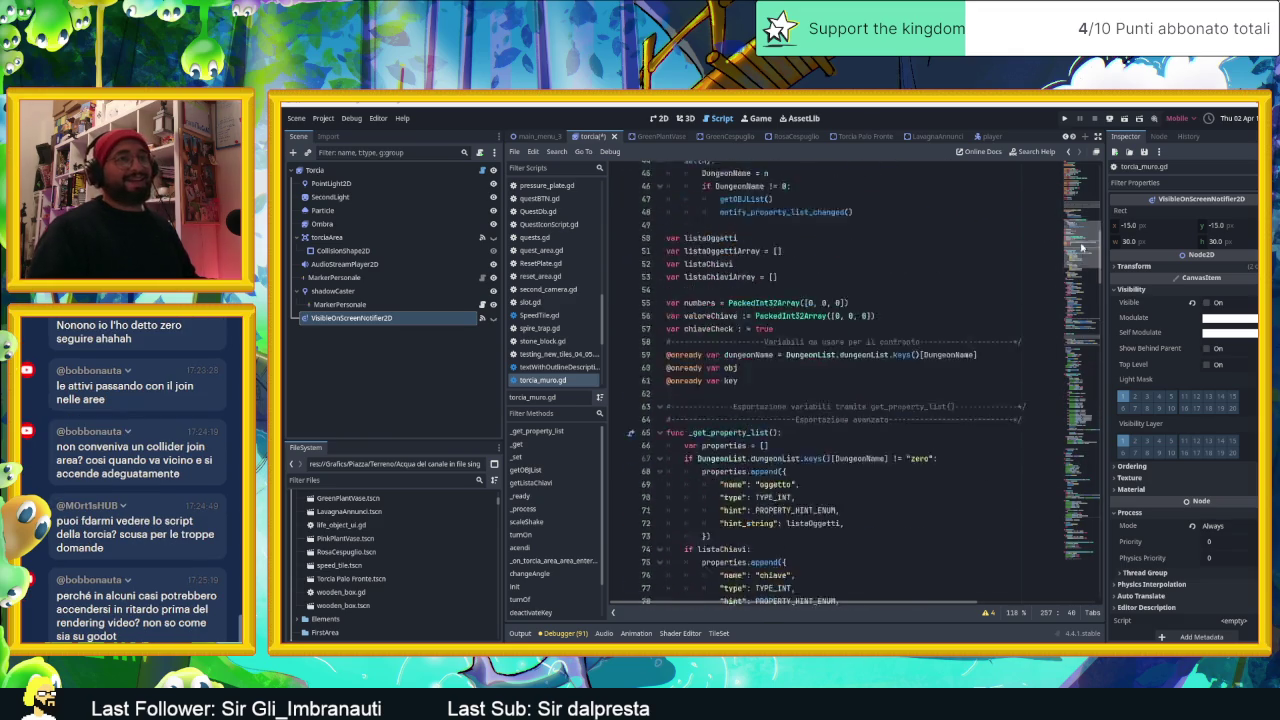
# Step: Scroll to the end of torcia_muro.gd to show the _on_visible_on_screen_notifier_2d handlers
pyautogui.scroll(5, 1080, 212)
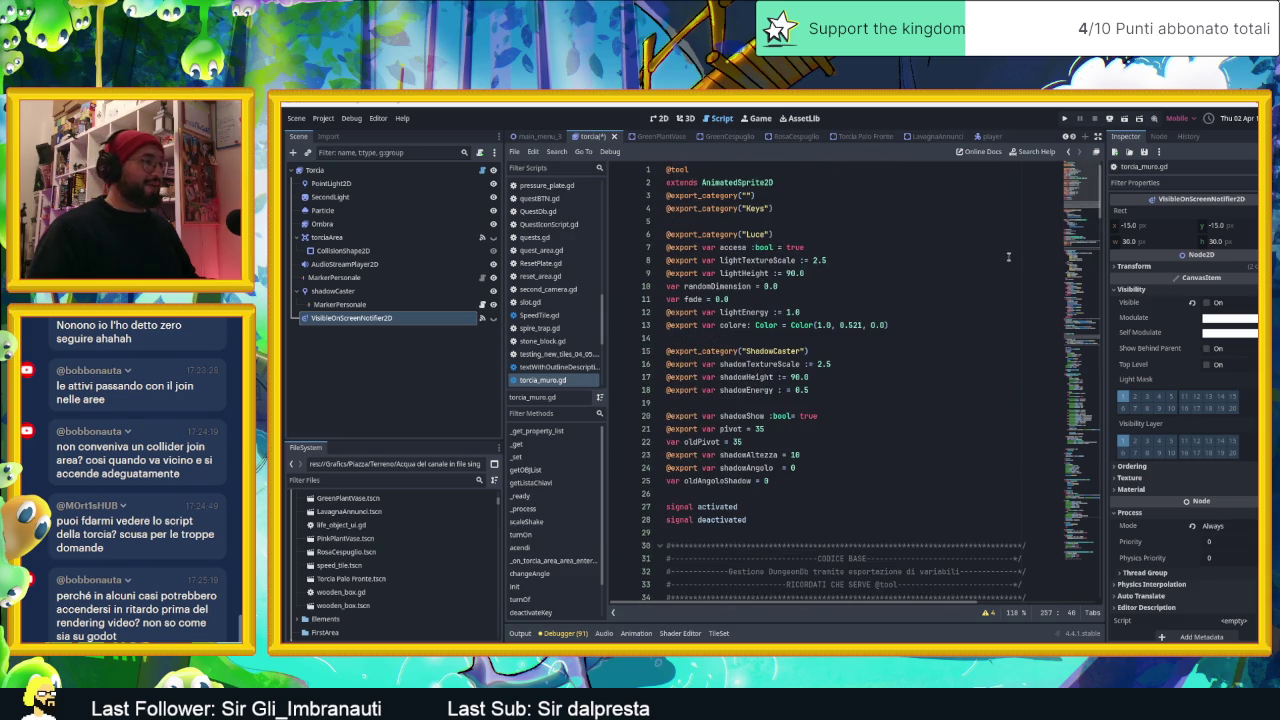
pyautogui.scroll(-5, 1004, 289)
pyautogui.scroll(-1, 1001, 291)
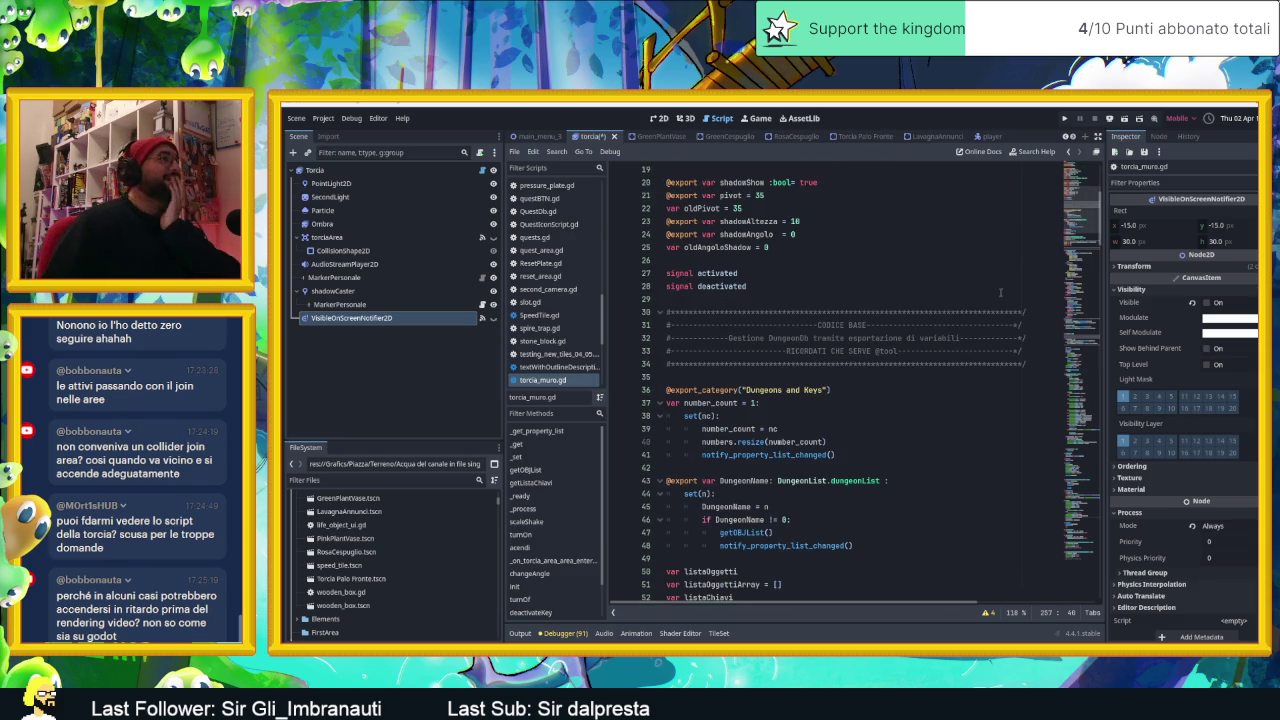
pyautogui.scroll(-2, 1001, 291)
pyautogui.scroll(-1, 997, 297)
pyautogui.scroll(-2, 997, 297)
pyautogui.scroll(-1, 997, 297)
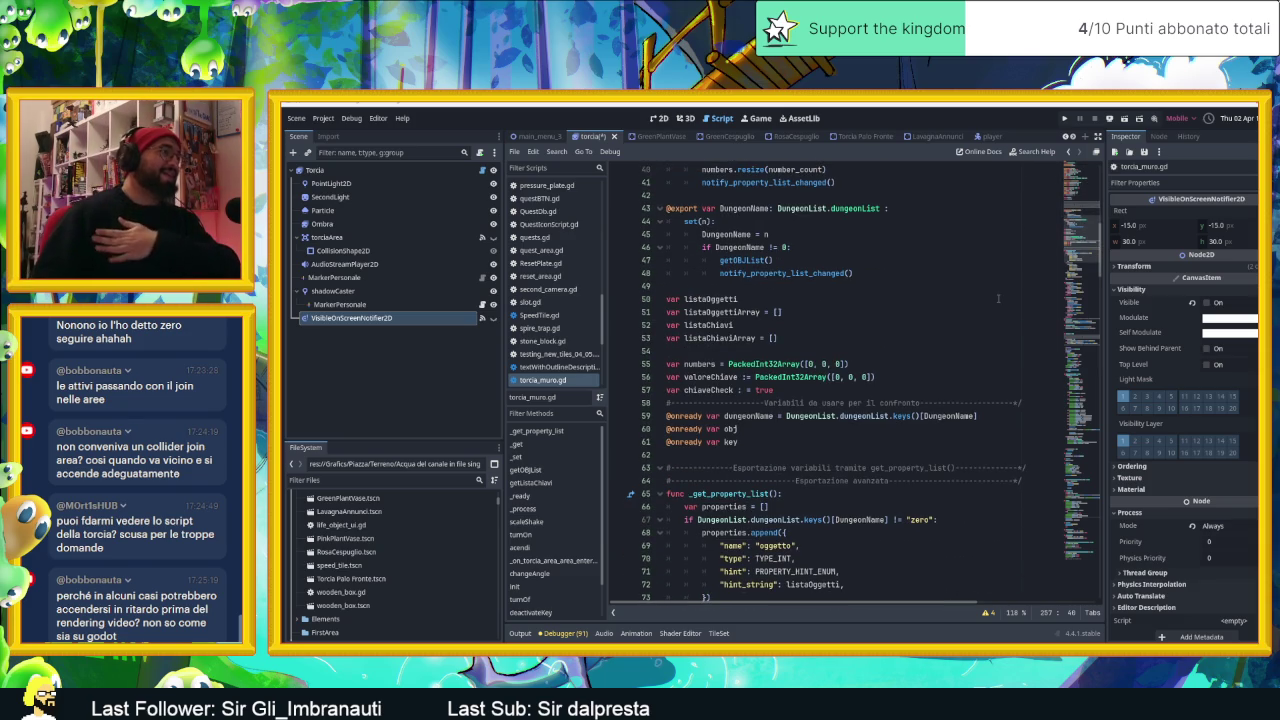
pyautogui.scroll(-2, 996, 300)
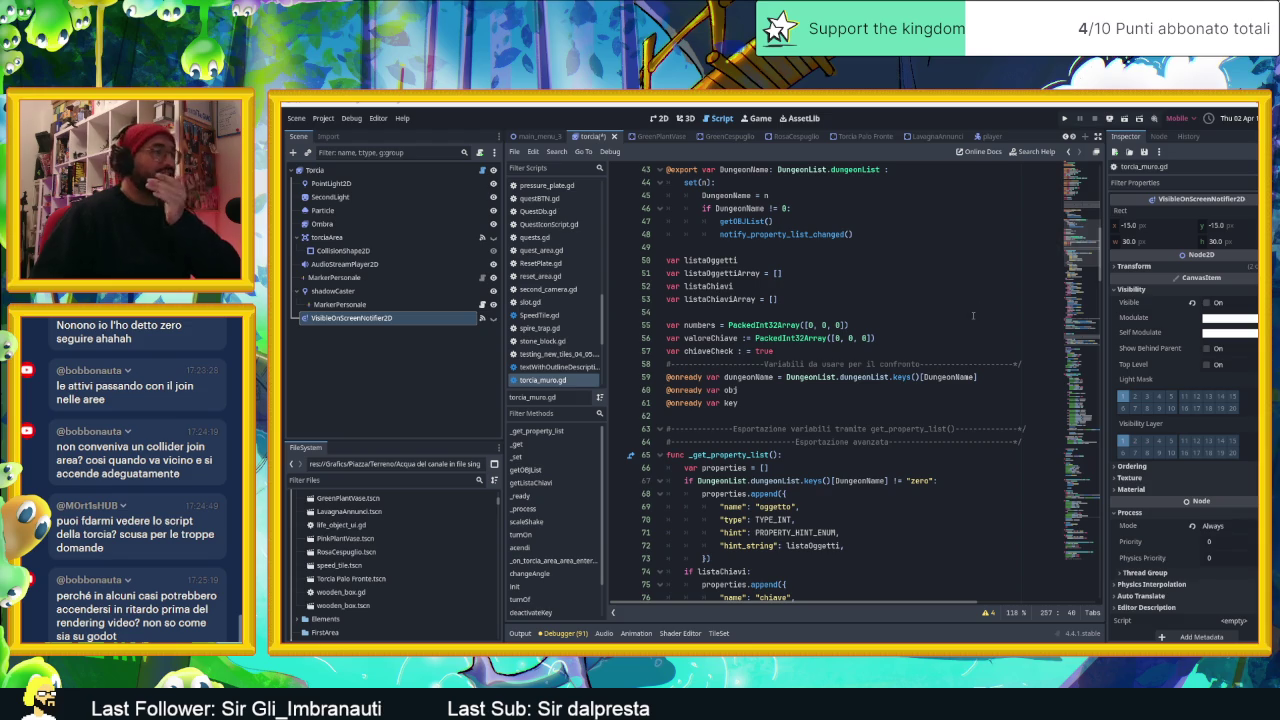
pyautogui.scroll(-1, 972, 316)
pyautogui.scroll(-1, 1000, 317)
pyautogui.scroll(-1, 1040, 318)
pyautogui.moveTo(1080, 283); pyautogui.dragTo(1080, 425)
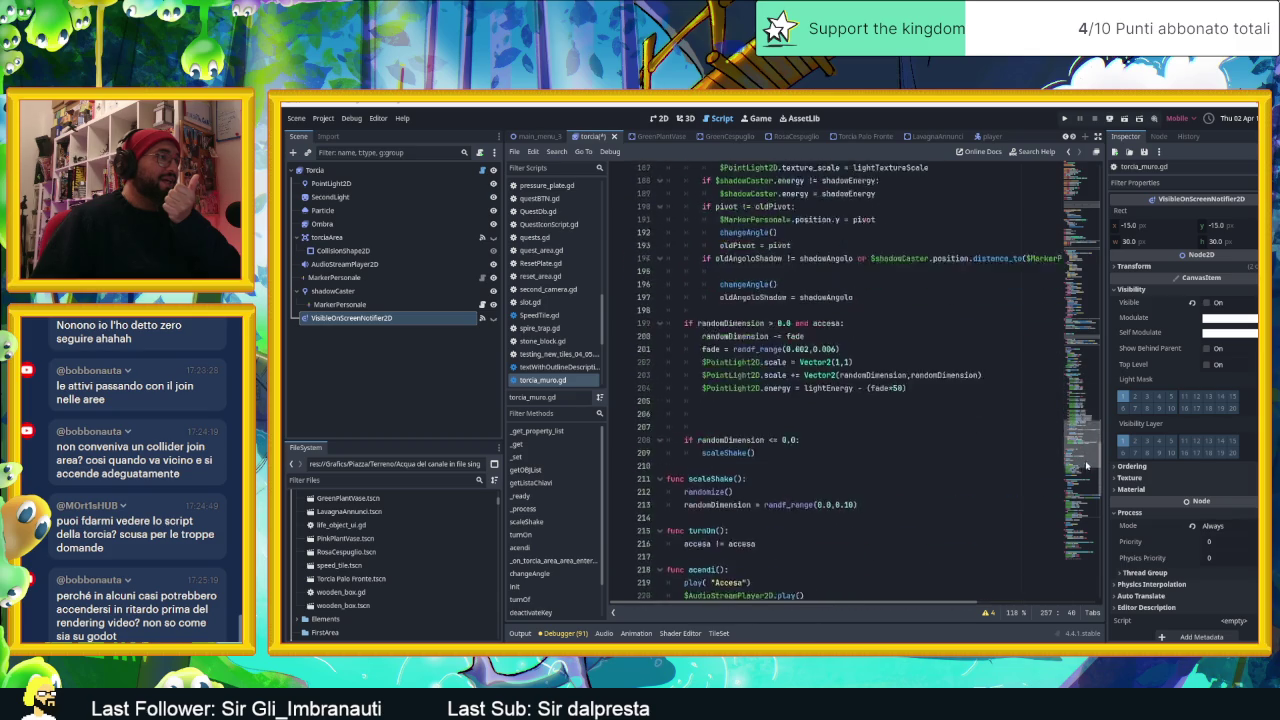
pyautogui.moveTo(1080, 425); pyautogui.dragTo(1092, 508)
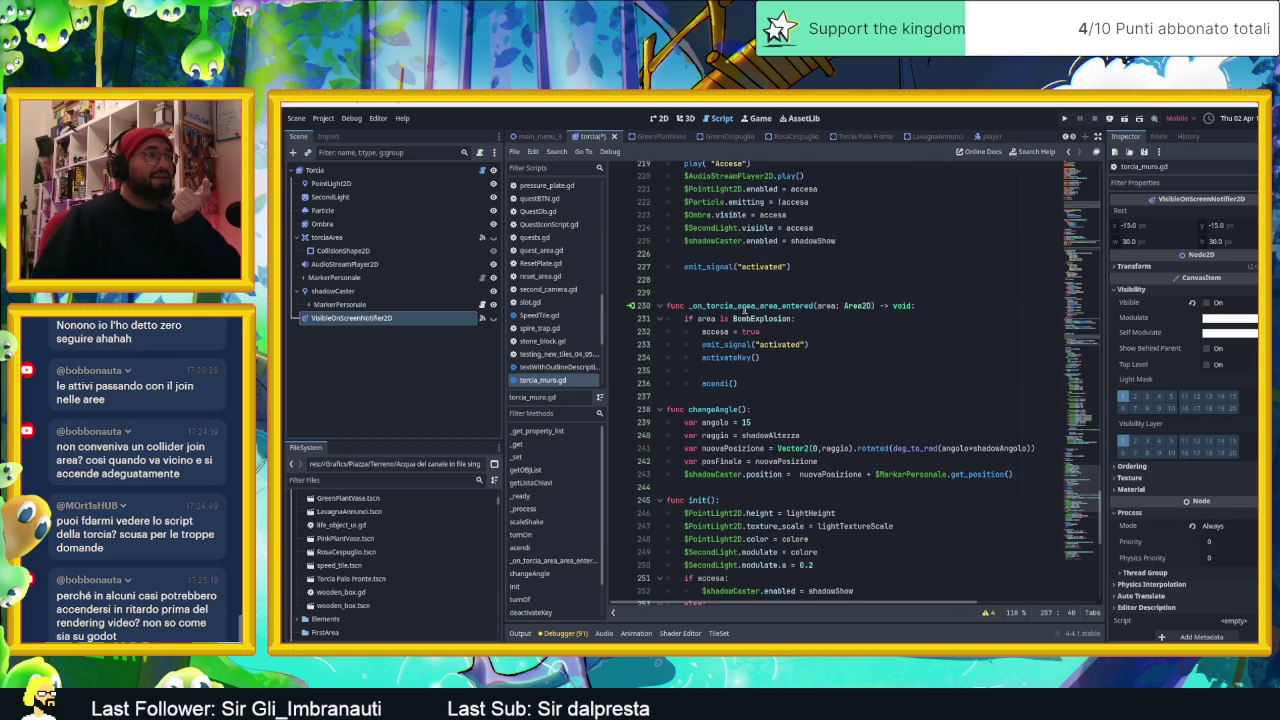
pyautogui.scroll(-3, 812, 346)
pyautogui.scroll(-4, 814, 350)
pyautogui.scroll(-2, 816, 353)
pyautogui.scroll(-1, 816, 353)
pyautogui.scroll(-2, 840, 357)
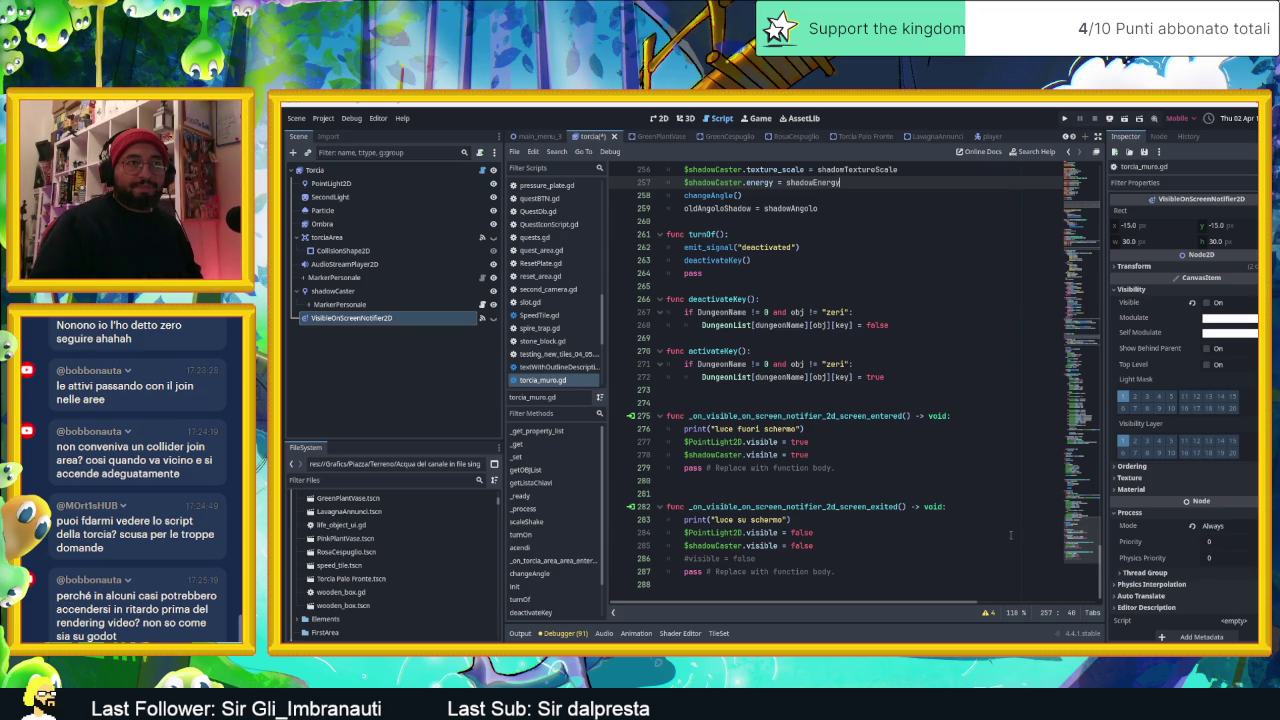
# Step: Scroll torcia_muro.gd back to line 1's exported light and shadow settings, then return to 2D
pyautogui.moveTo(1098, 535)
pyautogui.mouseDown()
pyautogui.moveTo(1107, 301)
pyautogui.moveTo(1087, 205)
pyautogui.mouseUp()
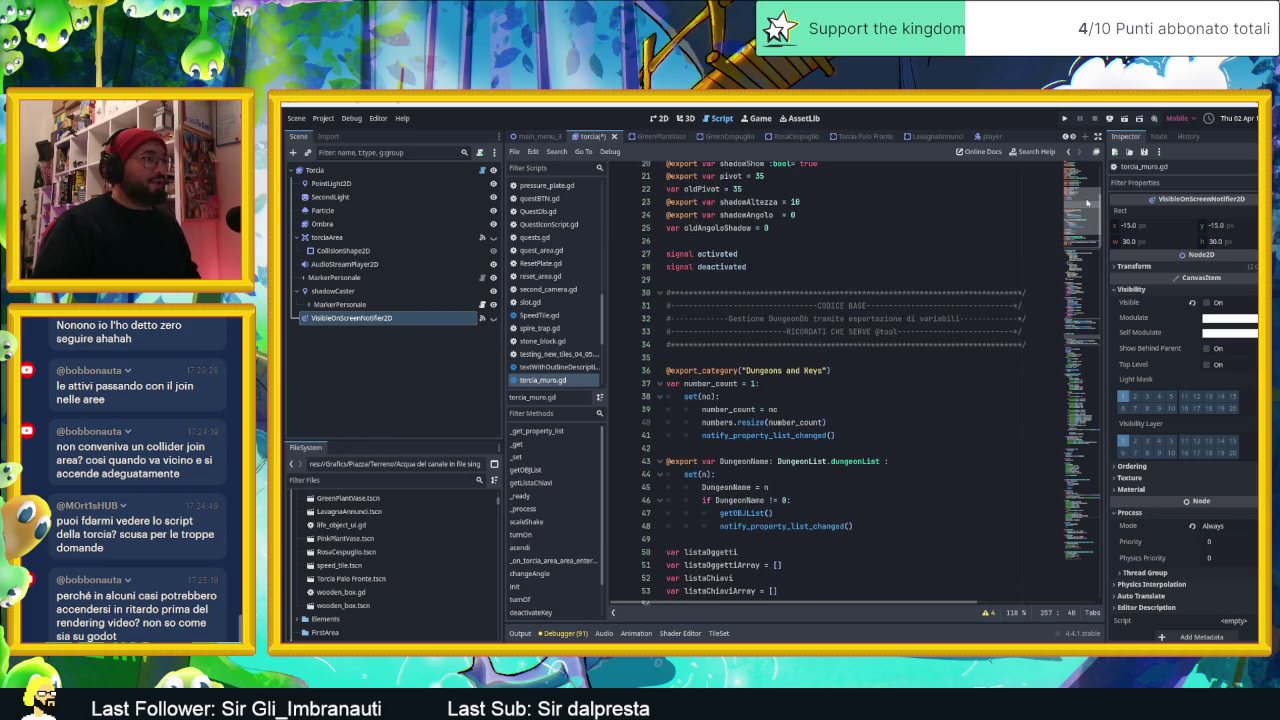
pyautogui.scroll(-1, 981, 259)
pyautogui.scroll(-1, 842, 294)
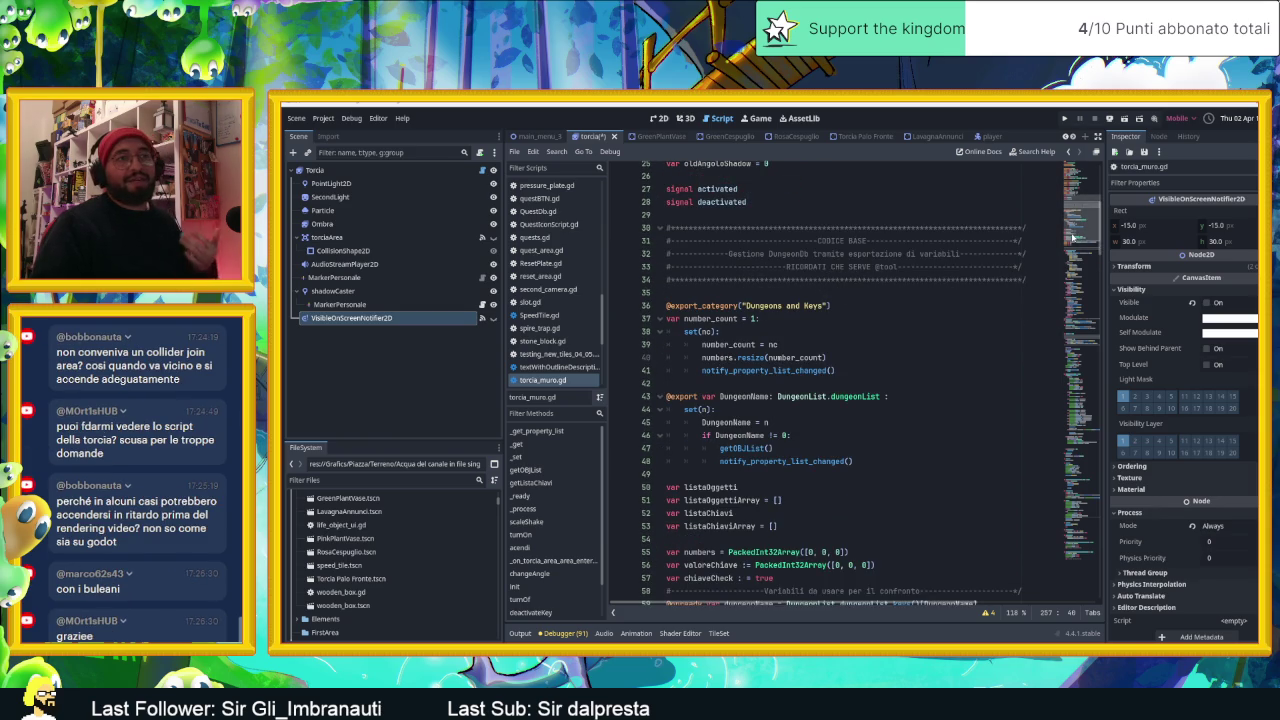
pyautogui.moveTo(1072, 226); pyautogui.dragTo(1077, 548)
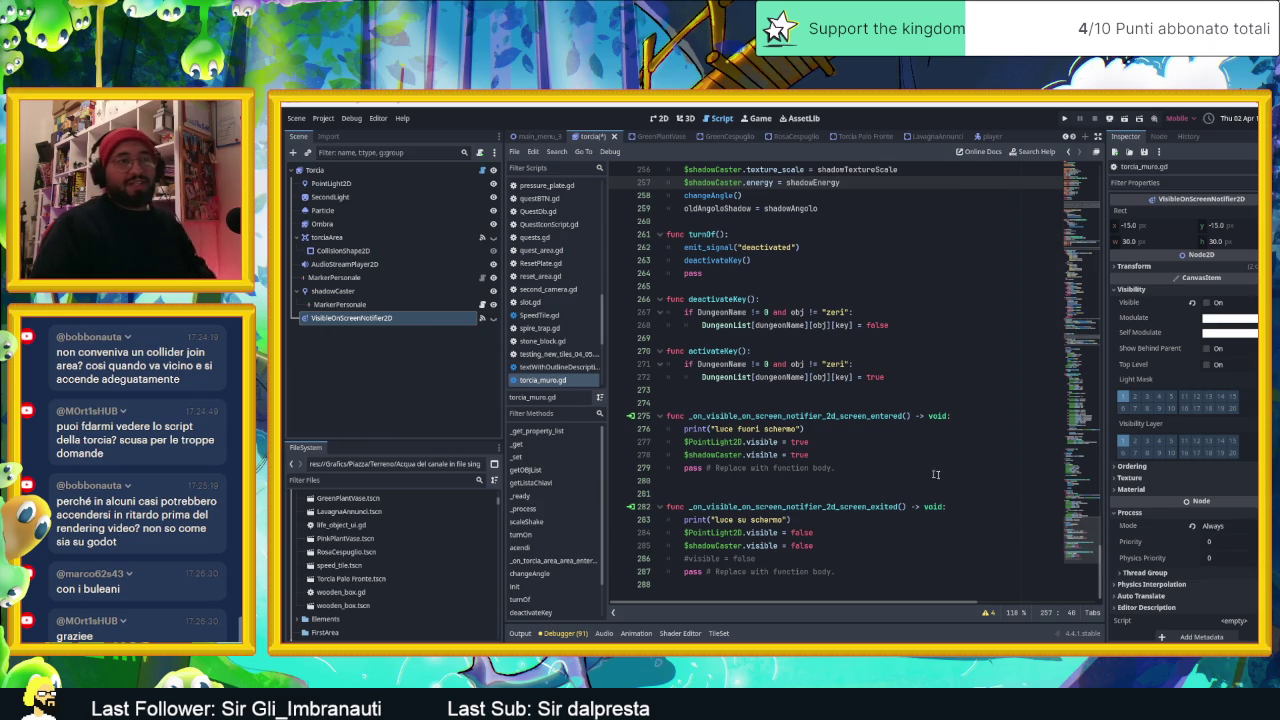
pyautogui.moveTo(1084, 535); pyautogui.dragTo(1080, 170)
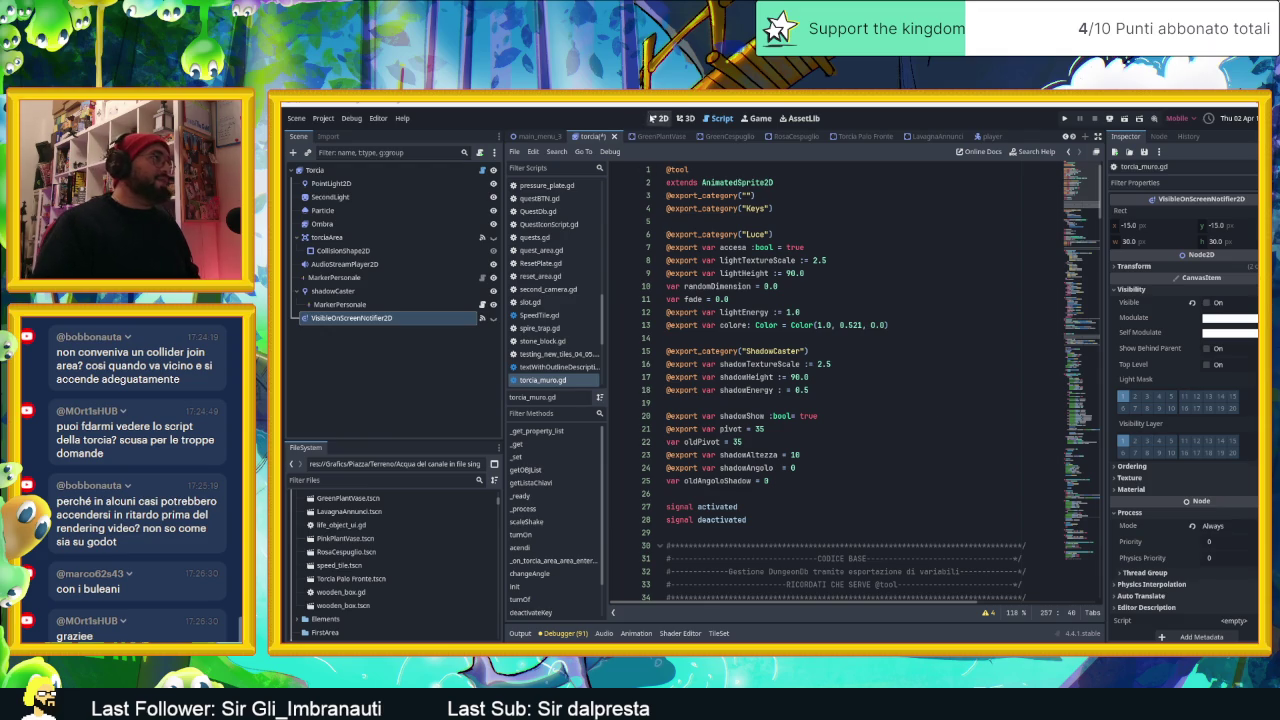
pyautogui.click(657, 118)
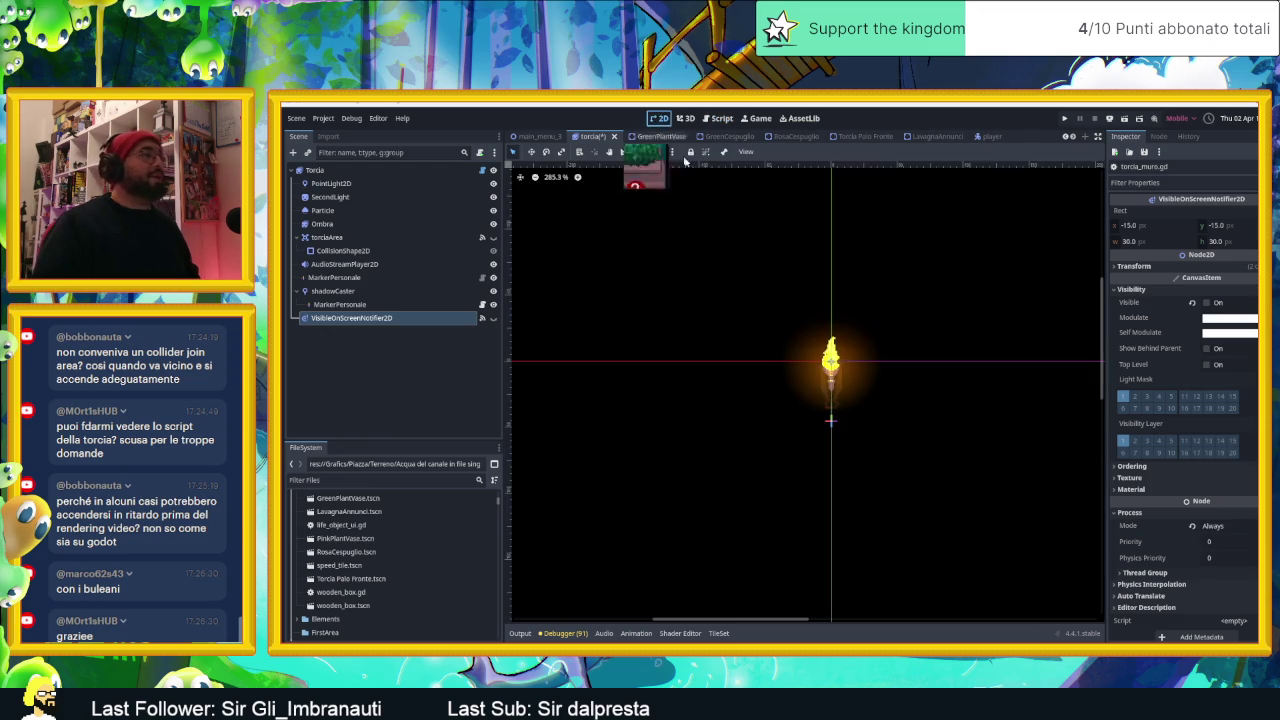
# Step: Close the torcia scene, discarding its unsaved changes
pyautogui.click(614, 137)
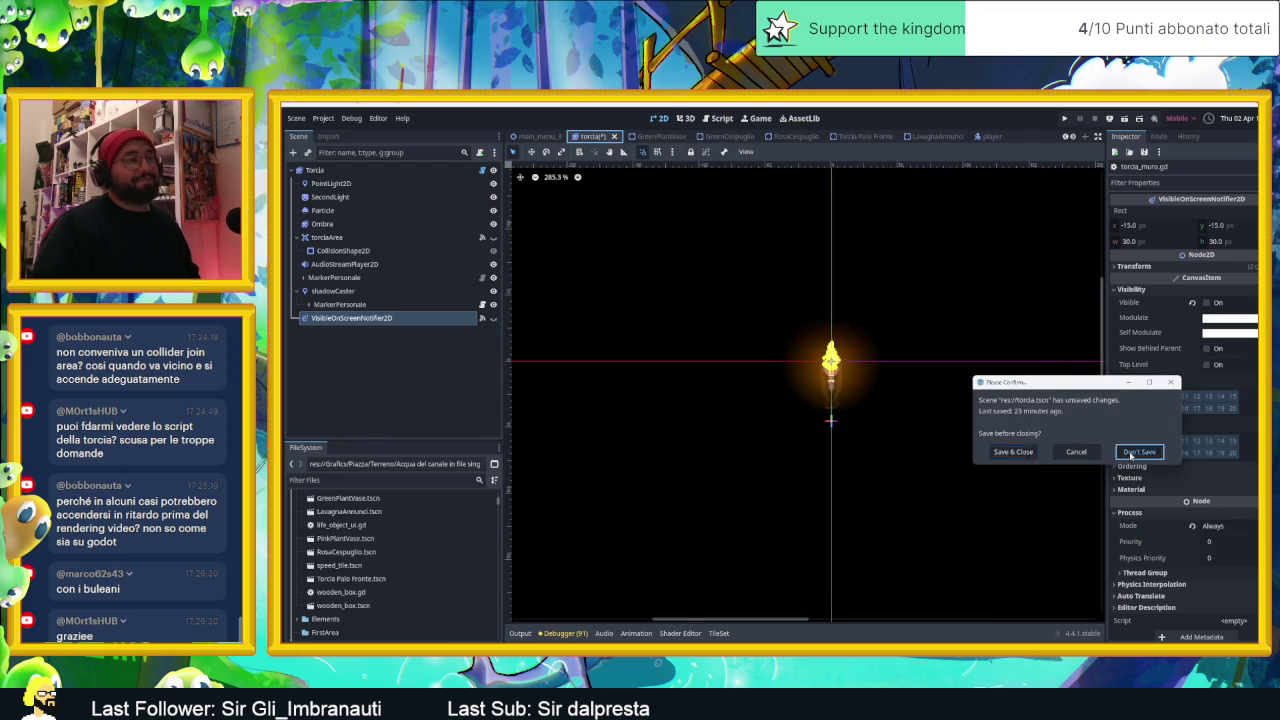
pyautogui.click(1138, 452)
pyautogui.scroll(-5, 610, 137)
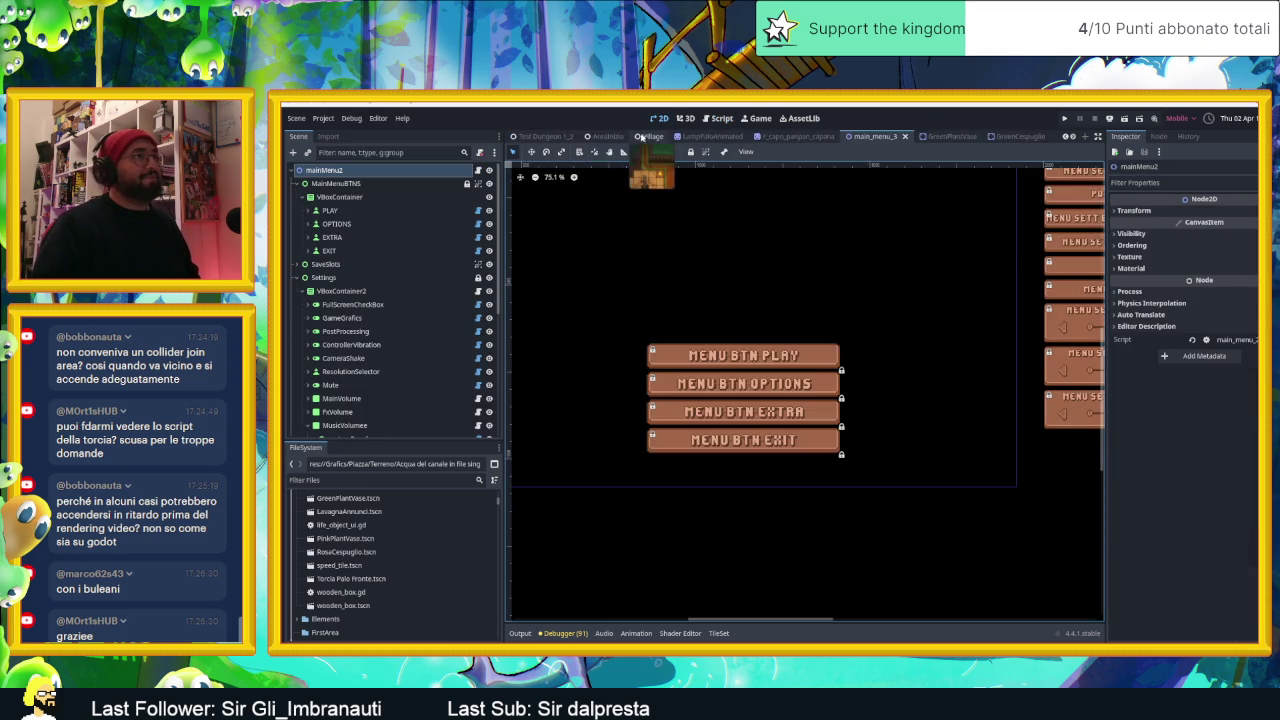
# Step: Browse the TestPuzzle, Test Dungeon and AreaInizio scenes, panning the AreaInizio rooms, ending on Village
pyautogui.click(623, 137)
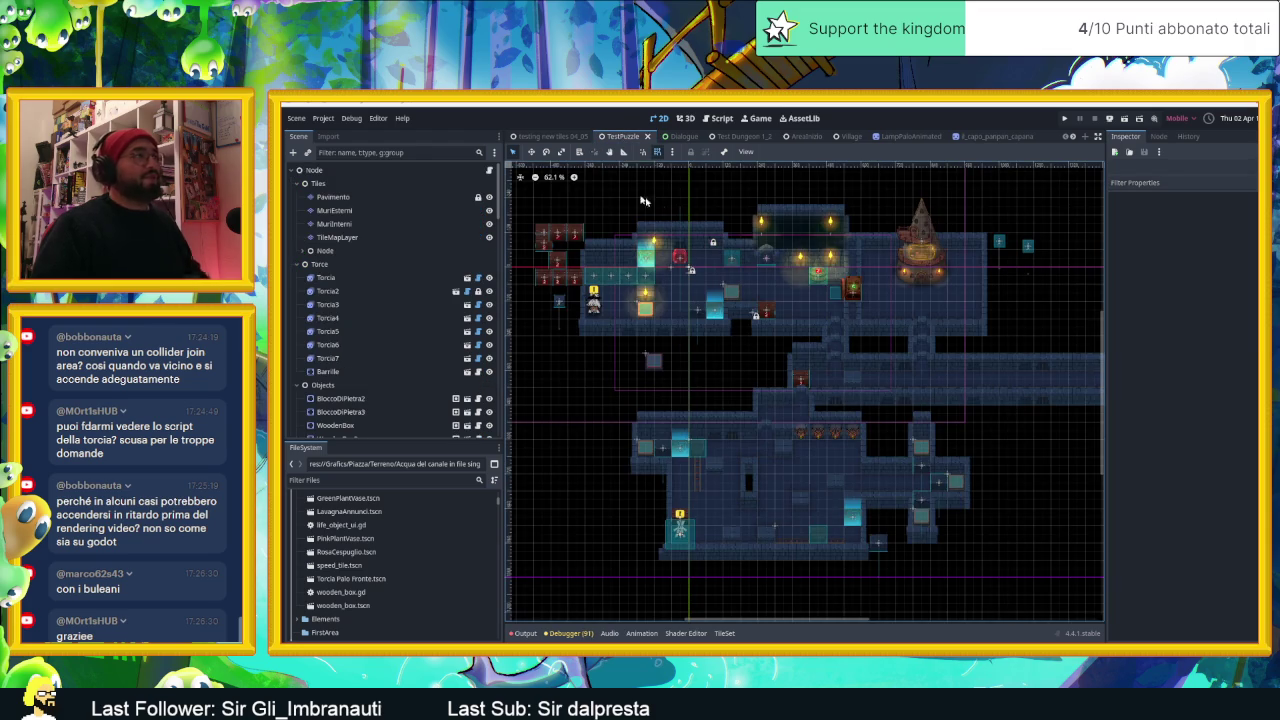
pyautogui.click(748, 137)
pyautogui.click(795, 137)
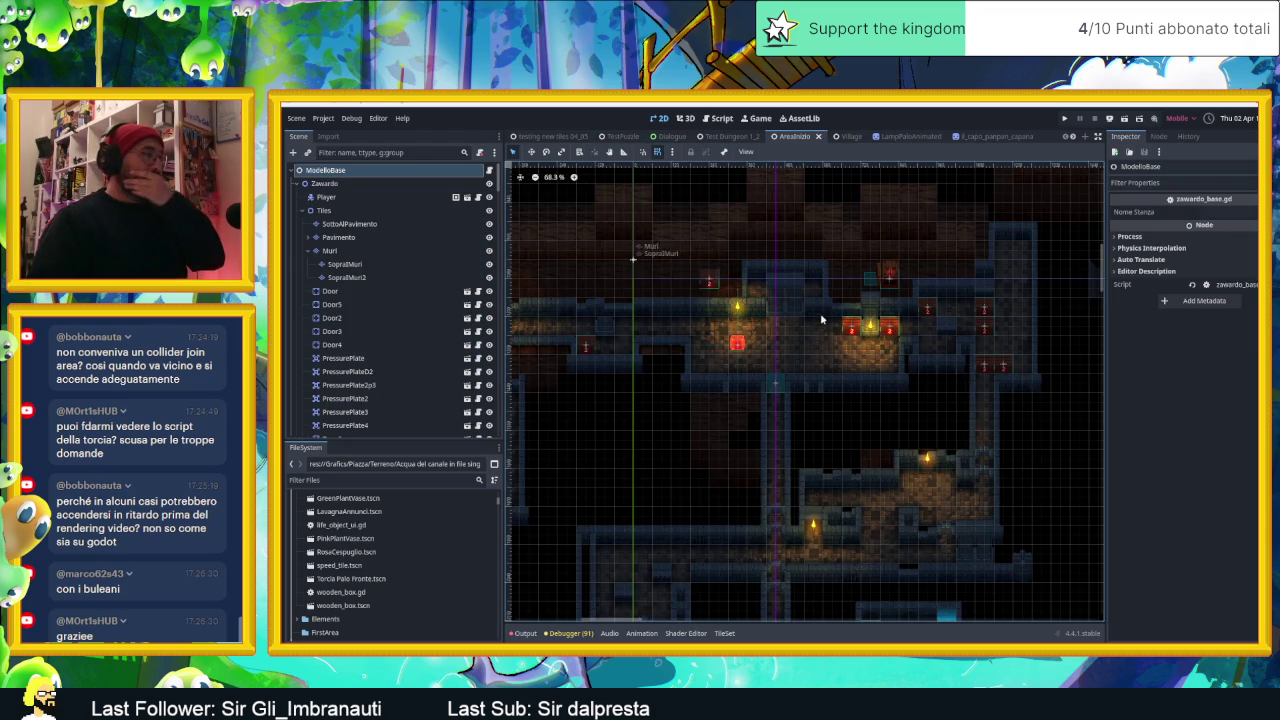
pyautogui.scroll(-3, 816, 341)
pyautogui.scroll(-3, 816, 341)
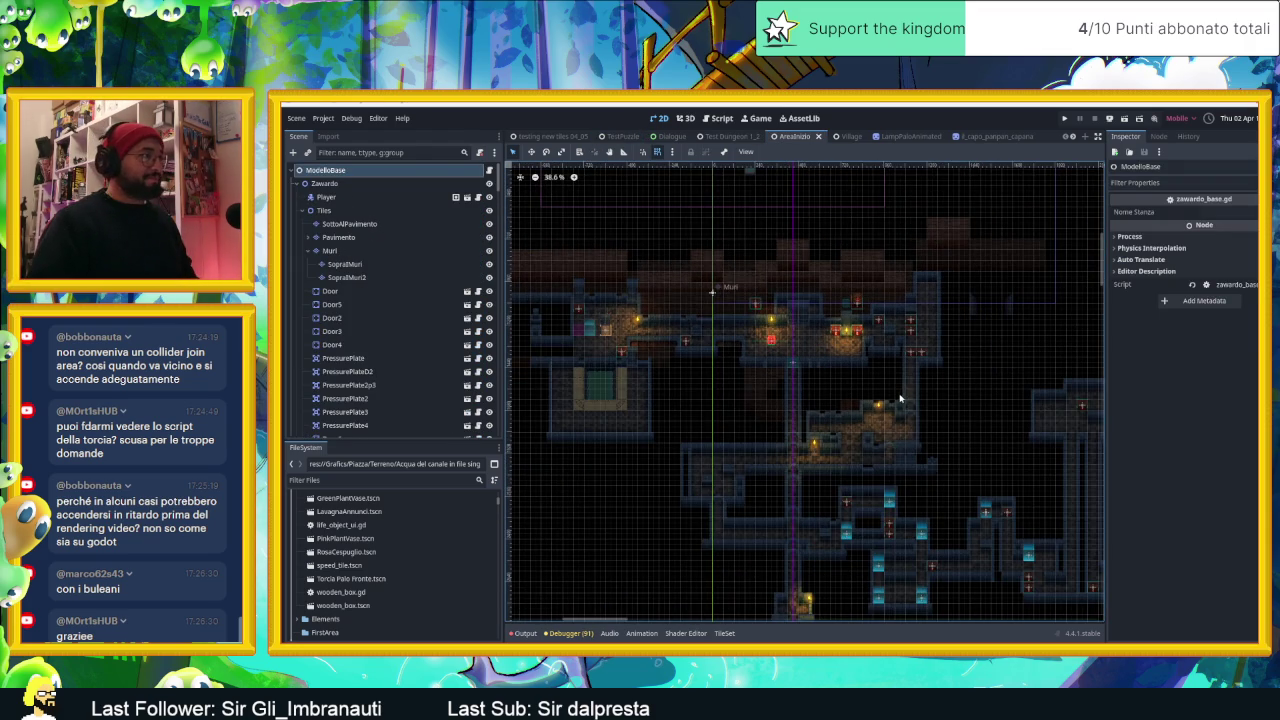
pyautogui.scroll(1, 910, 449)
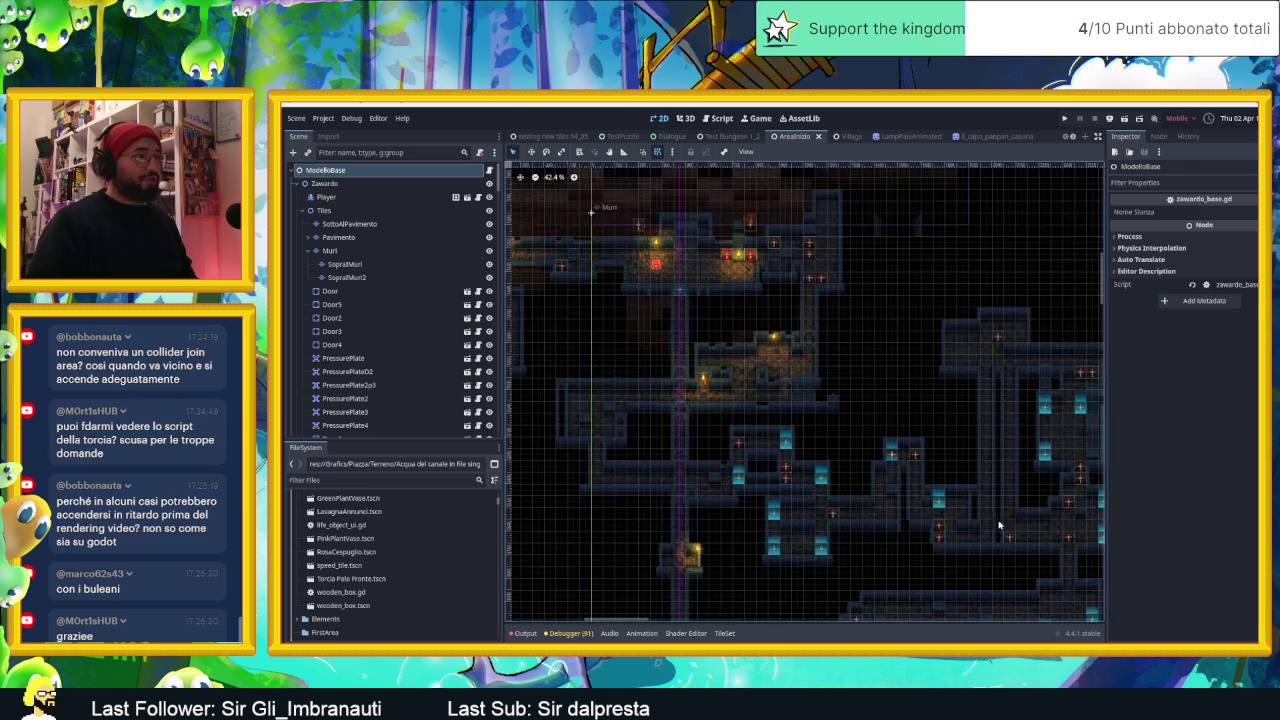
pyautogui.moveTo(910, 449); pyautogui.dragTo(593, 148)
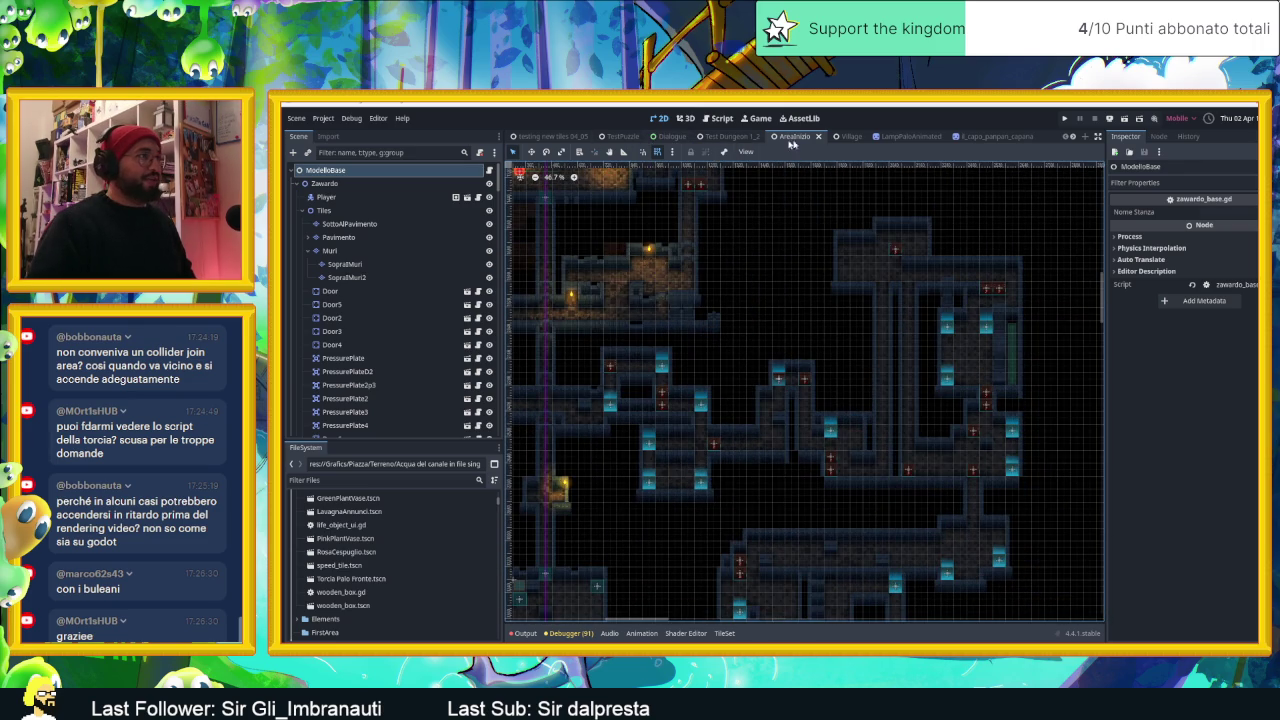
pyautogui.click(846, 136)
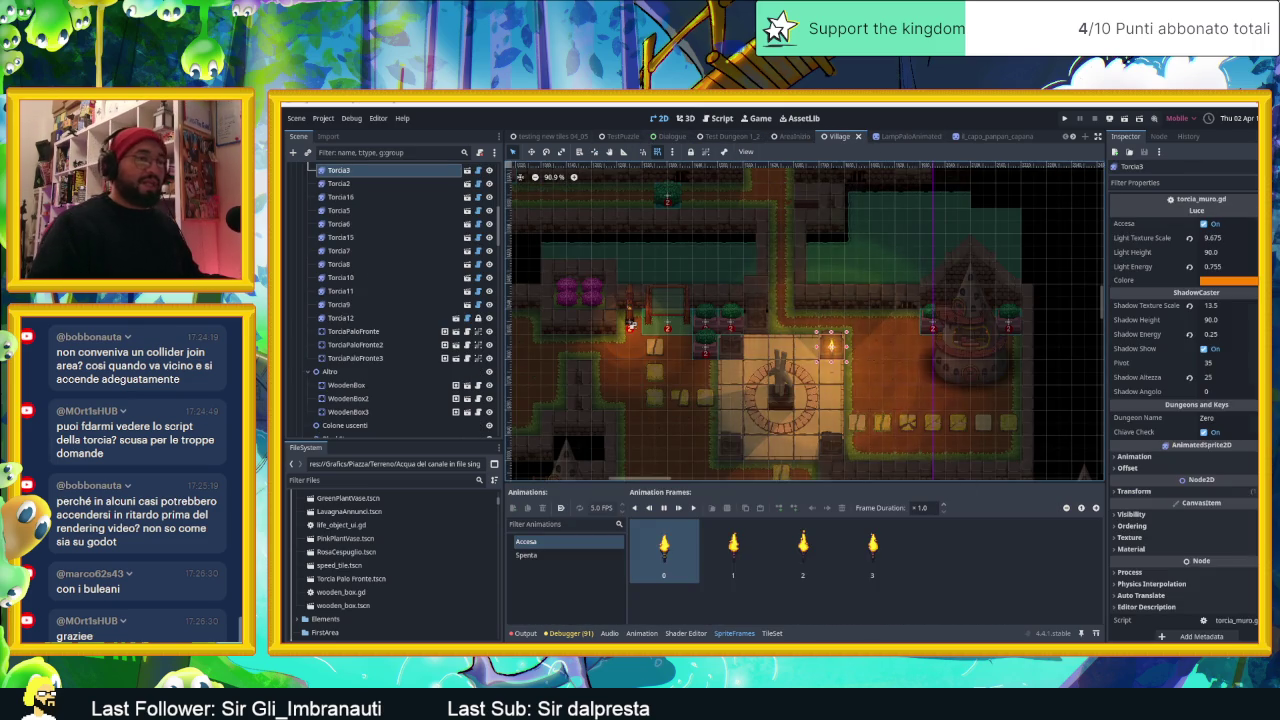
# Step: Switch to Aseprite, zoom into the Canal water tile sprite, then bring up the YouTube stream
pyautogui.hotkey('alt', 'Tab')
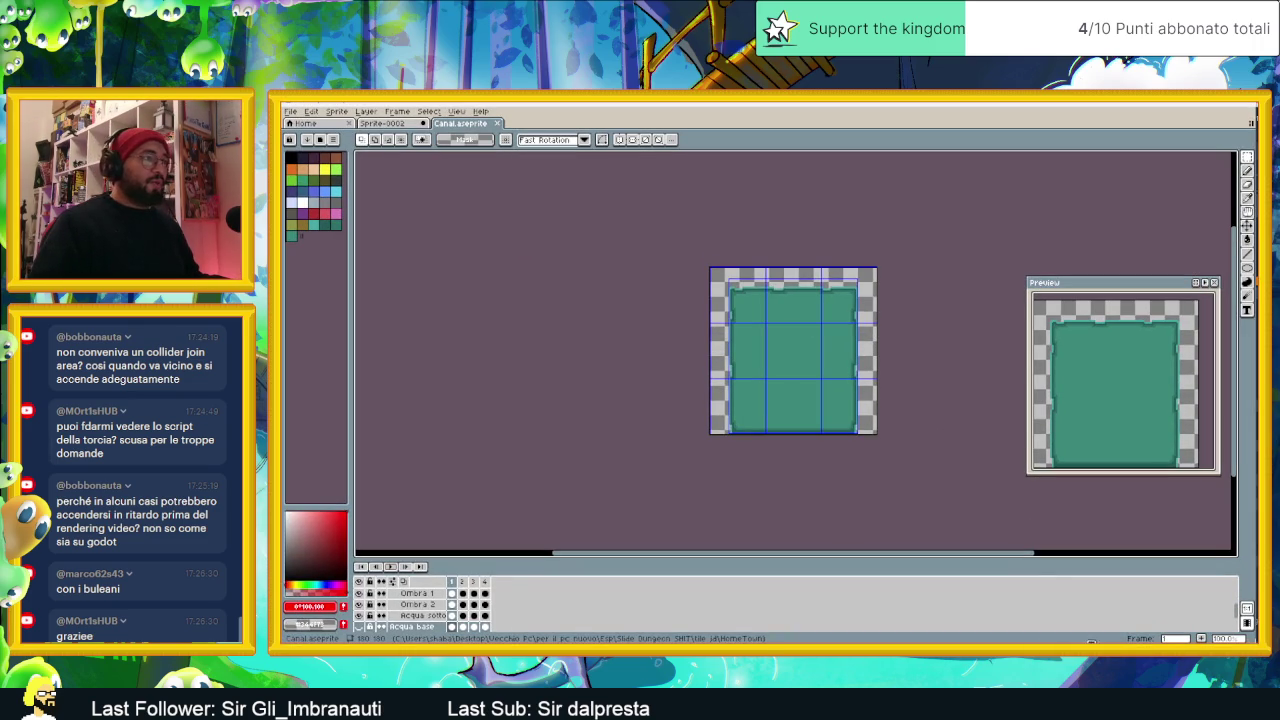
pyautogui.scroll(2, 804, 382)
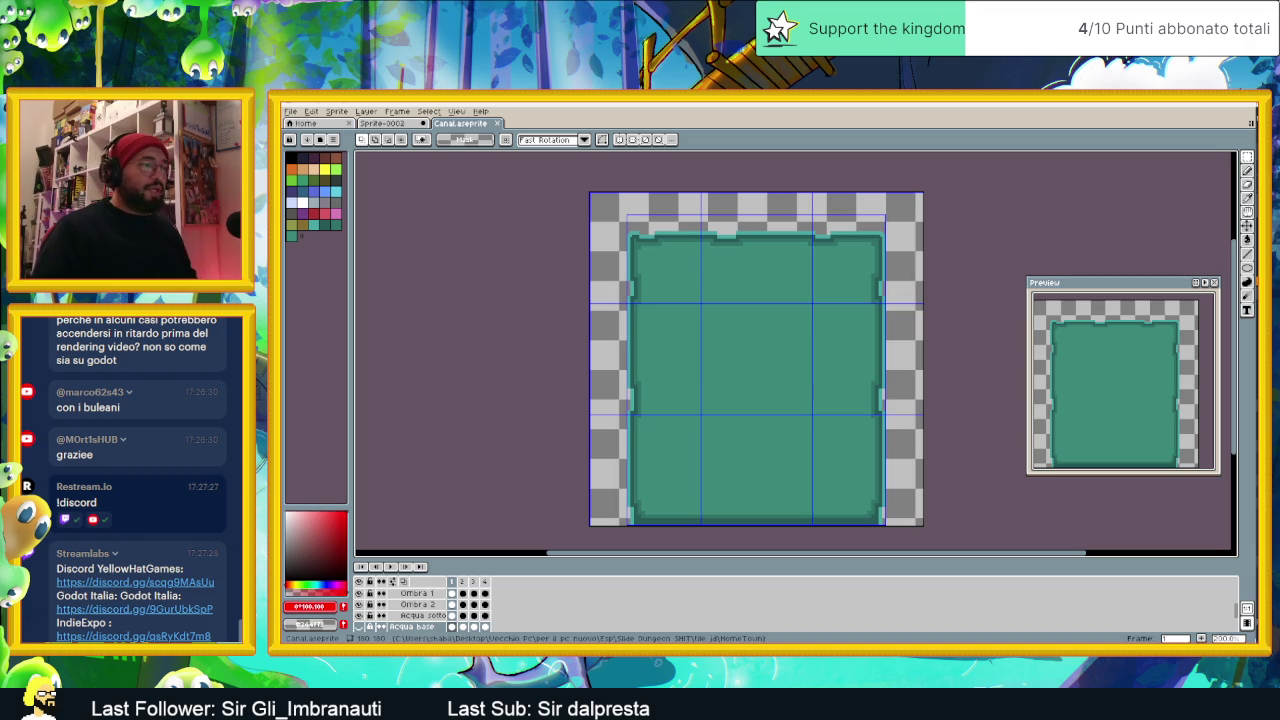
pyautogui.click(993, 604)
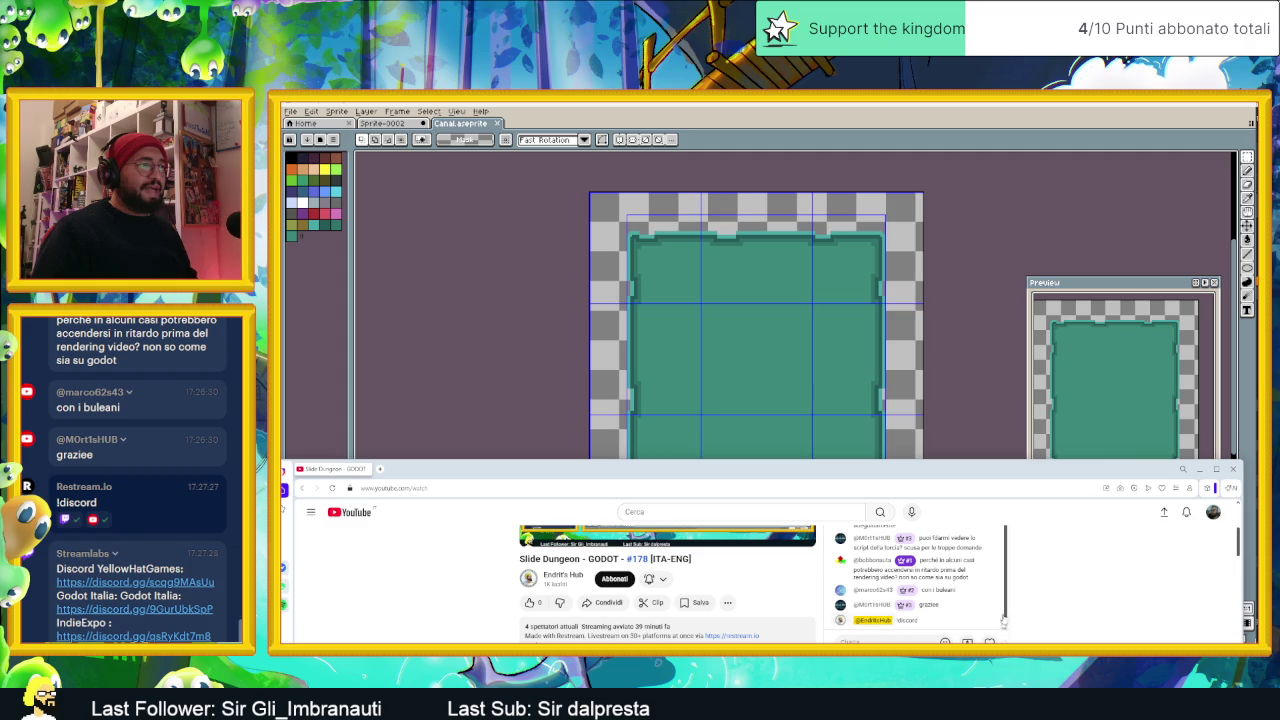
# Step: Move the YouTube window down, maximize the Restream browser window, and open a new tab
pyautogui.moveTo(57, 568)
pyautogui.mouseDown()
pyautogui.moveTo(215, 600)
pyautogui.moveTo(212, 637)
pyautogui.mouseUp()
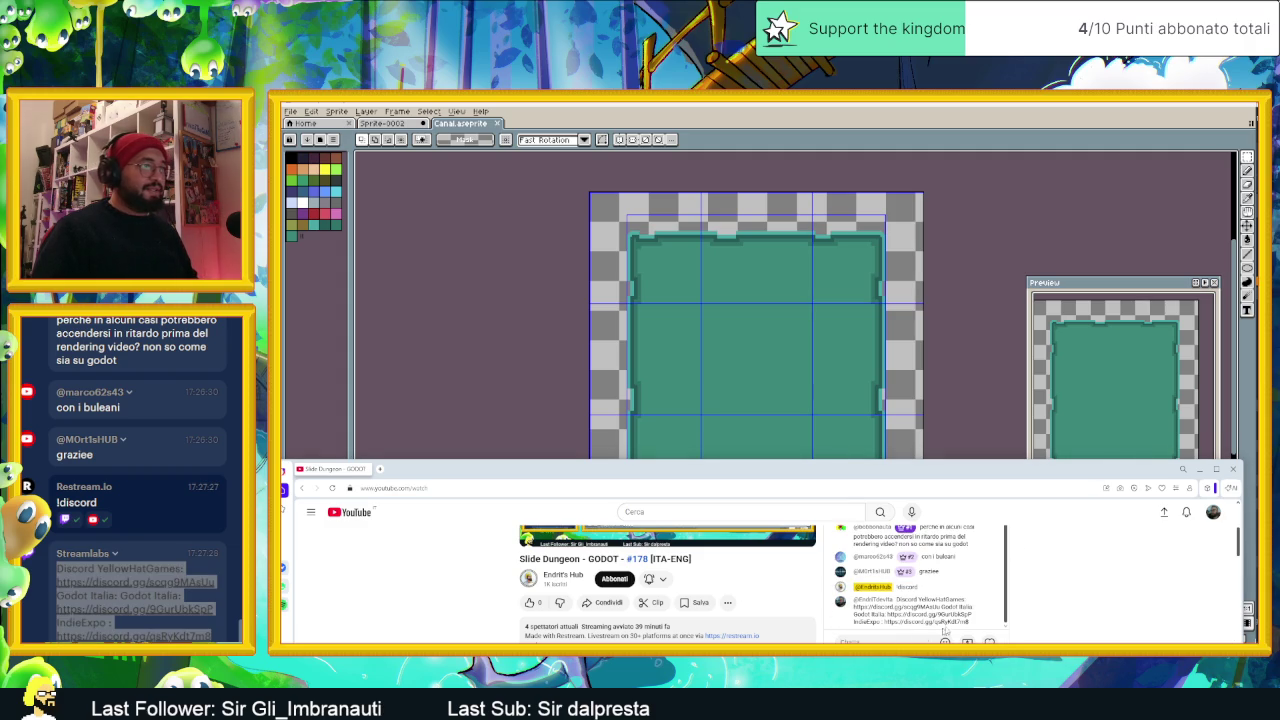
pyautogui.moveTo(1025, 471)
pyautogui.mouseDown()
pyautogui.moveTo(1047, 593)
pyautogui.moveTo(1050, 494)
pyautogui.mouseUp()
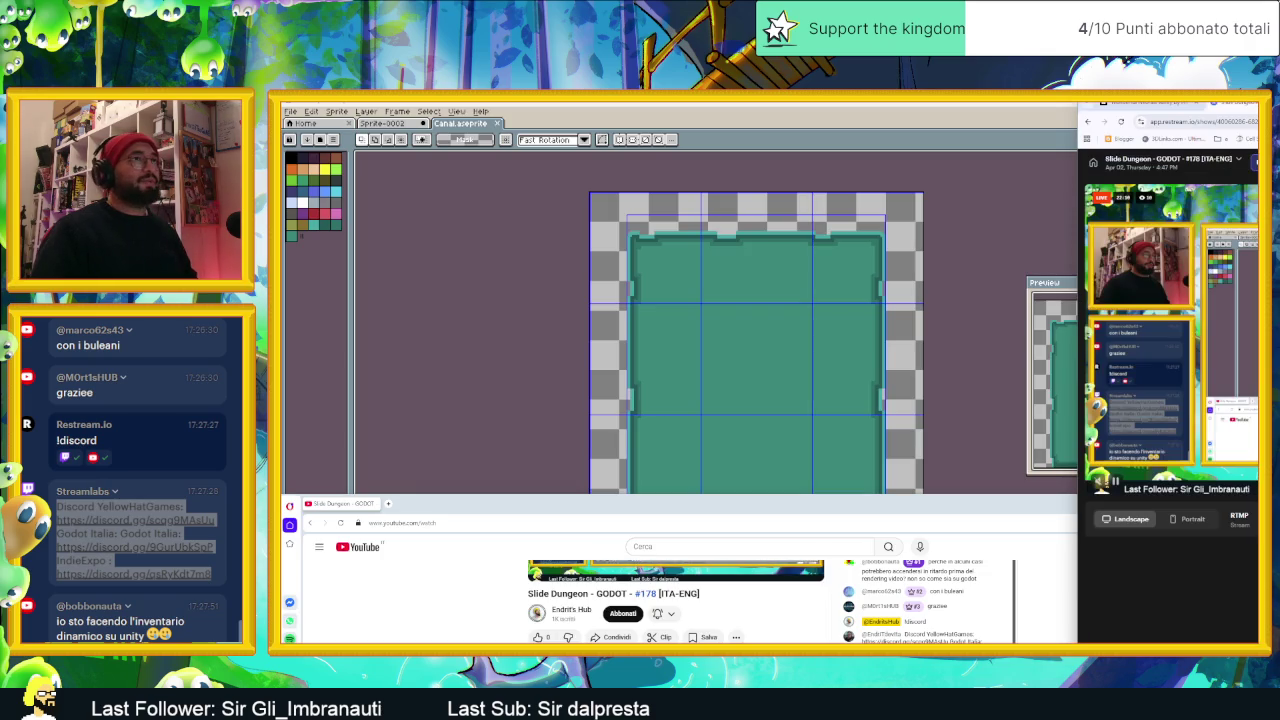
pyautogui.moveTo(1250, 136); pyautogui.dragTo(778, 166)
pyautogui.doubleClick(770, 158)
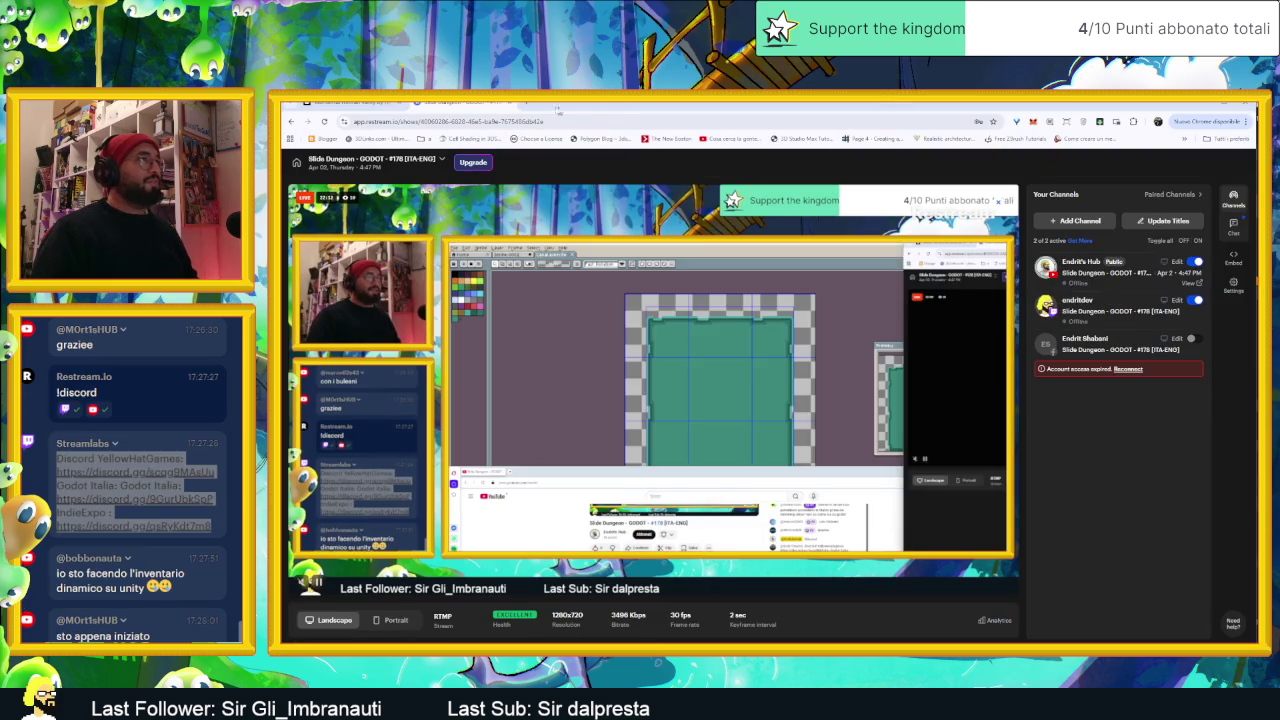
pyautogui.hotkey('ctrl', 't')
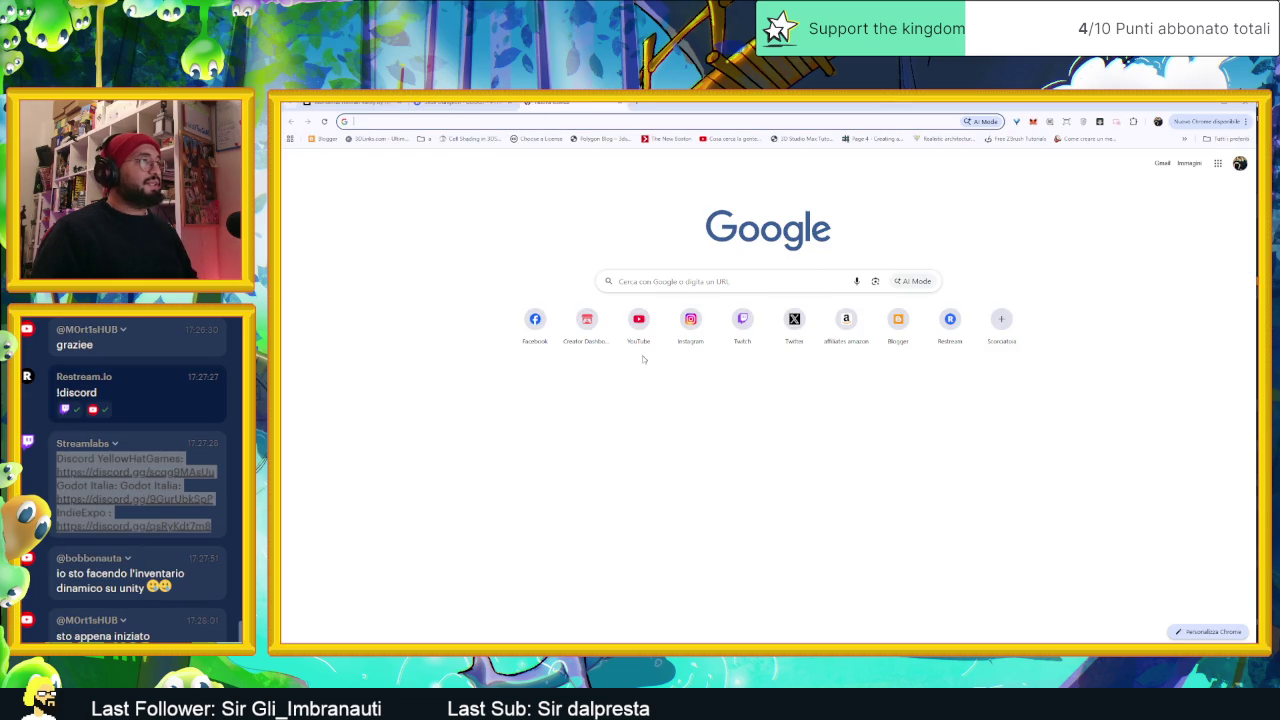
# Step: Go to streamlabs and sign in with Twitch to reach the dashboard
pyautogui.write('c')
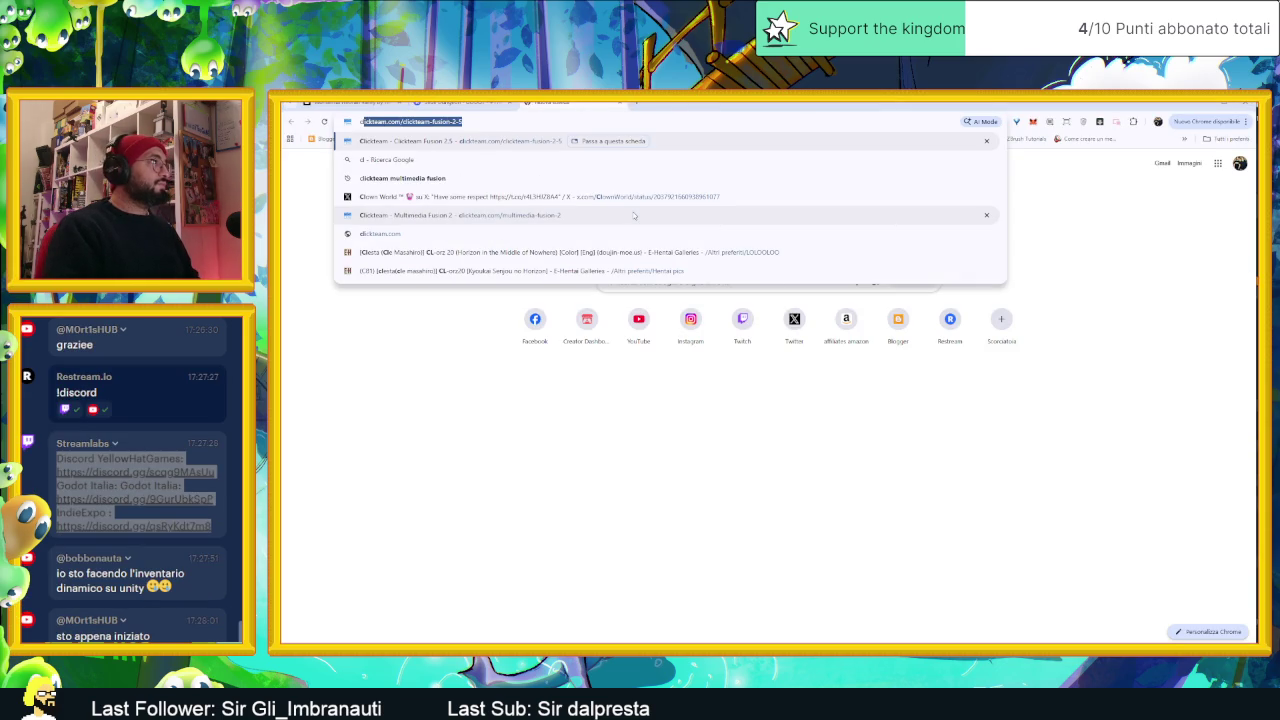
pyautogui.press('BackSpace')
pyautogui.write('streamlabs.com/it-it/ultra')
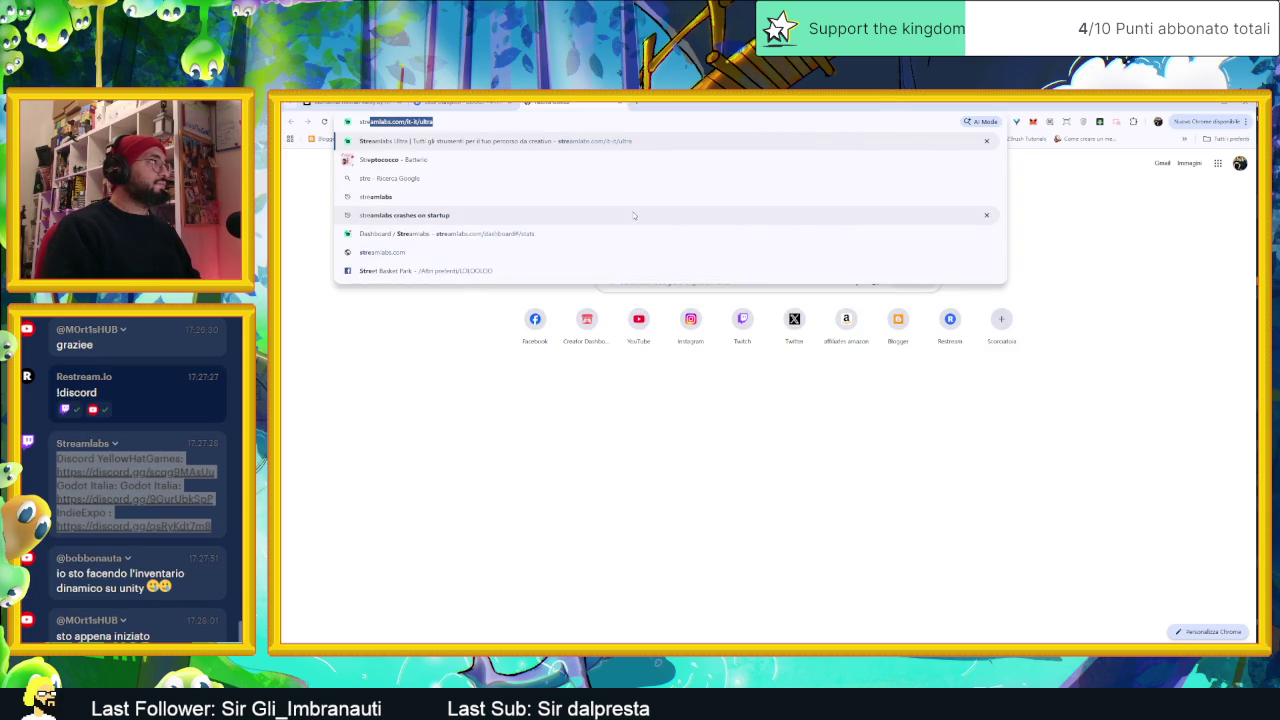
pyautogui.press('Return')
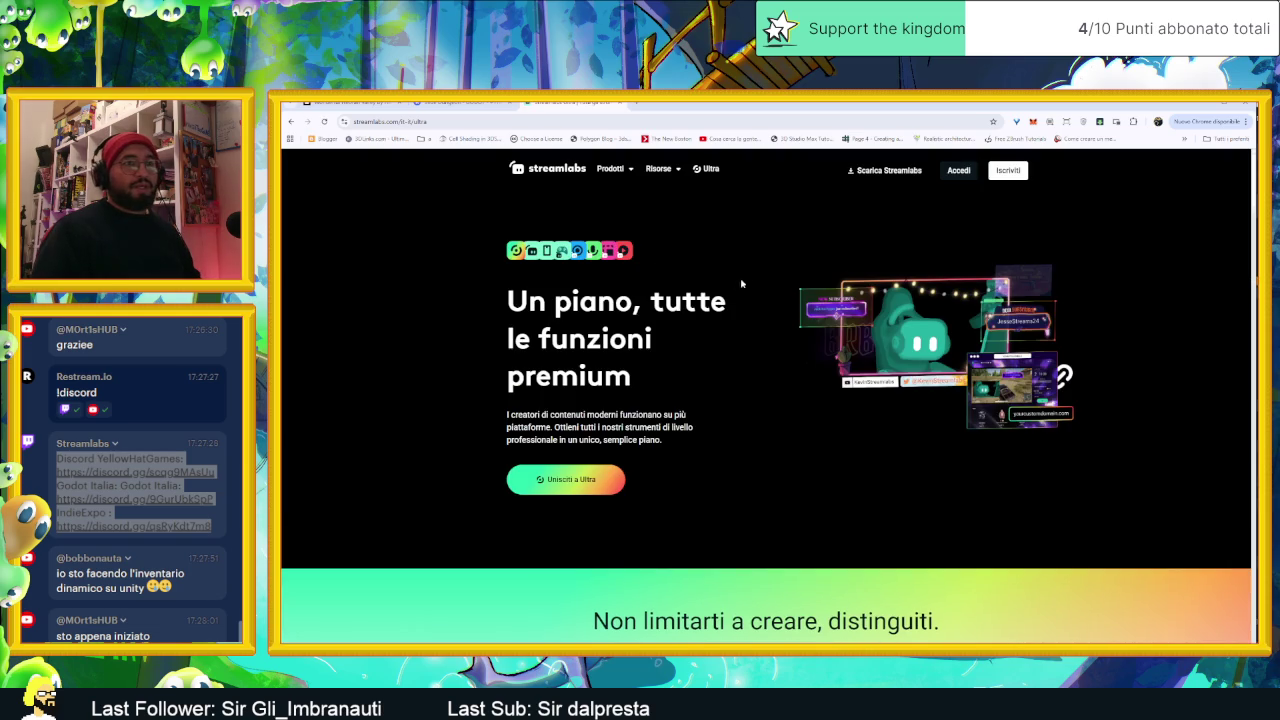
pyautogui.click(952, 174)
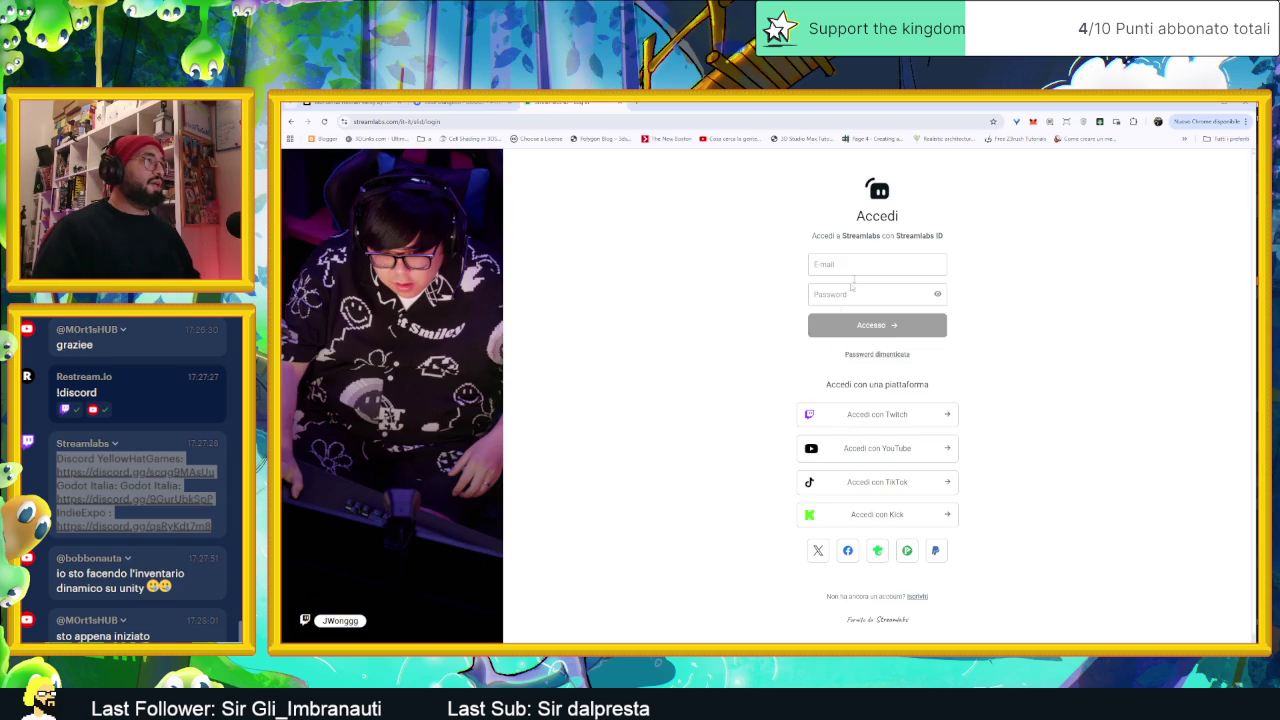
pyautogui.click(936, 412)
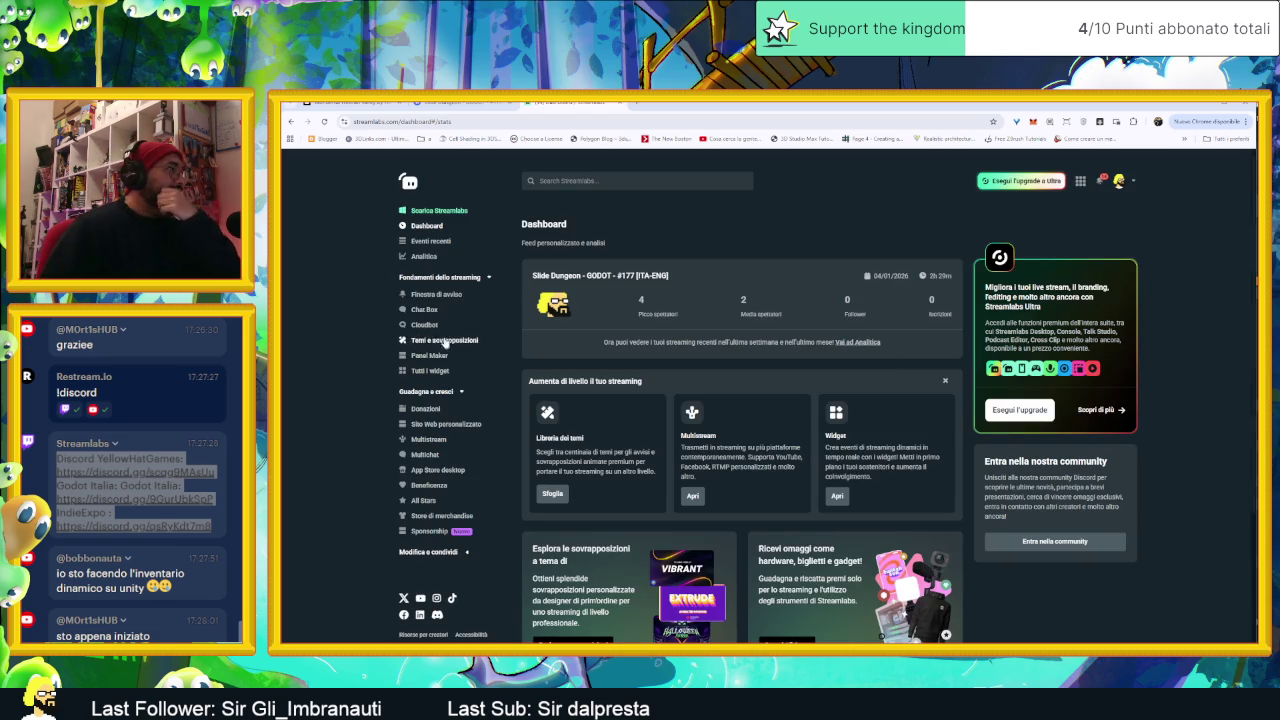
# Step: Show Cloudbot's moderation protection settings above the YouTube window, scroll through them, then open Commands
pyautogui.click(424, 325)
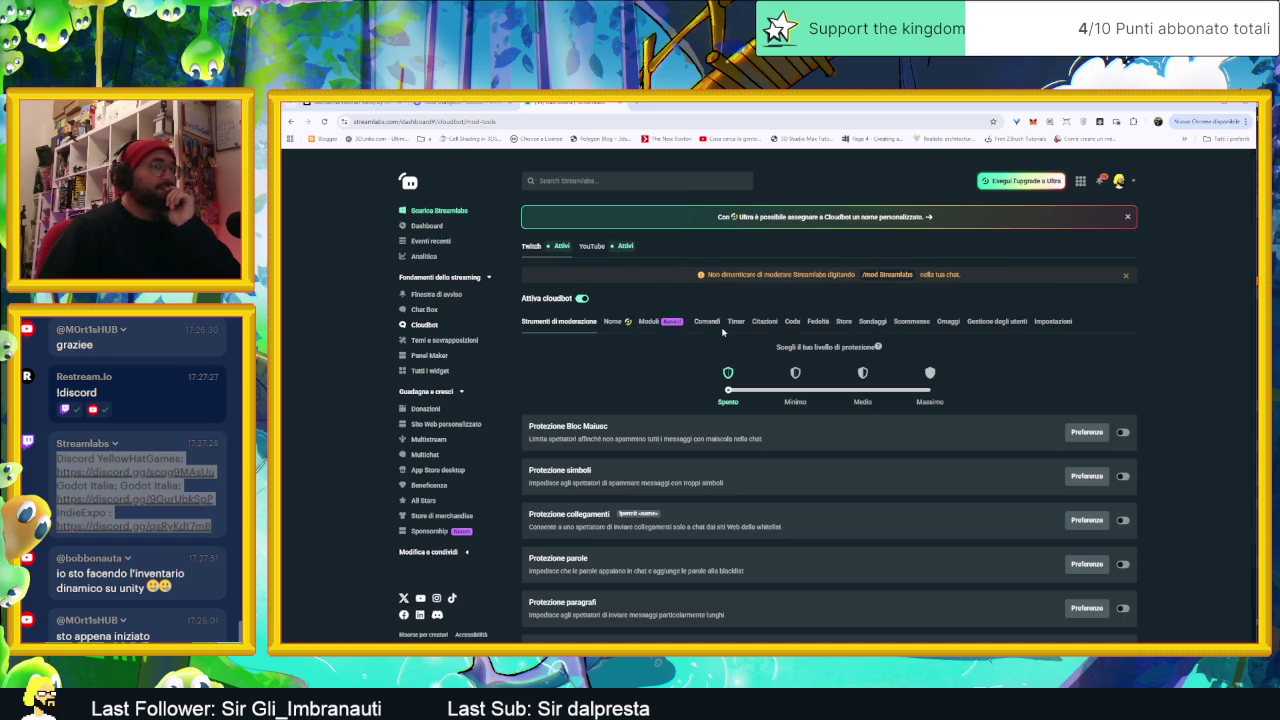
pyautogui.click(1016, 634)
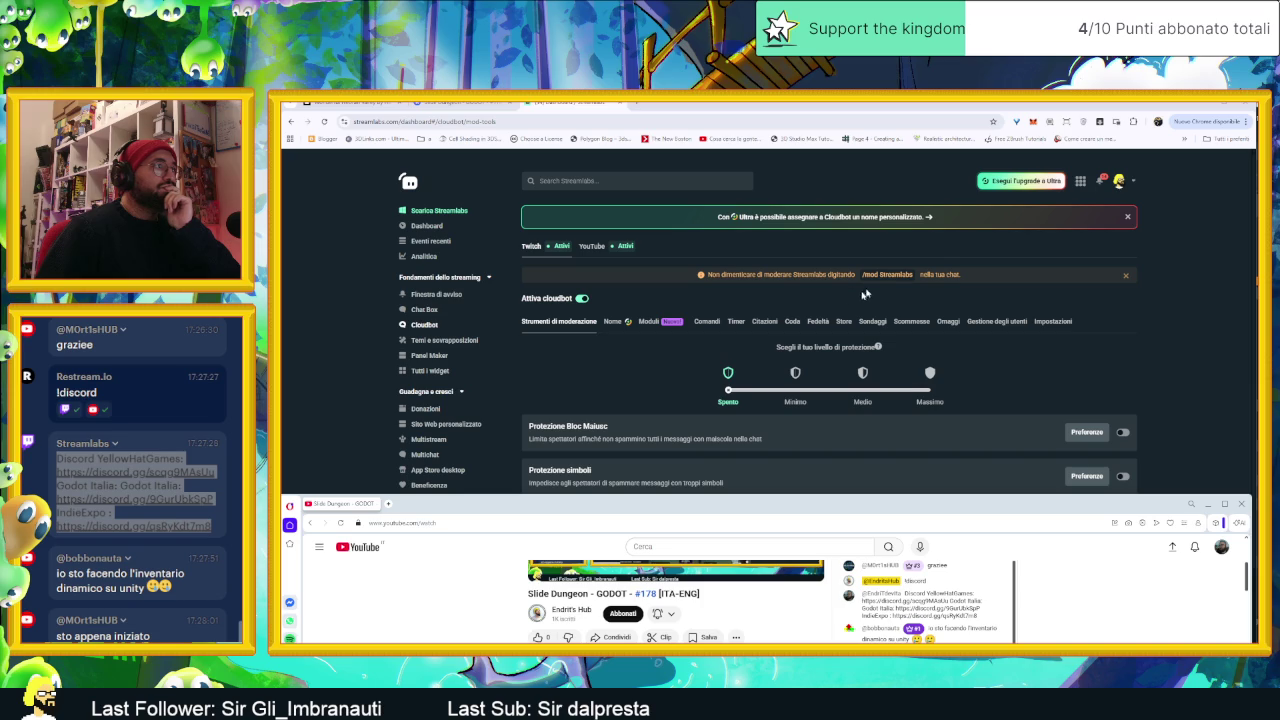
pyautogui.click(627, 364)
pyautogui.scroll(-1, 620, 430)
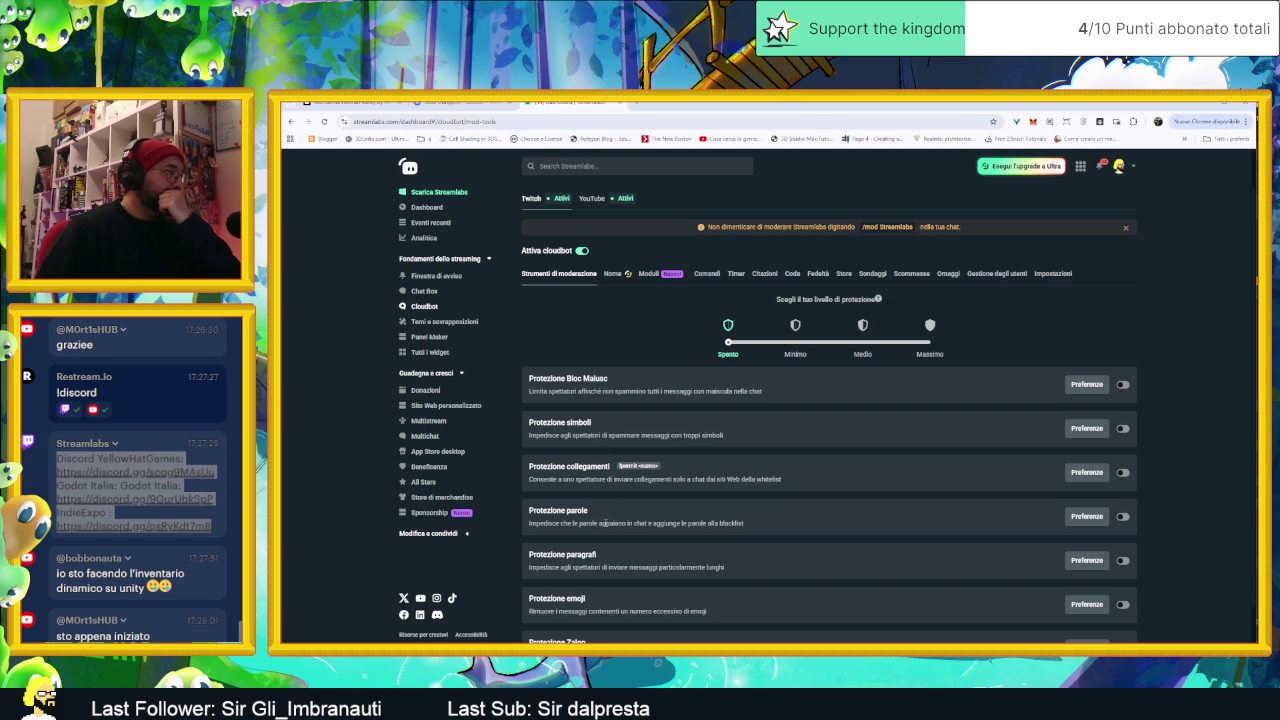
pyautogui.scroll(-1, 575, 521)
pyautogui.scroll(2, 619, 558)
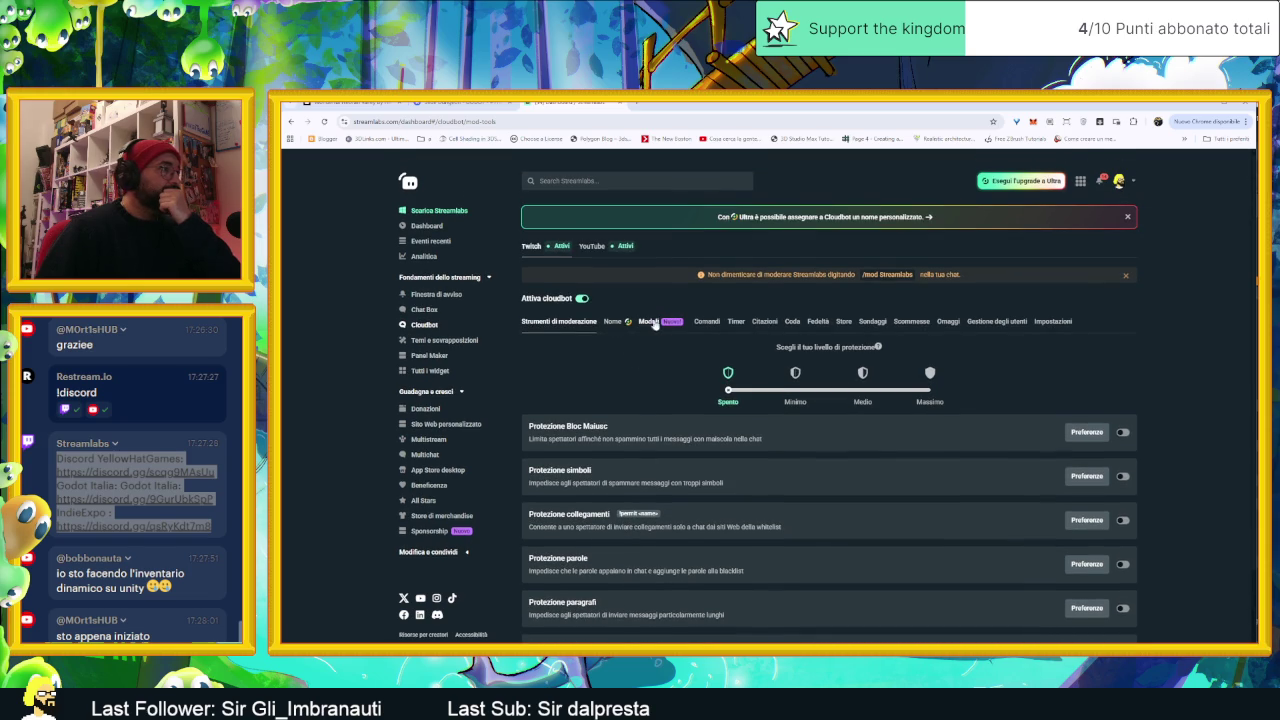
pyautogui.click(706, 321)
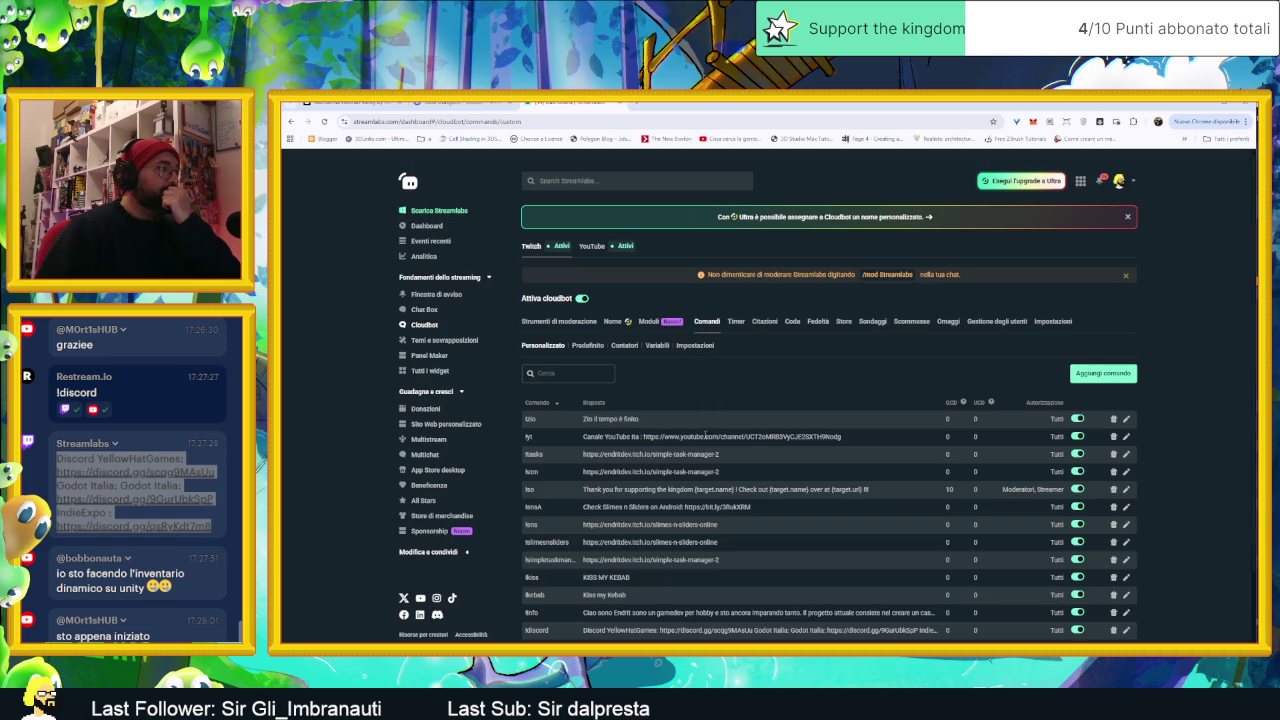
# Step: Scroll the Cloudbot custom commands list, then open a new tab and go to YouTube
pyautogui.scroll(-1, 706, 471)
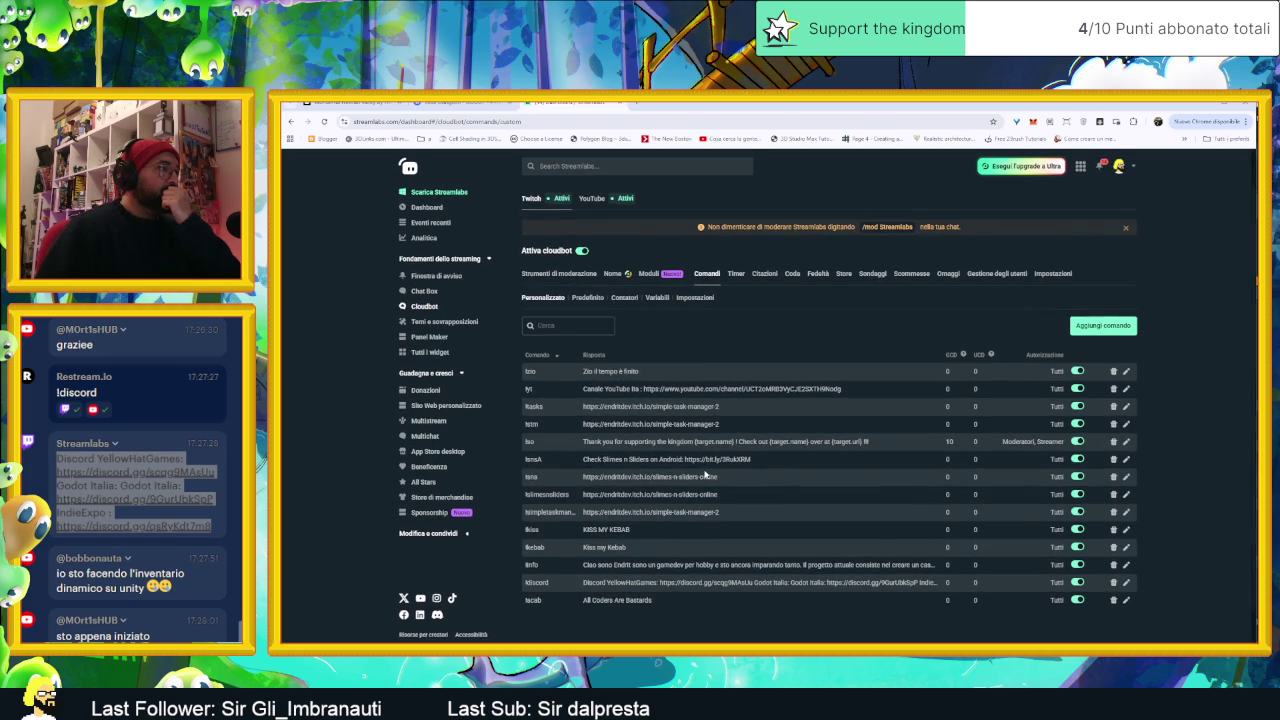
pyautogui.scroll(-1, 706, 476)
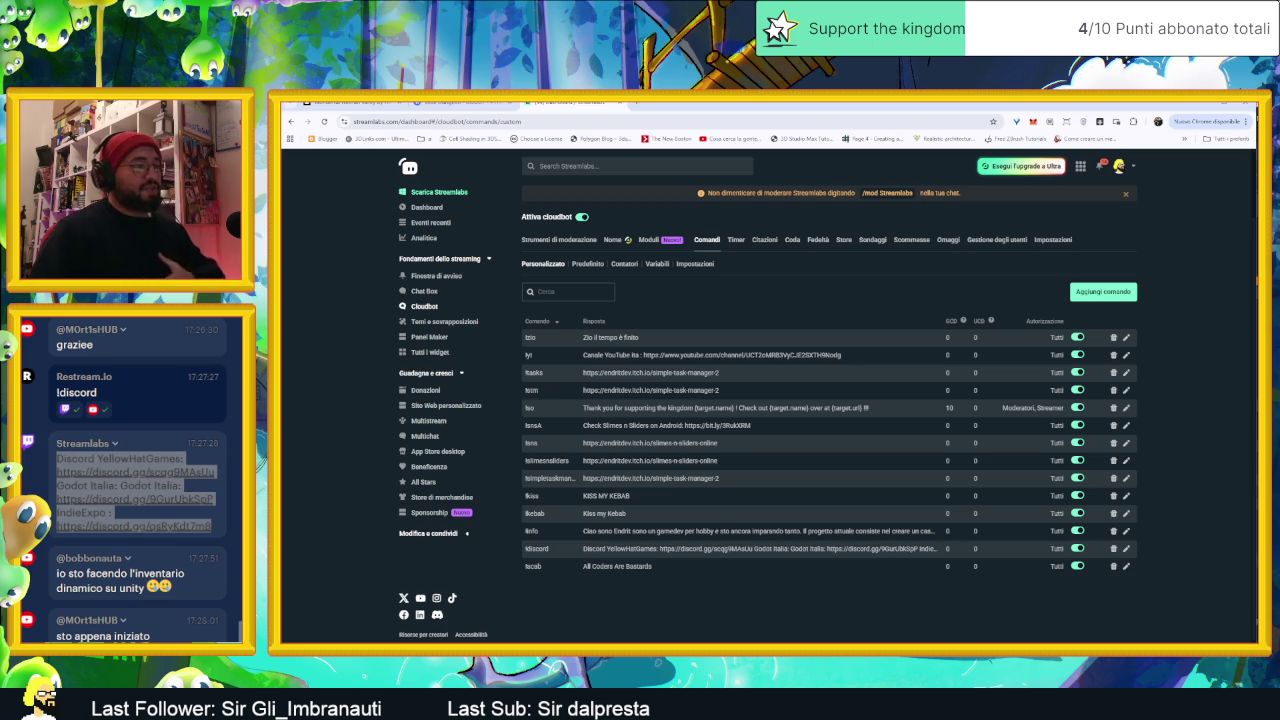
pyautogui.hotkey('alt', 'Tab')
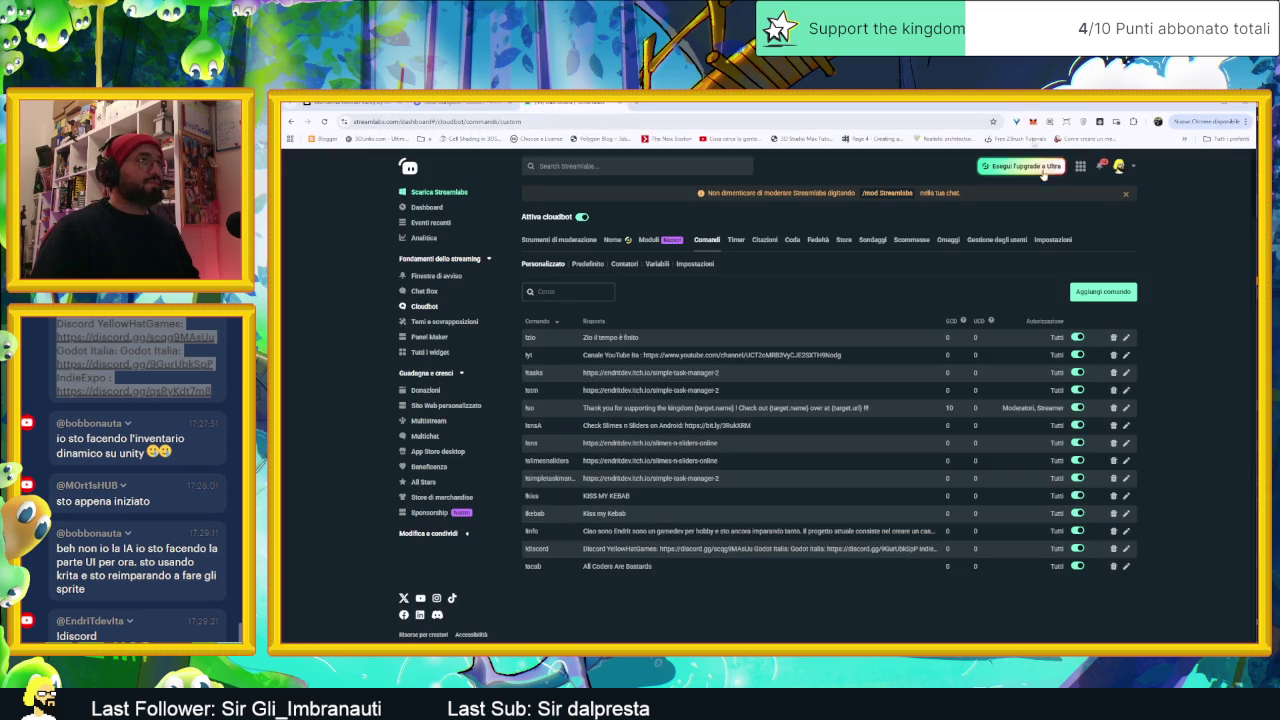
pyautogui.click(641, 103)
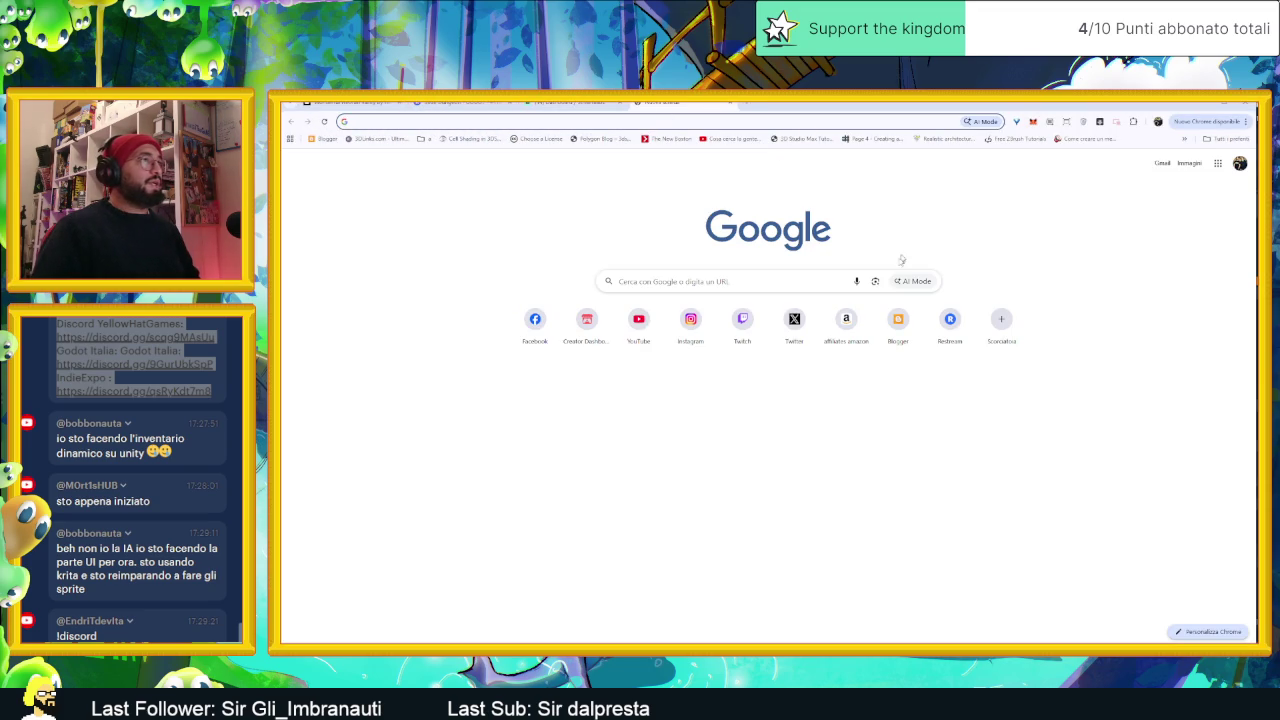
pyautogui.click(638, 320)
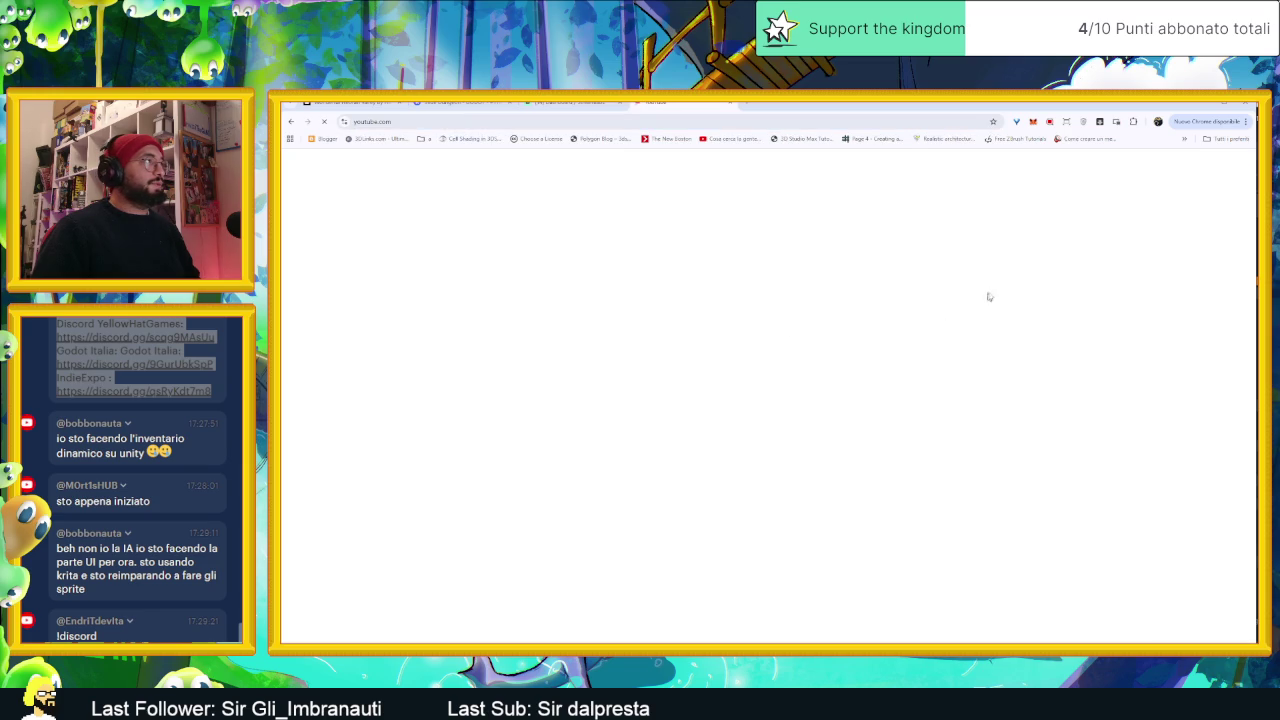
# Step: Go to YouTube Studio from the account menu, then to Create > Go live
pyautogui.click(1227, 162)
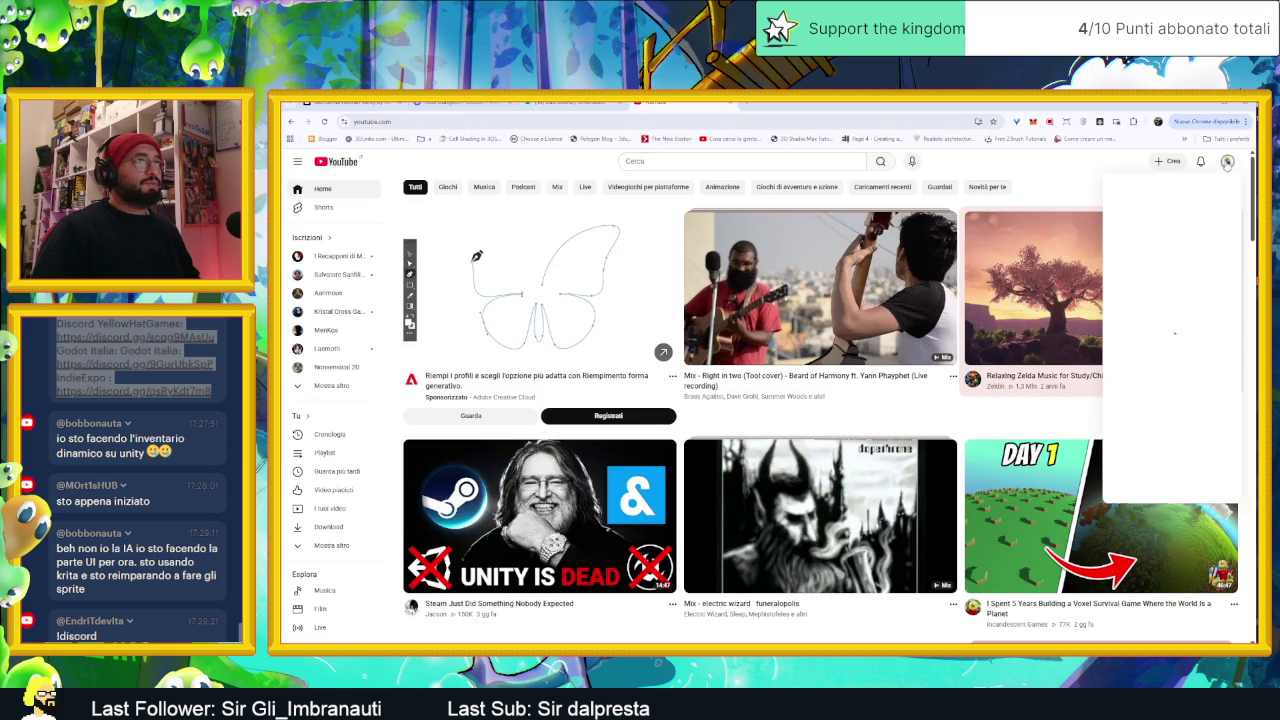
pyautogui.click(1150, 298)
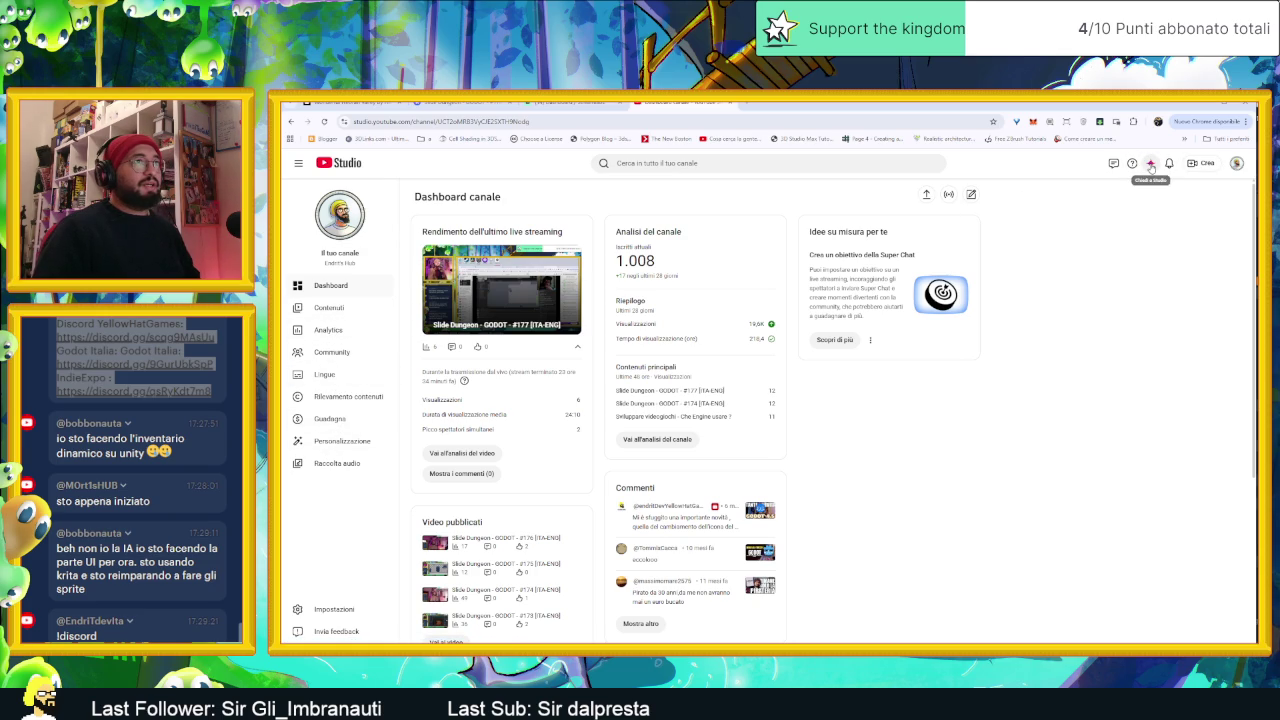
pyautogui.click(1192, 166)
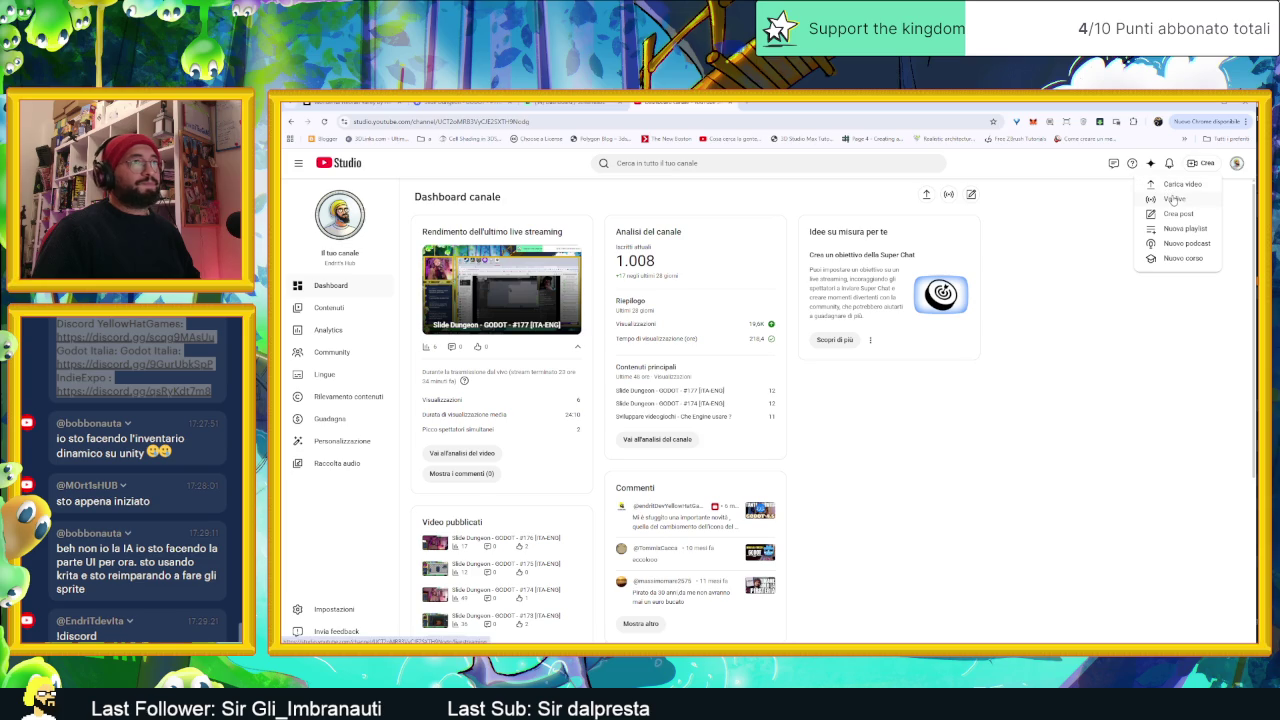
pyautogui.click(1173, 199)
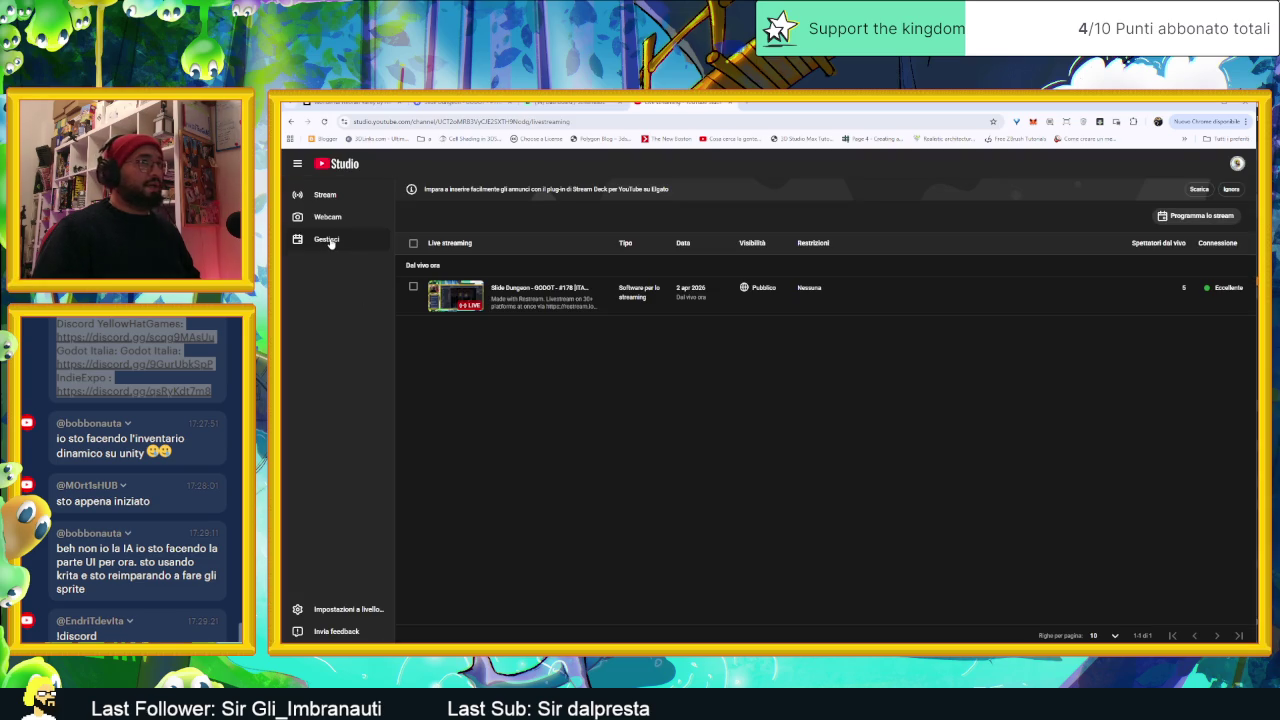
pyautogui.moveTo(608, 292)
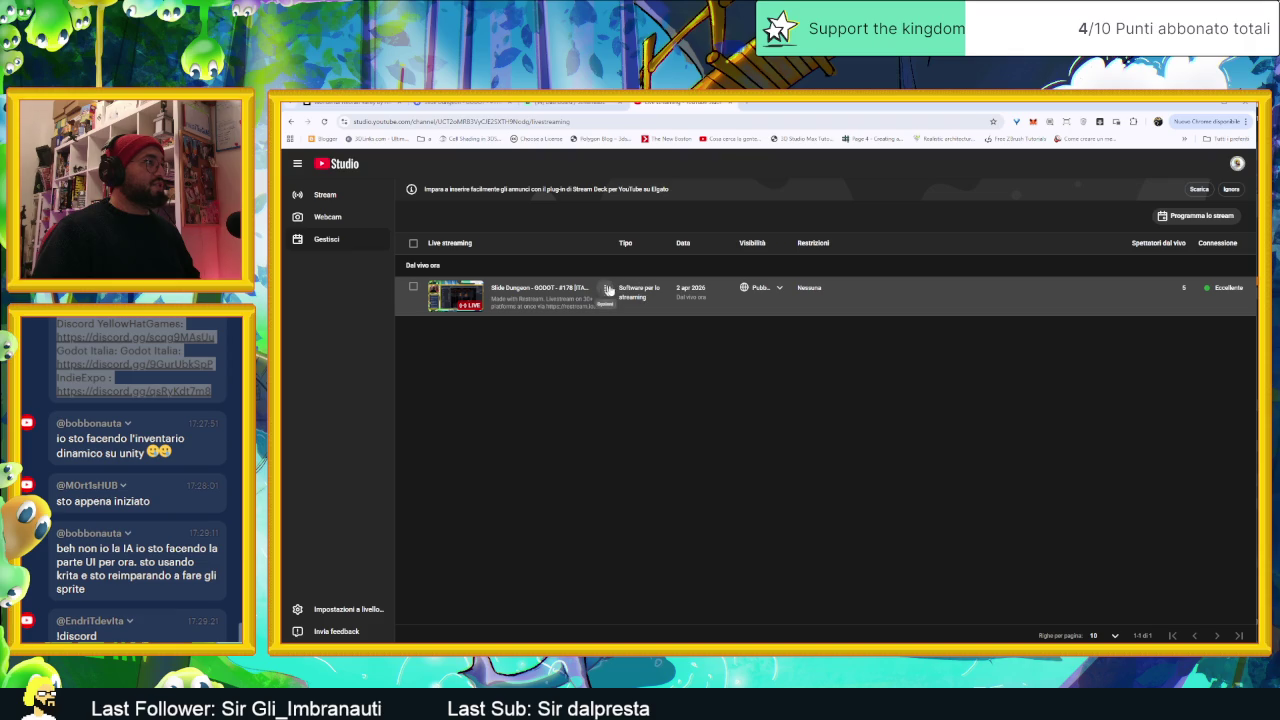
# Step: Open the live stream's control room and check the chat's participants list
pyautogui.click(456, 292)
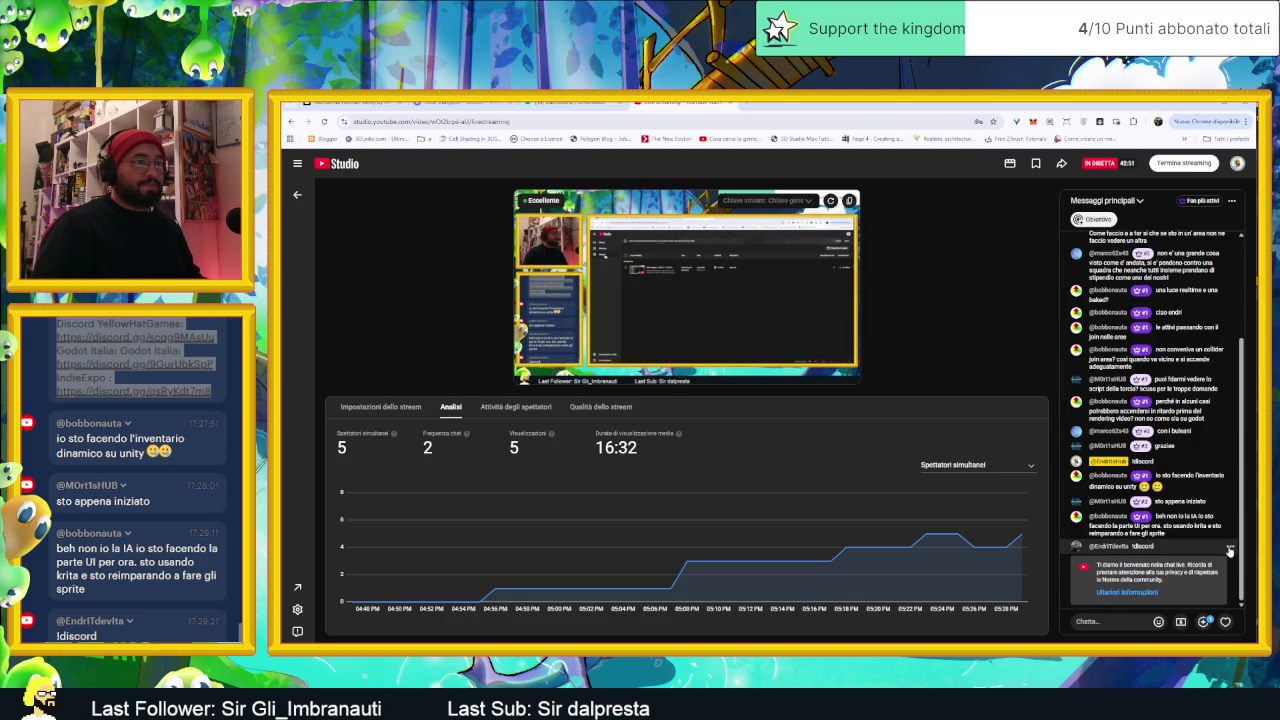
pyautogui.click(1205, 623)
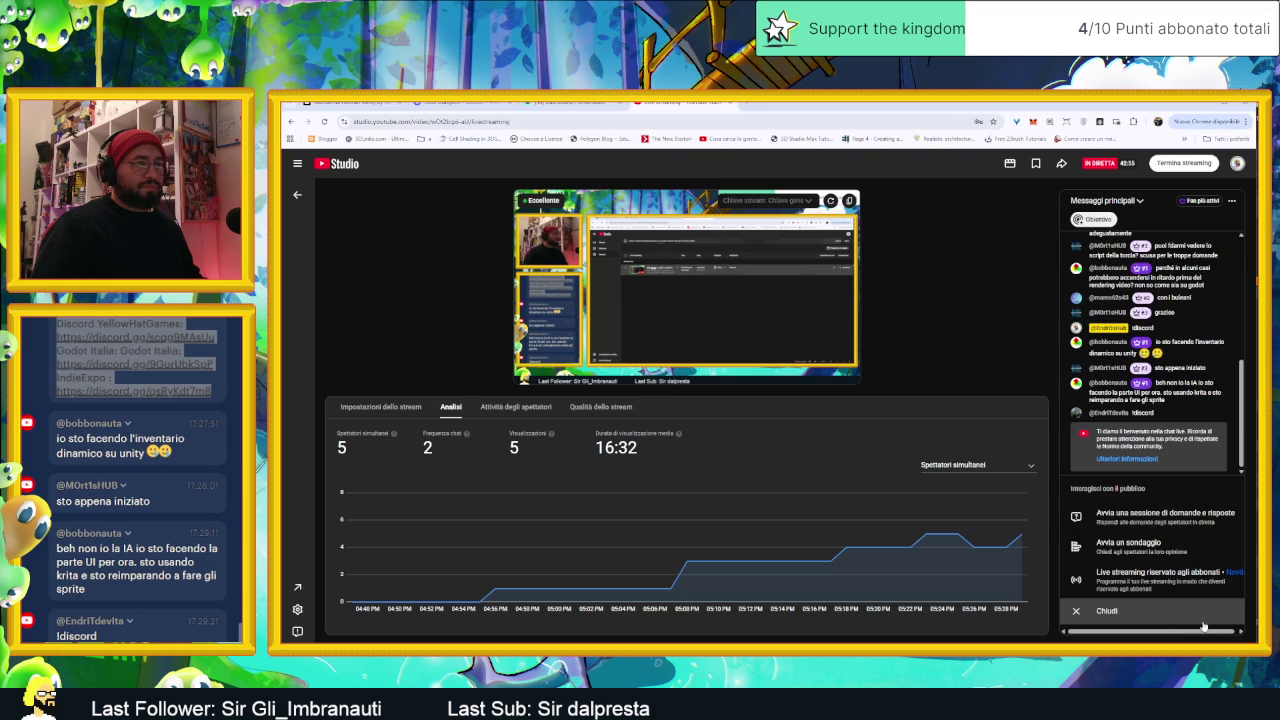
pyautogui.click(1165, 612)
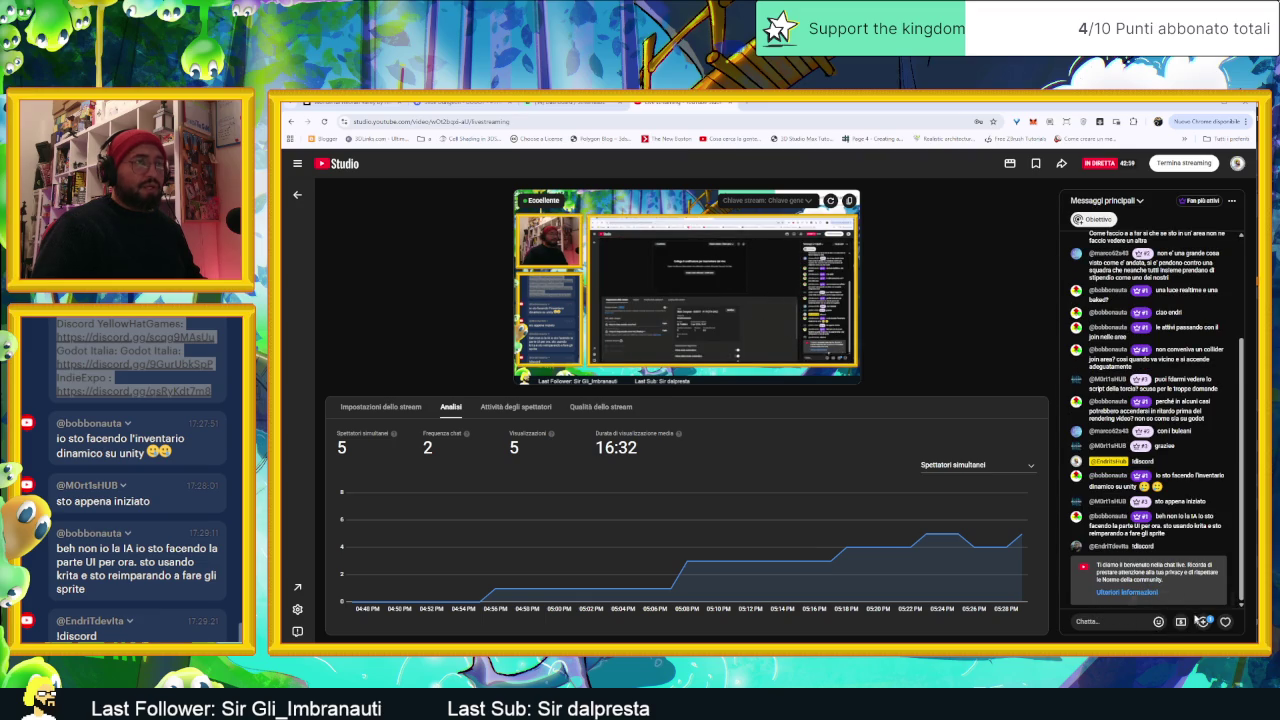
pyautogui.click(1233, 200)
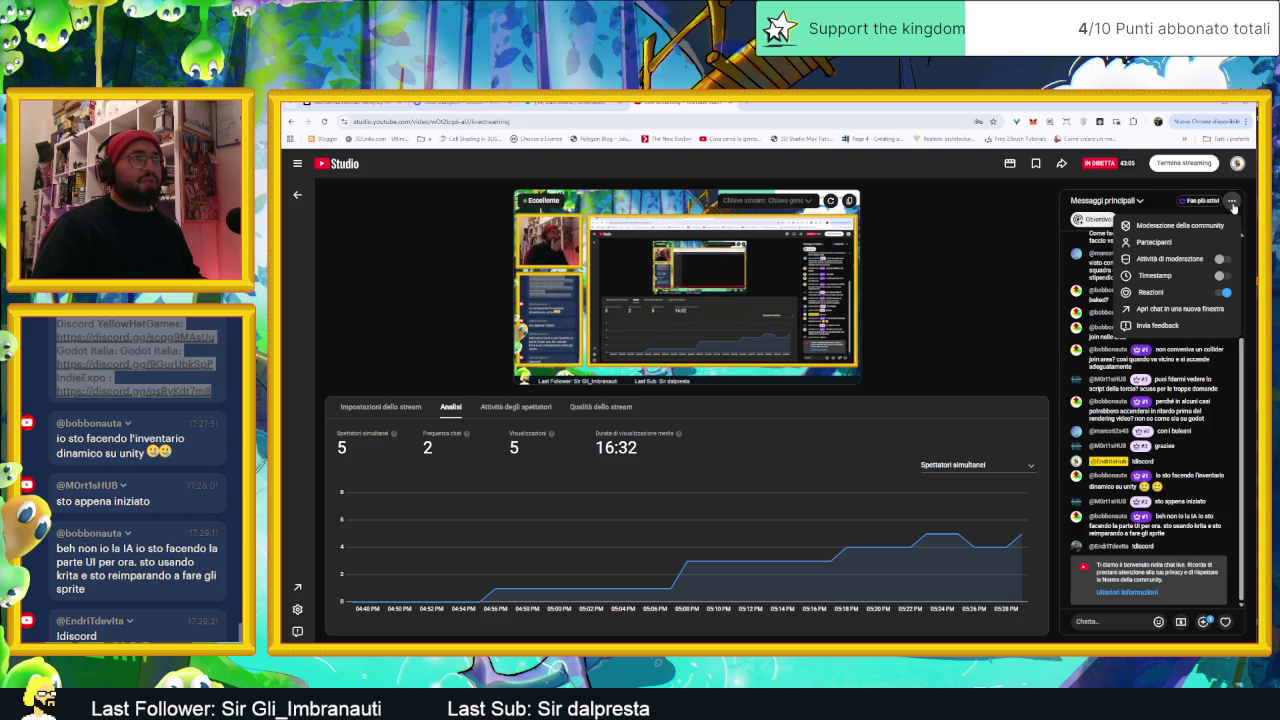
pyautogui.click(1140, 243)
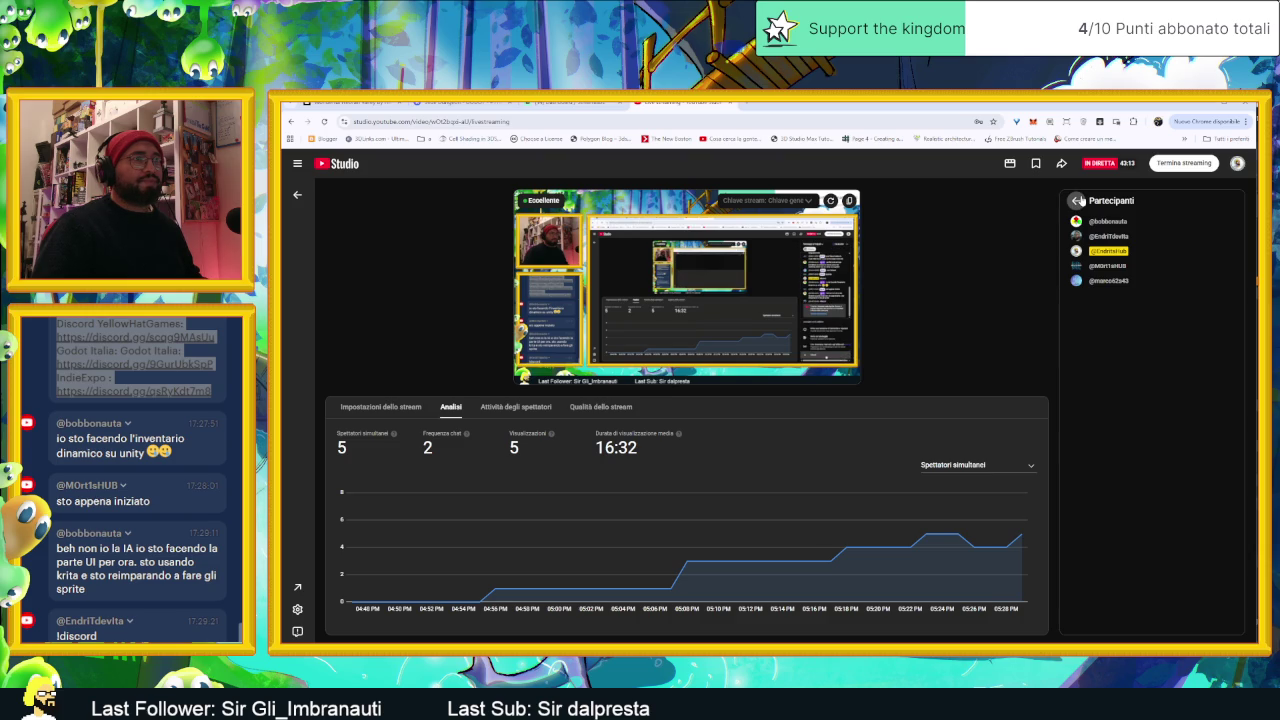
pyautogui.click(1077, 200)
# Step: Post a /bot message in the live chat
pyautogui.click(1106, 621)
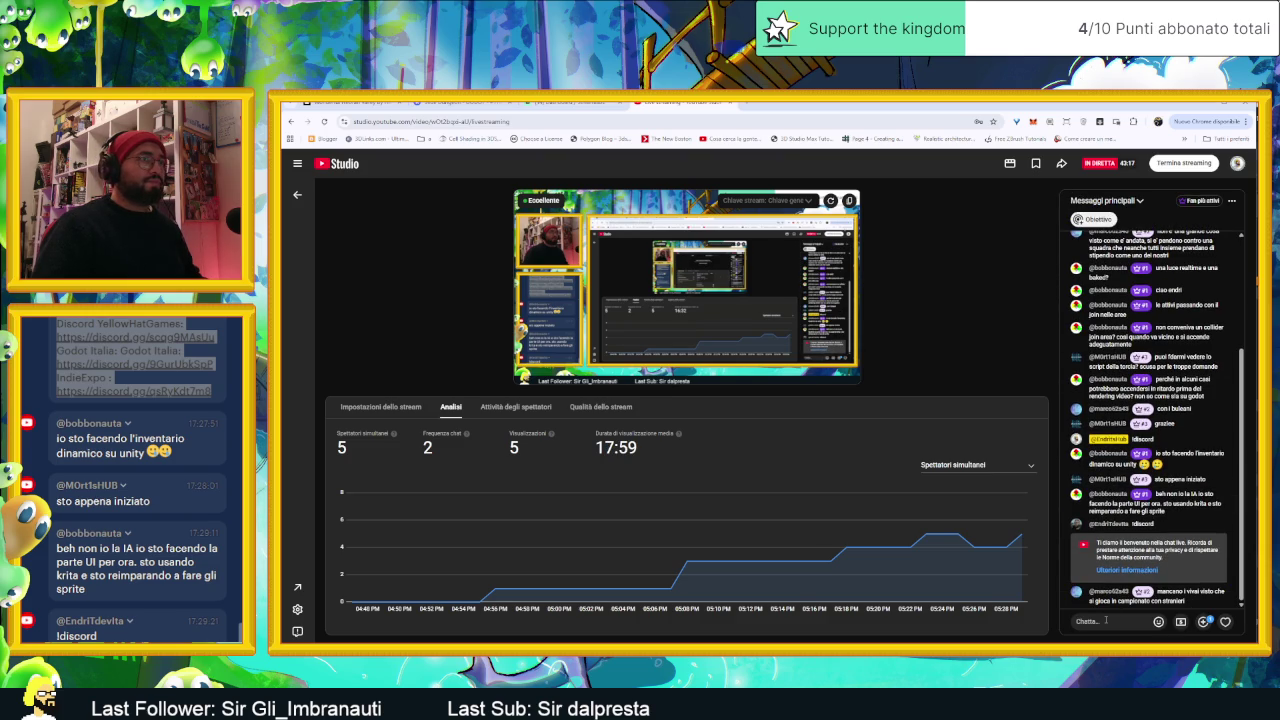
pyautogui.write('Ah')
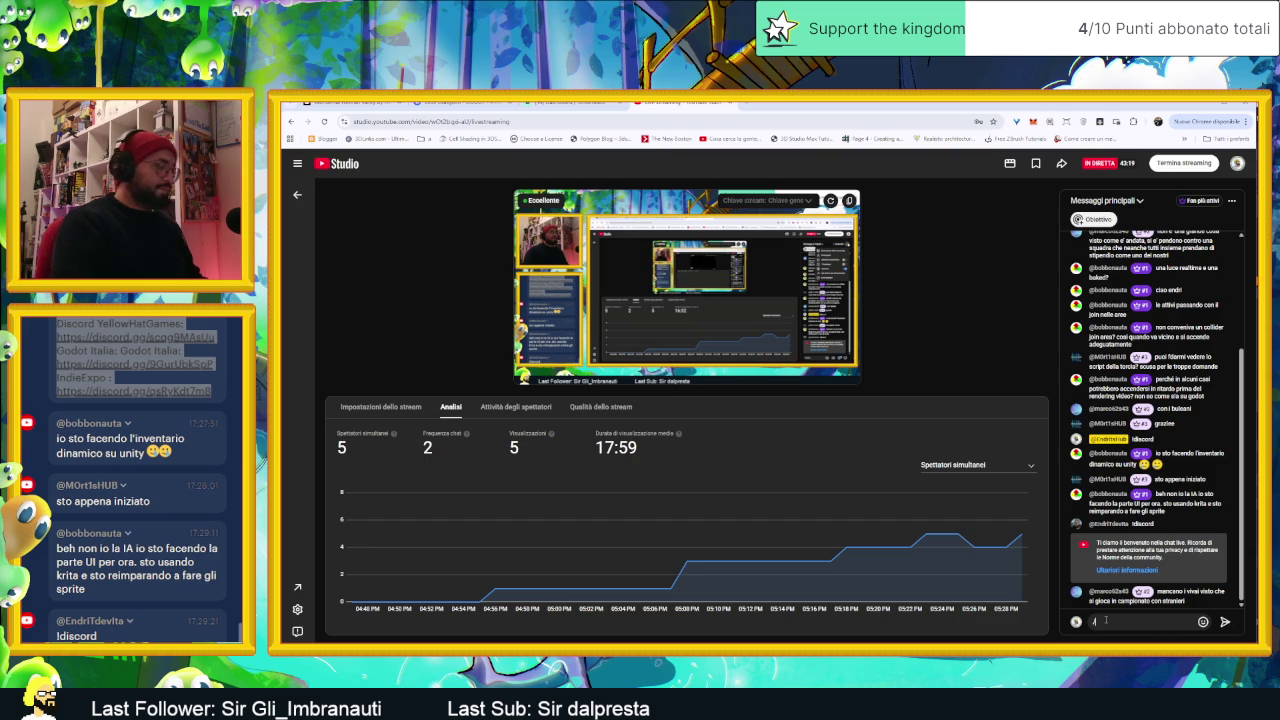
pyautogui.write('ot')
pyautogui.press('Return')
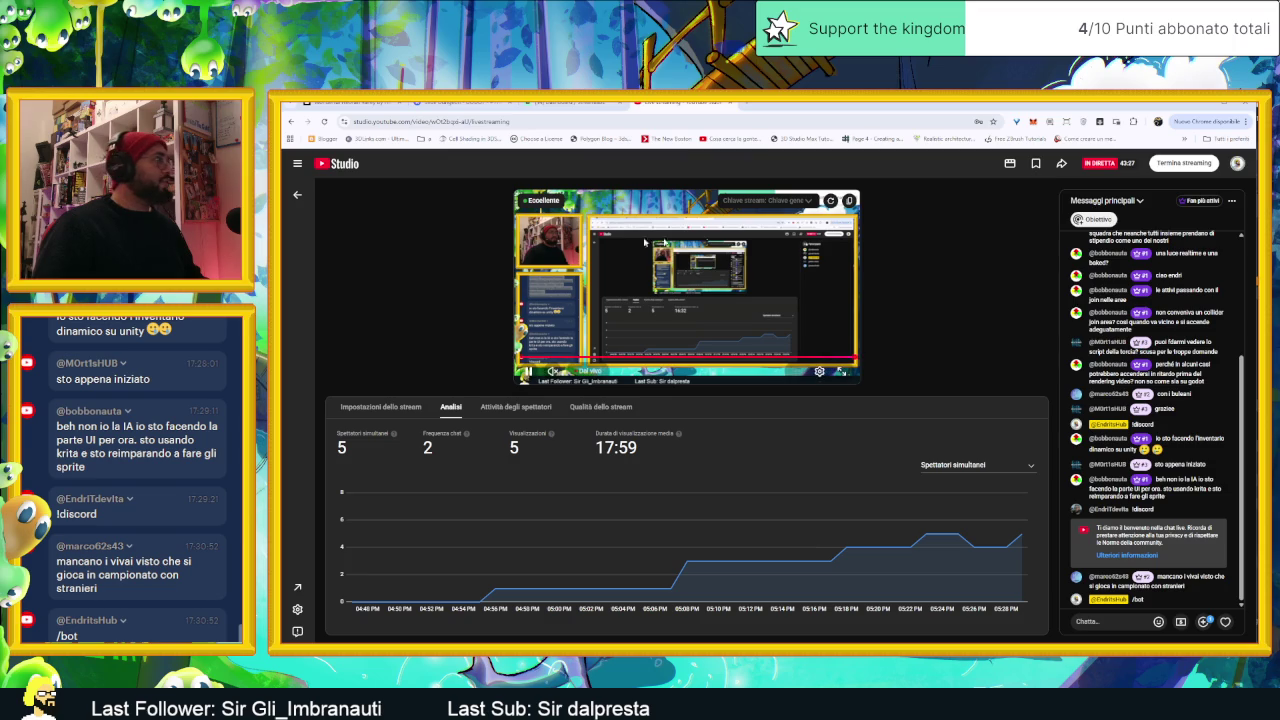
pyautogui.click(297, 164)
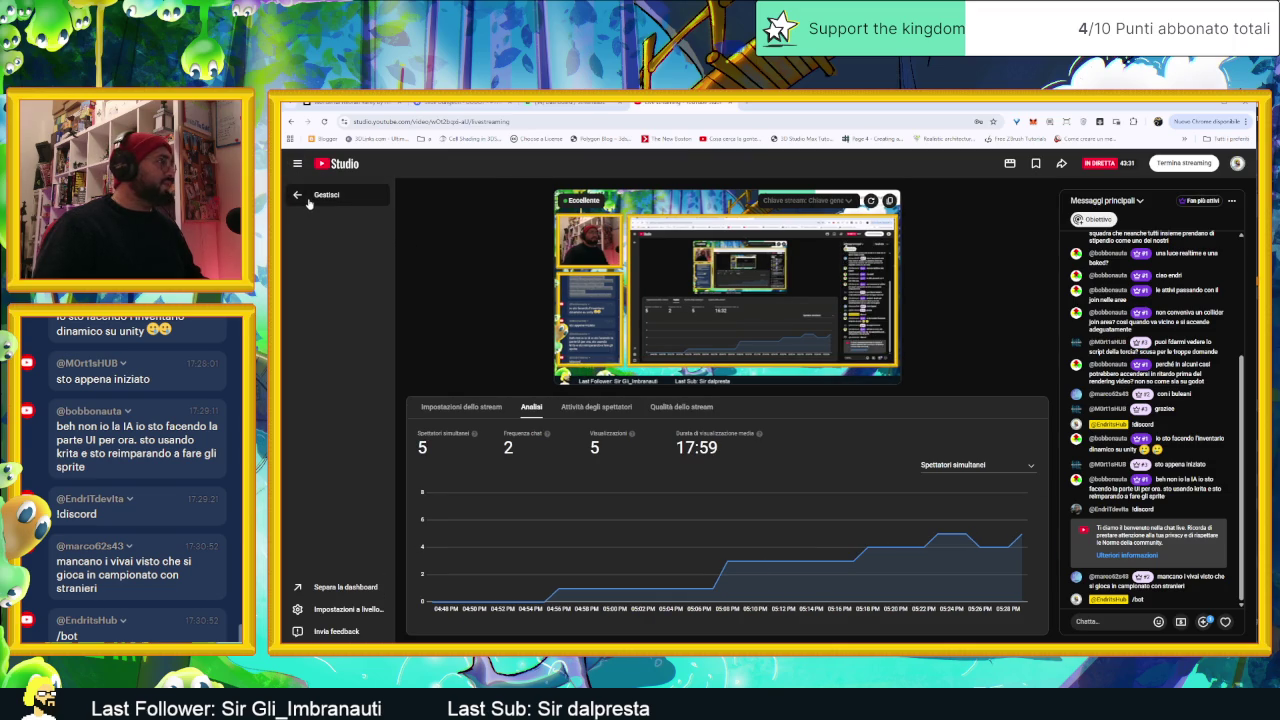
# Step: Visit the Manage, Stream and Webcam pages of the live dashboard
pyautogui.click(305, 198)
pyautogui.click(340, 200)
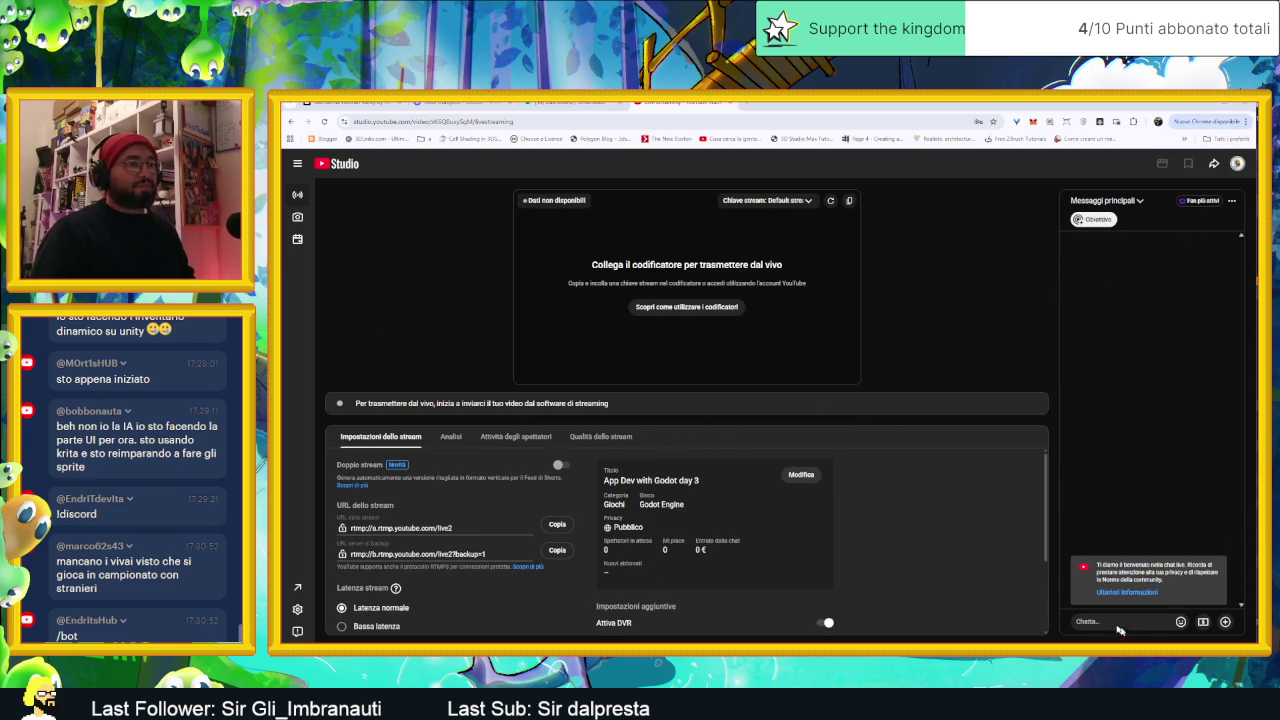
pyautogui.click(298, 217)
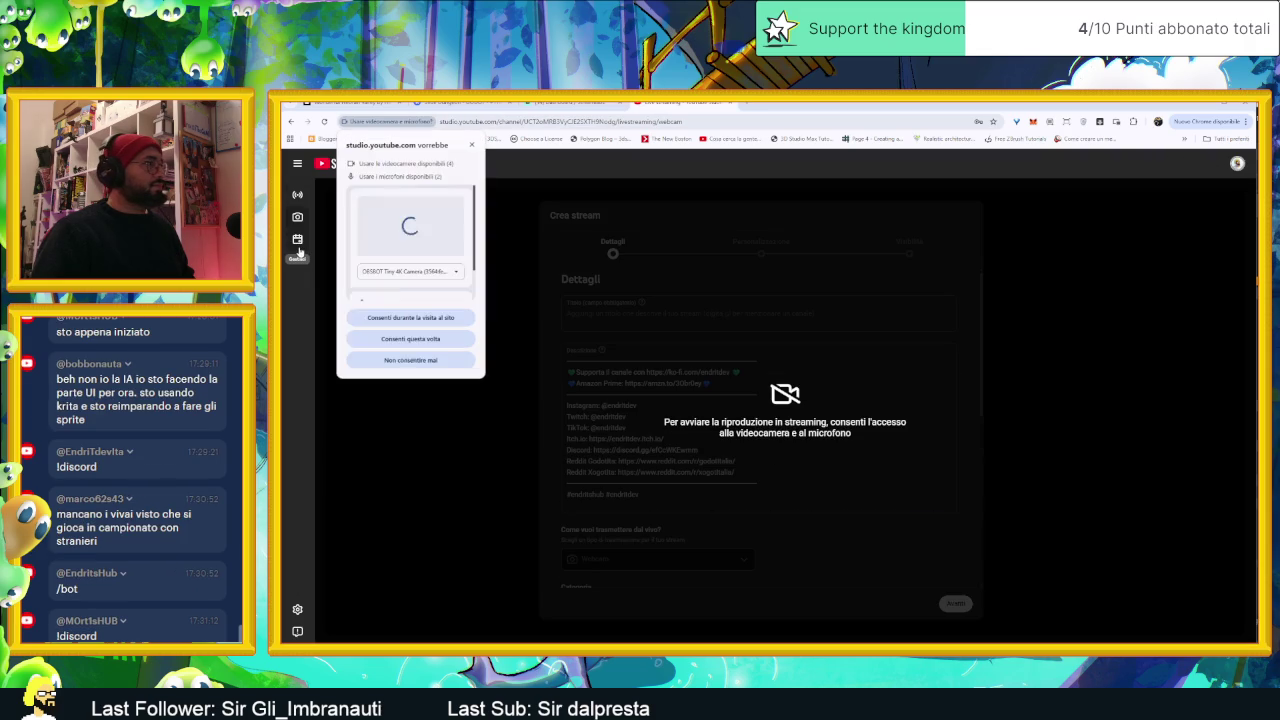
pyautogui.click(470, 146)
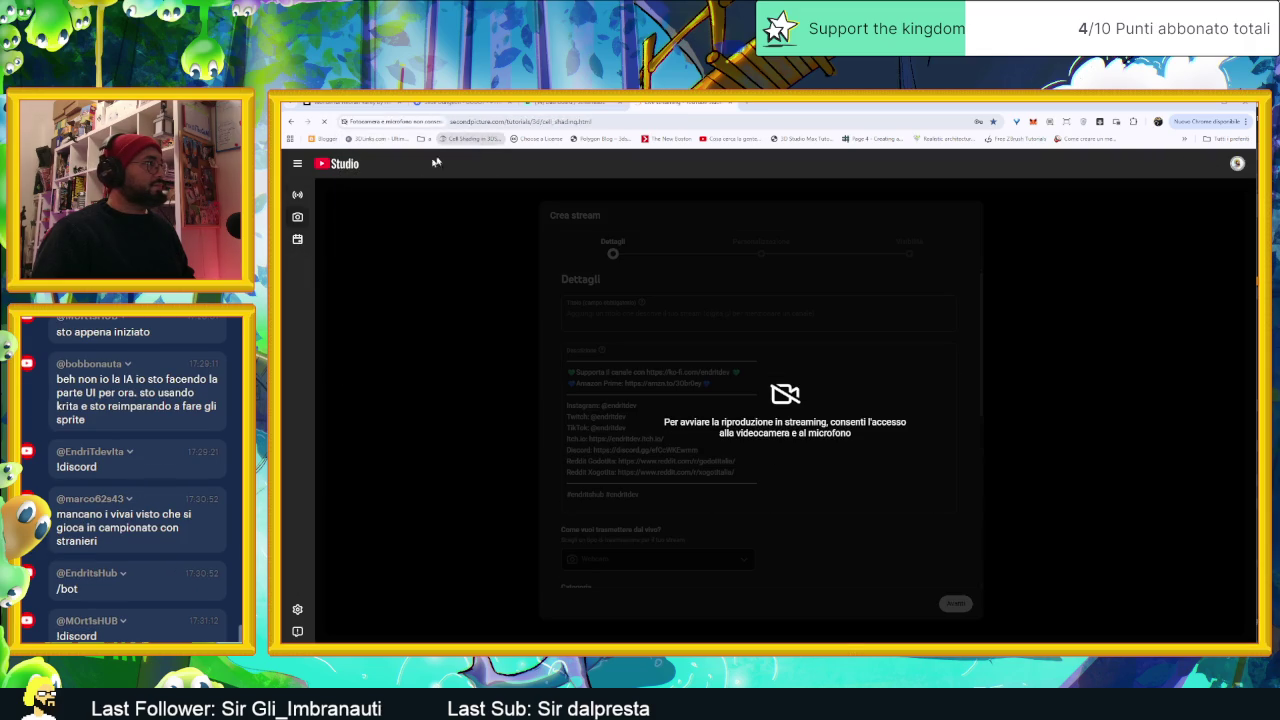
pyautogui.hotkey('ctrl', 'Tab')
pyautogui.hotkey('alt', 'Left')
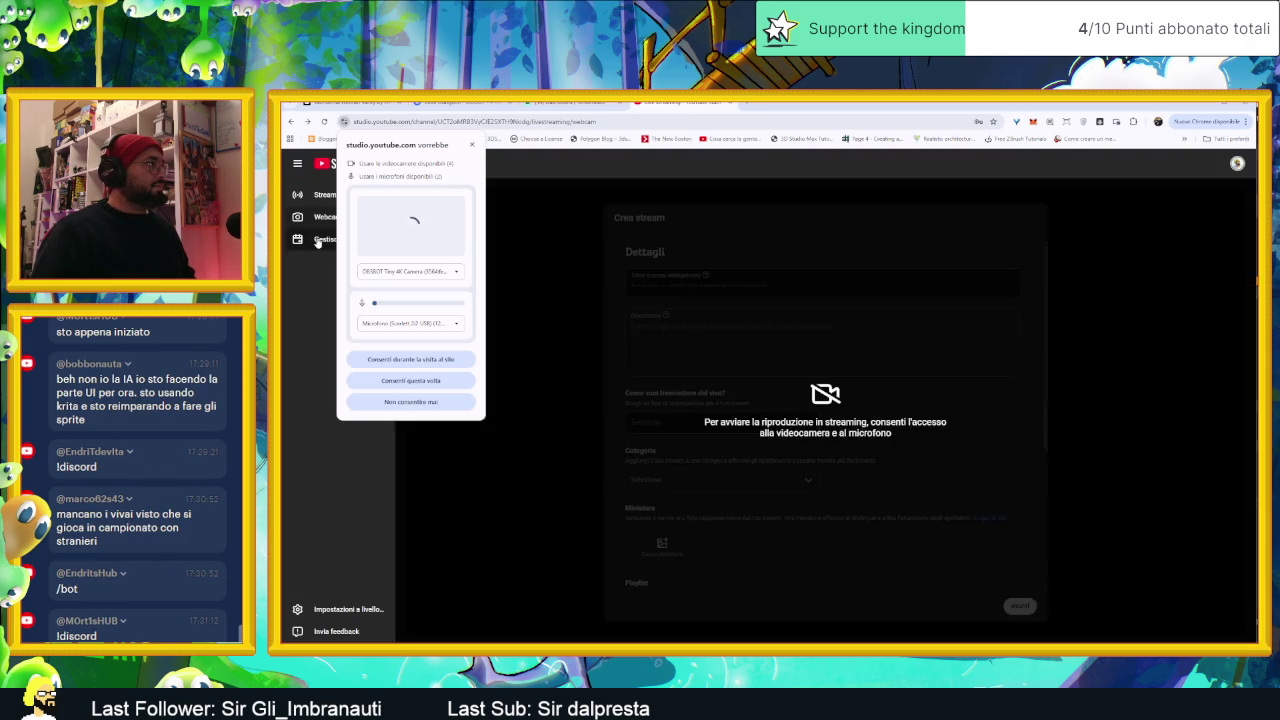
# Step: Block camera and microphone access, then reopen the Slide Dungeon stream's control room
pyautogui.click(318, 241)
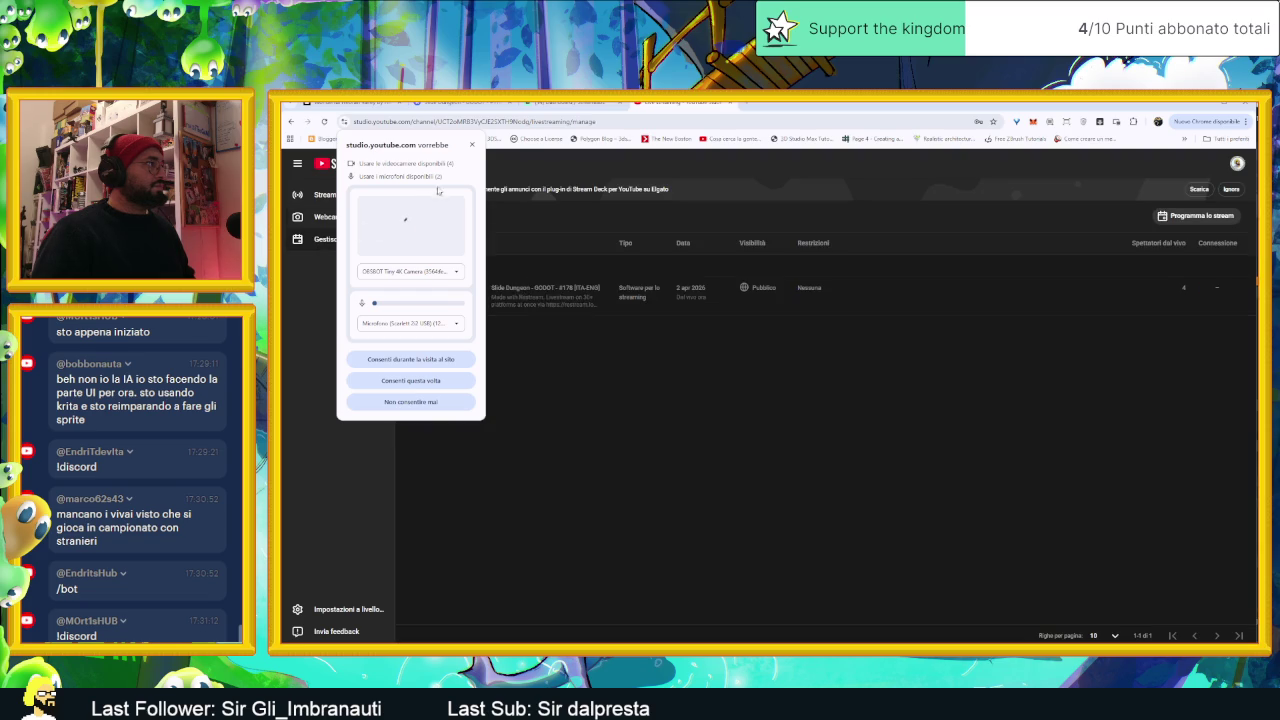
pyautogui.click(470, 146)
pyautogui.click(474, 146)
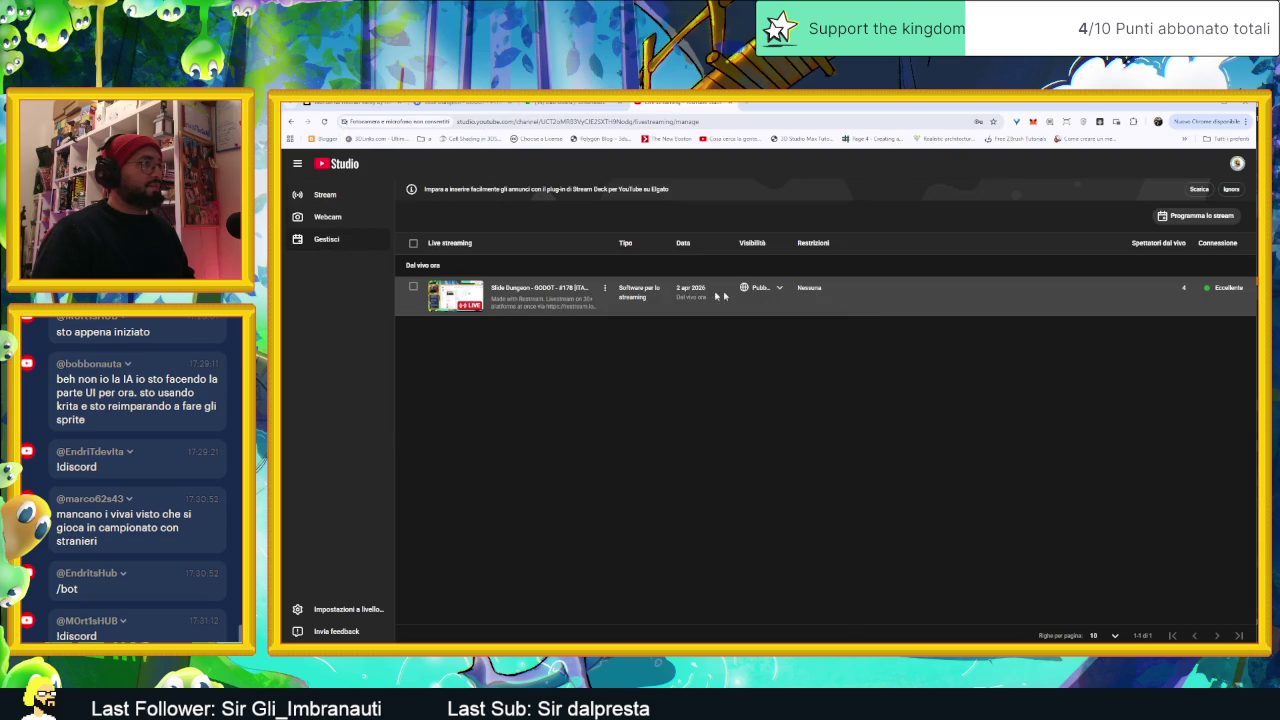
pyautogui.click(535, 288)
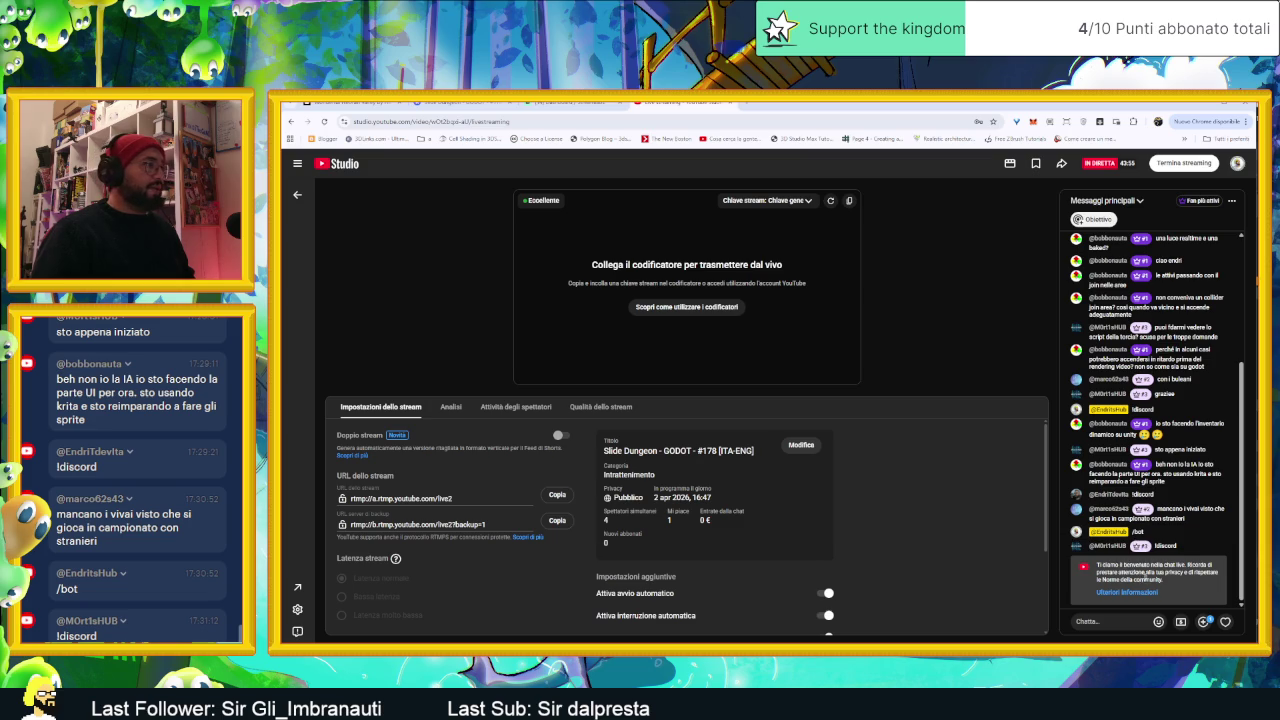
# Step: Look over the stream's viewer activity and its stream settings
pyautogui.click(508, 410)
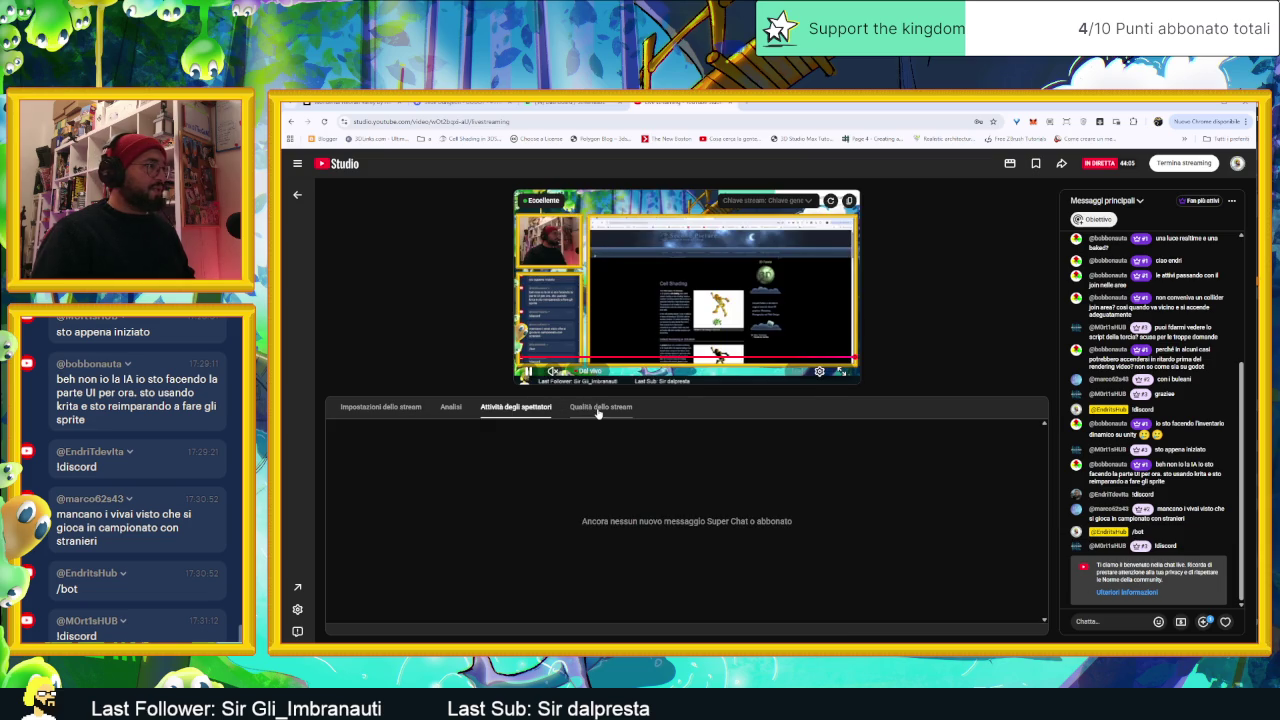
pyautogui.click(424, 407)
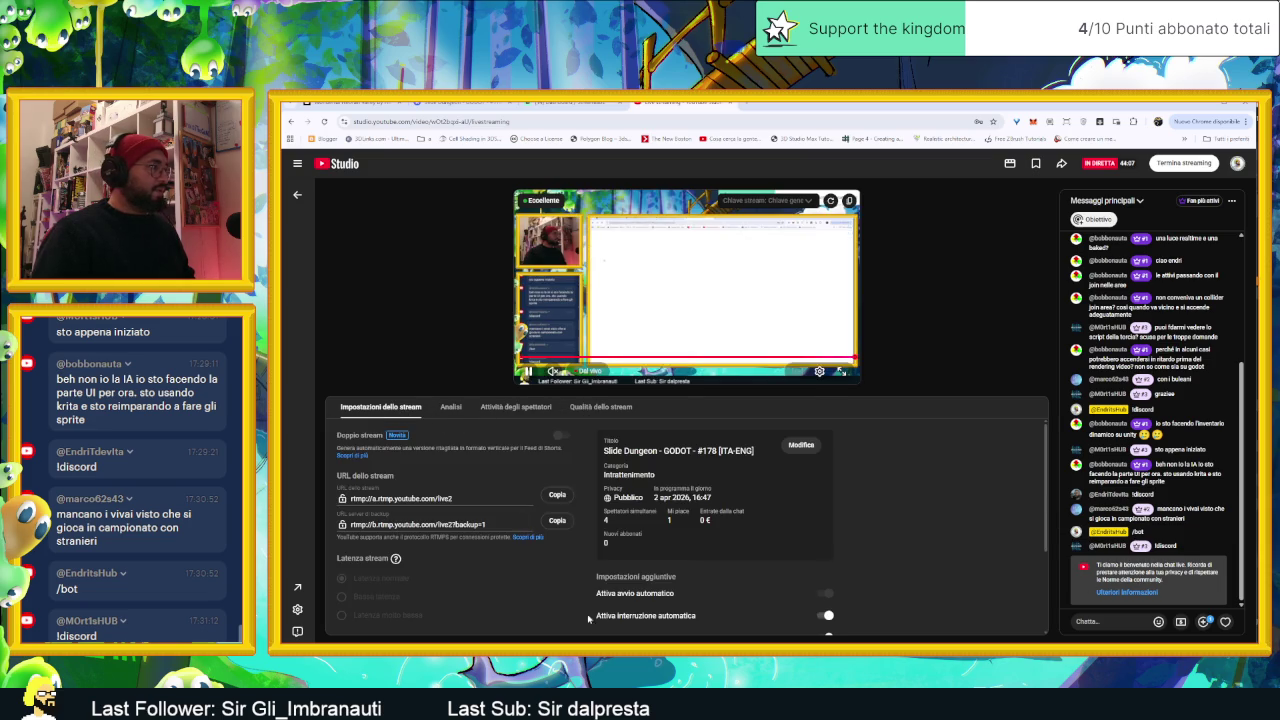
pyautogui.scroll(-5, 562, 580)
pyautogui.scroll(5, 562, 603)
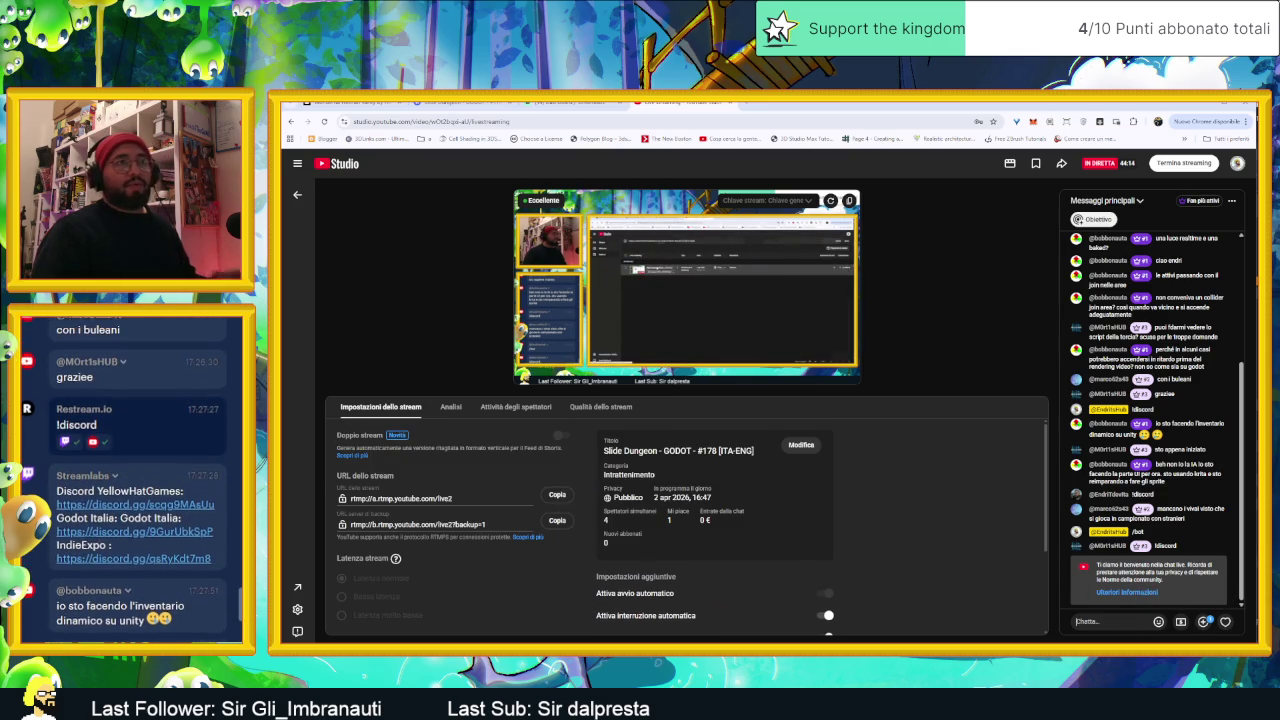
# Step: Copy the Discord invite URL from chat and post it as a new chat message
pyautogui.click(214, 507)
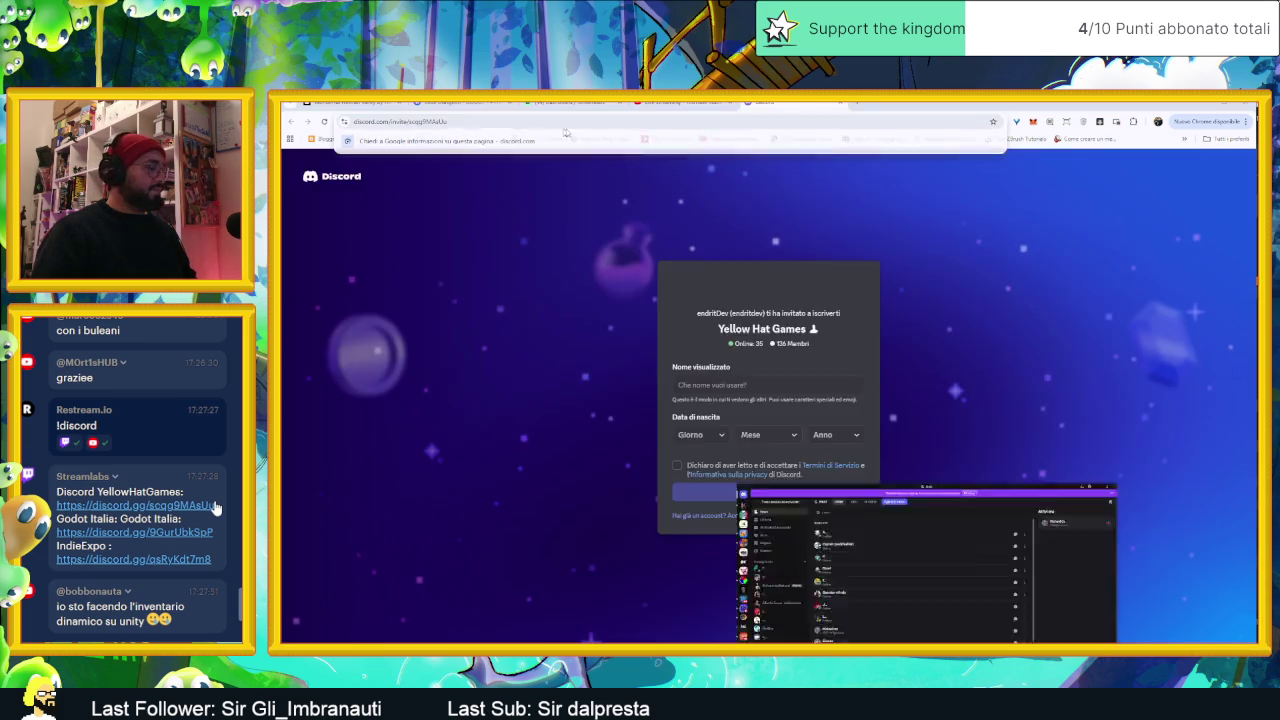
pyautogui.hotkey('alt', 'Tab')
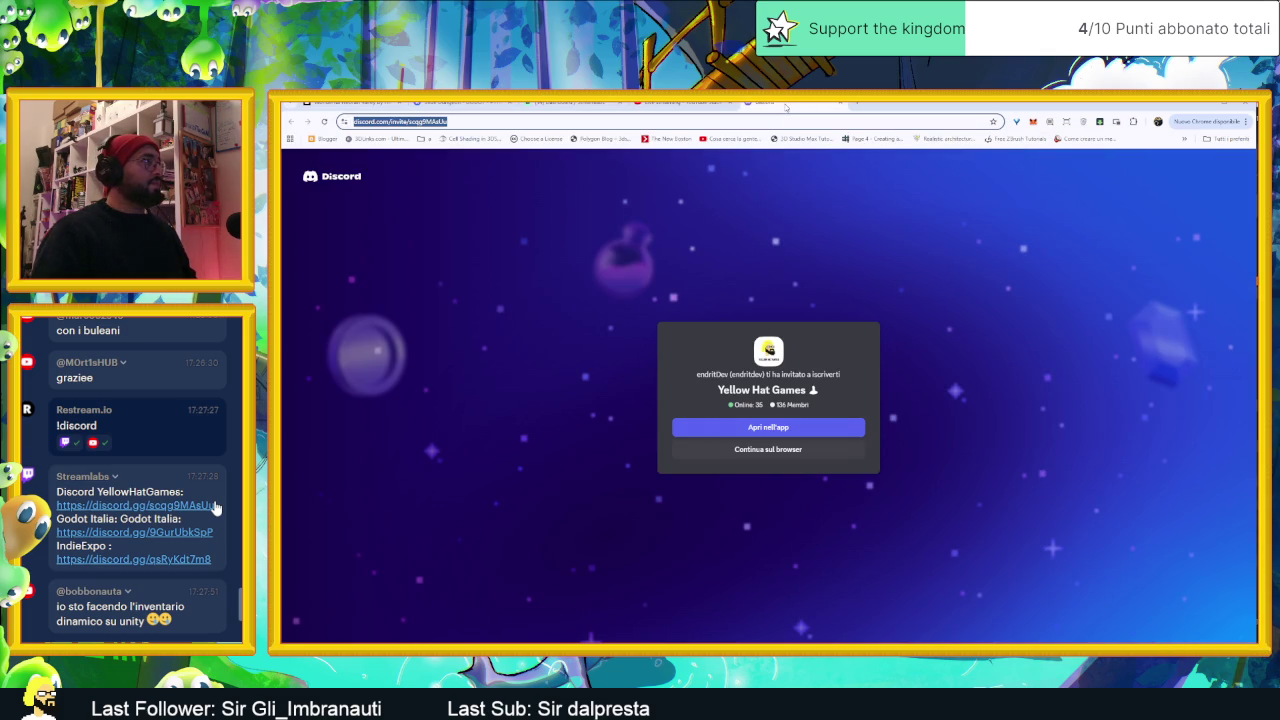
pyautogui.hotkey('ctrl', 'w')
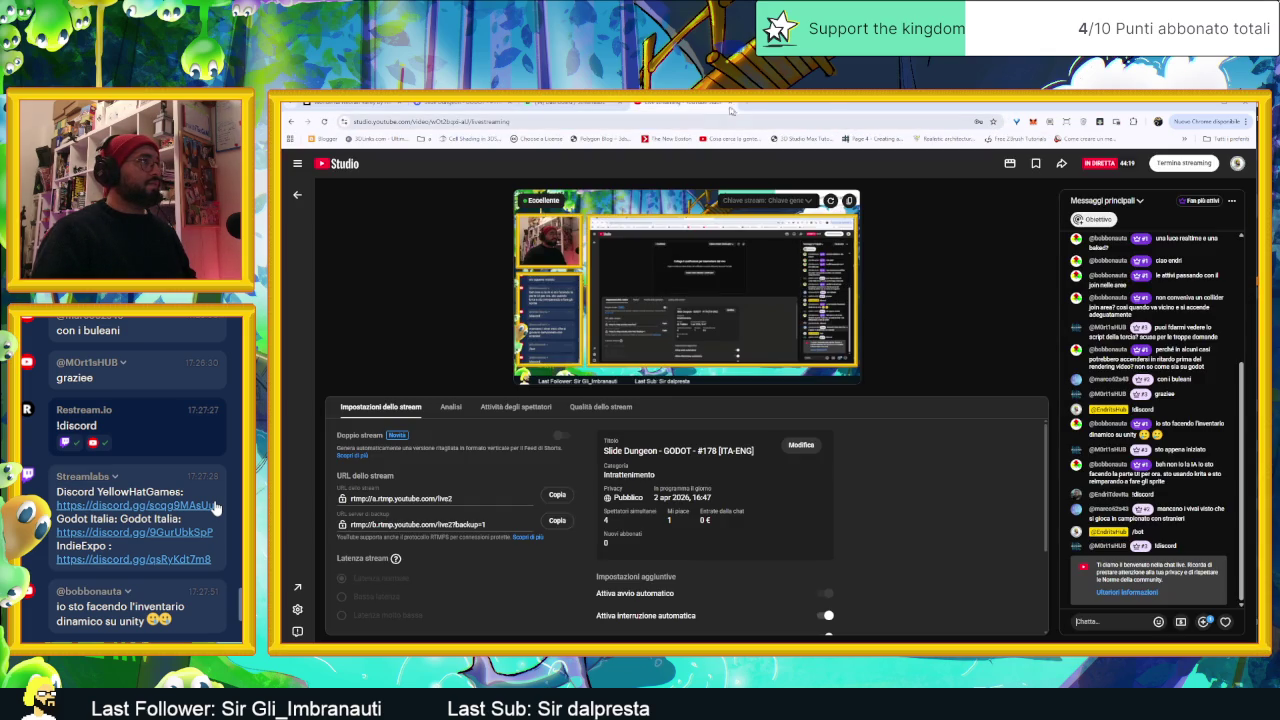
pyautogui.hotkey('ctrl', 'v')
pyautogui.press('Return')
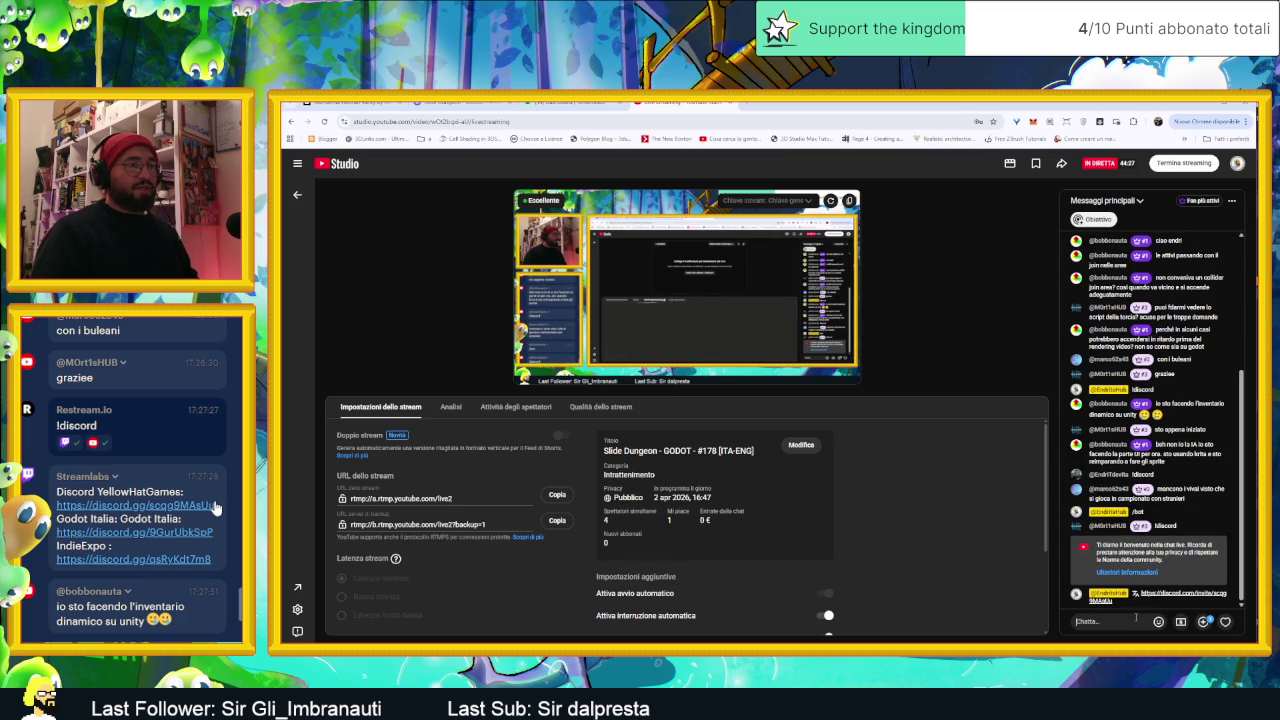
pyautogui.scroll(-5, 215, 508)
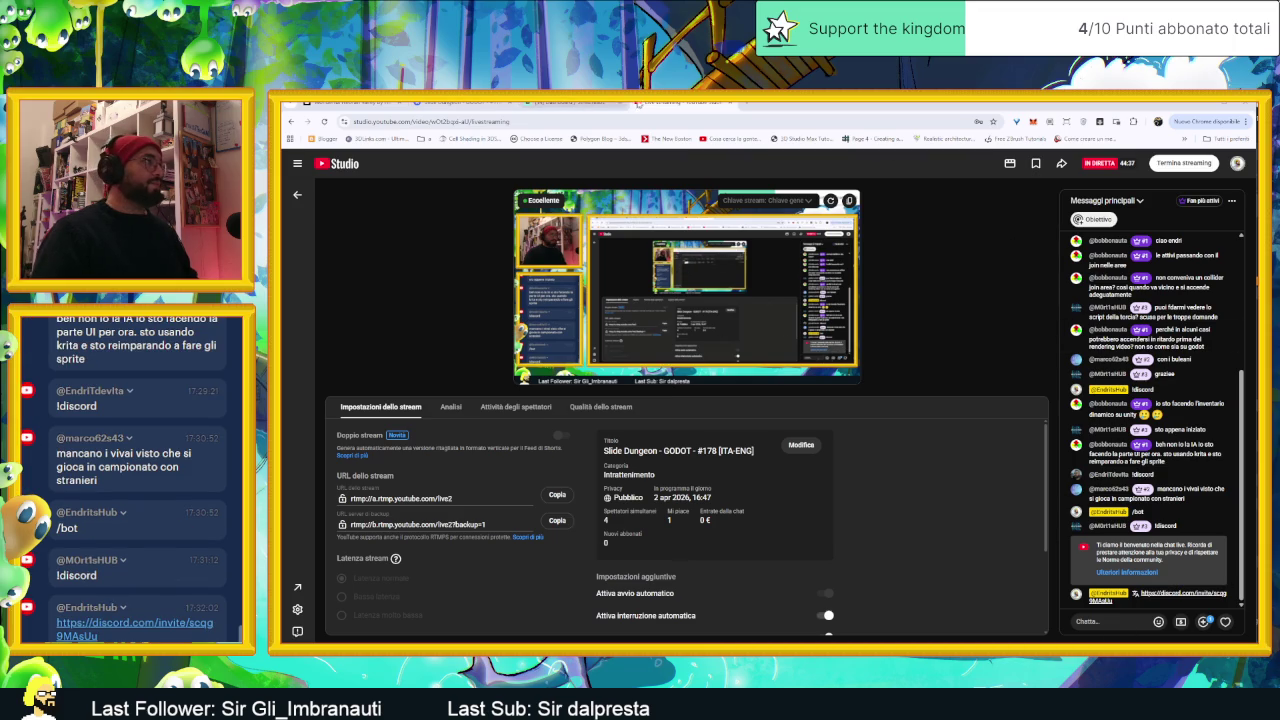
pyautogui.click(600, 104)
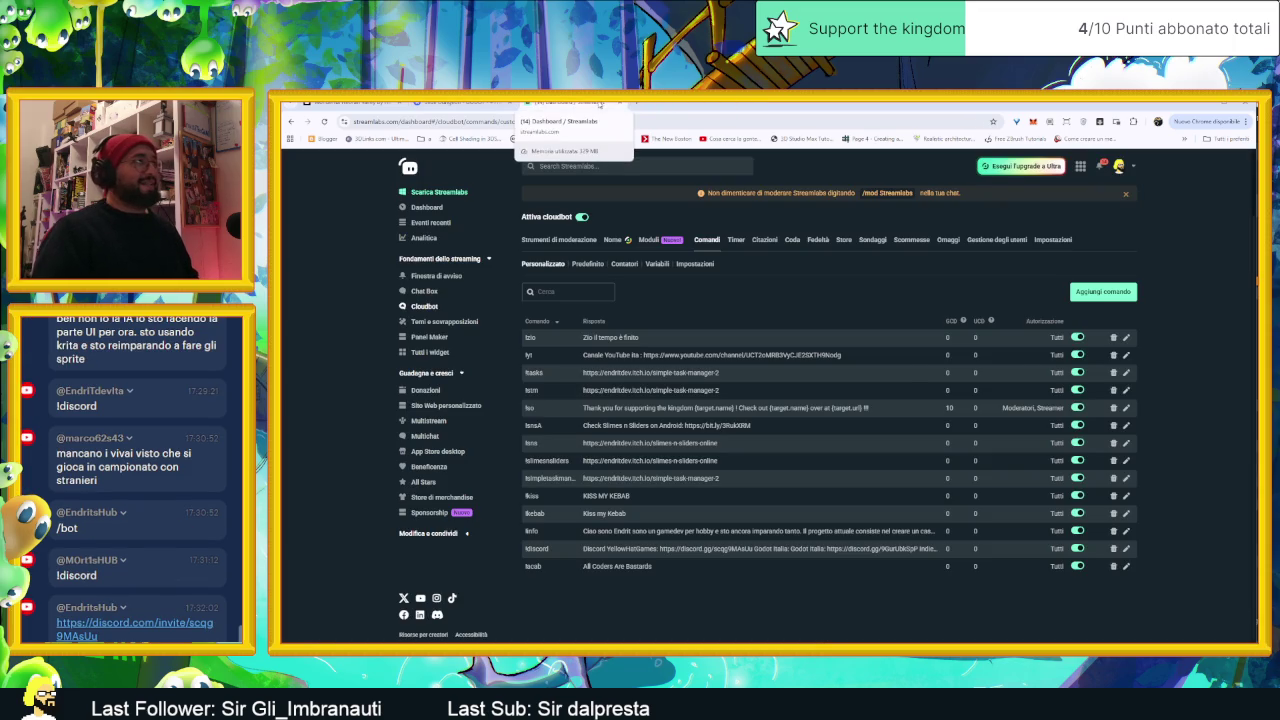
# Step: Review Discord's notify channel announcements, then minimize Discord to return to Aseprite
pyautogui.click(525, 103)
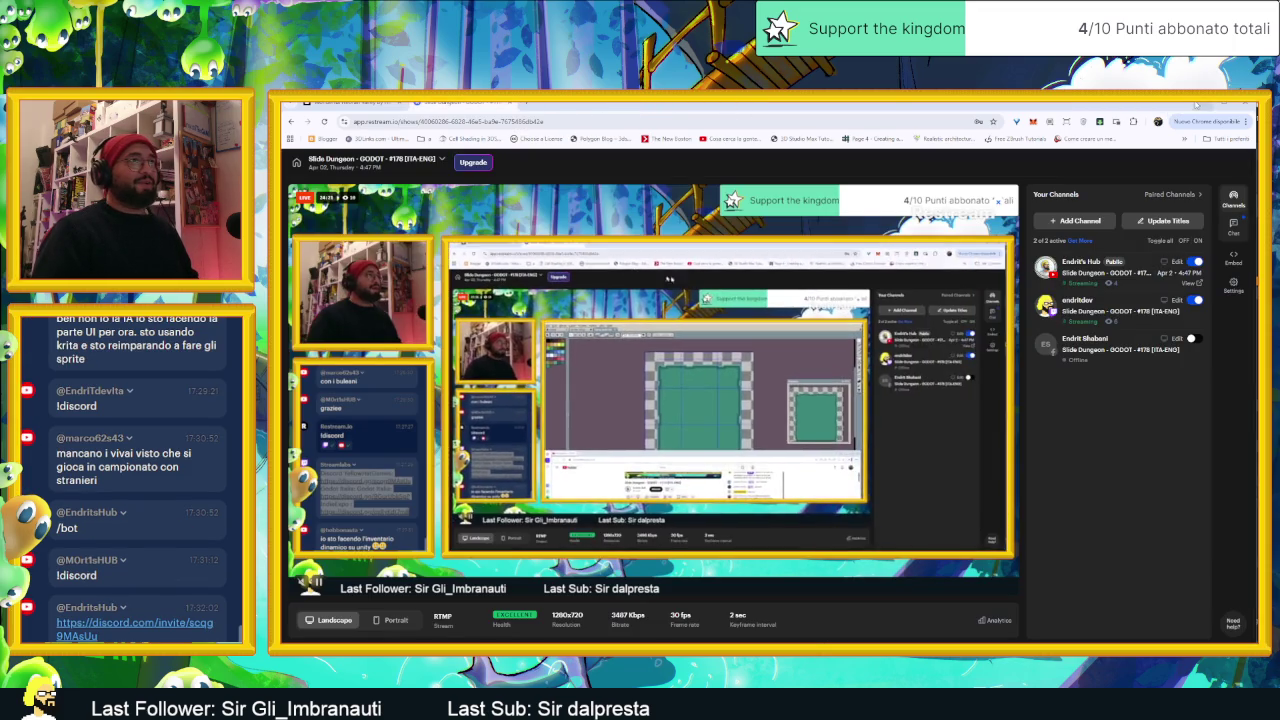
pyautogui.hotkey('alt', 'Tab')
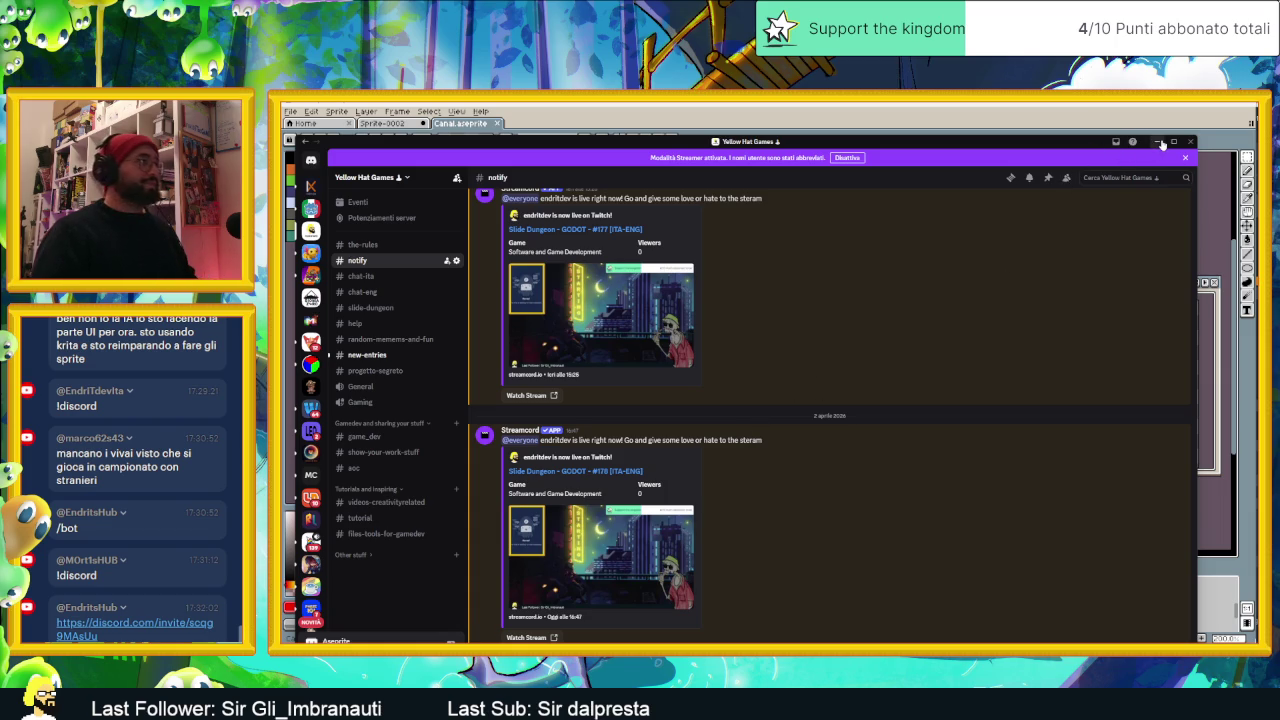
pyautogui.click(1158, 142)
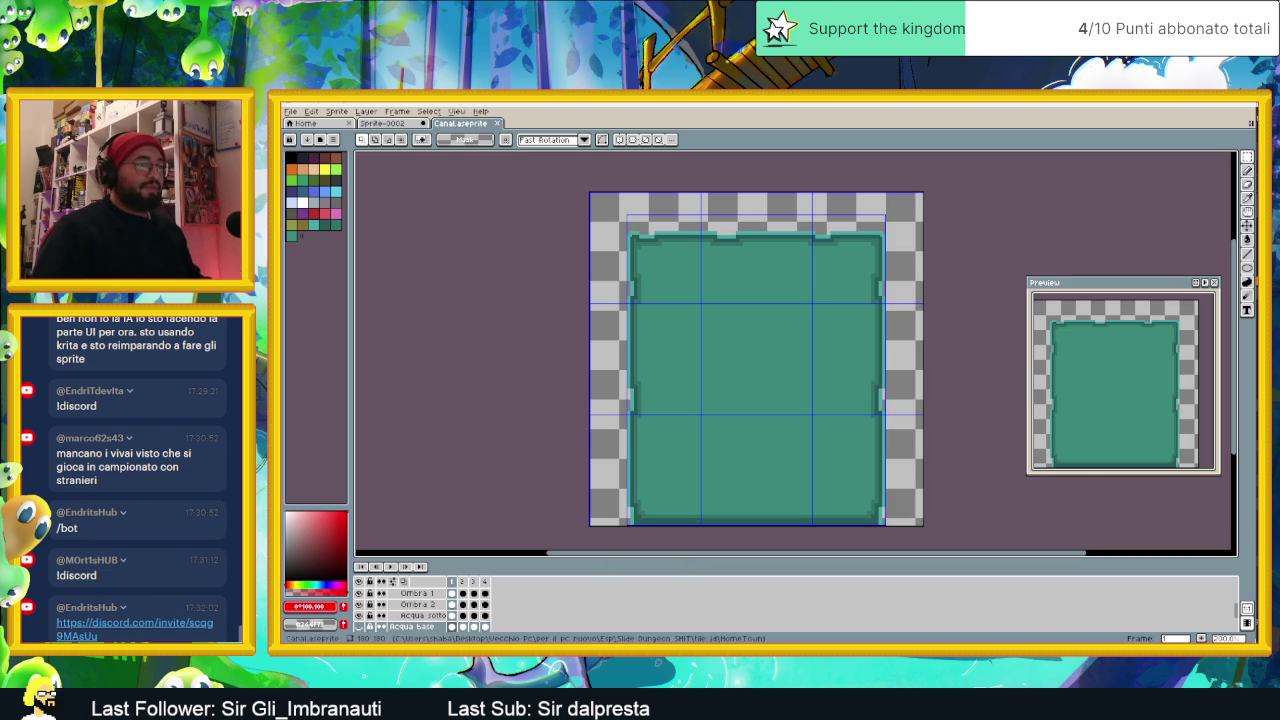
pyautogui.hotkey('alt', 'Tab')
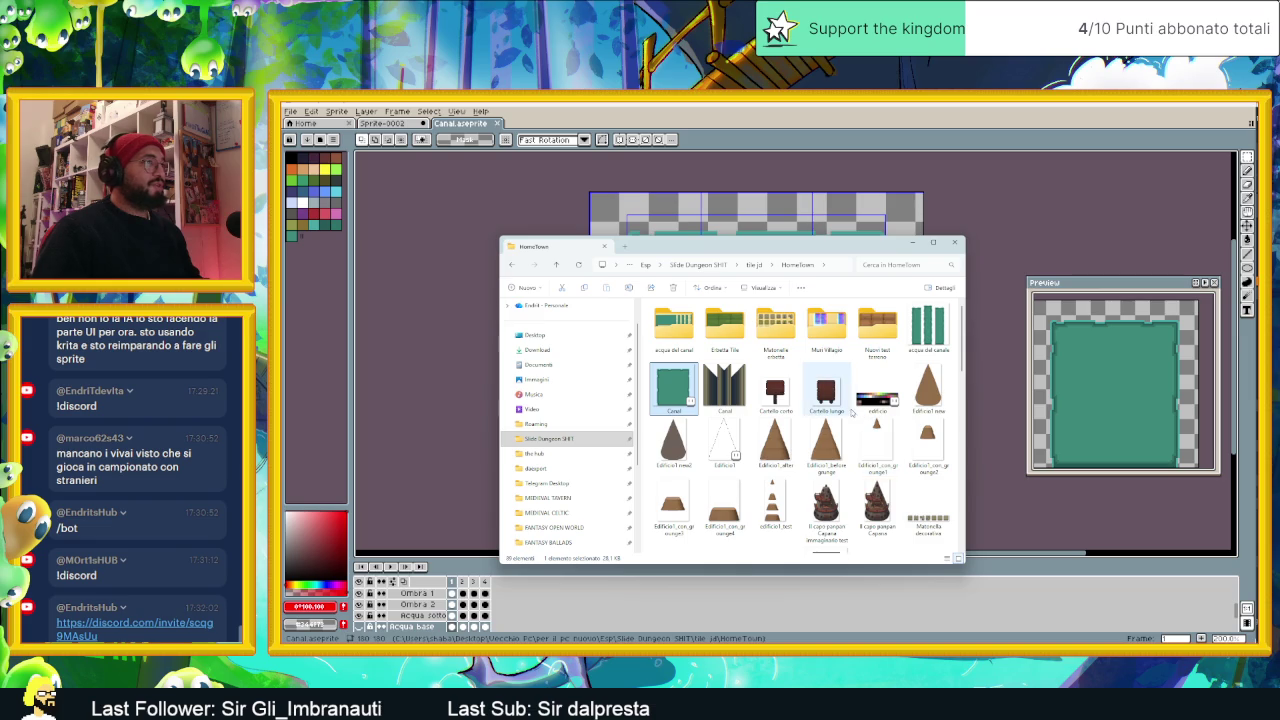
# Step: Open the third sprite from the acqua del canal folder in Aseprite and pan over its tile grid
pyautogui.doubleClick(674, 324)
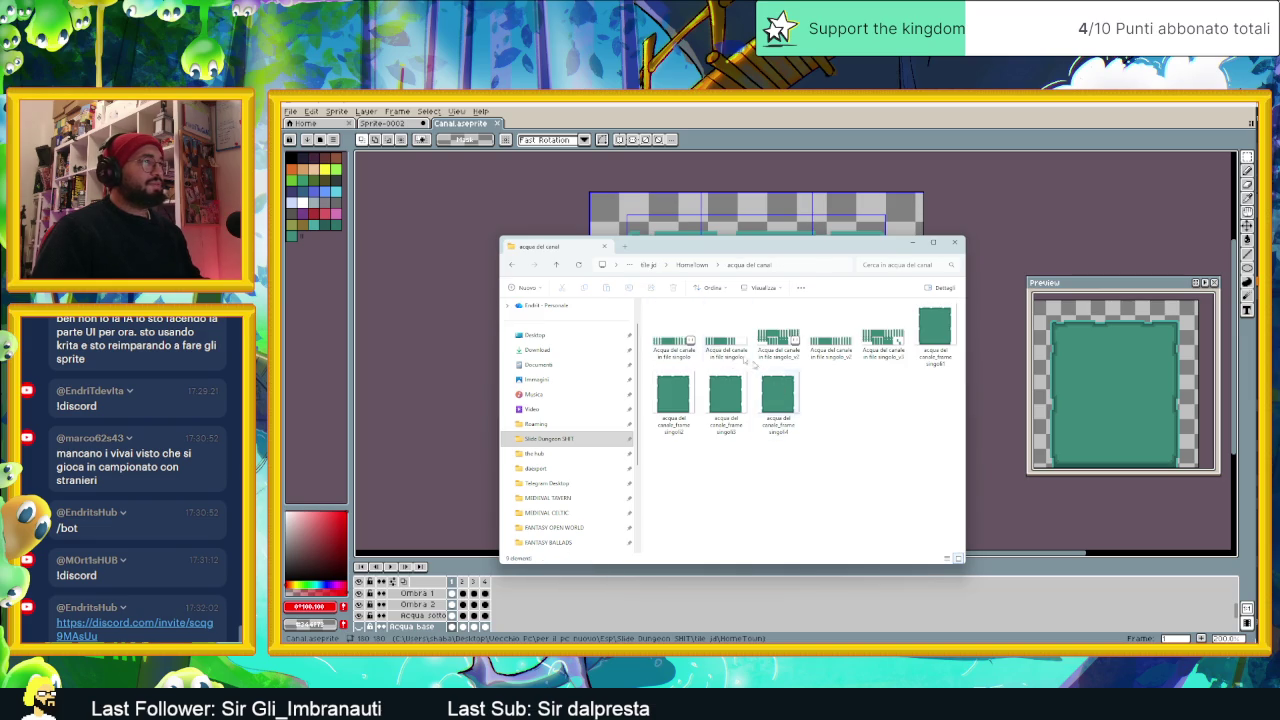
pyautogui.click(793, 340)
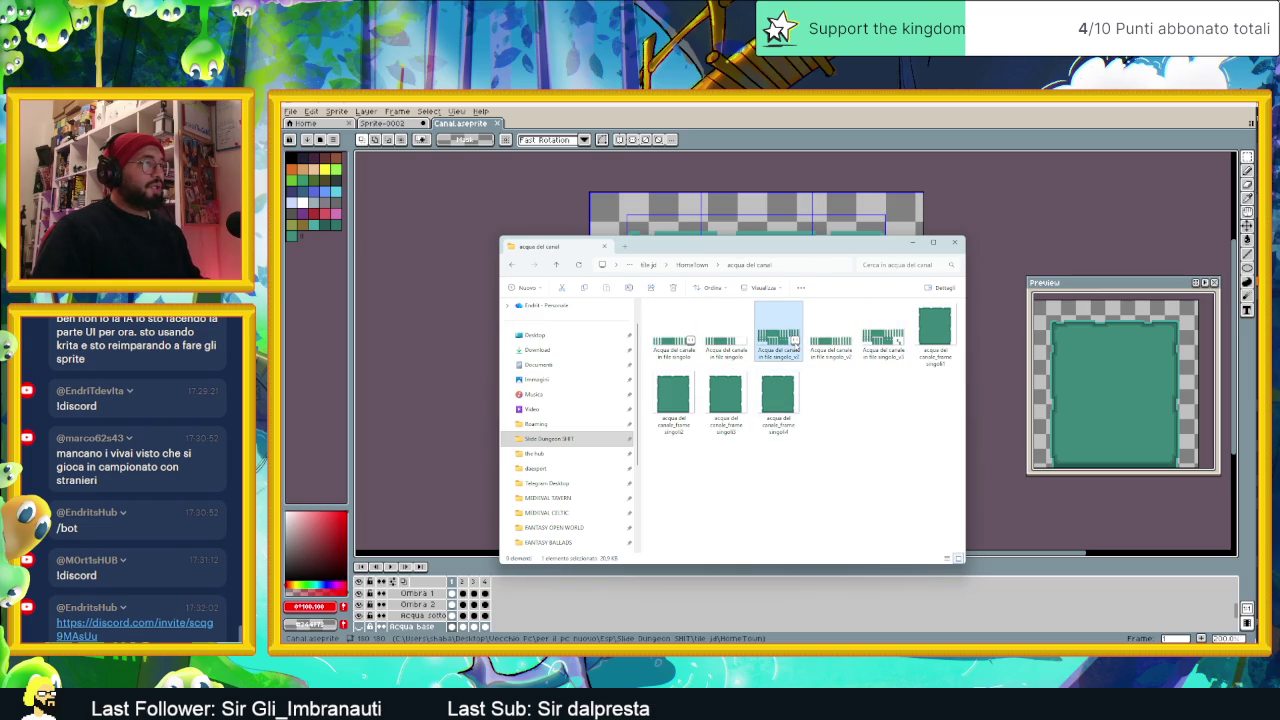
pyautogui.doubleClick(793, 340)
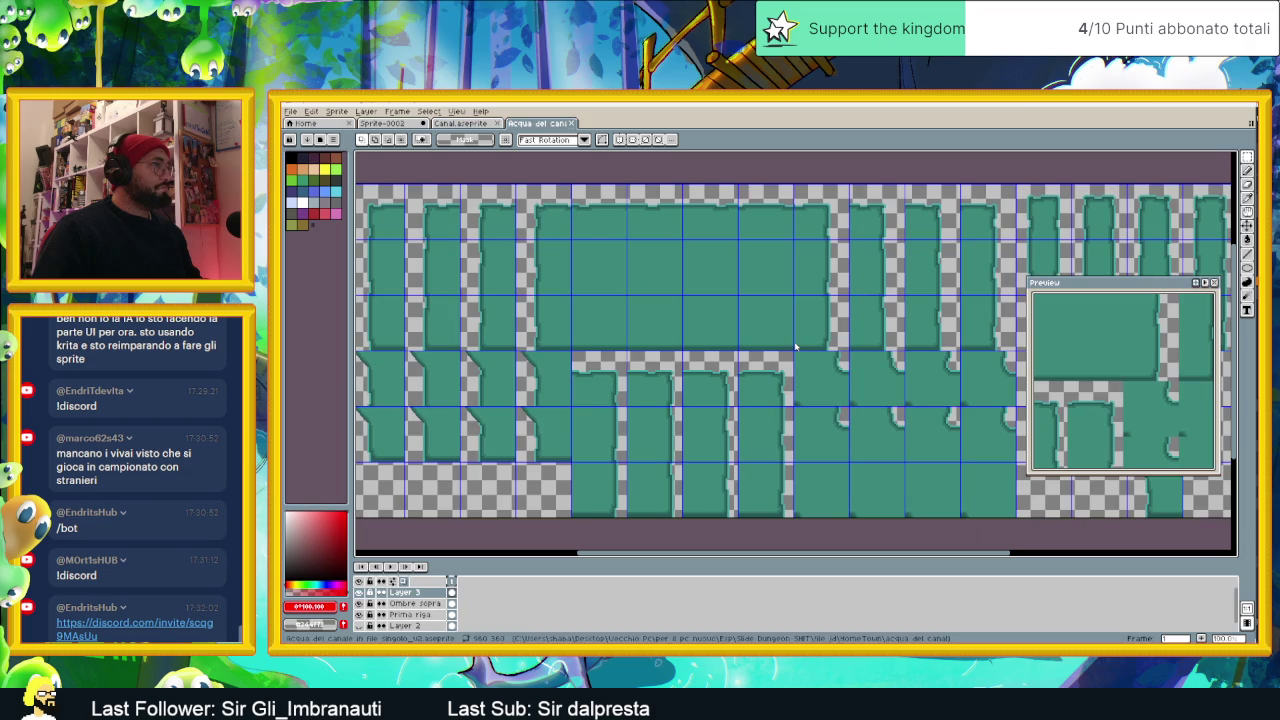
pyautogui.scroll(-2, 914, 382)
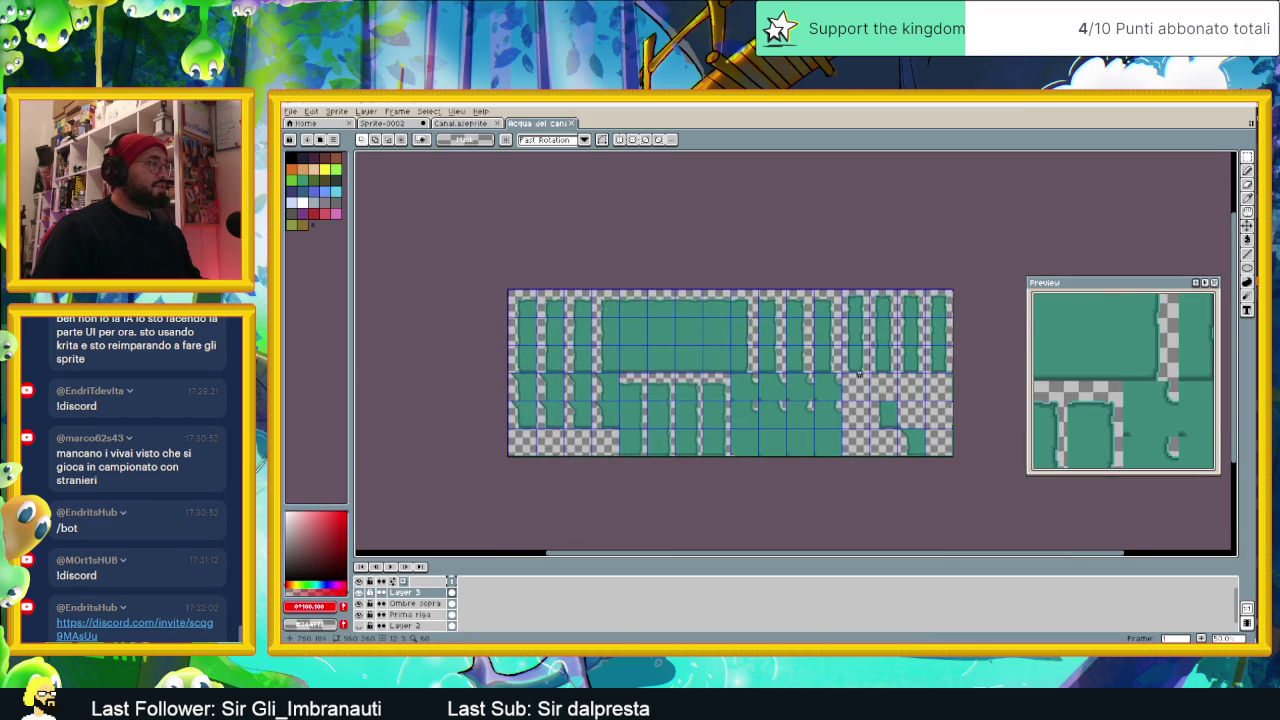
pyautogui.scroll(1, 888, 388)
pyautogui.scroll(-1, 893, 388)
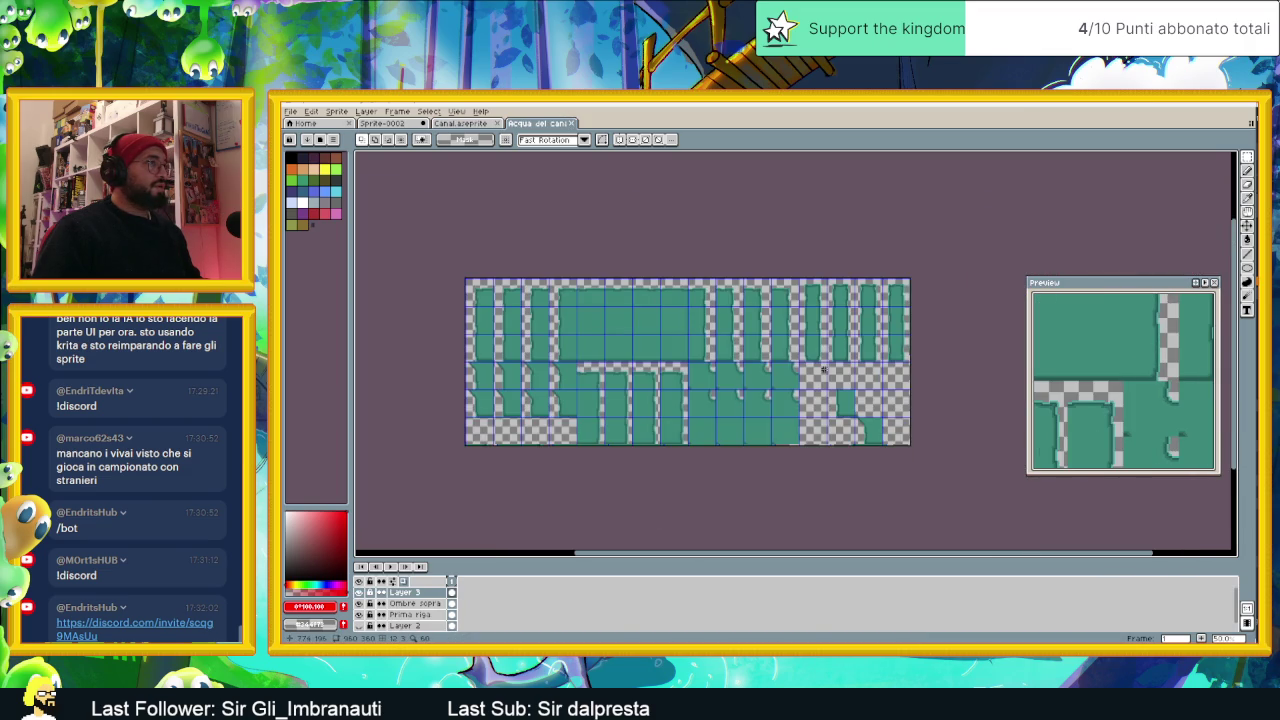
pyautogui.moveTo(808, 399); pyautogui.dragTo(810, 360)
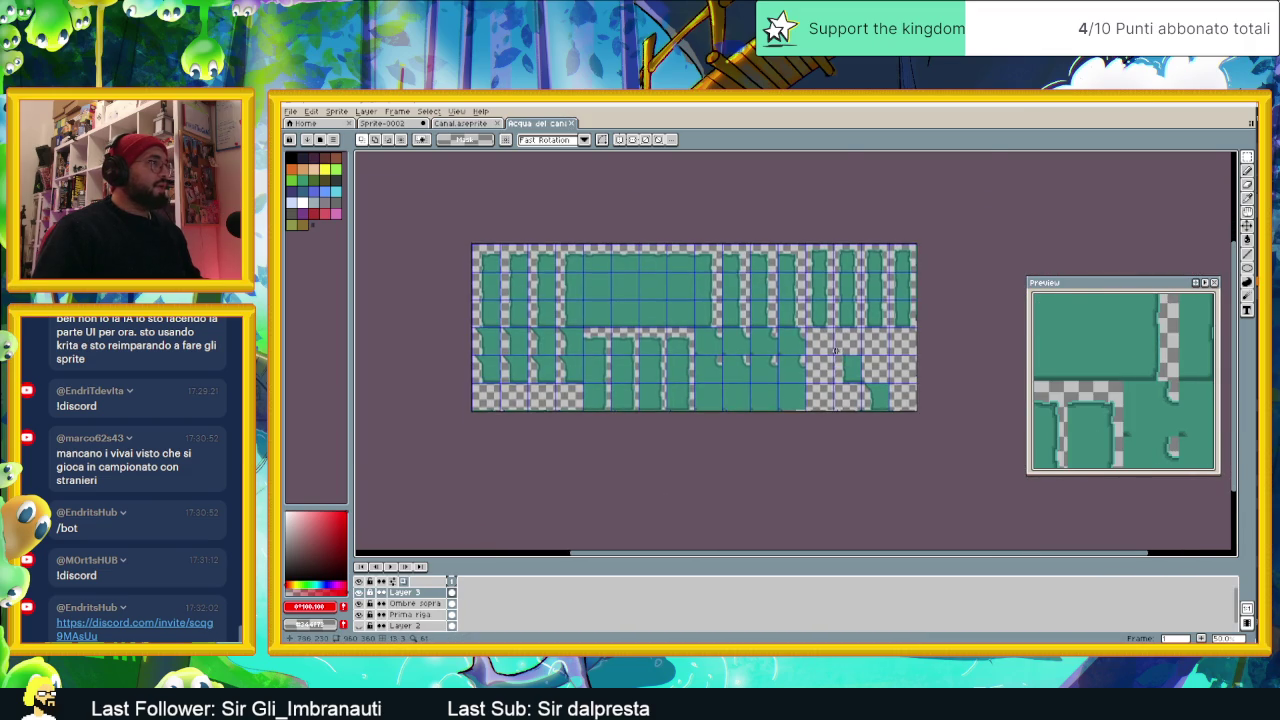
pyautogui.scroll(1, 810, 355)
pyautogui.moveTo(613, 343)
pyautogui.mouseDown()
pyautogui.moveTo(656, 413)
pyautogui.moveTo(706, 398)
pyautogui.mouseUp()
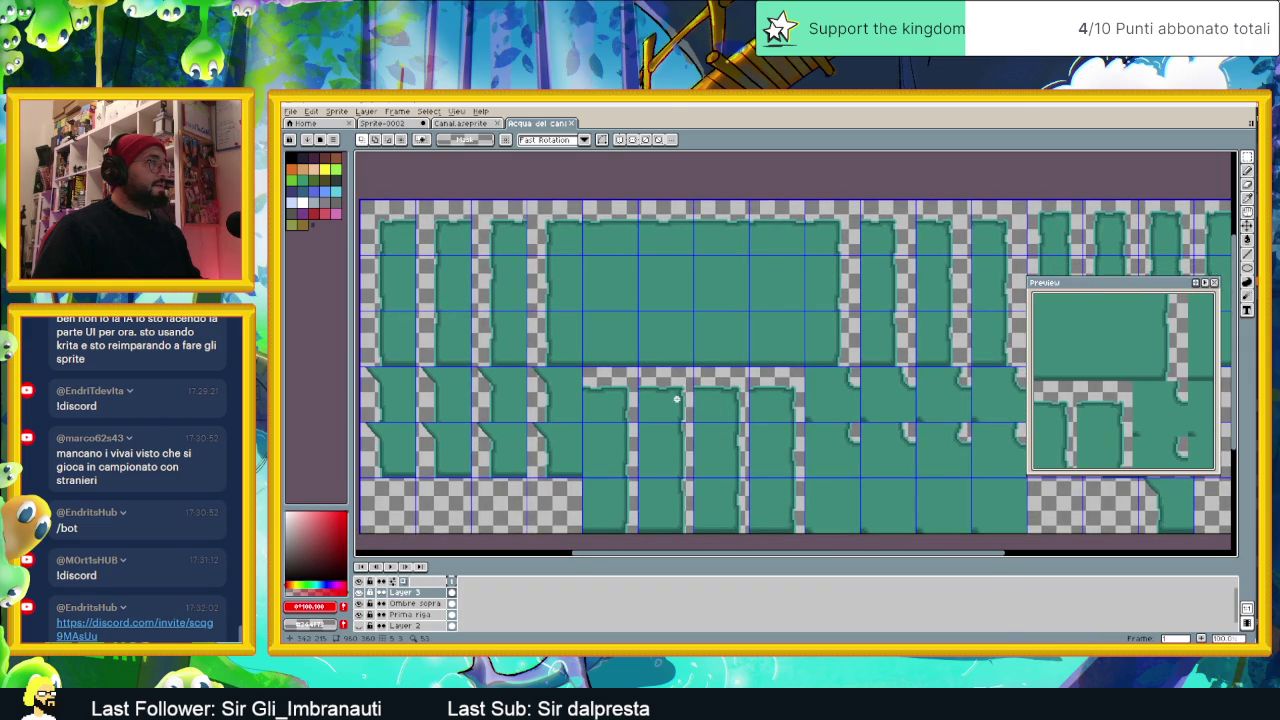
pyautogui.scroll(-2, 676, 399)
pyautogui.scroll(2, 723, 323)
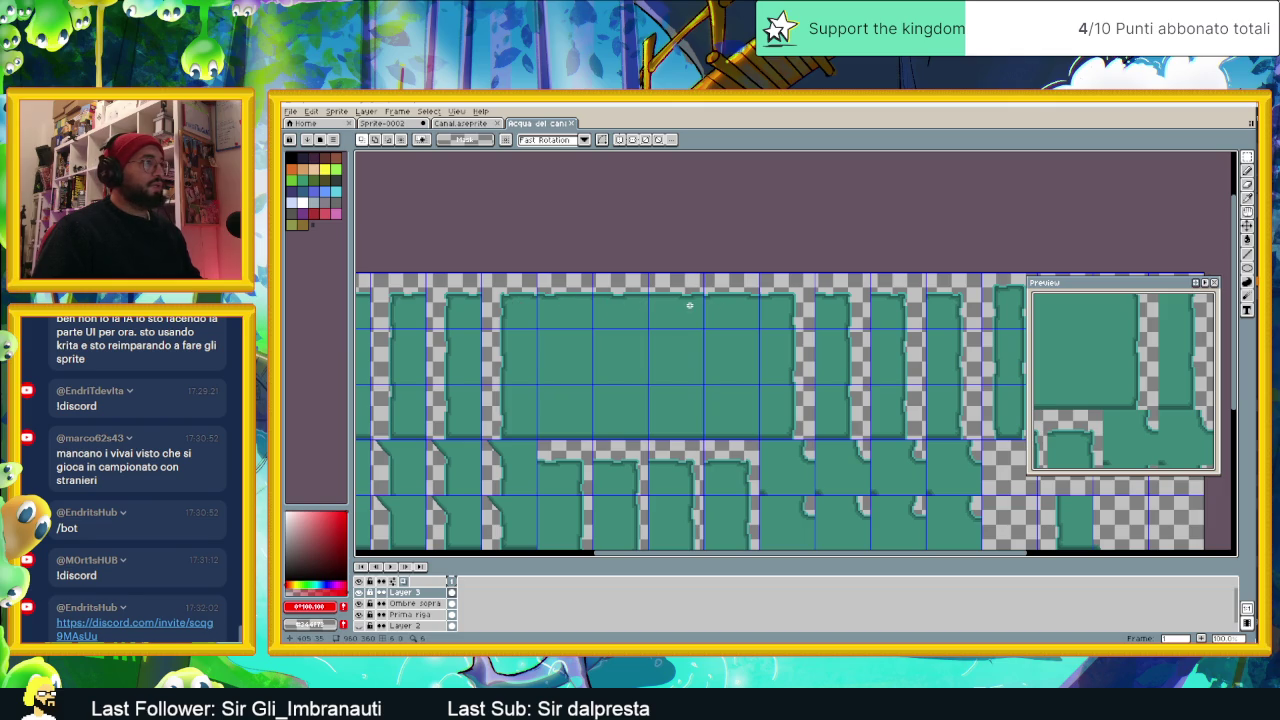
pyautogui.scroll(-2, 735, 393)
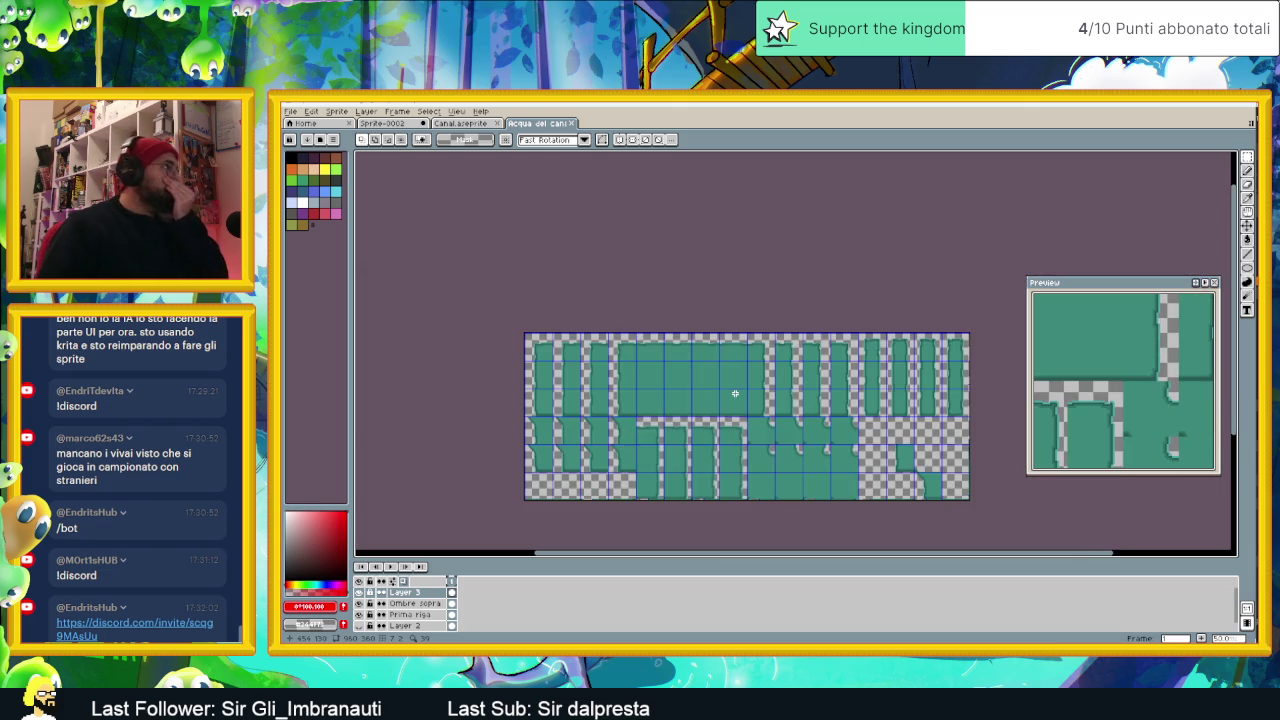
pyautogui.scroll(2, 735, 393)
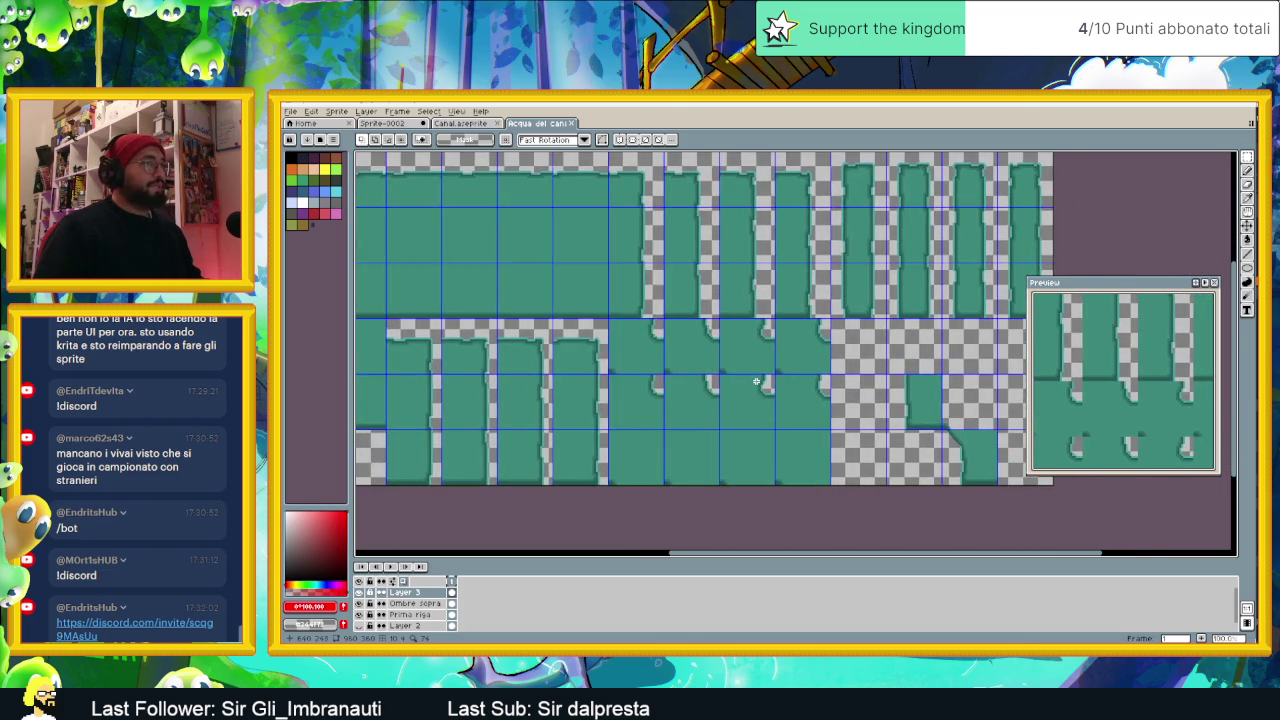
pyautogui.scroll(-2, 756, 382)
pyautogui.scroll(2, 813, 391)
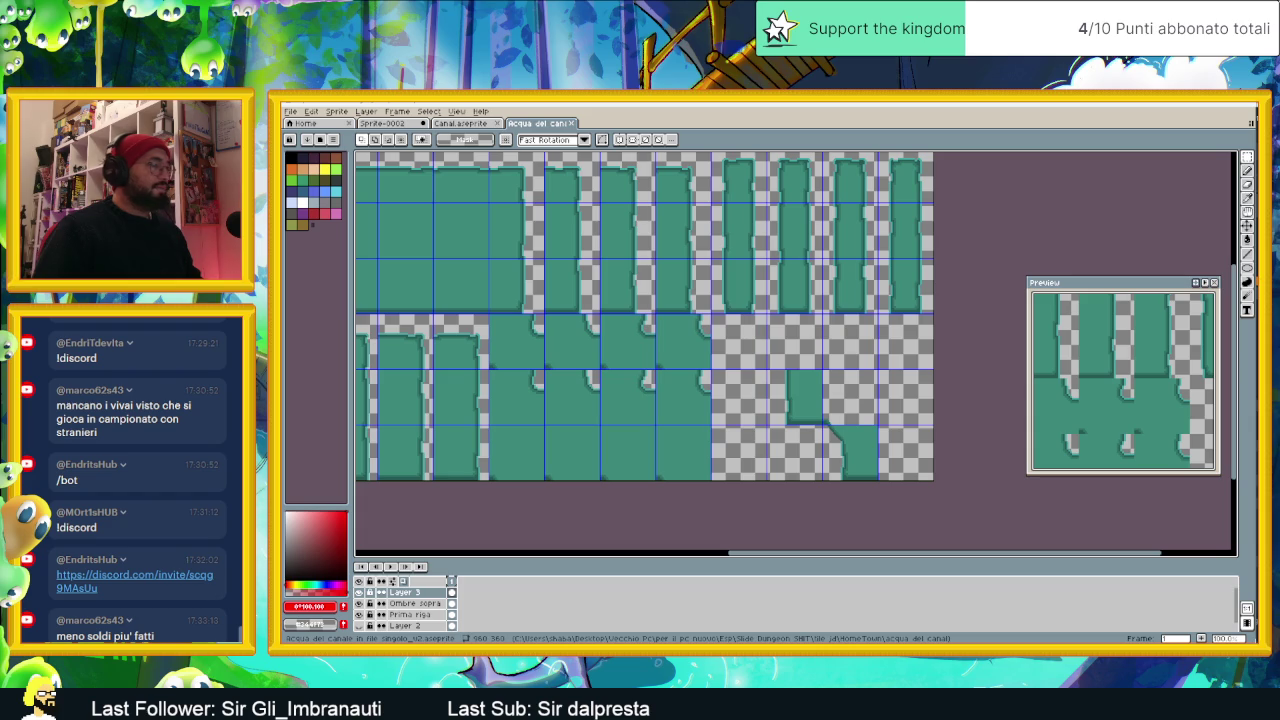
pyautogui.press('super+Down')
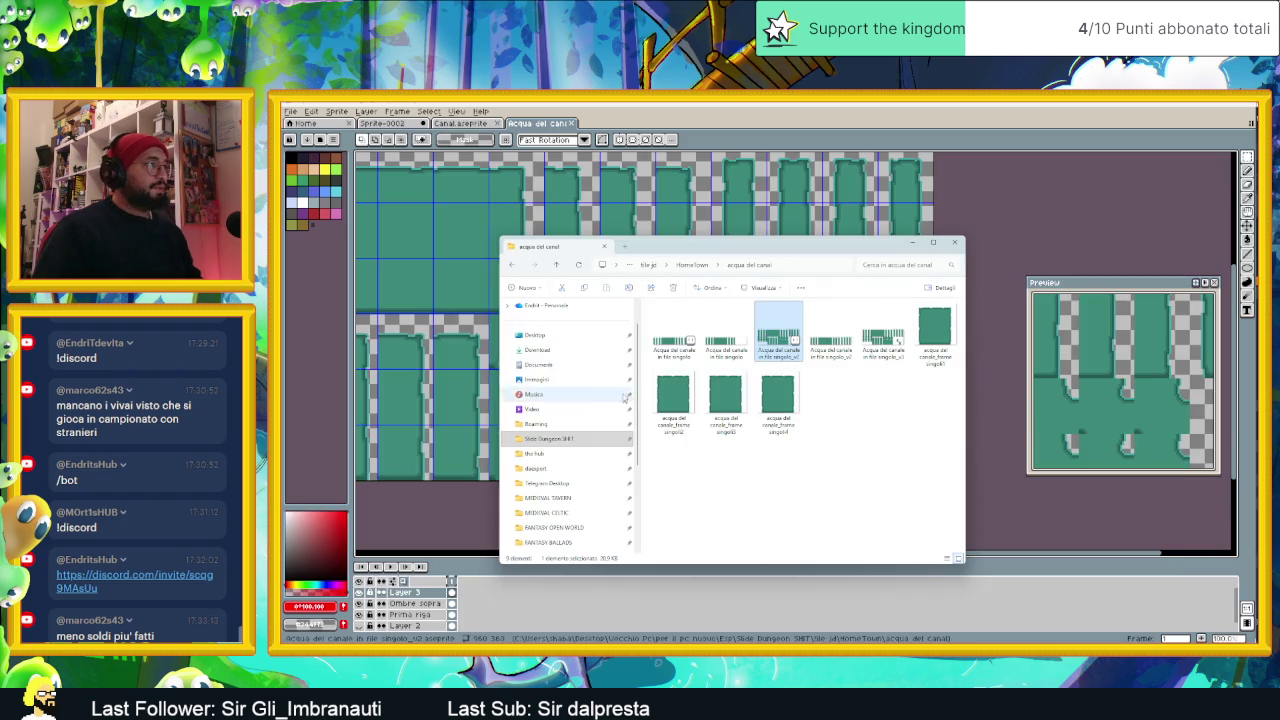
# Step: Open the first canal water sprite from acqua del canal in Aseprite
pyautogui.click(660, 347)
pyautogui.doubleClick(657, 349)
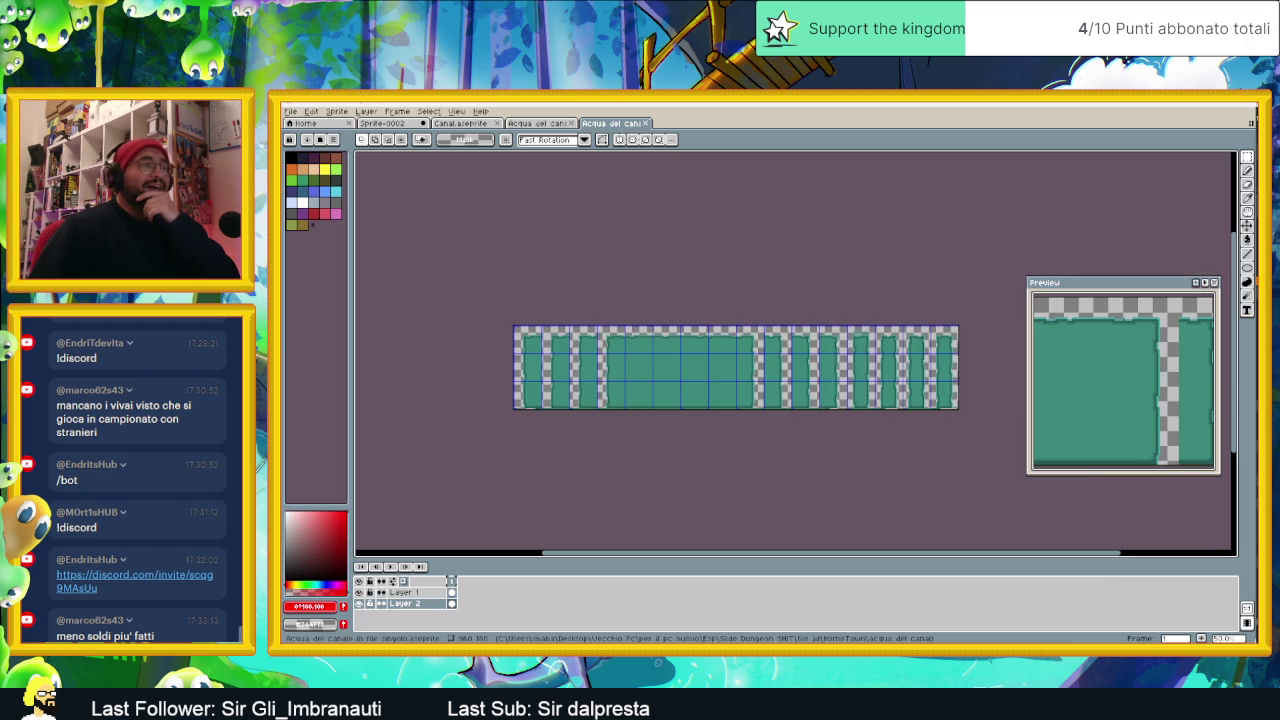
pyautogui.hotkey('alt', 'Tab')
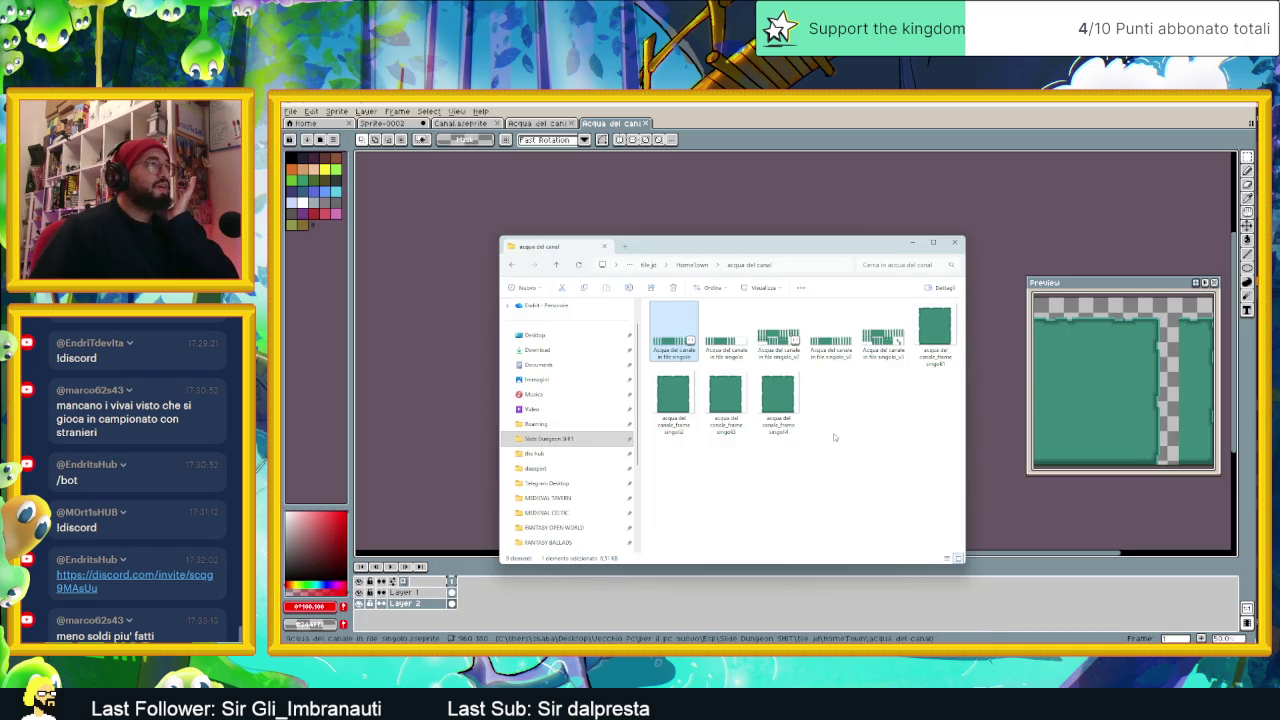
# Step: Peek into the Erbetta Tile, Matonelle erbetta, Muri Villagio and Nuovi test terreno folders
pyautogui.hotkey('alt', 'Up')
pyautogui.doubleClick(744, 330)
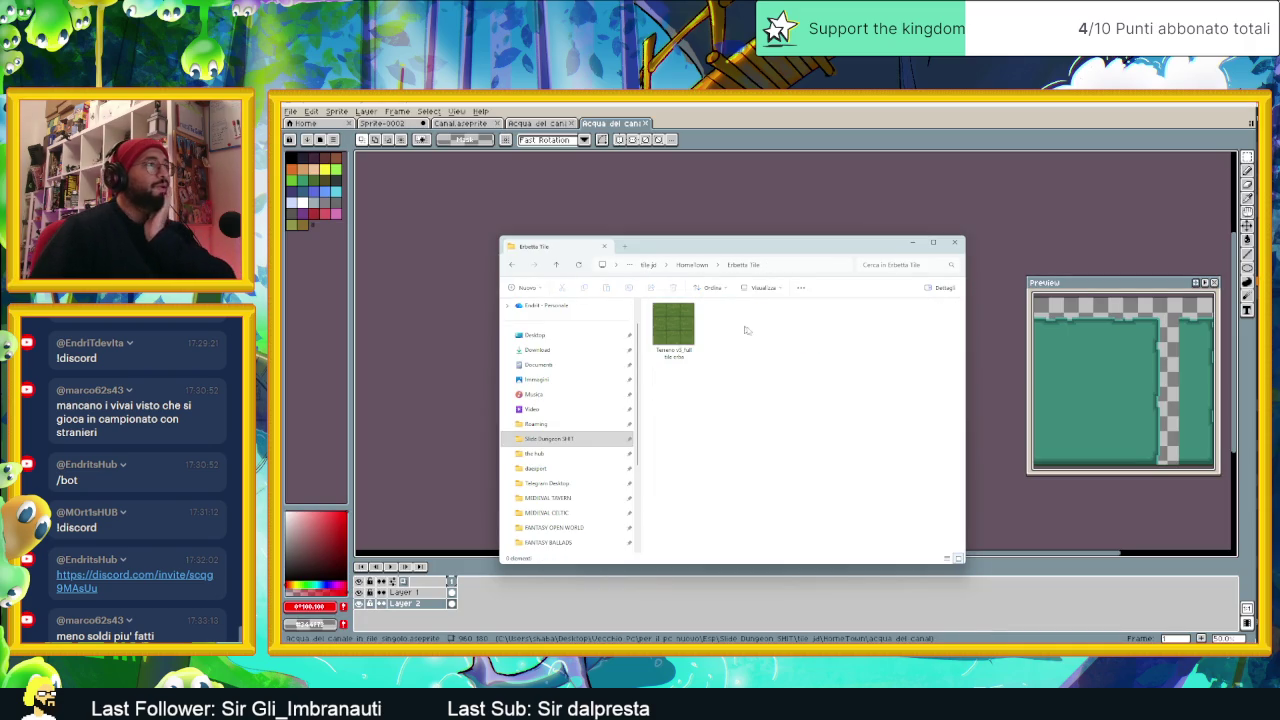
pyautogui.hotkey('alt', 'Up')
pyautogui.doubleClick(776, 332)
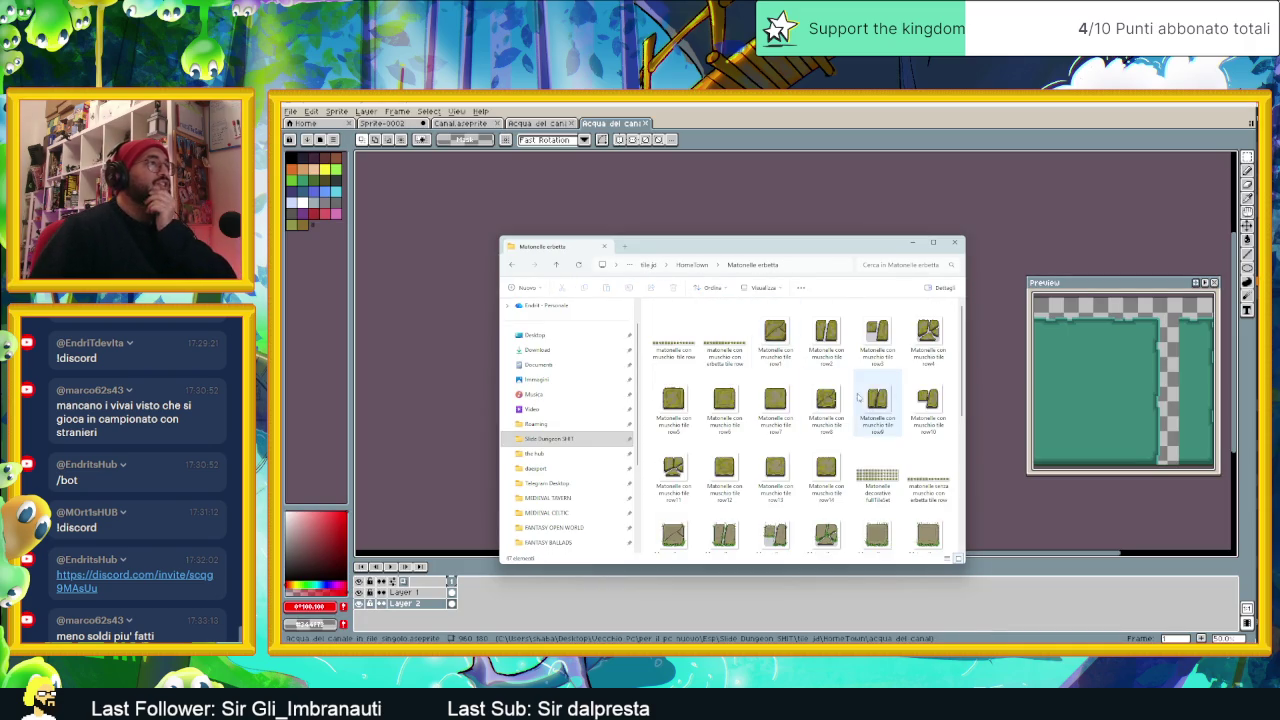
pyautogui.hotkey('alt', 'Up')
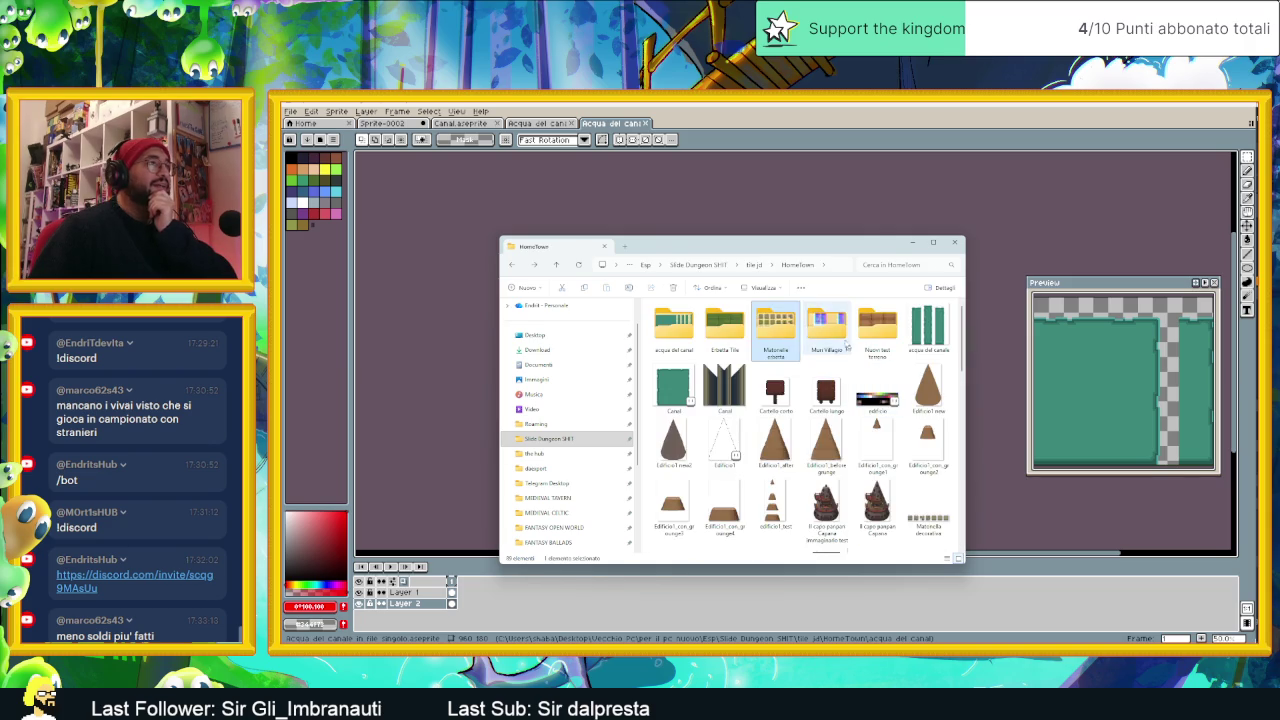
pyautogui.doubleClick(840, 334)
pyautogui.hotkey('alt', 'Up')
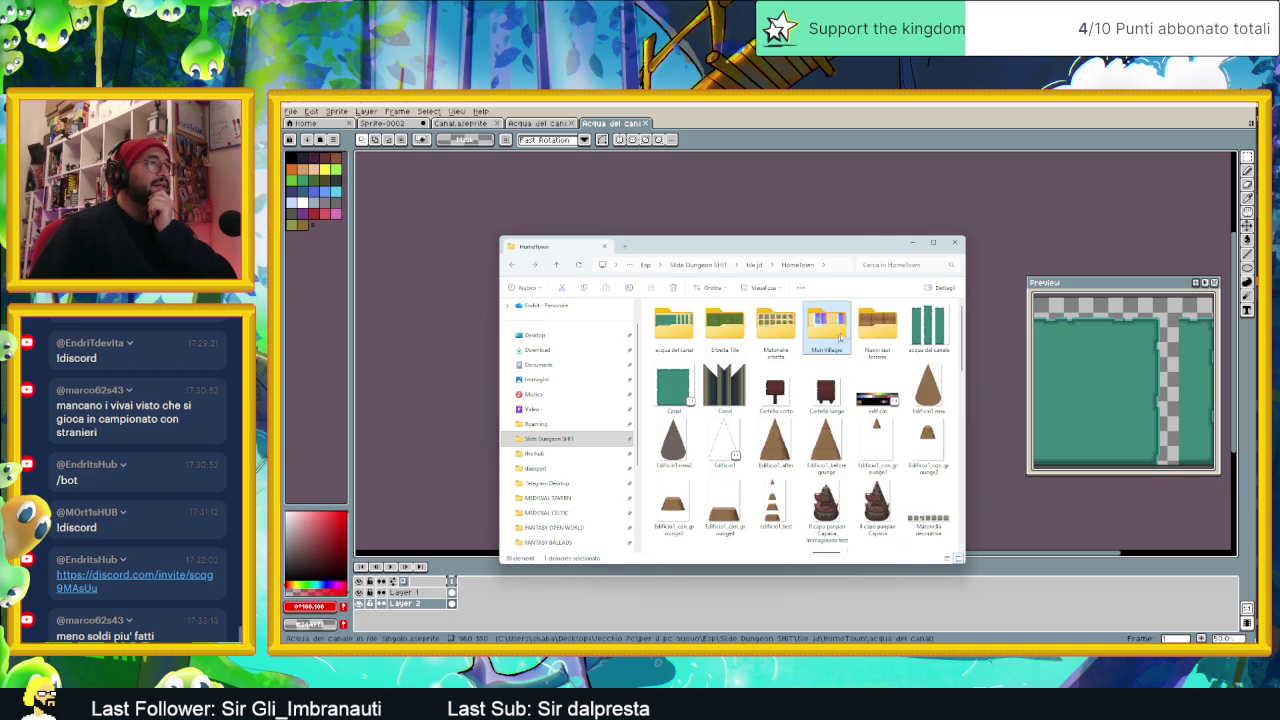
pyautogui.doubleClick(878, 332)
pyautogui.hotkey('alt', 'Up')
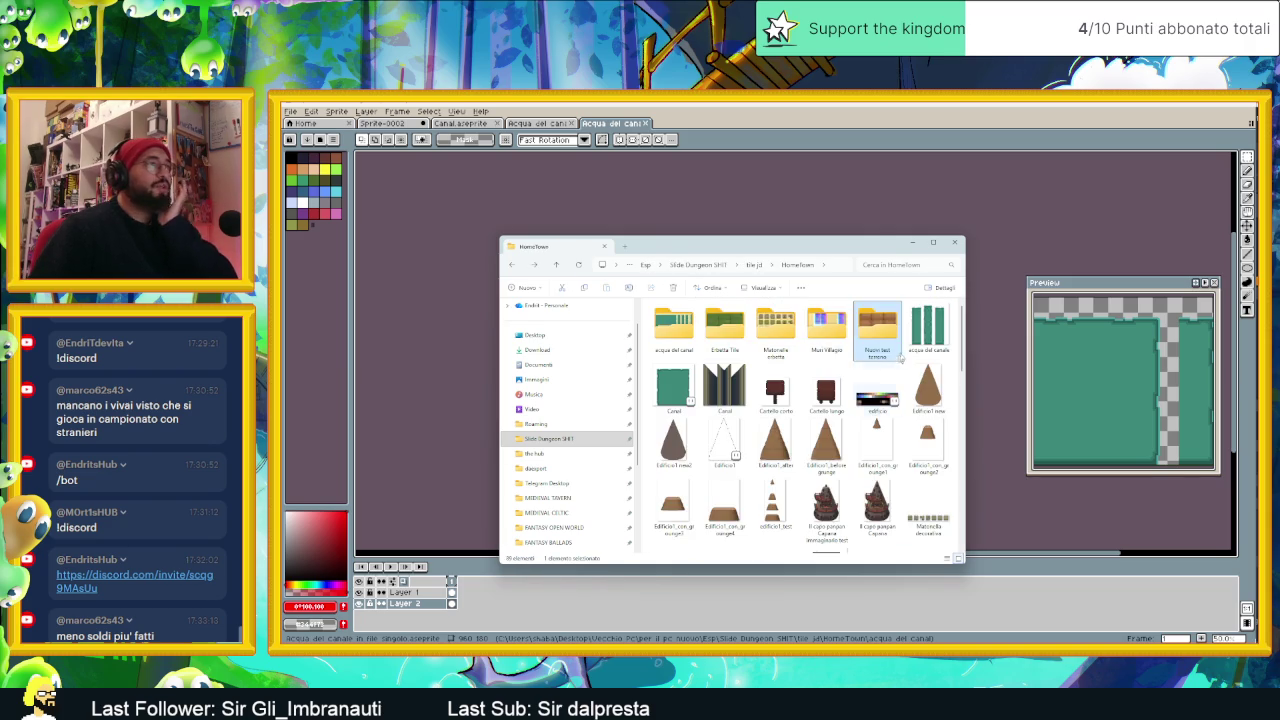
# Step: Open the Canal image from HomeTown in Aseprite, then go up to tile jd
pyautogui.click(724, 398)
pyautogui.scroll(-2, 724, 400)
pyautogui.scroll(-2, 724, 402)
pyautogui.scroll(3, 724, 405)
pyautogui.scroll(-3, 724, 408)
pyautogui.scroll(1, 726, 410)
pyautogui.scroll(2, 727, 410)
pyautogui.scroll(2, 728, 411)
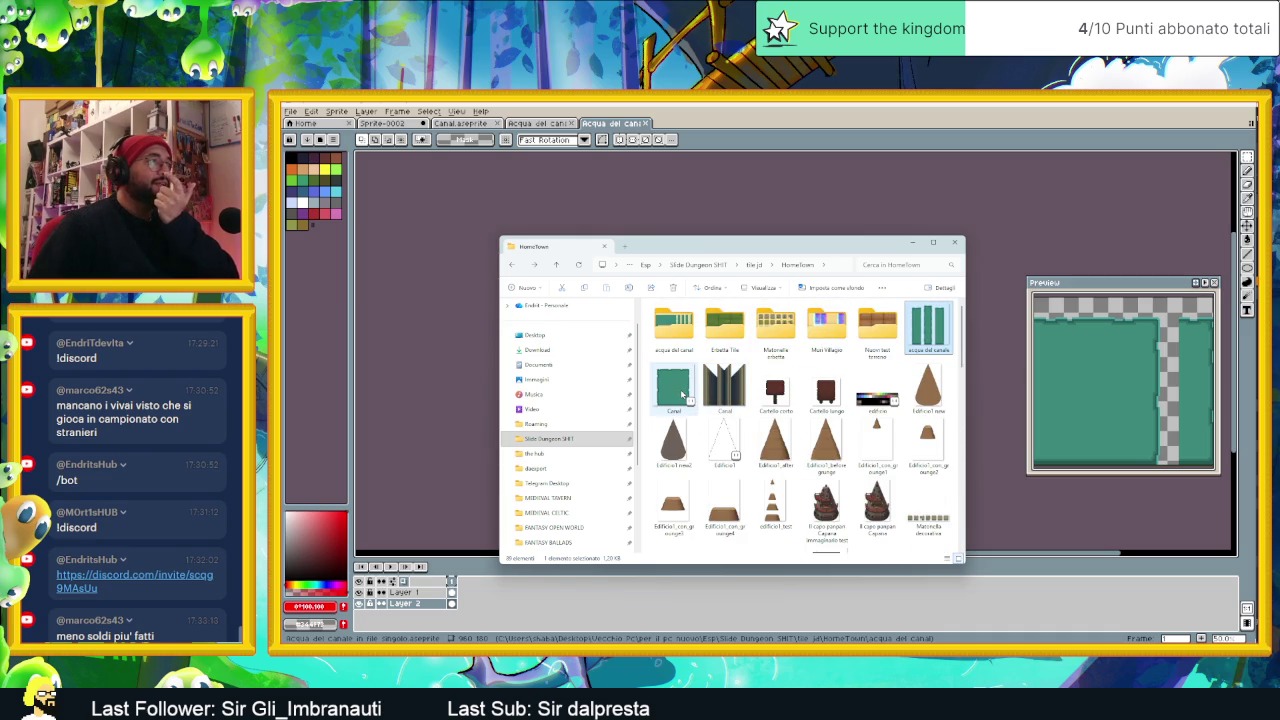
pyautogui.moveTo(724, 388)
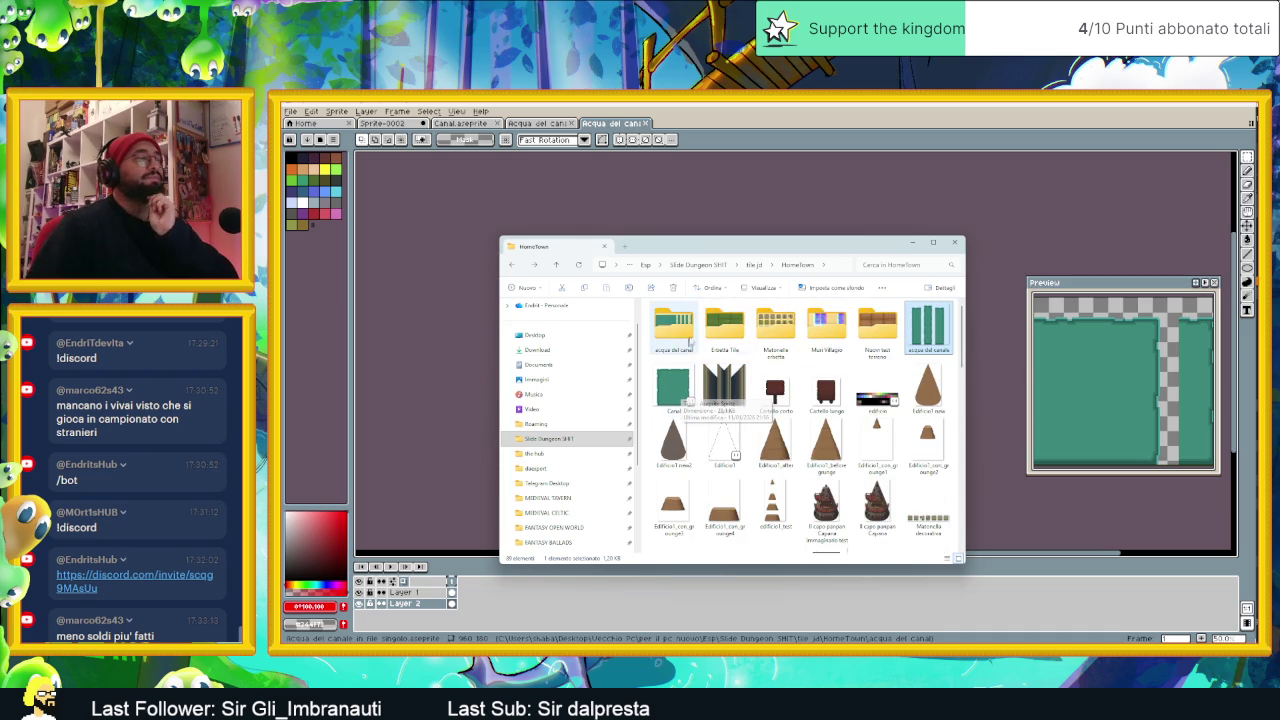
pyautogui.click(688, 397)
pyautogui.doubleClick(689, 397)
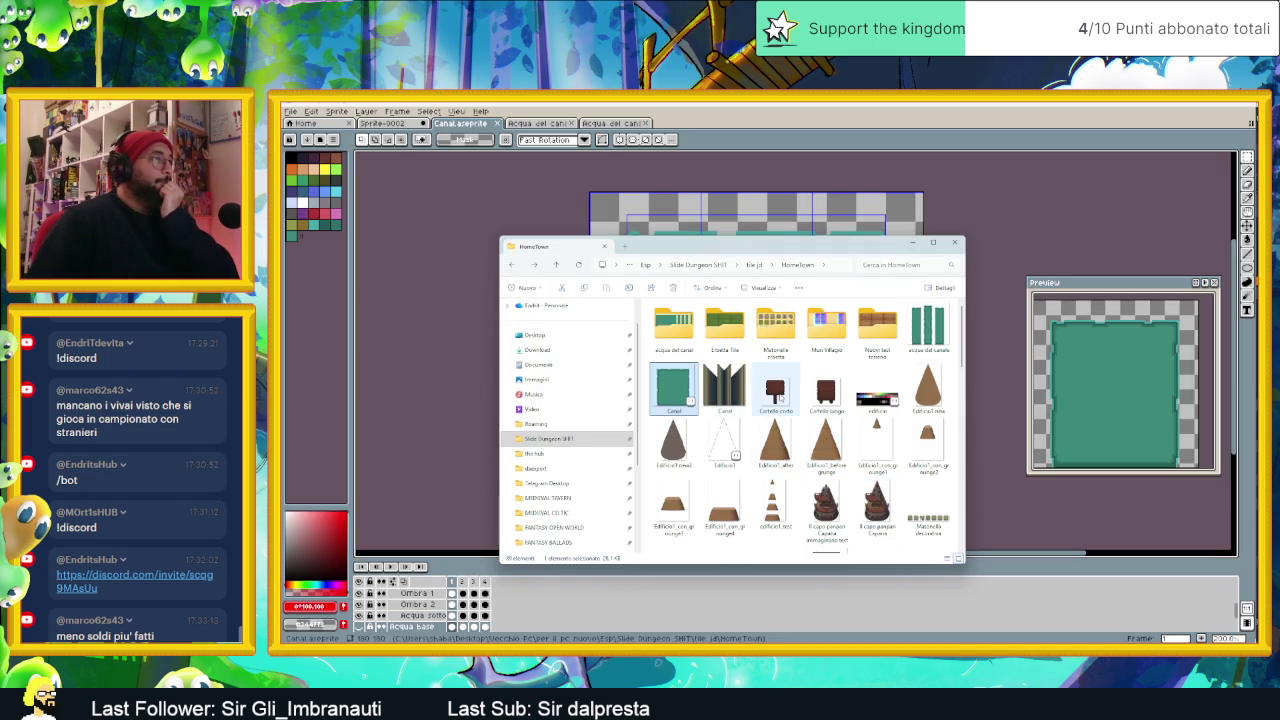
pyautogui.hotkey('alt', 'Up')
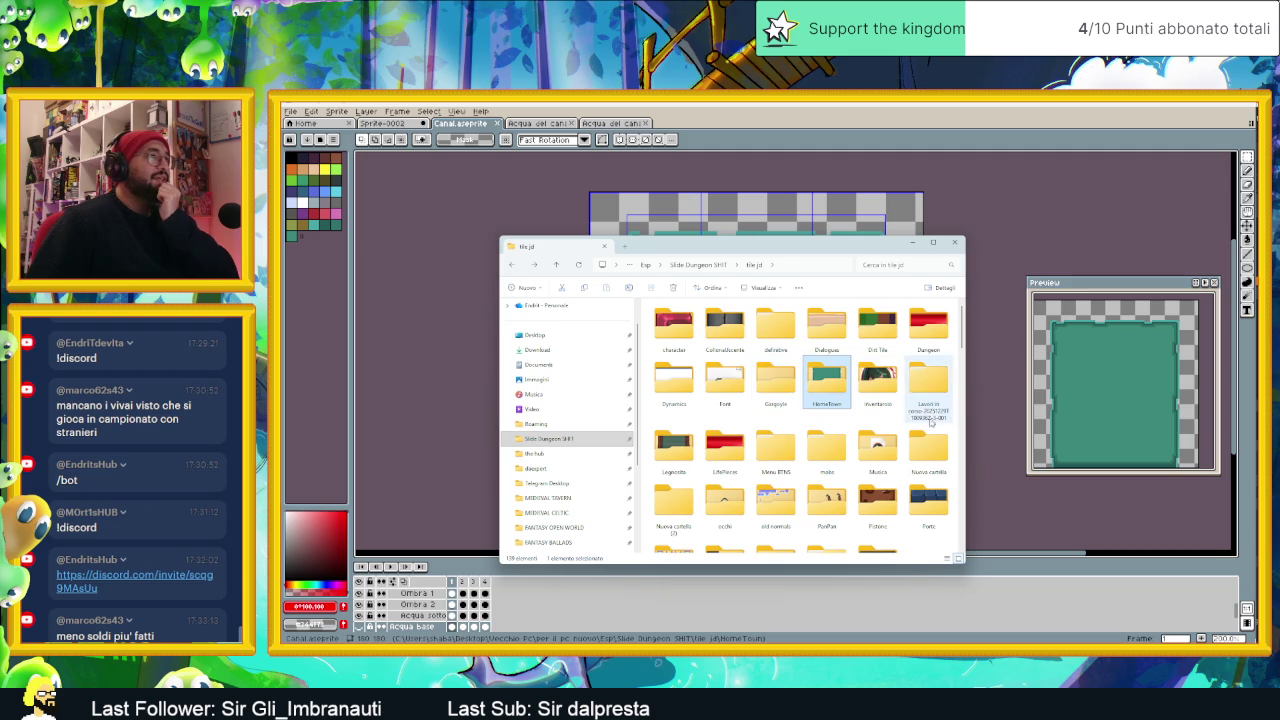
# Step: Delete the Slide Dungeon SHIT shortcut from the tile jd folder
pyautogui.click(880, 388)
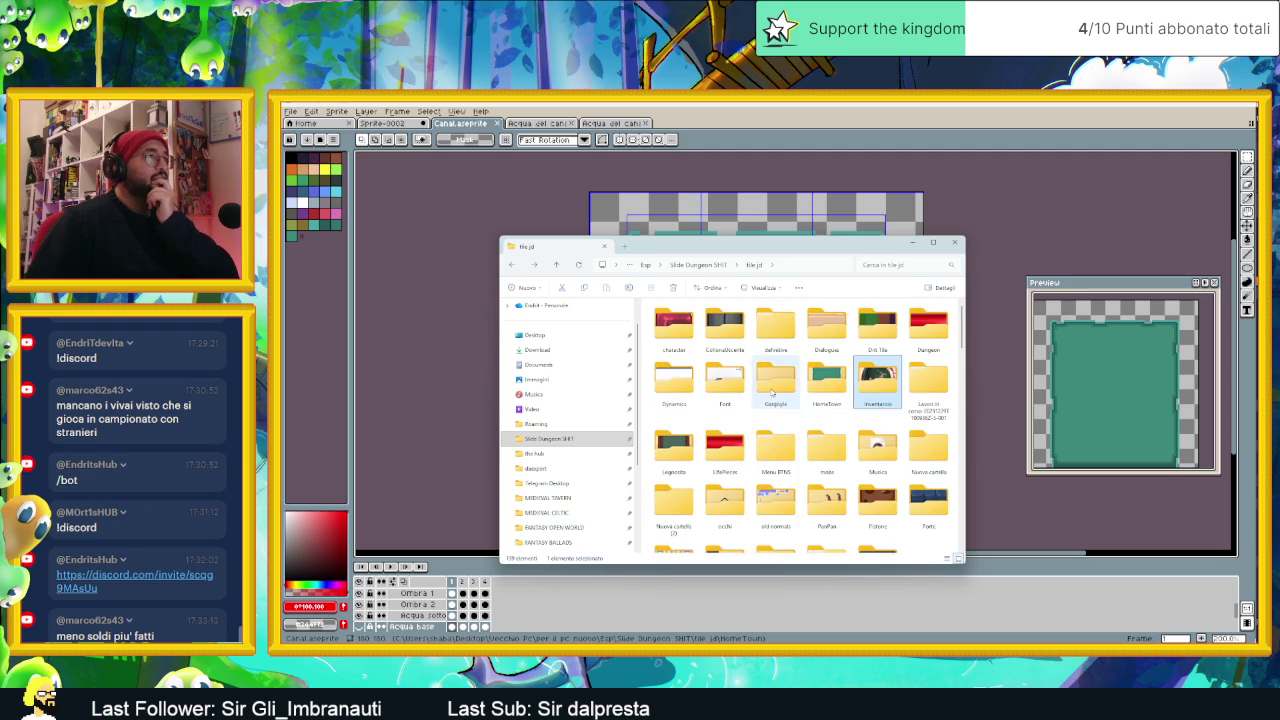
pyautogui.scroll(-3, 855, 434)
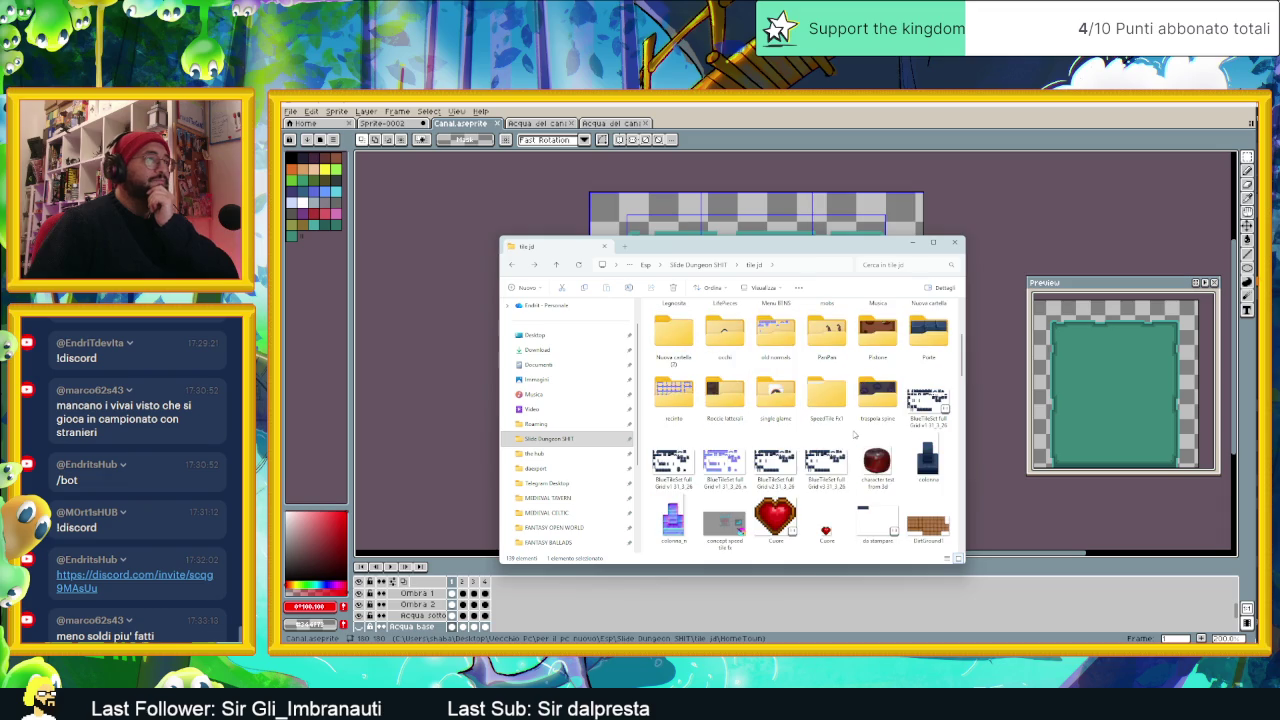
pyautogui.scroll(-2, 855, 434)
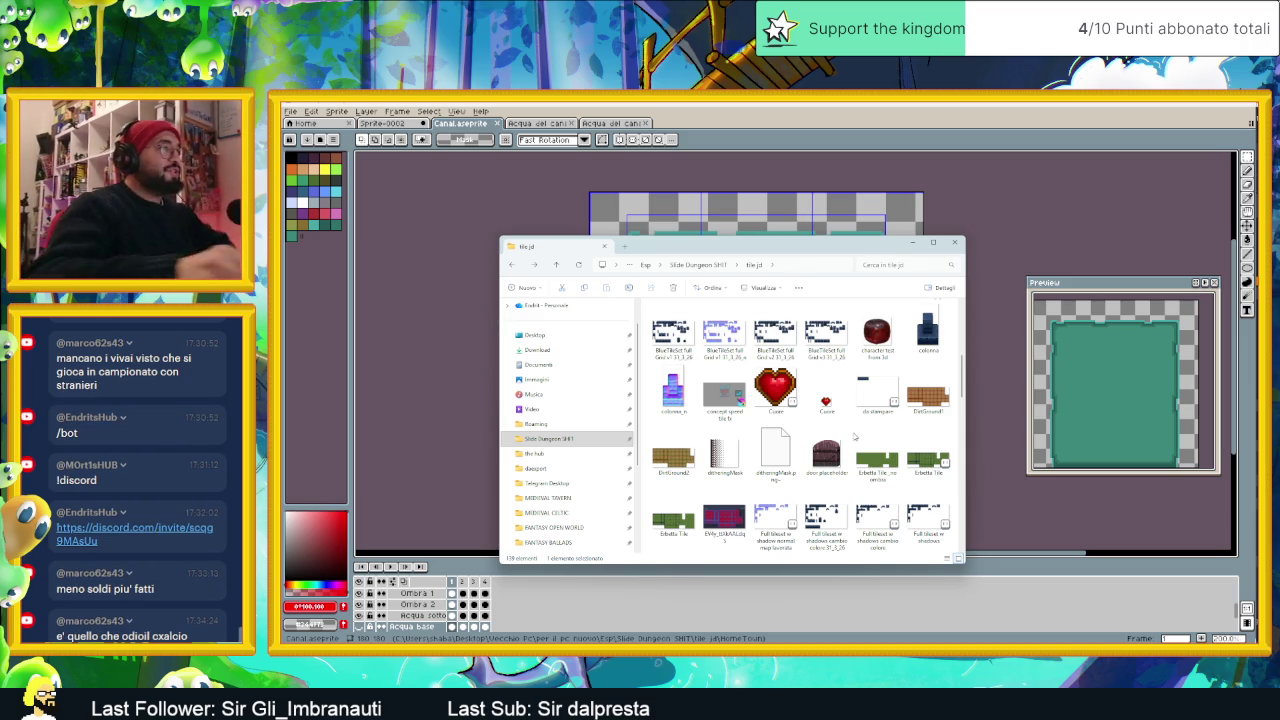
pyautogui.scroll(-3, 919, 456)
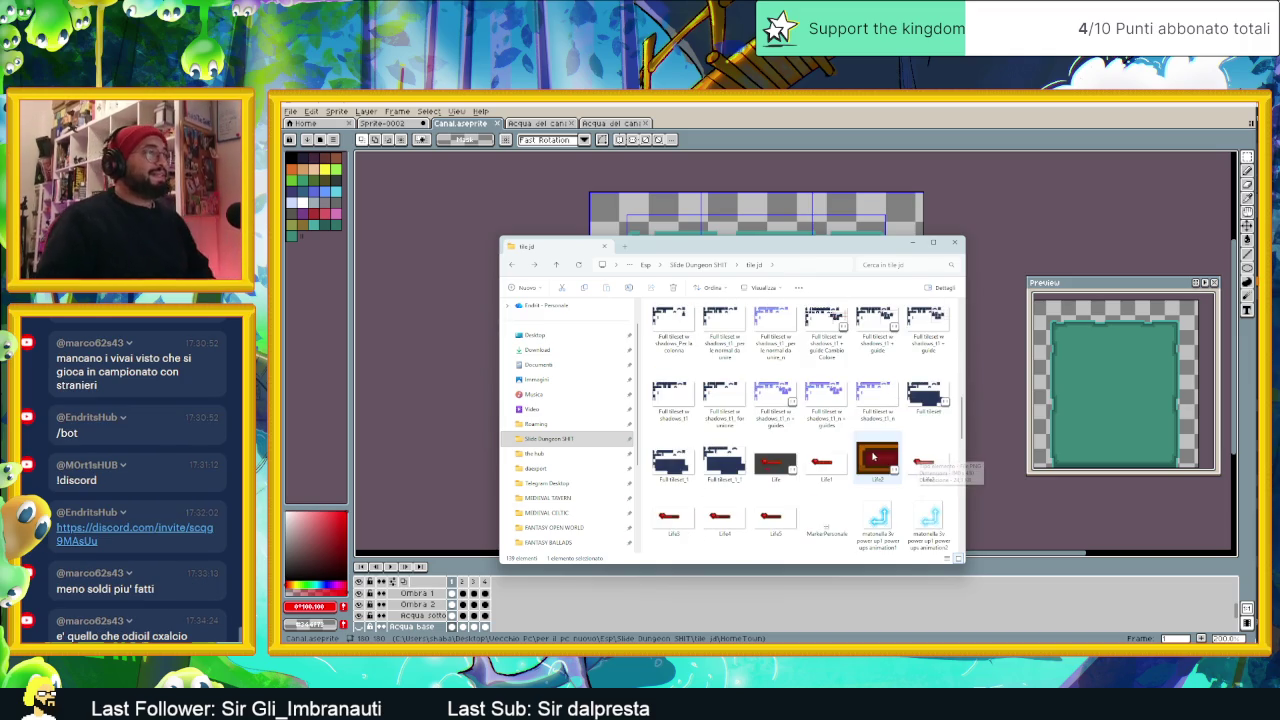
pyautogui.scroll(-3, 880, 465)
pyautogui.scroll(-3, 862, 476)
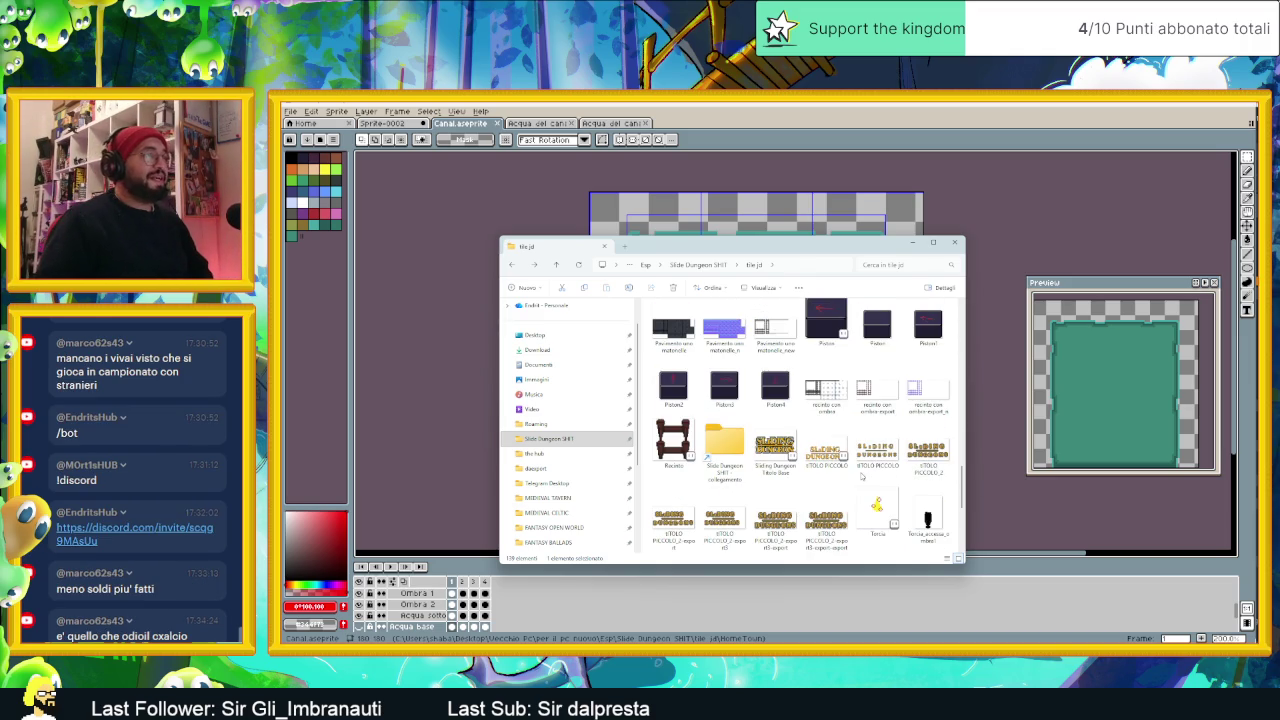
pyautogui.click(736, 451)
pyautogui.rightClick(740, 458)
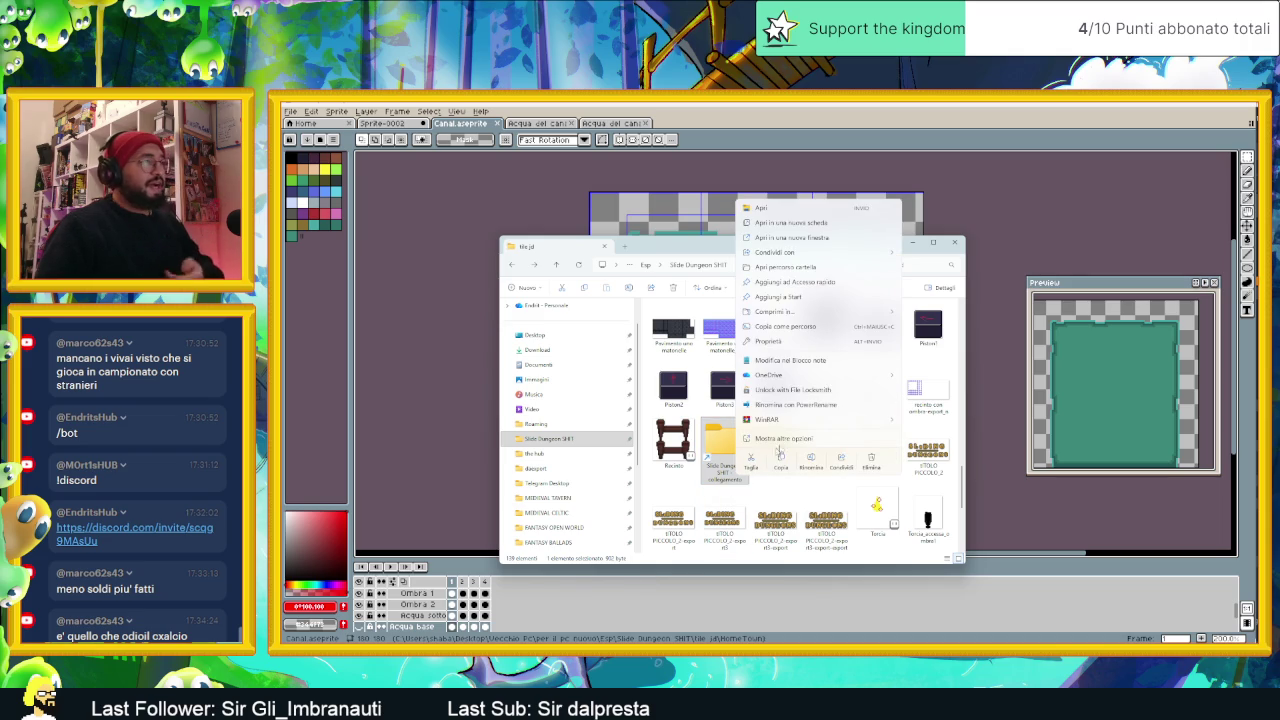
pyautogui.click(872, 463)
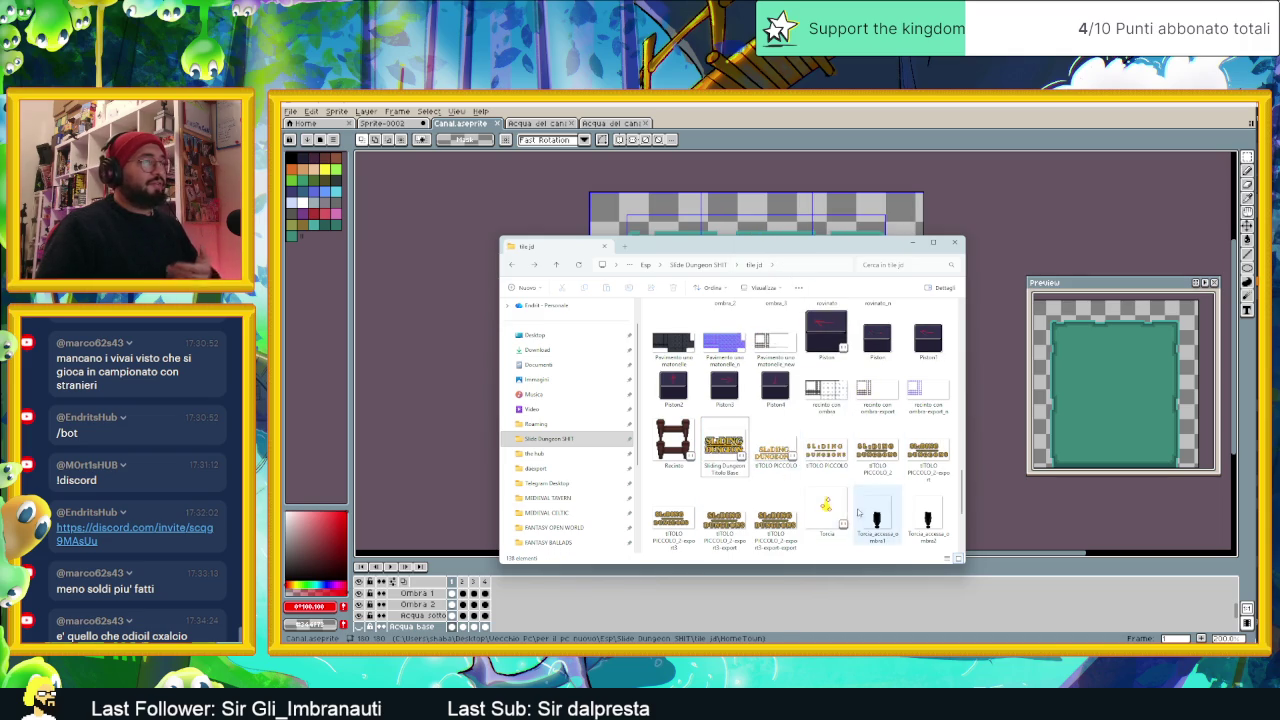
# Step: Scroll back to the top and open the HomeTown folder
pyautogui.scroll(-3, 868, 515)
pyautogui.scroll(5, 868, 505)
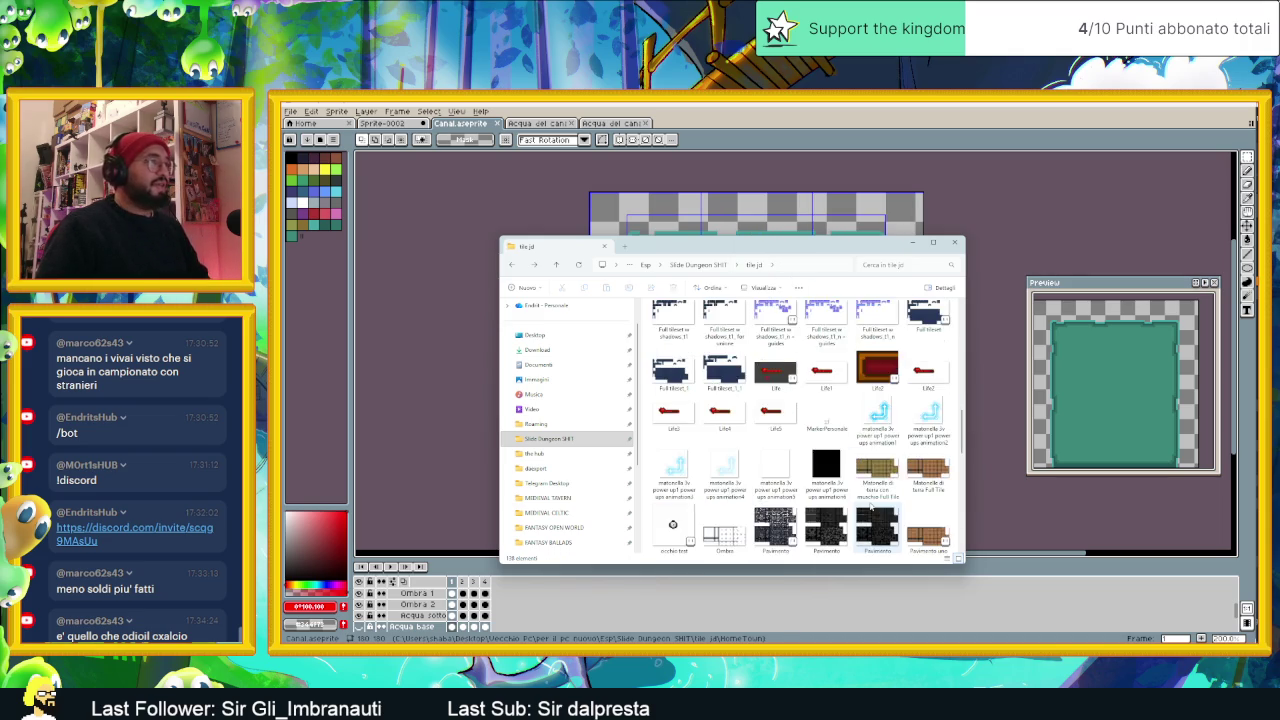
pyautogui.scroll(5, 850, 480)
pyautogui.scroll(5, 835, 450)
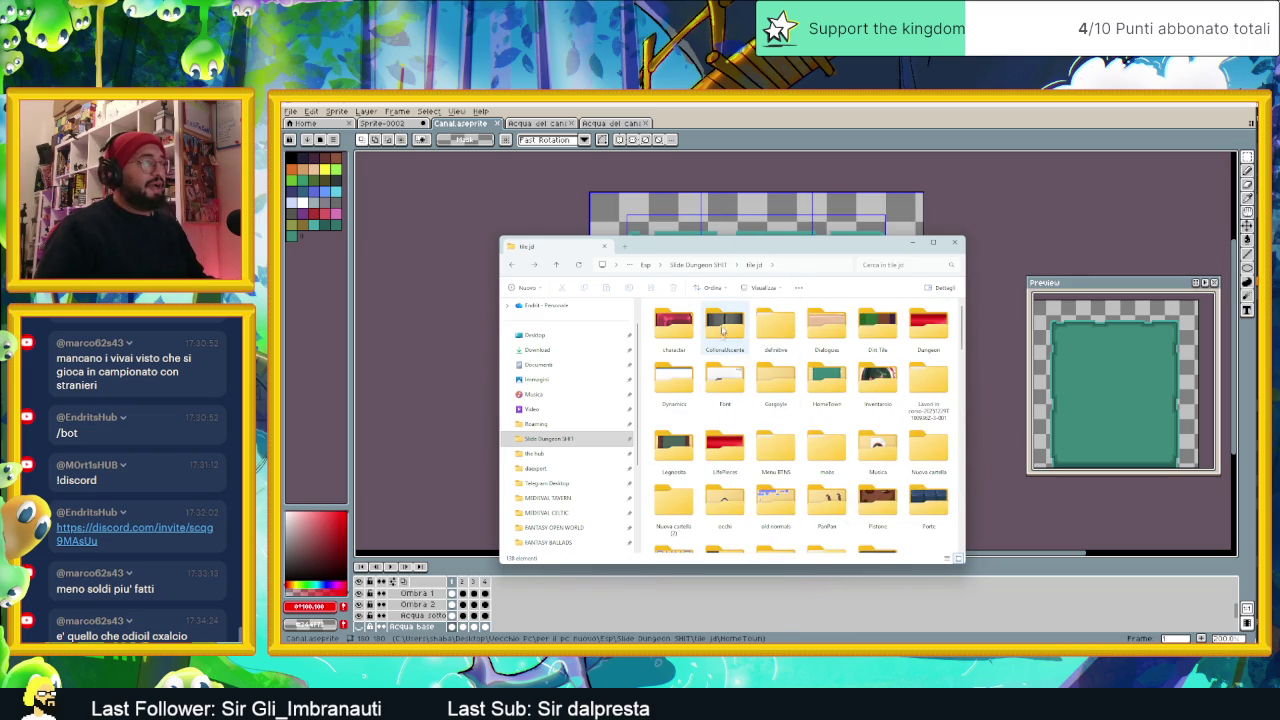
pyautogui.click(680, 340)
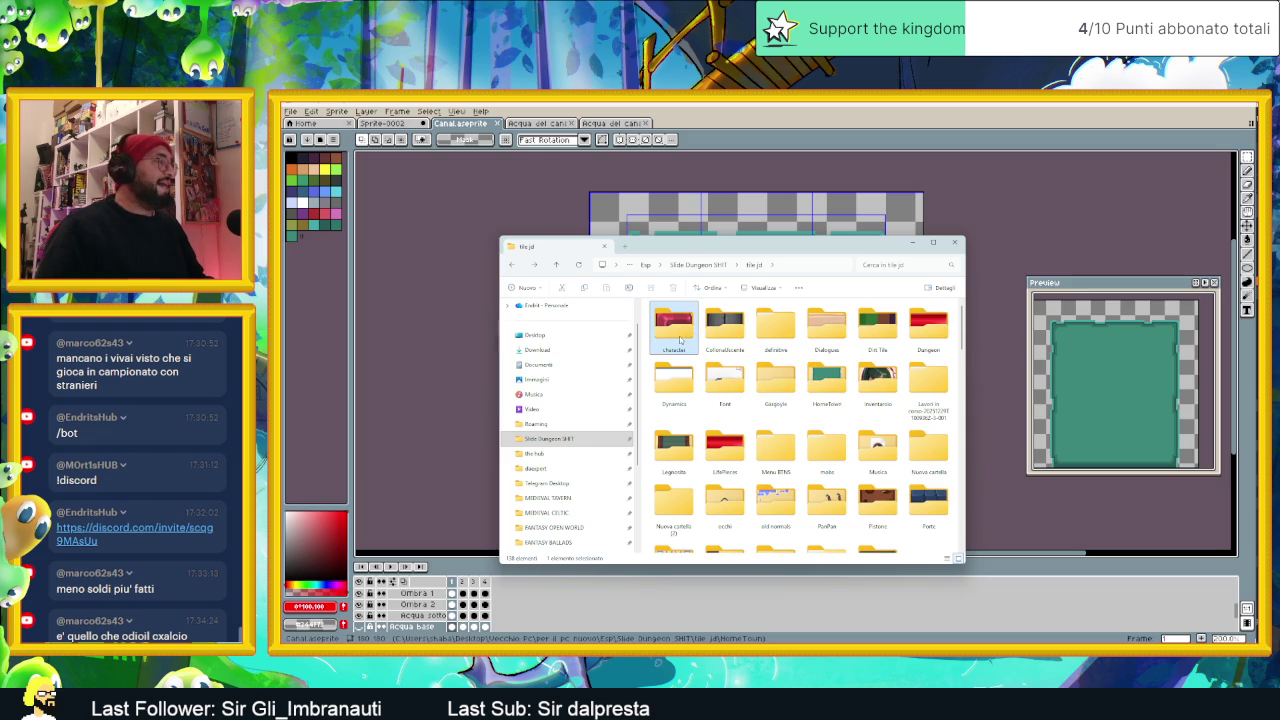
pyautogui.click(816, 384)
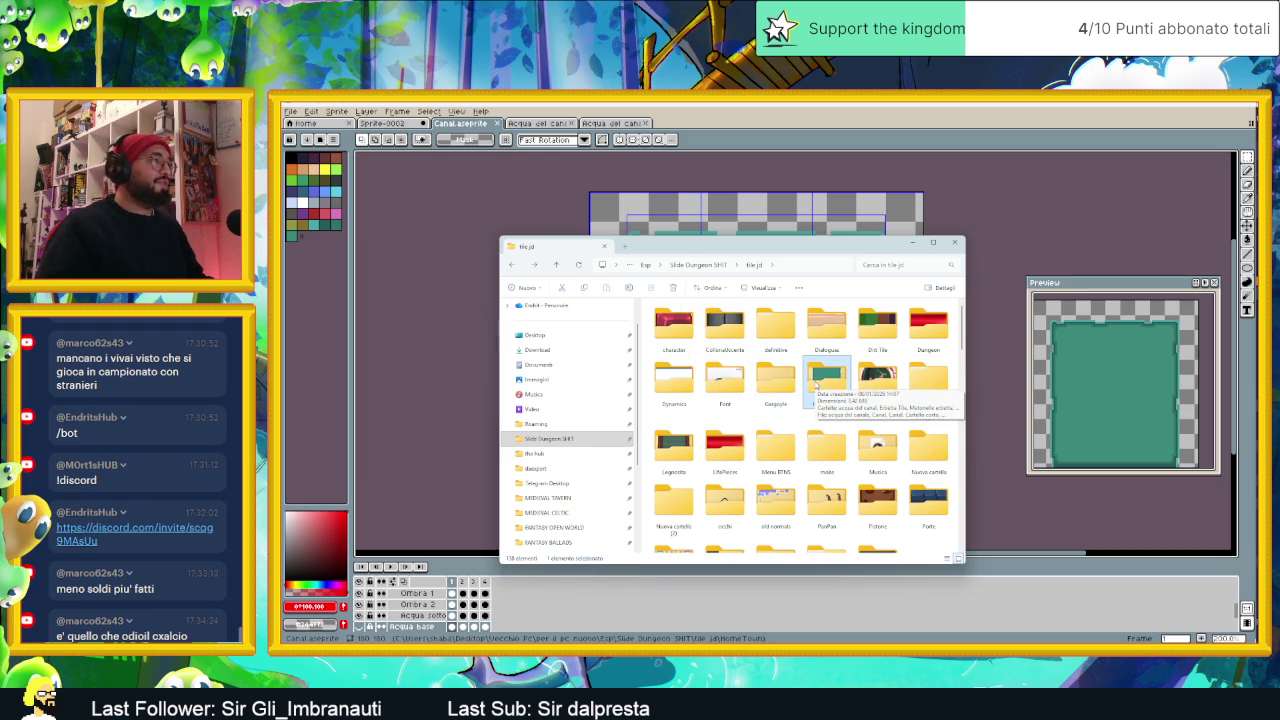
pyautogui.doubleClick(816, 384)
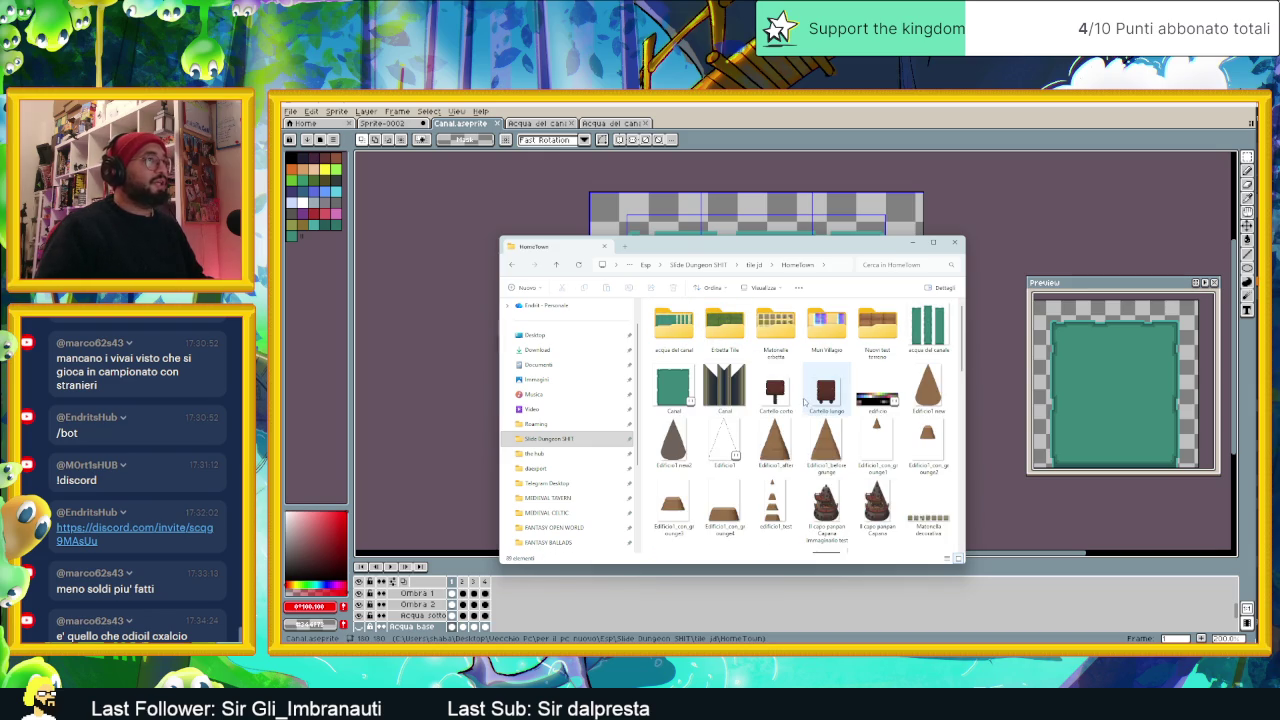
pyautogui.hotkey('alt', 'Left')
pyautogui.click(786, 393)
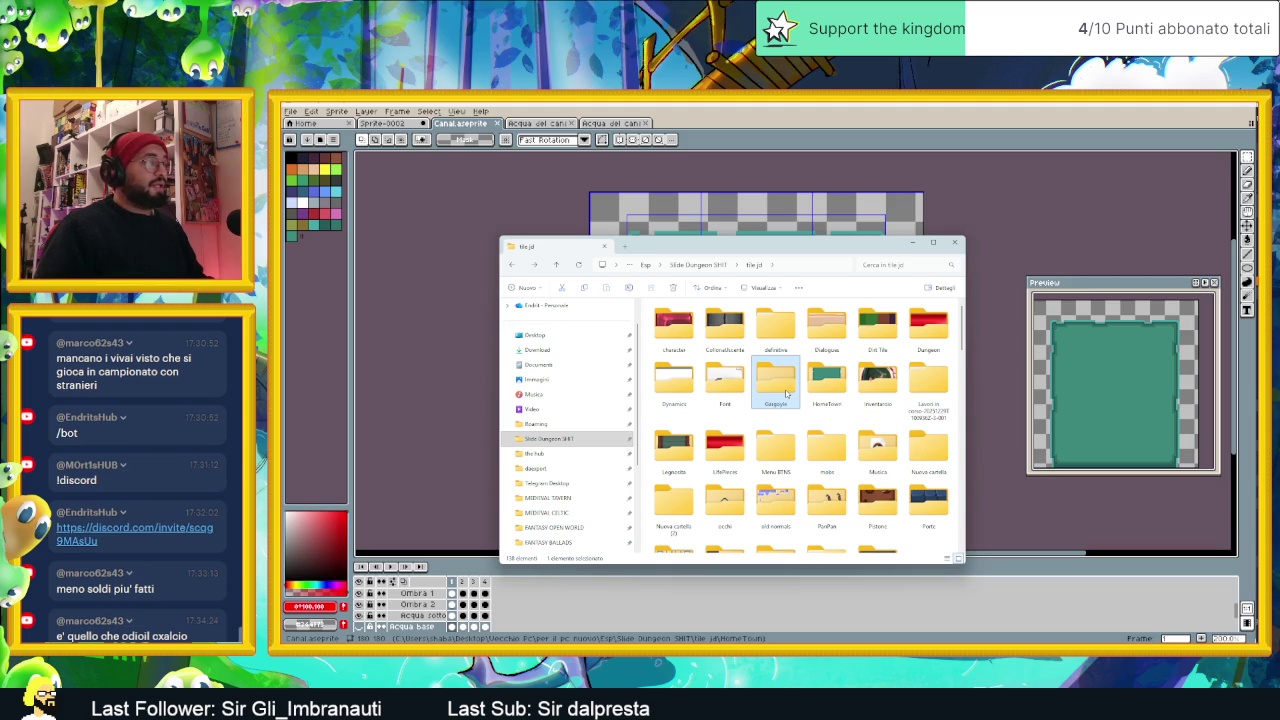
pyautogui.click(736, 382)
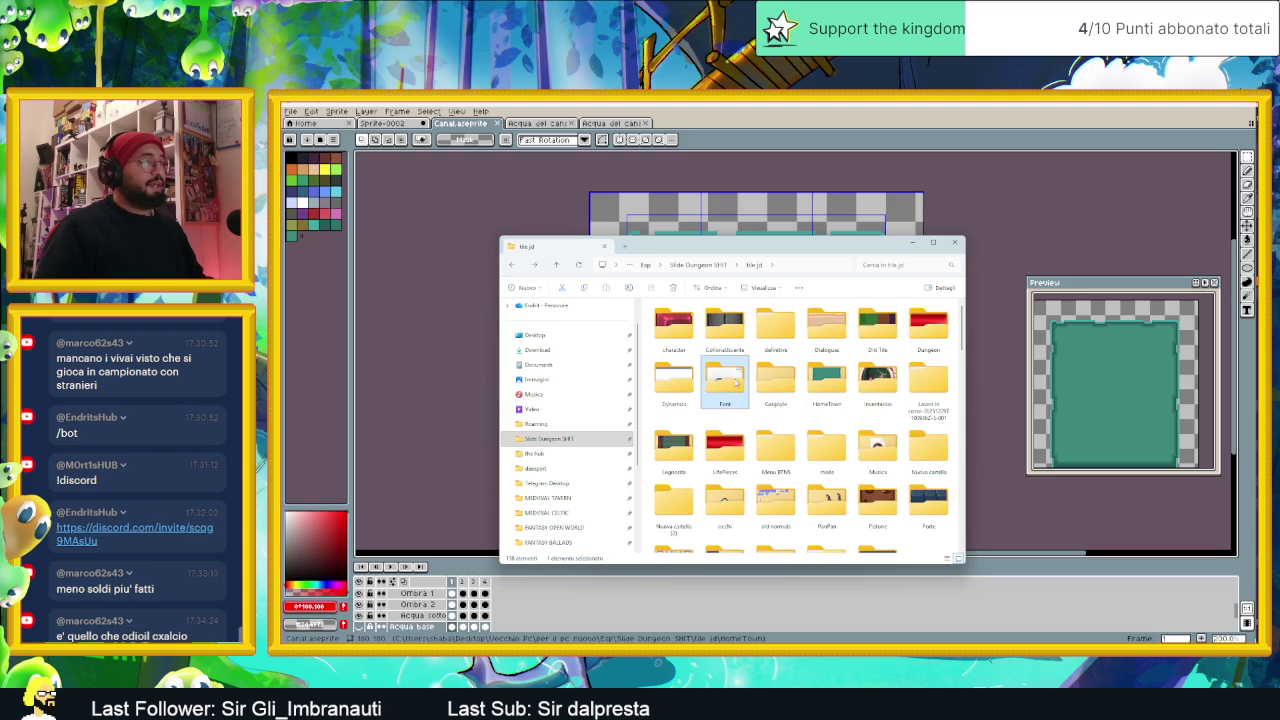
pyautogui.click(786, 330)
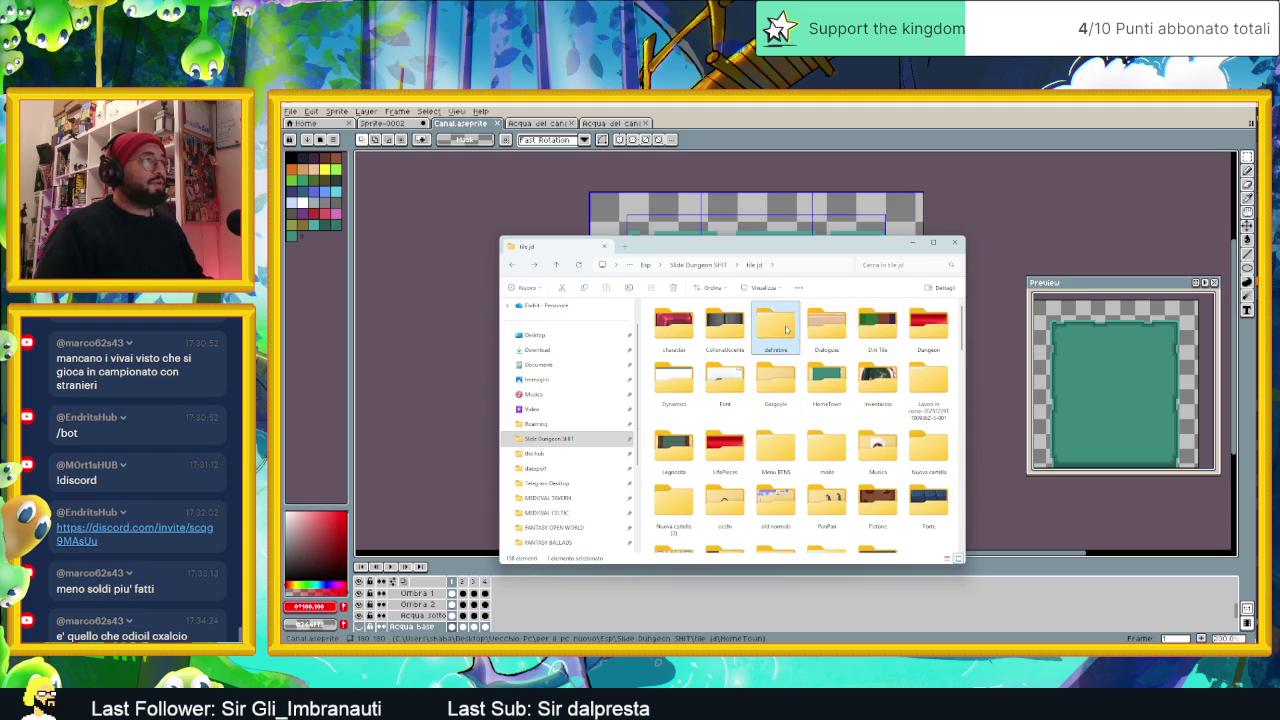
pyautogui.doubleClick(786, 330)
pyautogui.doubleClick(722, 333)
pyautogui.doubleClick(800, 330)
pyautogui.press('BackSpace')
pyautogui.doubleClick(880, 326)
pyautogui.press('BackSpace')
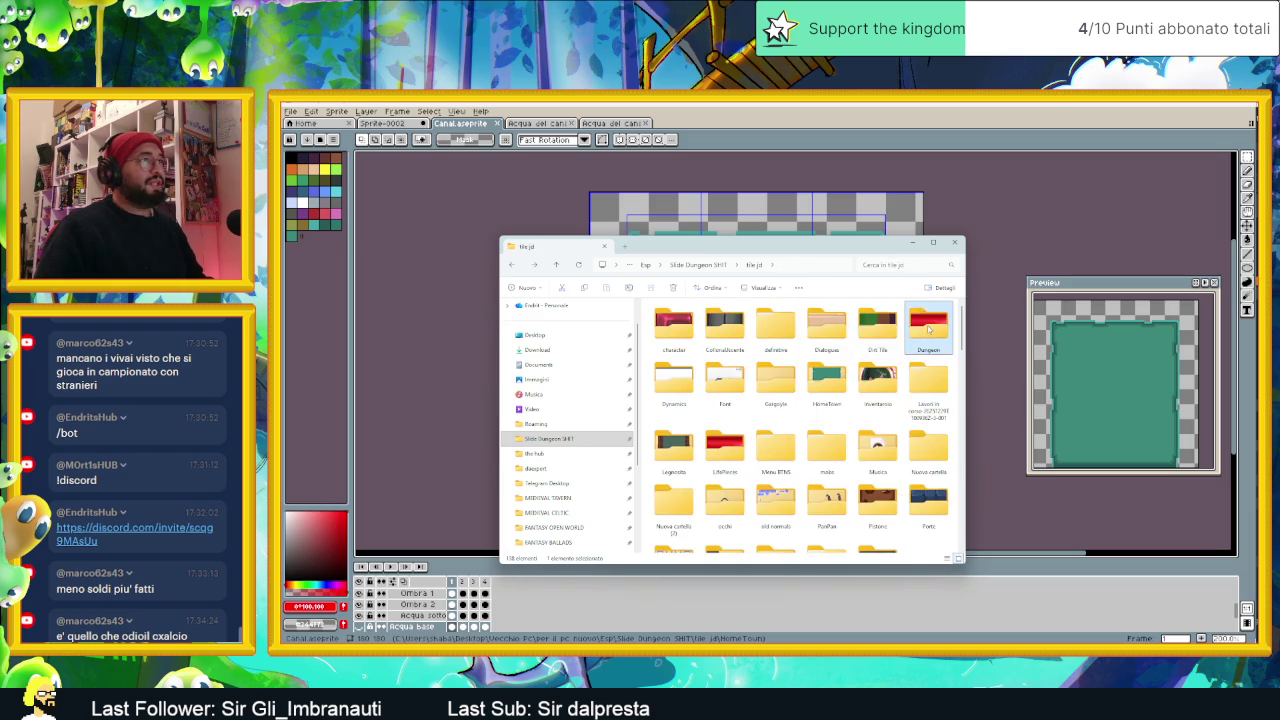
pyautogui.doubleClick(828, 379)
pyautogui.press('BackSpace')
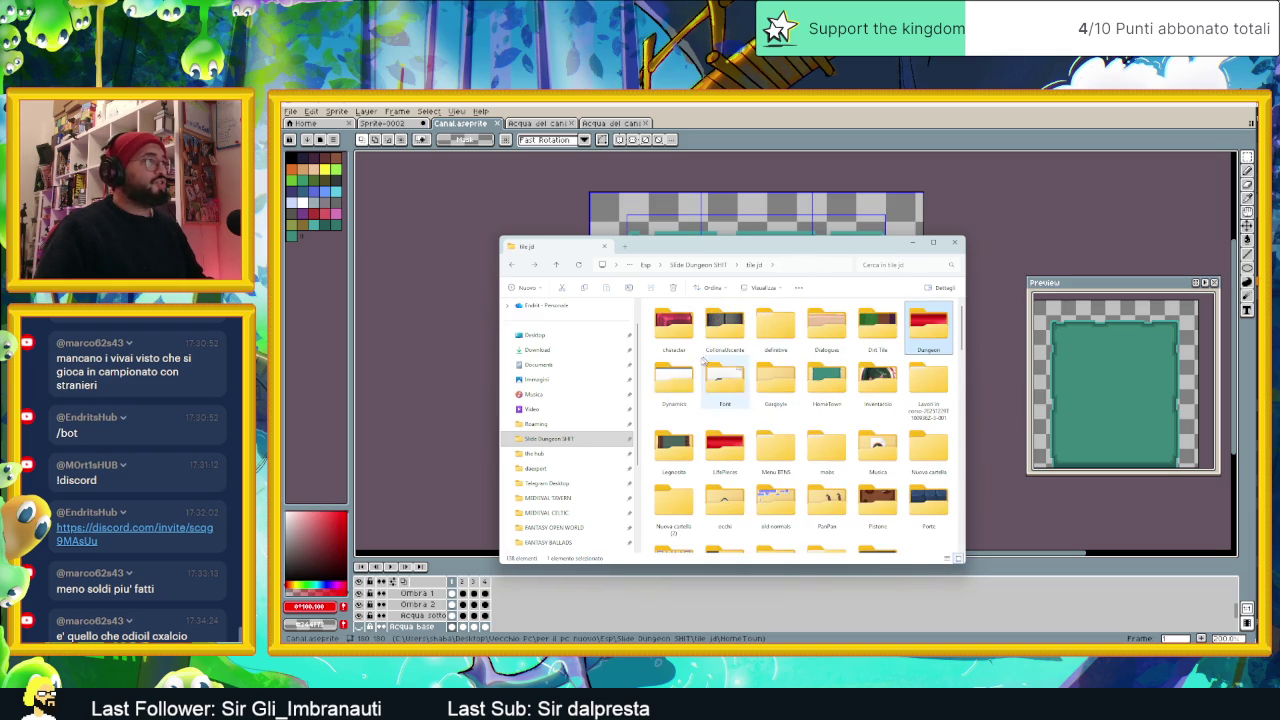
pyautogui.doubleClick(675, 378)
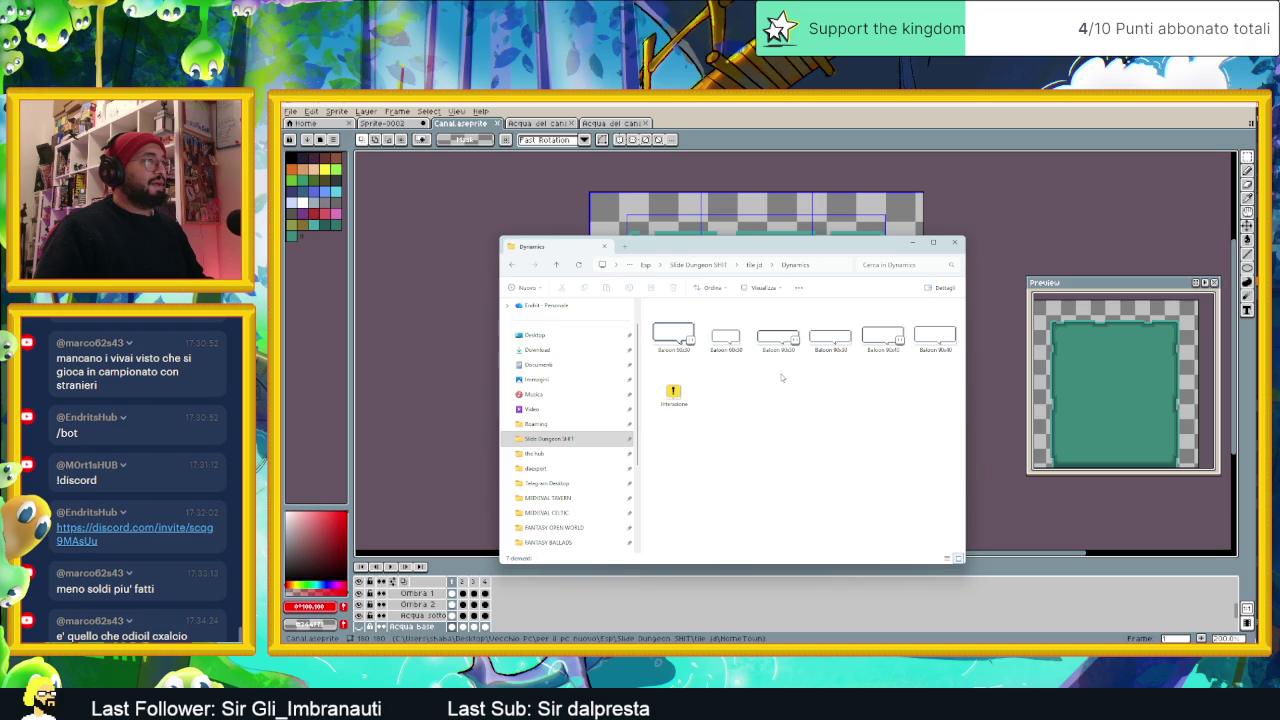
pyautogui.press('BackSpace')
pyautogui.doubleClick(726, 378)
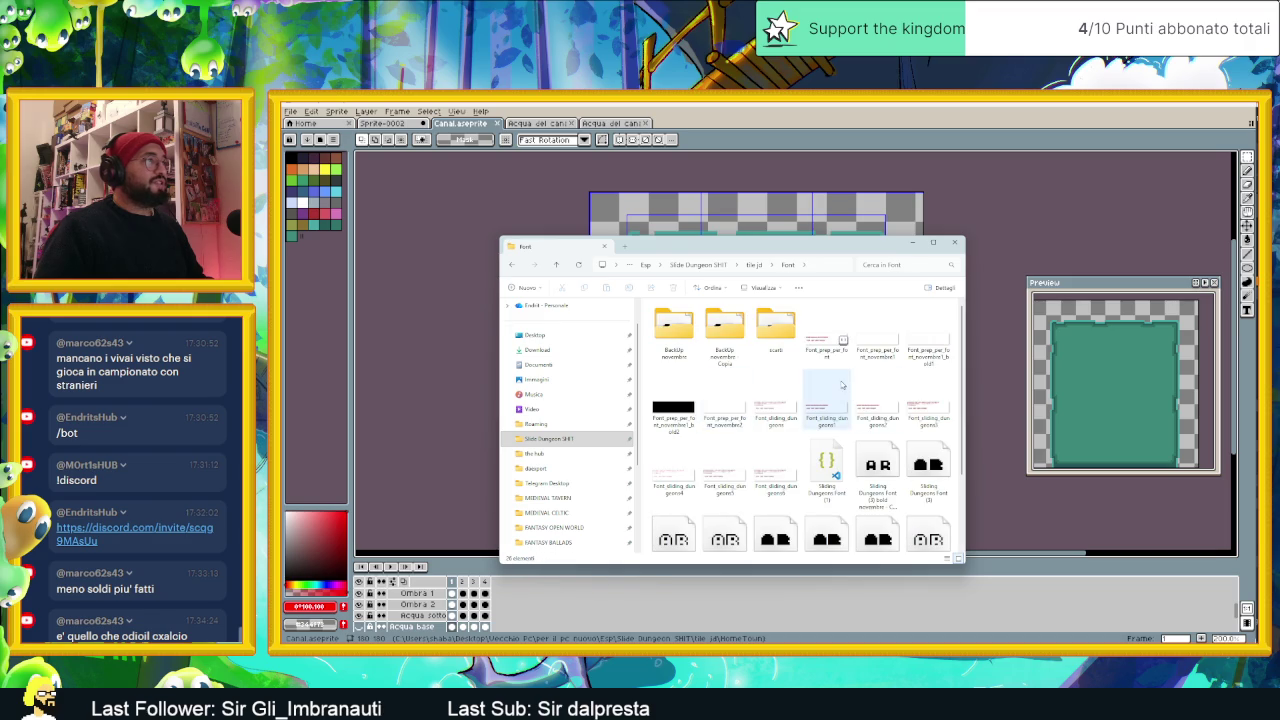
pyautogui.press('BackSpace')
pyautogui.doubleClick(772, 386)
pyautogui.press('BackSpace')
pyautogui.doubleClick(828, 384)
pyautogui.scroll(-5, 845, 385)
pyautogui.scroll(-2, 845, 385)
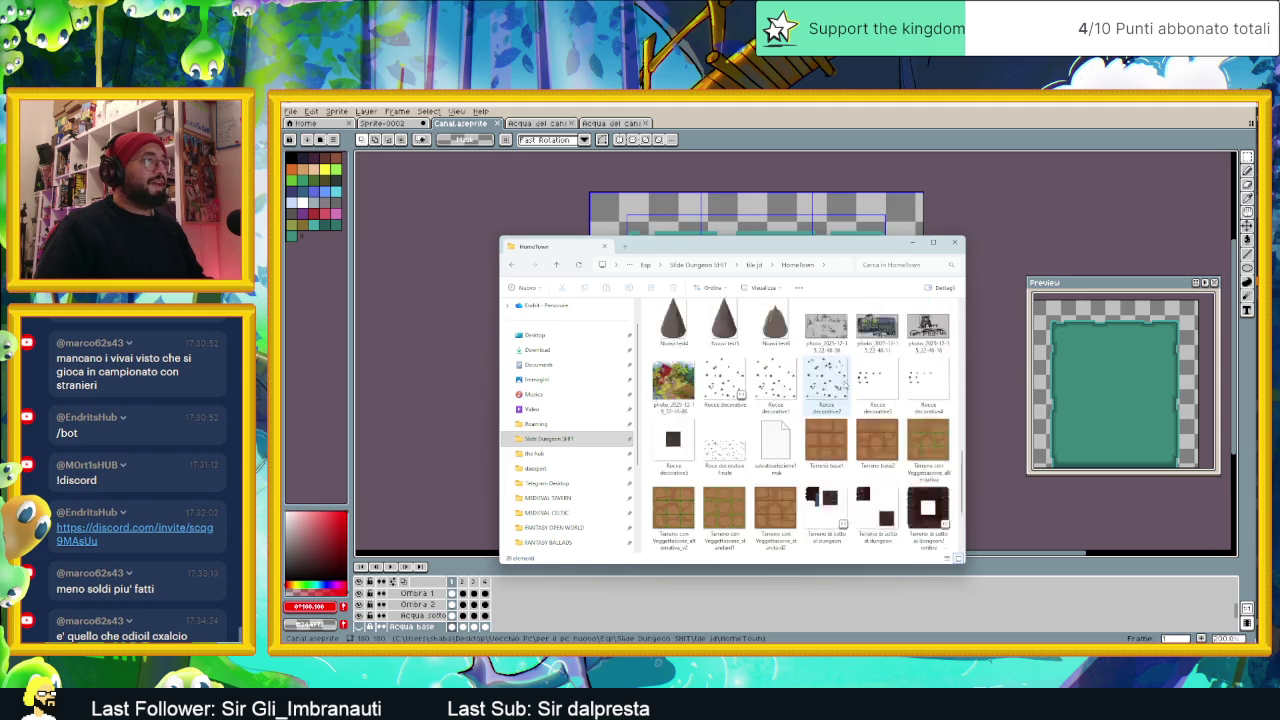
pyautogui.scroll(-2, 845, 385)
pyautogui.scroll(5, 843, 385)
pyautogui.scroll(4, 843, 385)
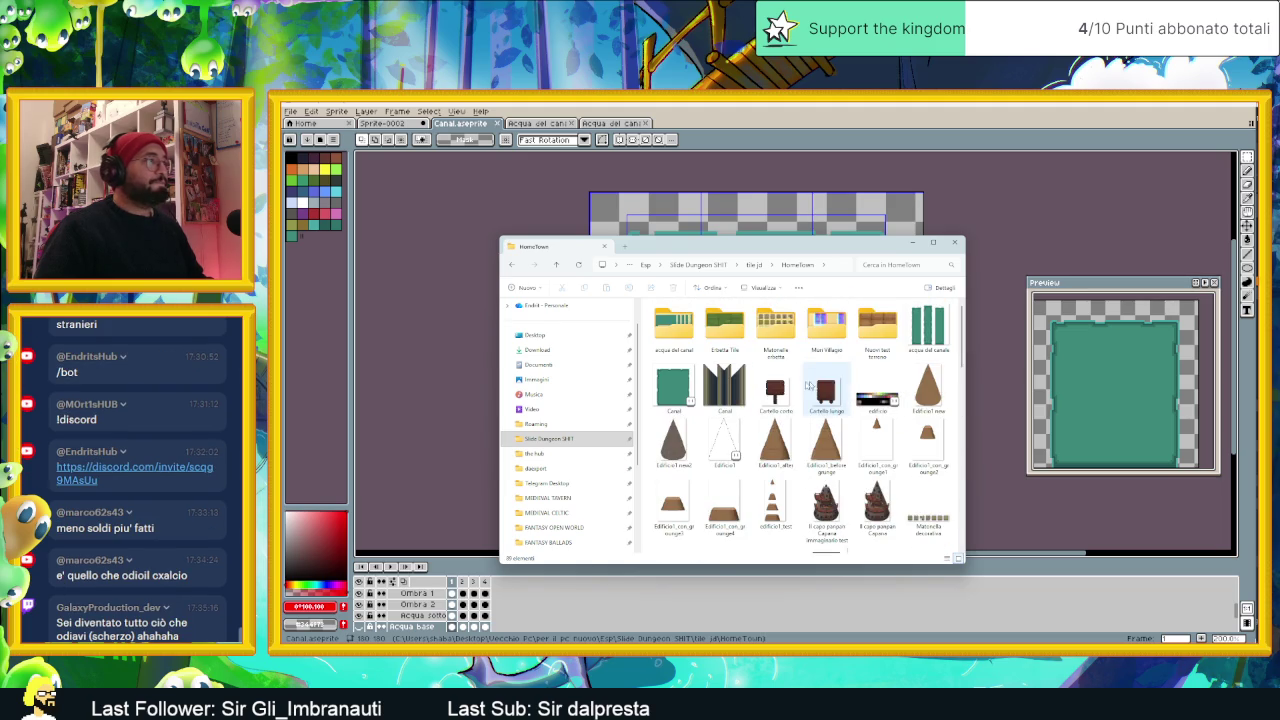
pyautogui.doubleClick(675, 335)
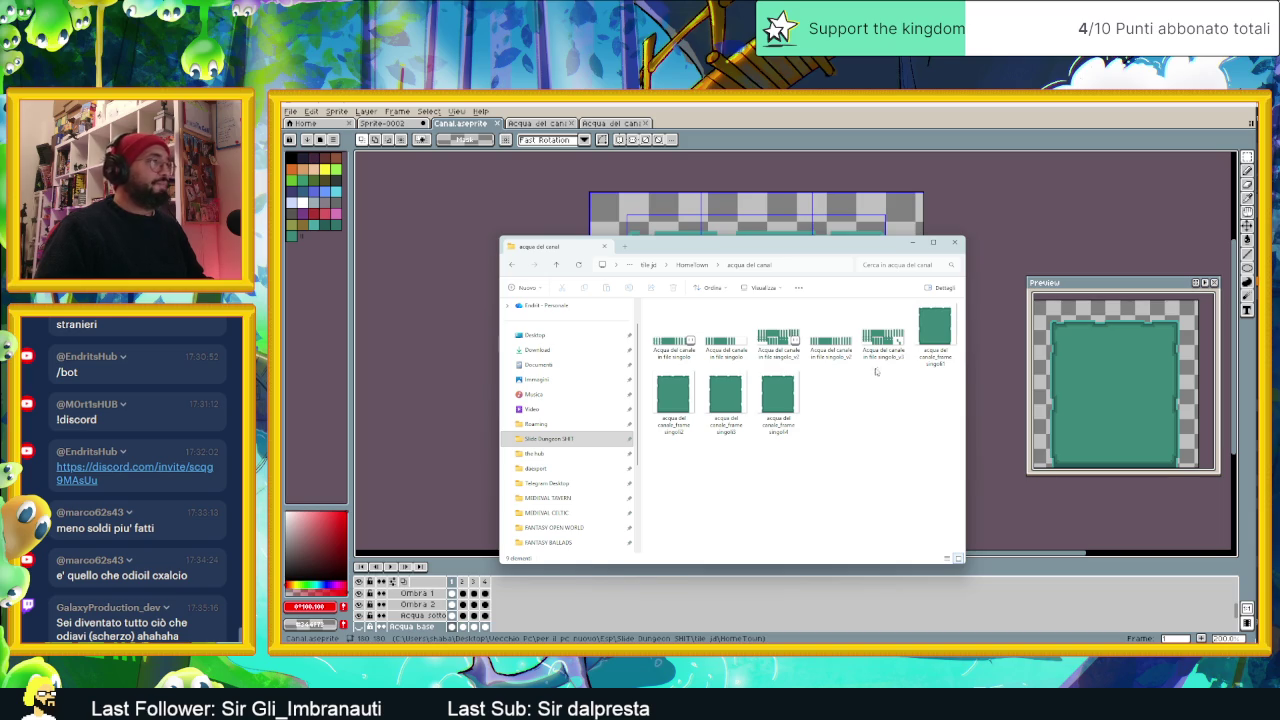
pyautogui.hotkey('alt', 'Left')
pyautogui.click(690, 385)
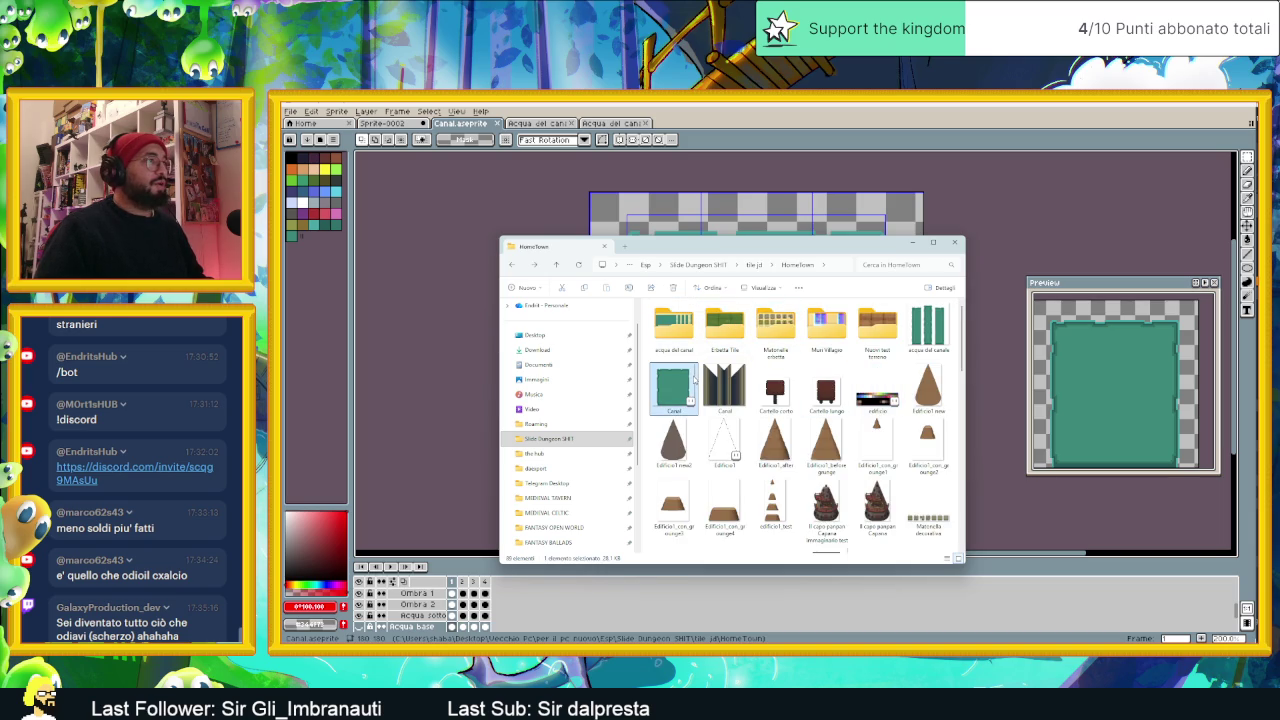
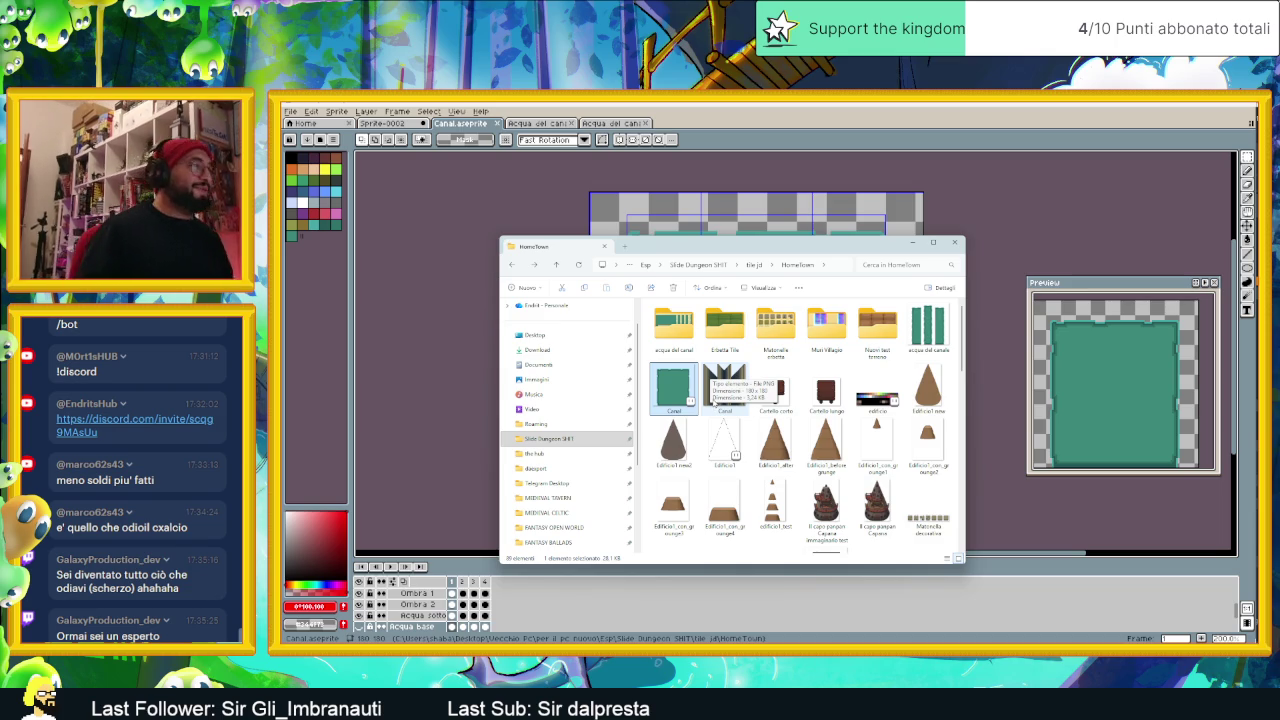
# Step: Compare the two Canal images in the HomeTown folder, then minimize Explorer to return to Aseprite
pyautogui.click(714, 400)
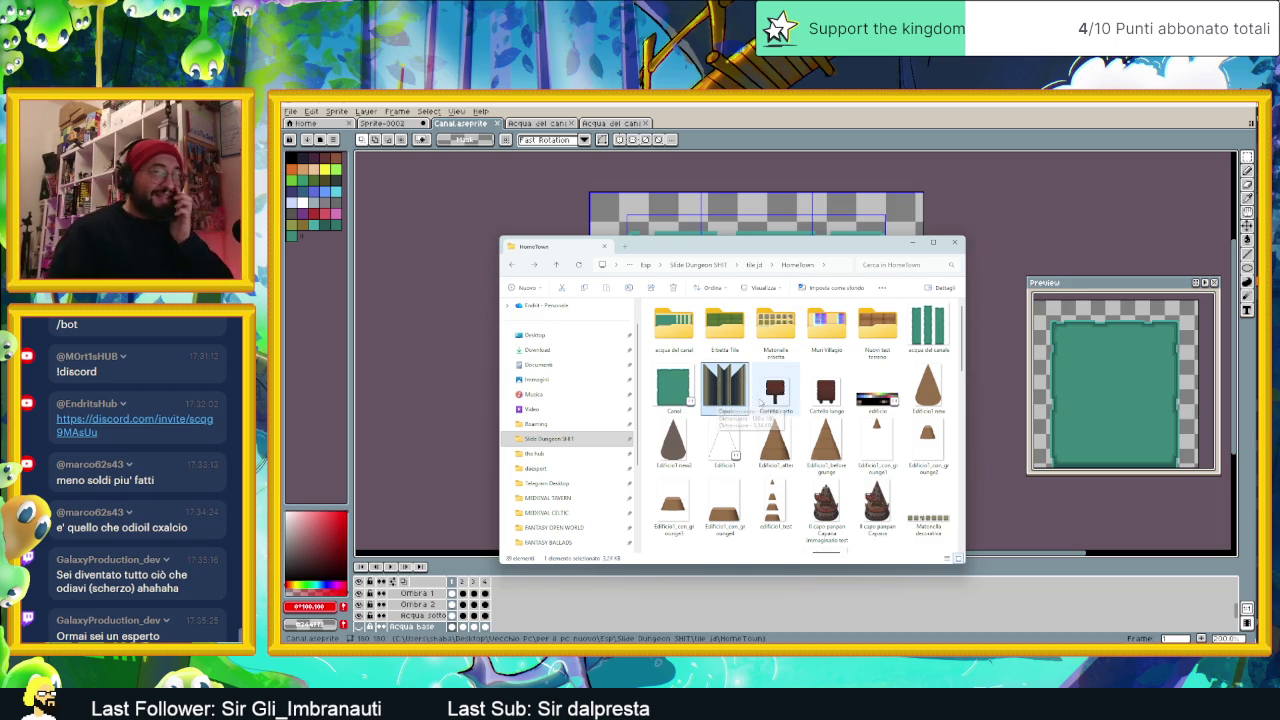
pyautogui.click(688, 390)
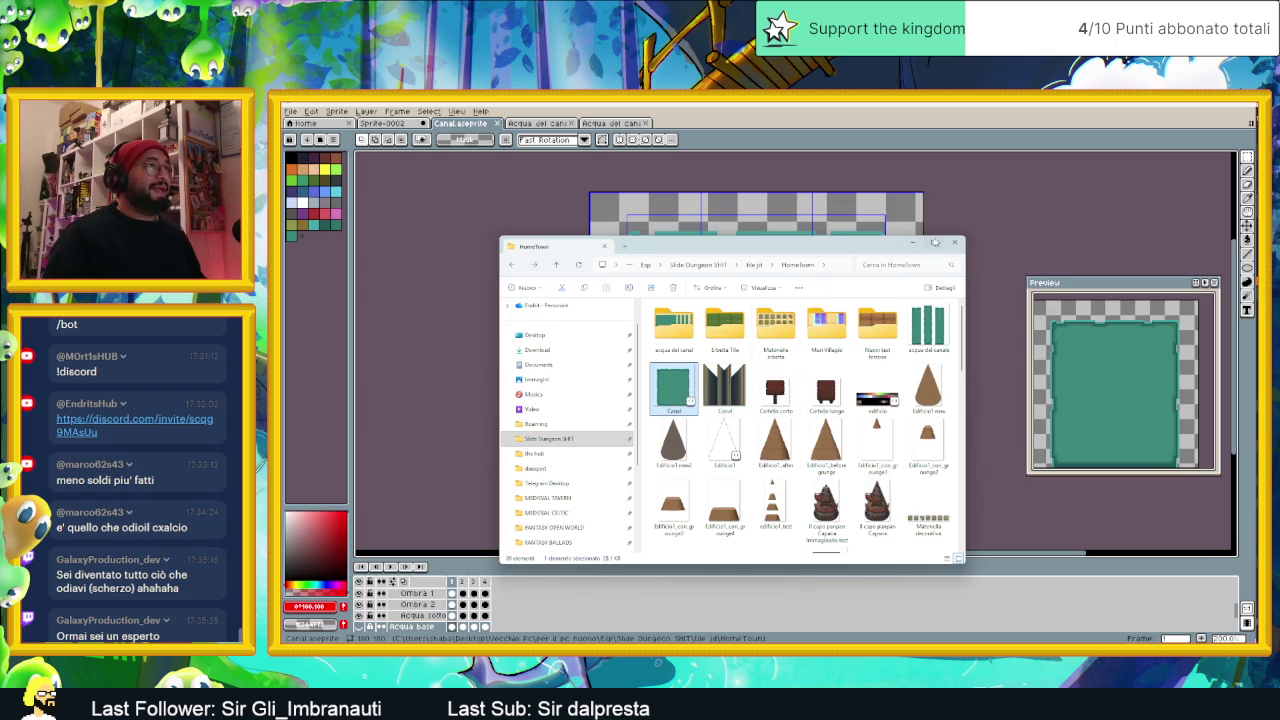
pyautogui.click(914, 246)
pyautogui.scroll(-2, 587, 479)
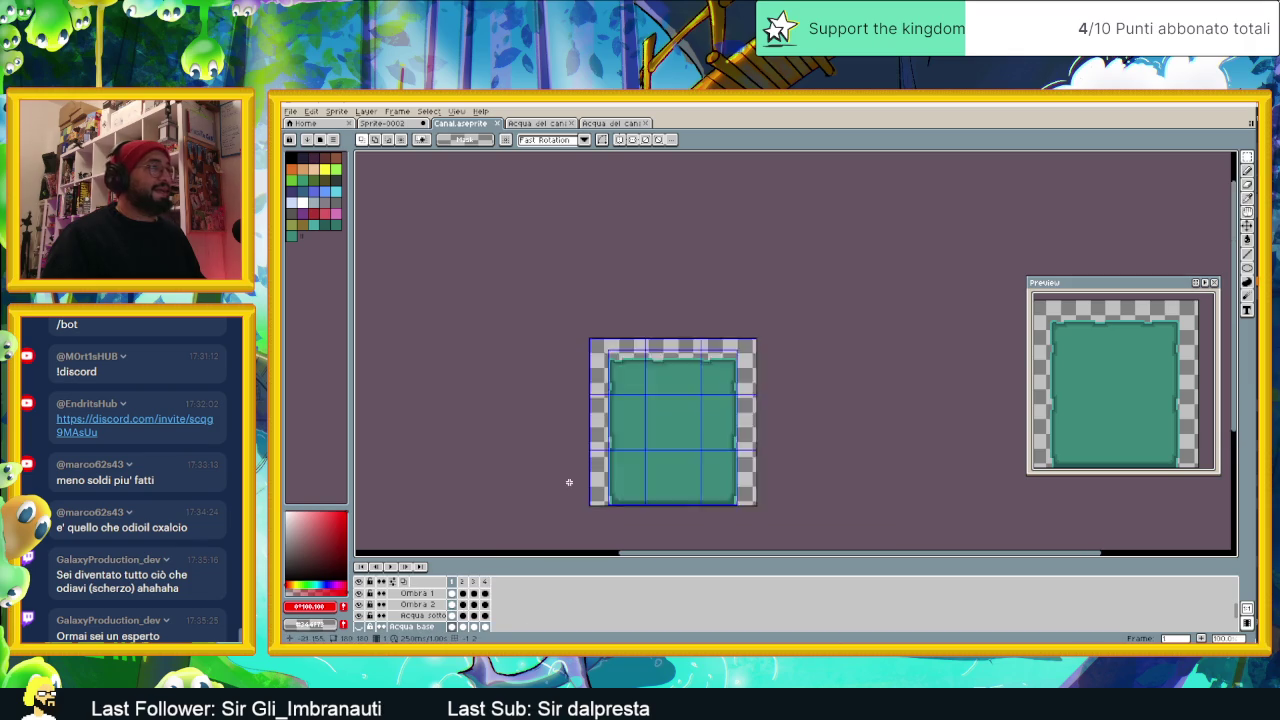
# Step: Step through frames 2, 3 and 4 of the Canal water animation, then switch to Sprite-0002
pyautogui.scroll(2, 587, 479)
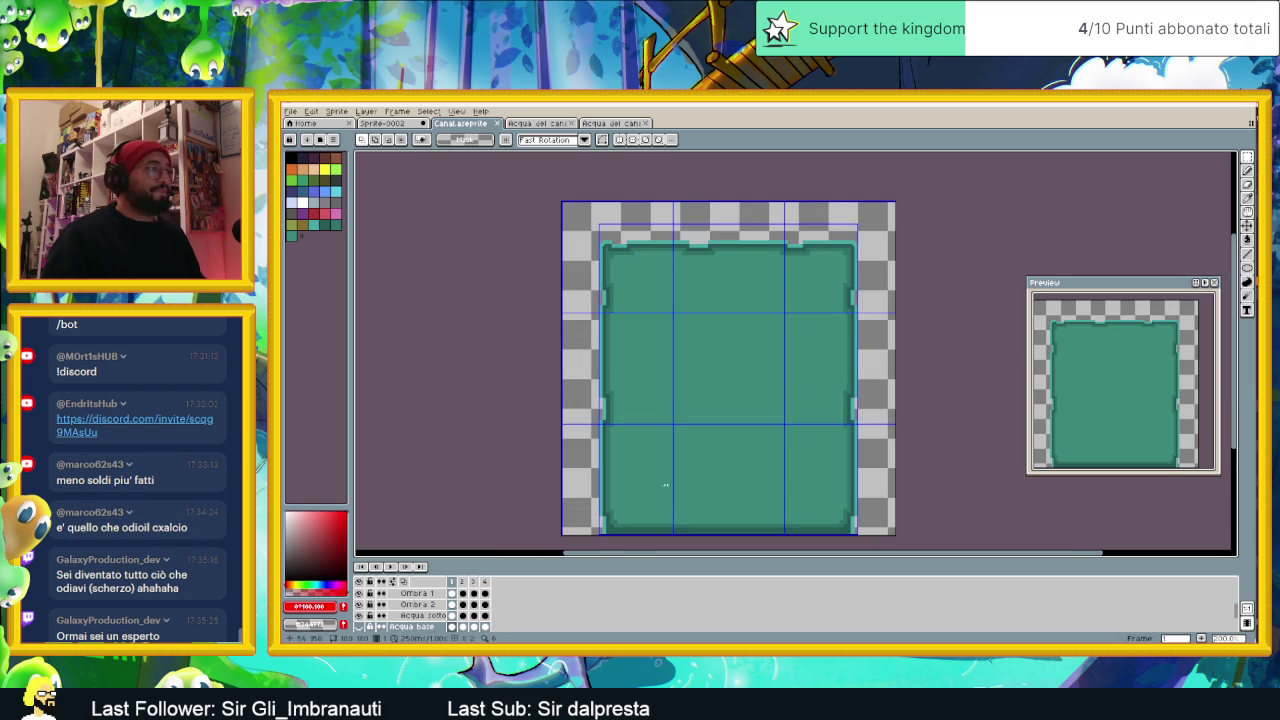
pyautogui.click(463, 582)
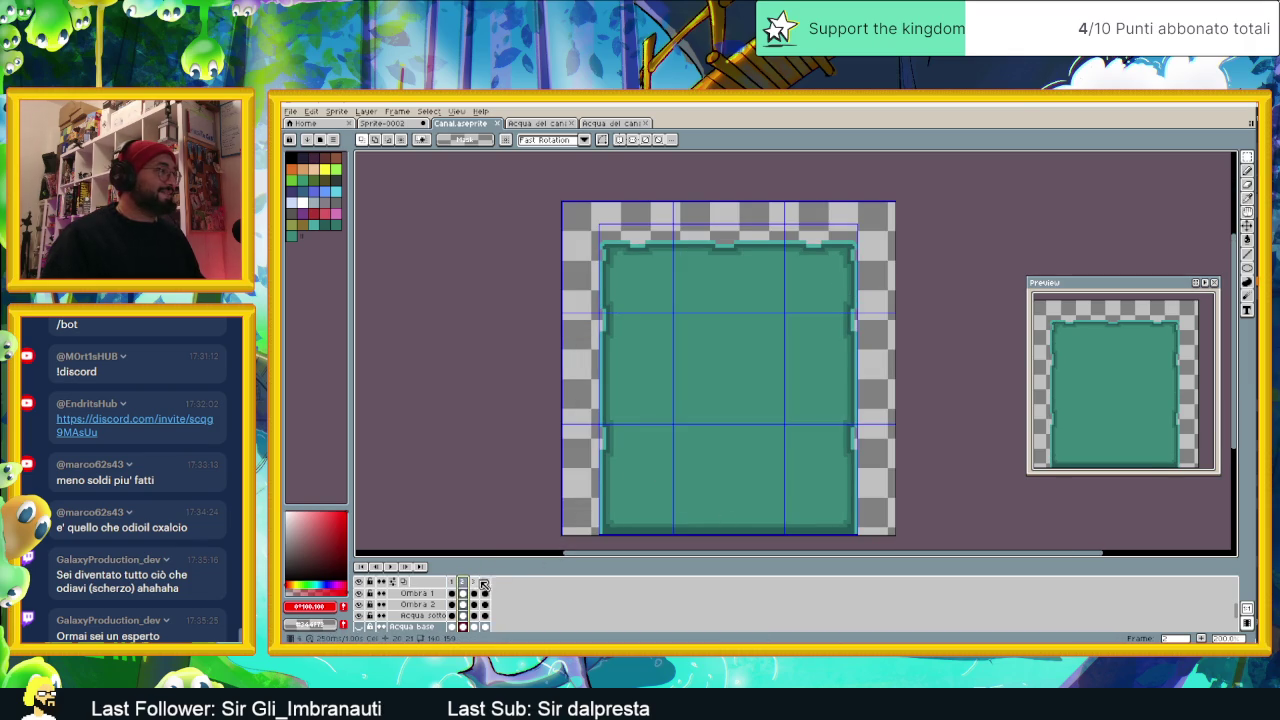
pyautogui.click(477, 582)
pyautogui.click(484, 582)
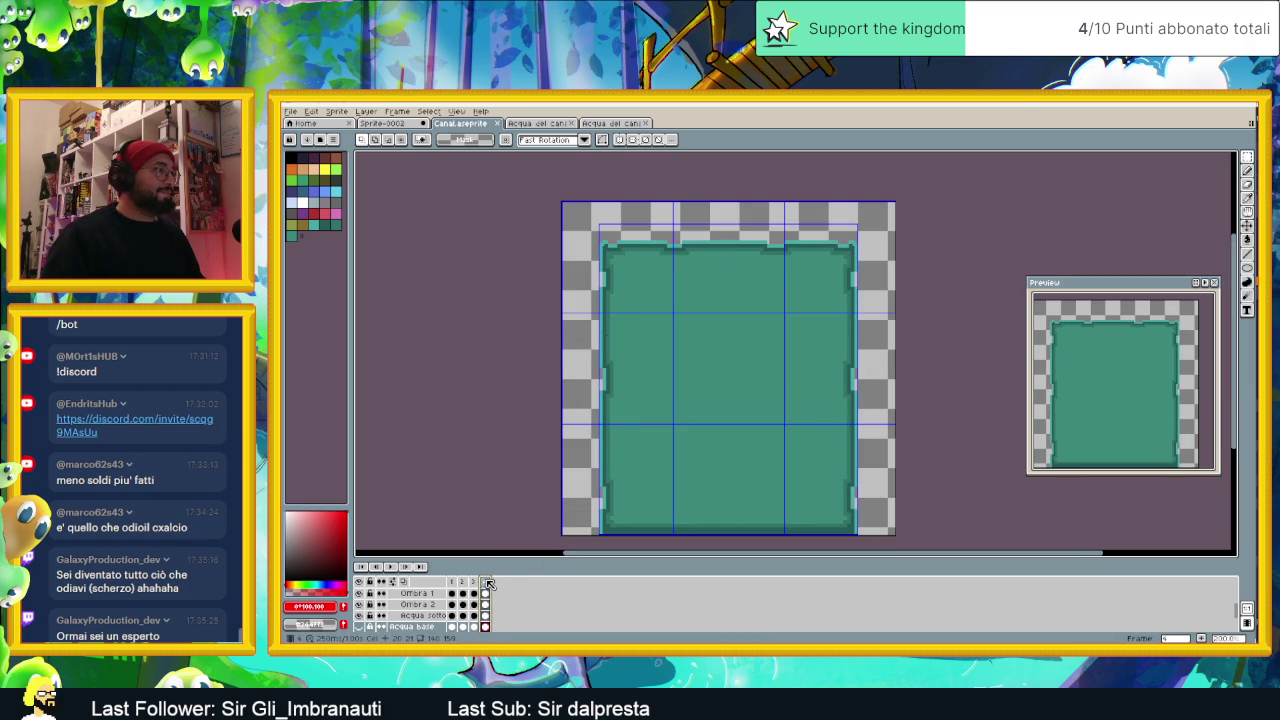
pyautogui.click(383, 122)
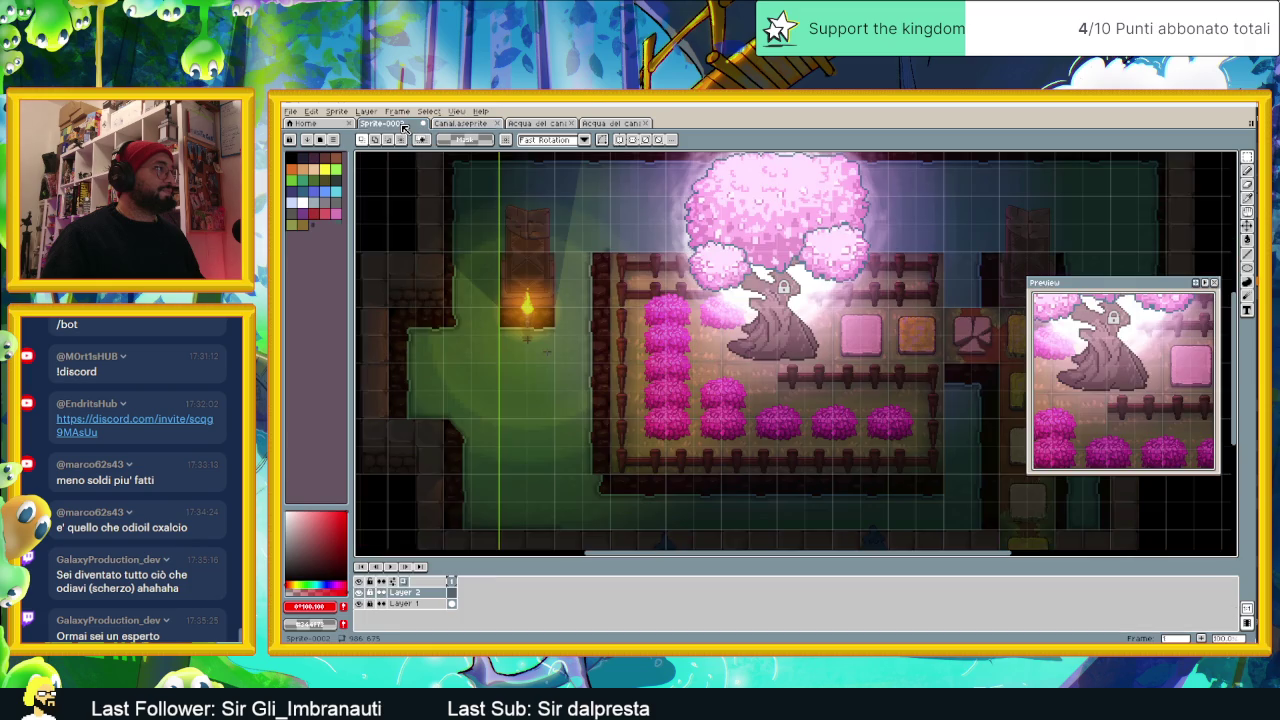
pyautogui.moveTo(900, 428); pyautogui.dragTo(784, 415)
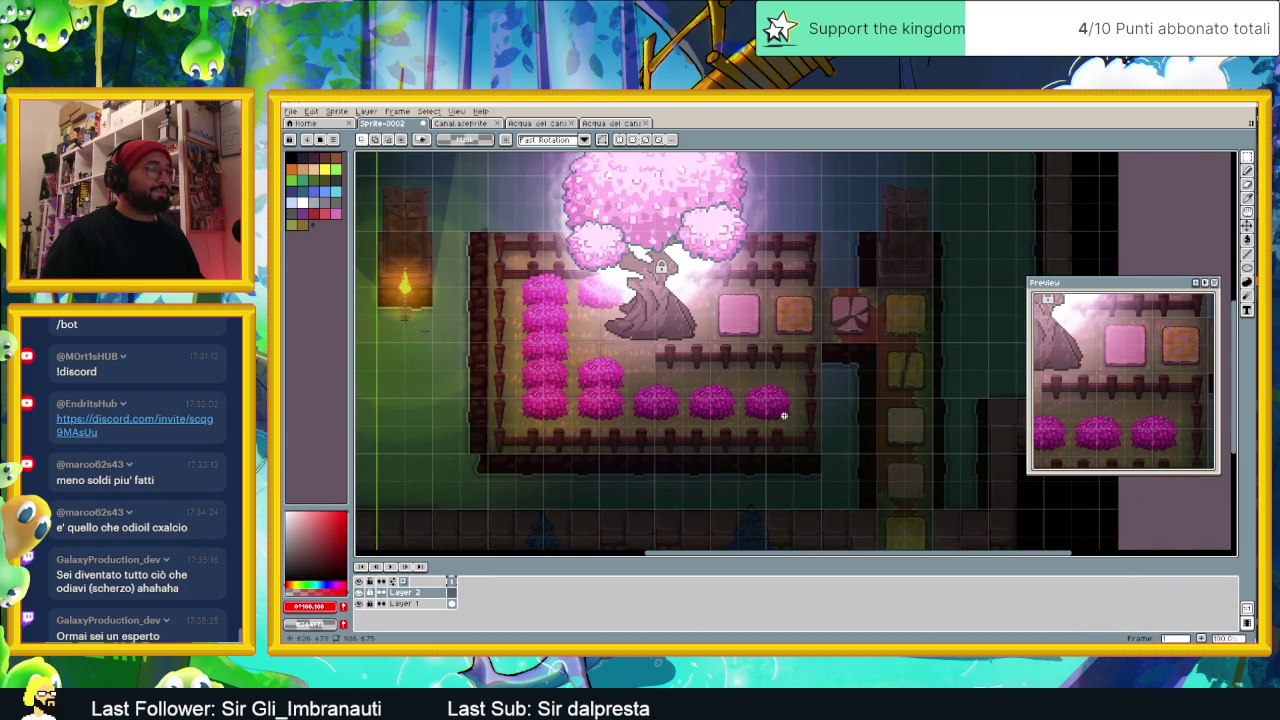
pyautogui.moveTo(868, 423); pyautogui.dragTo(813, 415)
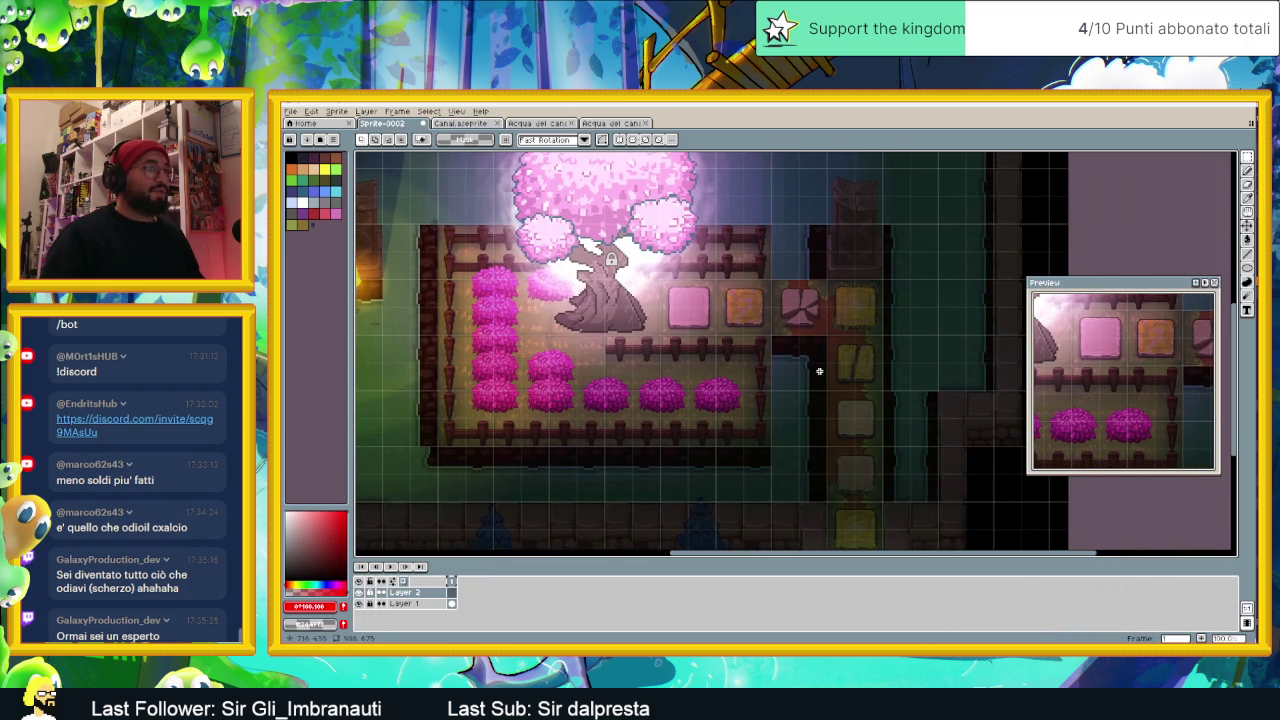
pyautogui.scroll(1, 921, 423)
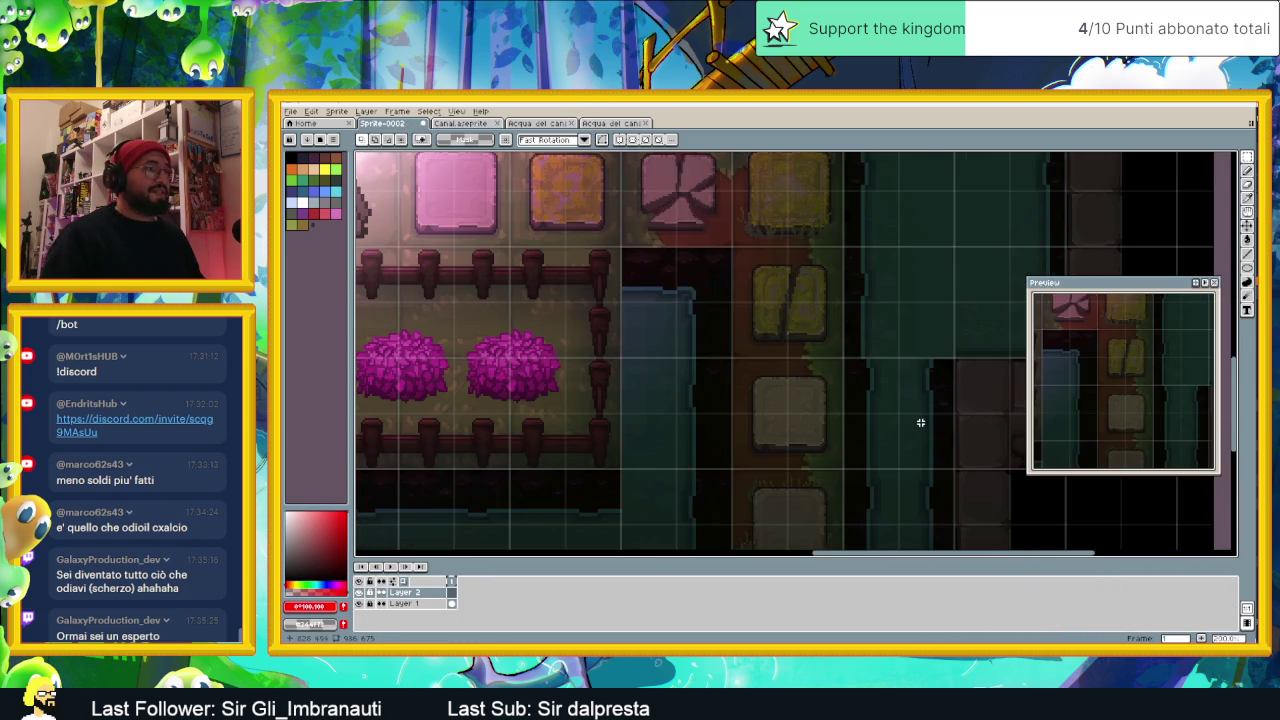
pyautogui.moveTo(924, 395); pyautogui.dragTo(828, 395)
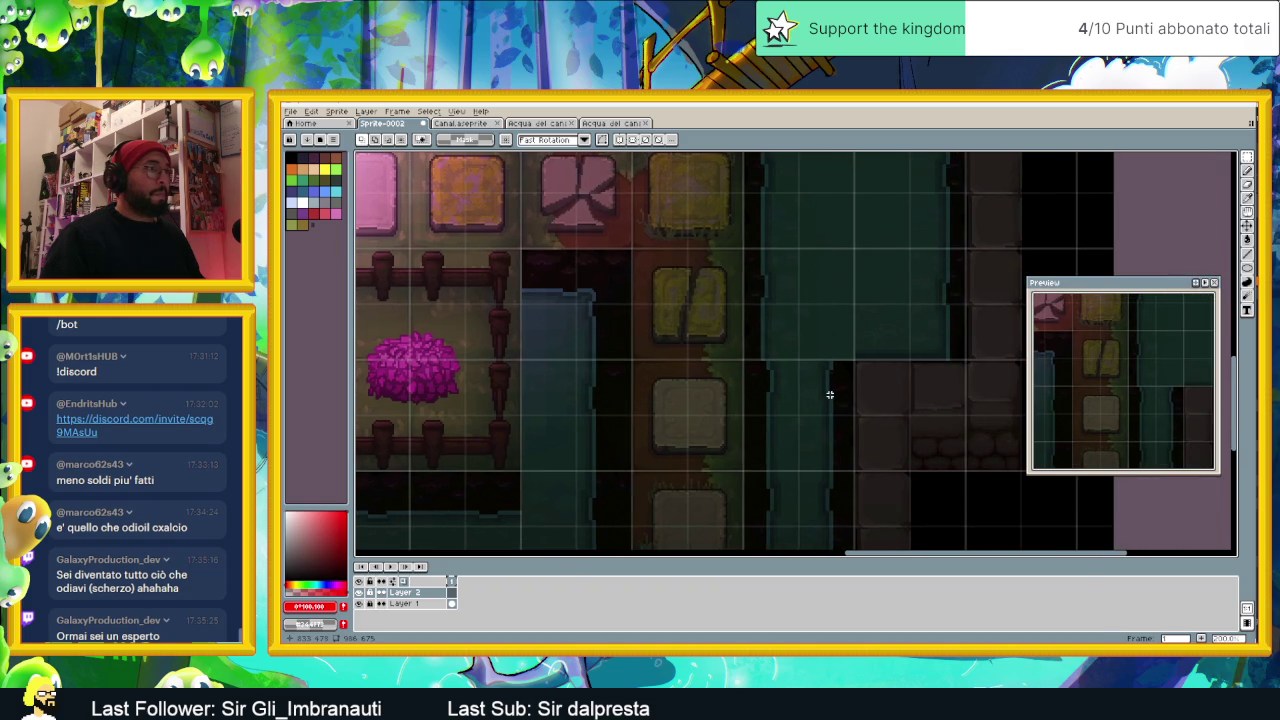
pyautogui.scroll(-1, 829, 395)
pyautogui.scroll(1, 827, 358)
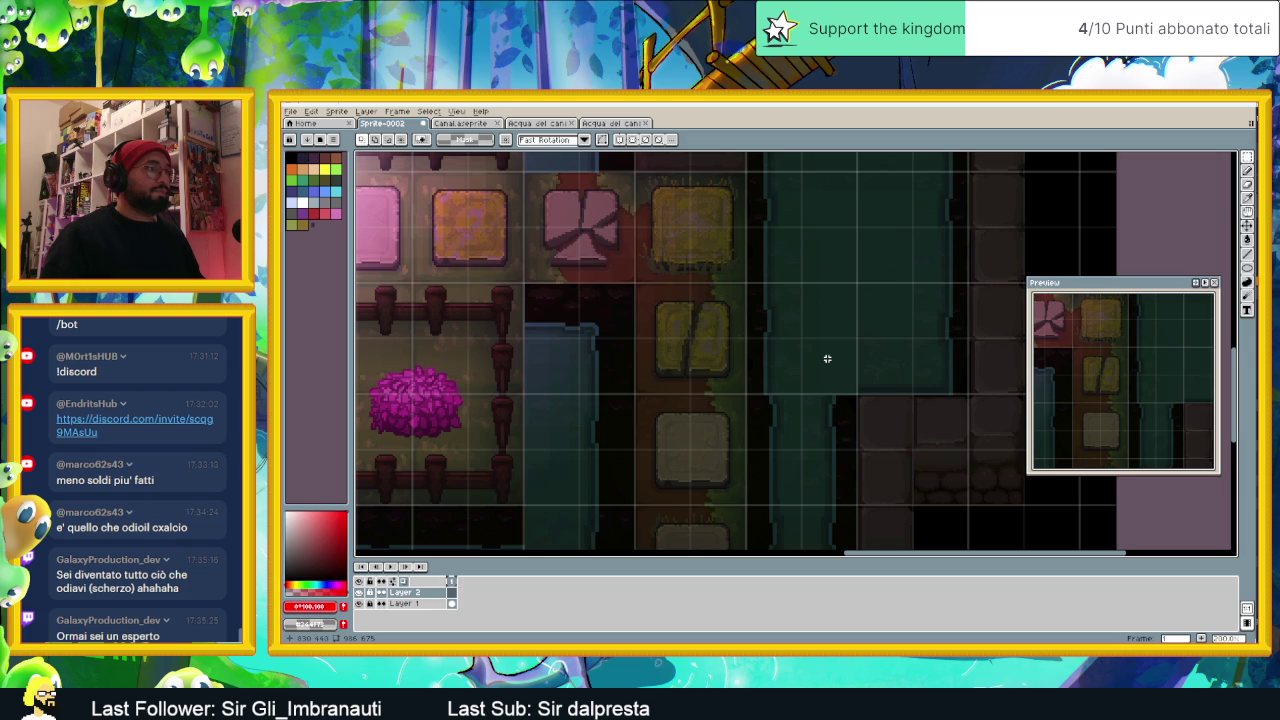
pyautogui.scroll(-1, 827, 358)
pyautogui.scroll(-1, 829, 360)
pyautogui.scroll(1, 774, 383)
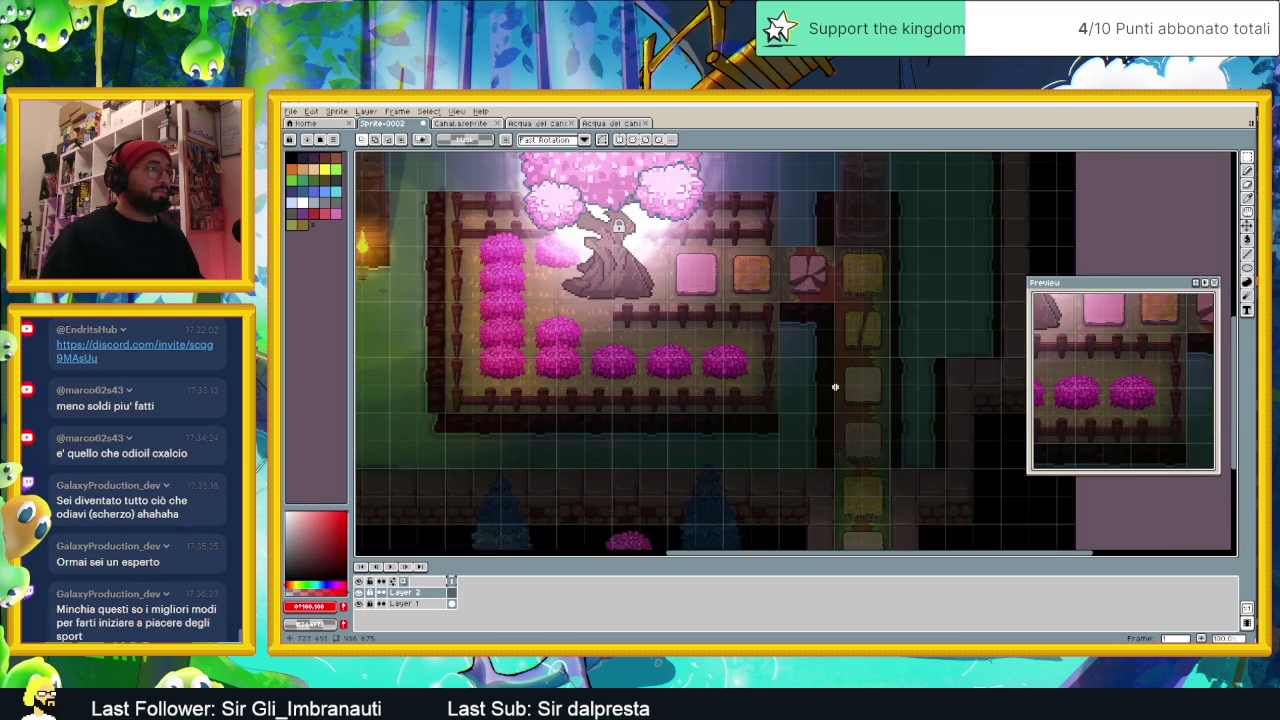
pyautogui.scroll(1, 831, 386)
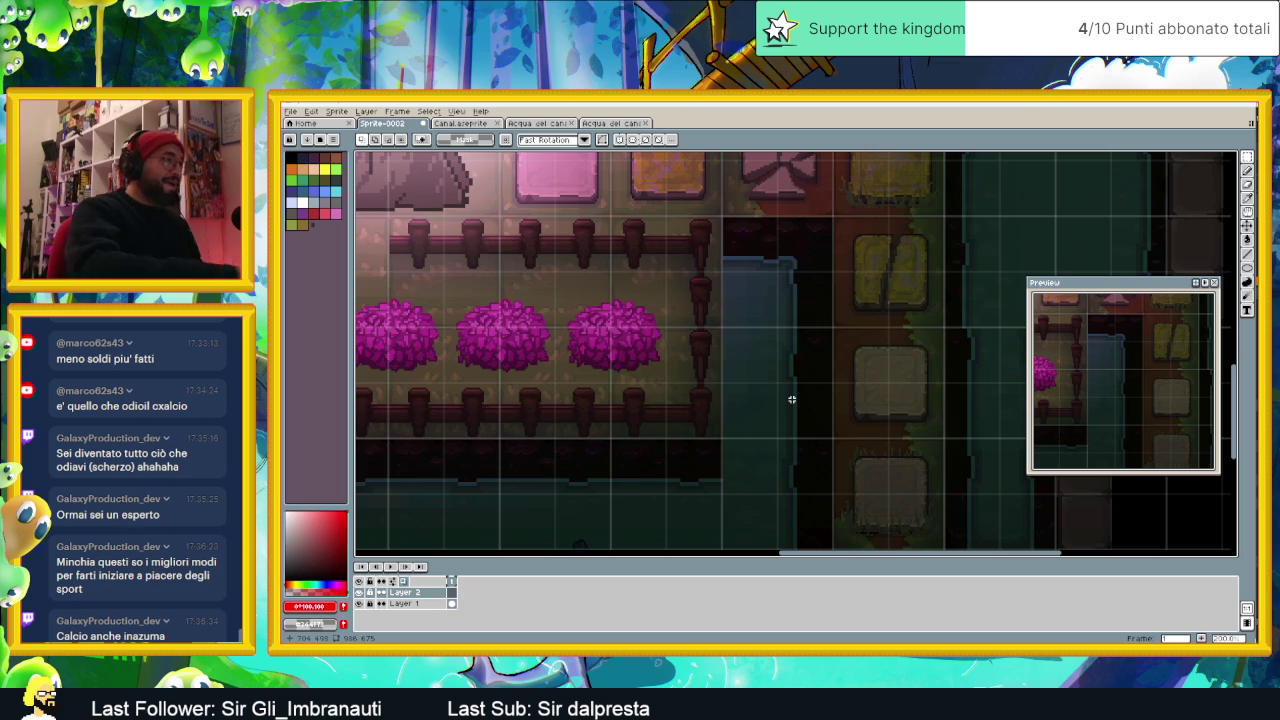
pyautogui.scroll(-1, 780, 310)
pyautogui.scroll(-1, 788, 290)
pyautogui.scroll(1, 788, 289)
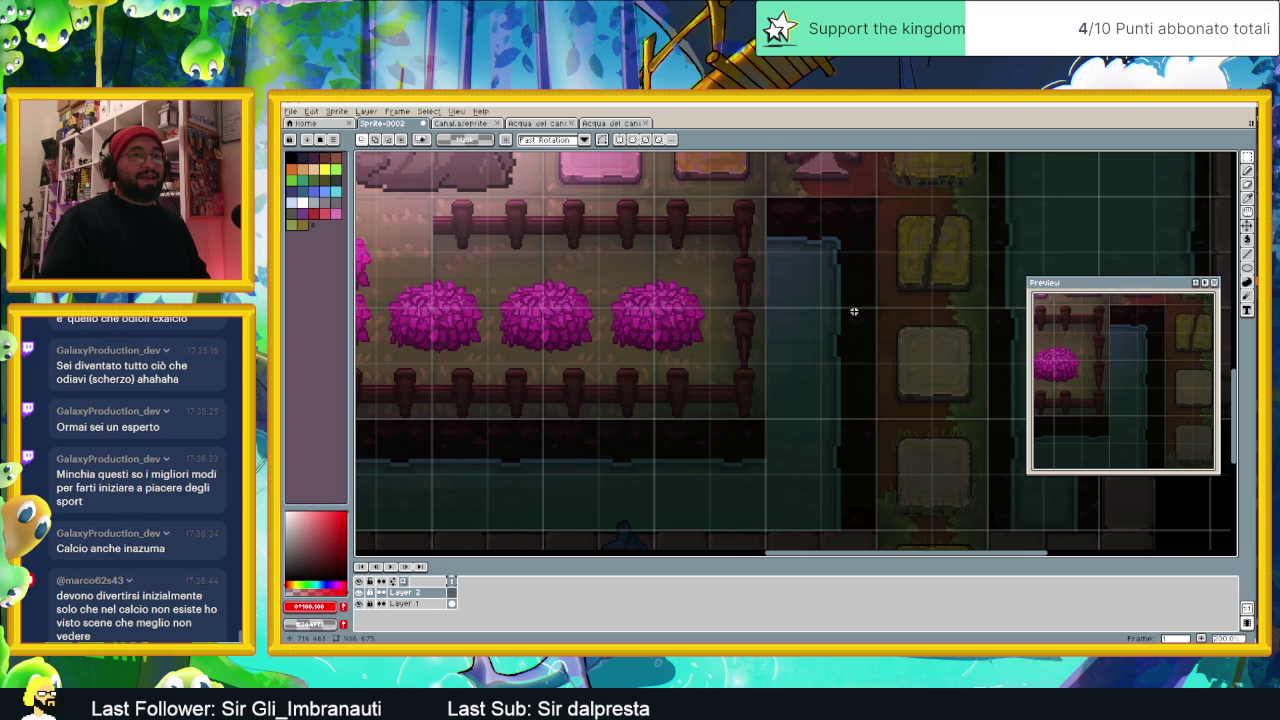
pyautogui.scroll(-2, 787, 284)
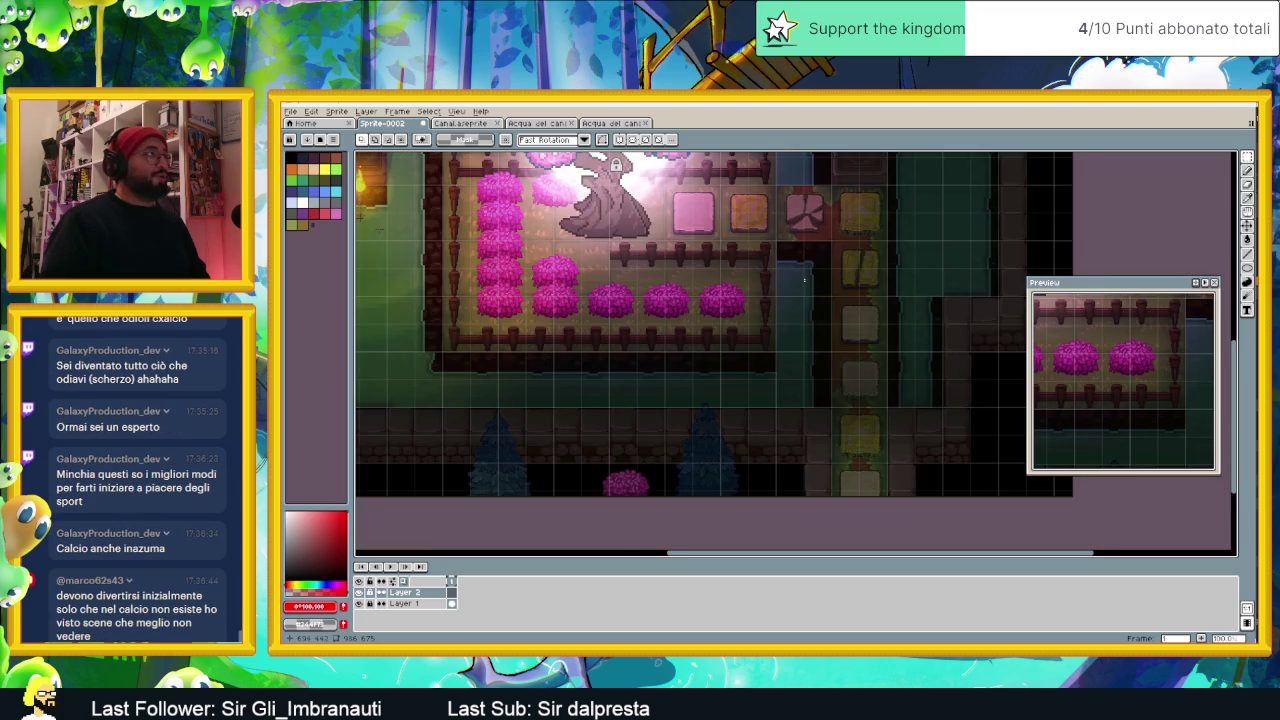
pyautogui.moveTo(804, 280); pyautogui.dragTo(876, 325)
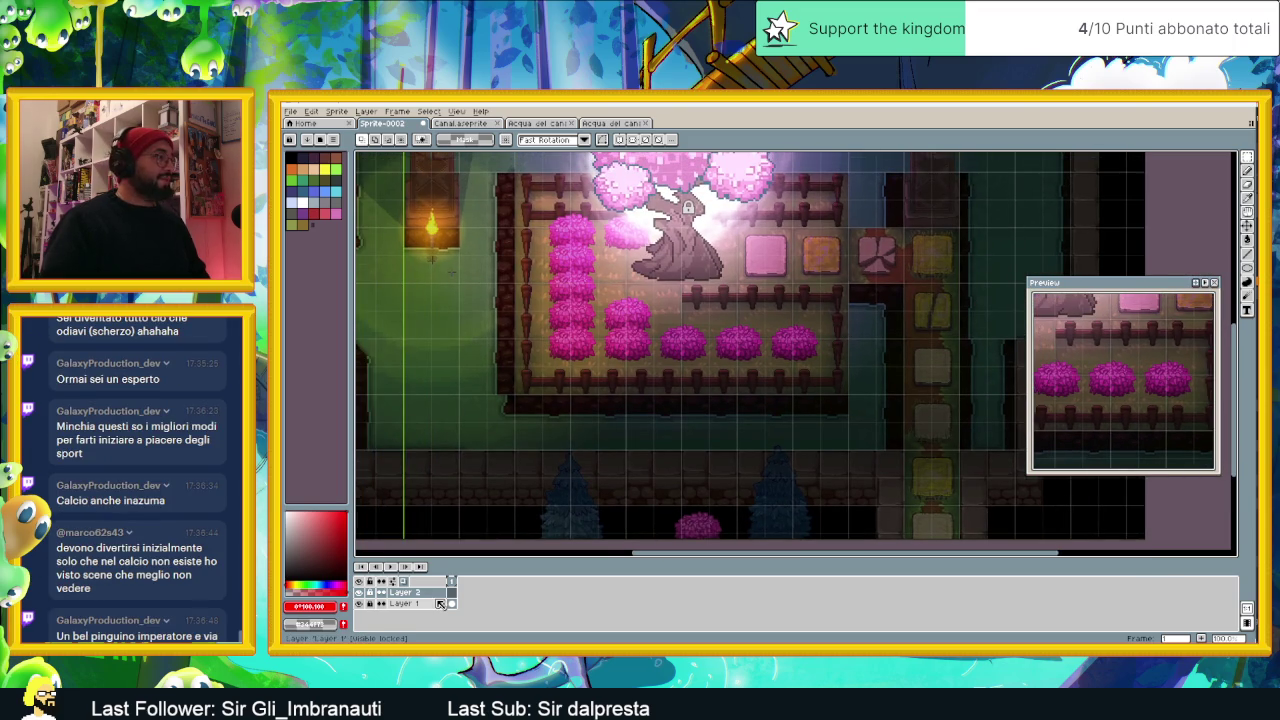
pyautogui.scroll(2, 833, 325)
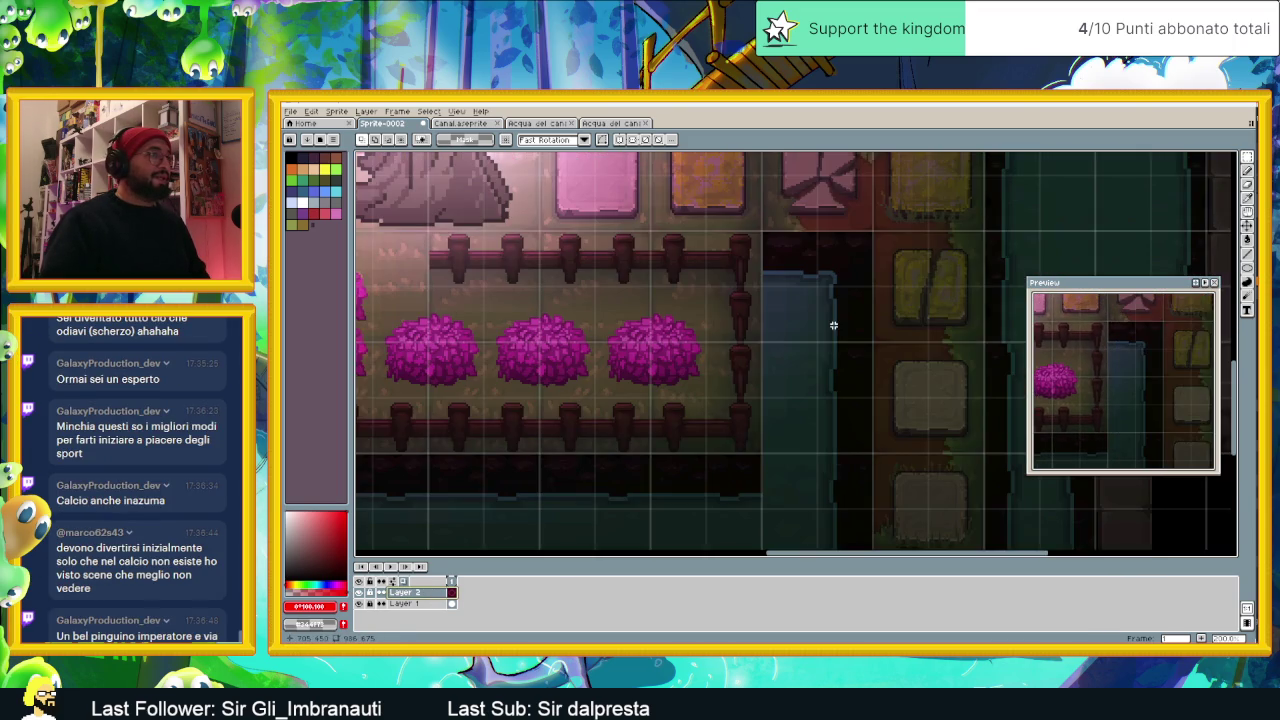
pyautogui.moveTo(834, 351); pyautogui.dragTo(811, 300)
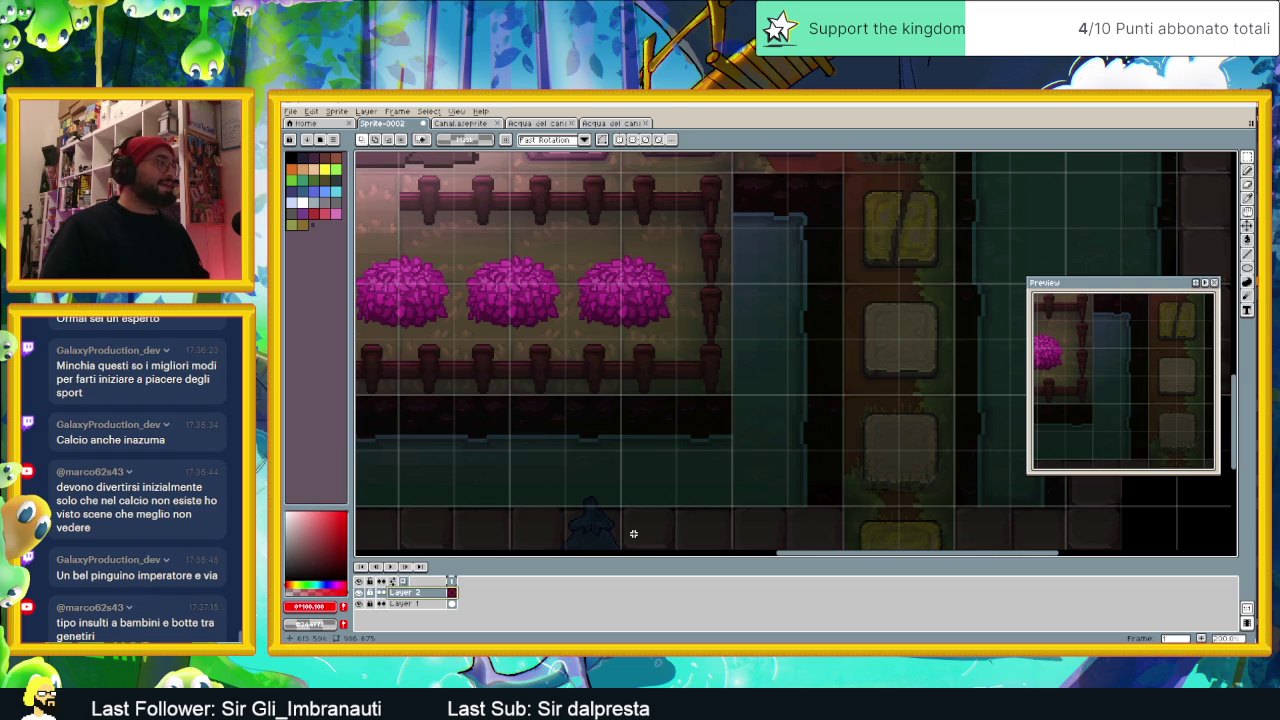
pyautogui.click(432, 603)
pyautogui.click(436, 594)
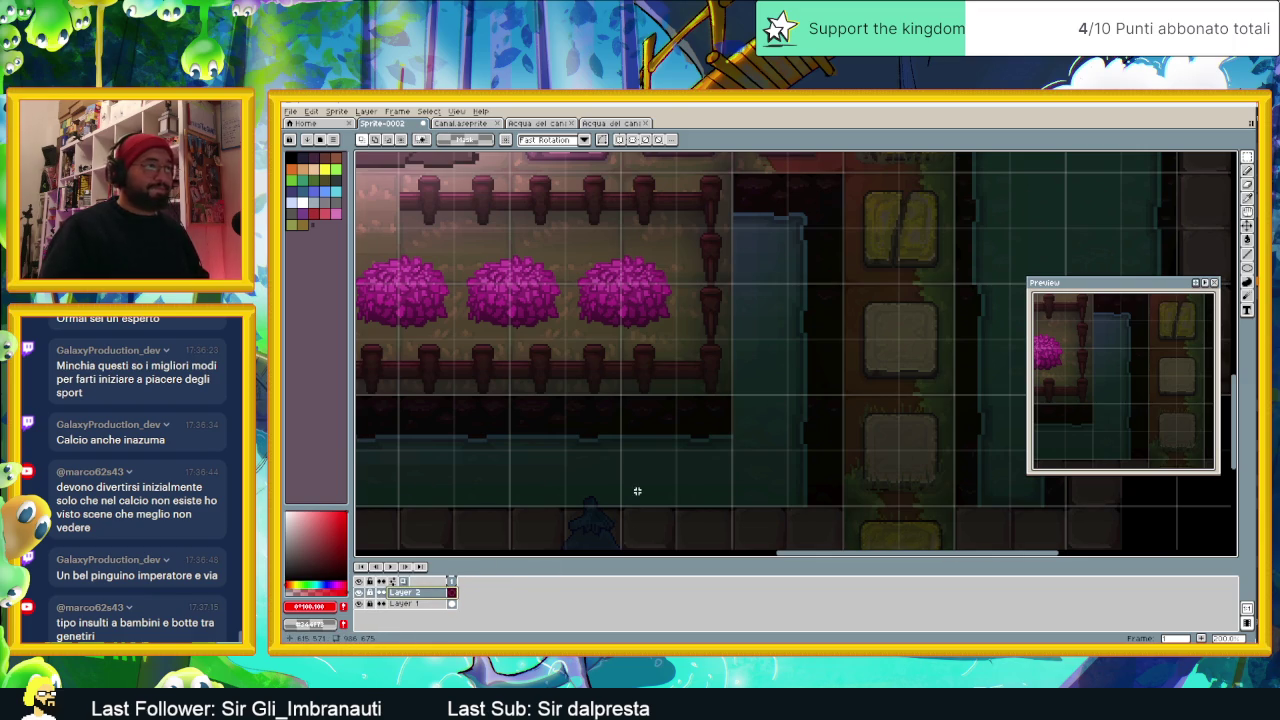
pyautogui.scroll(-1, 791, 377)
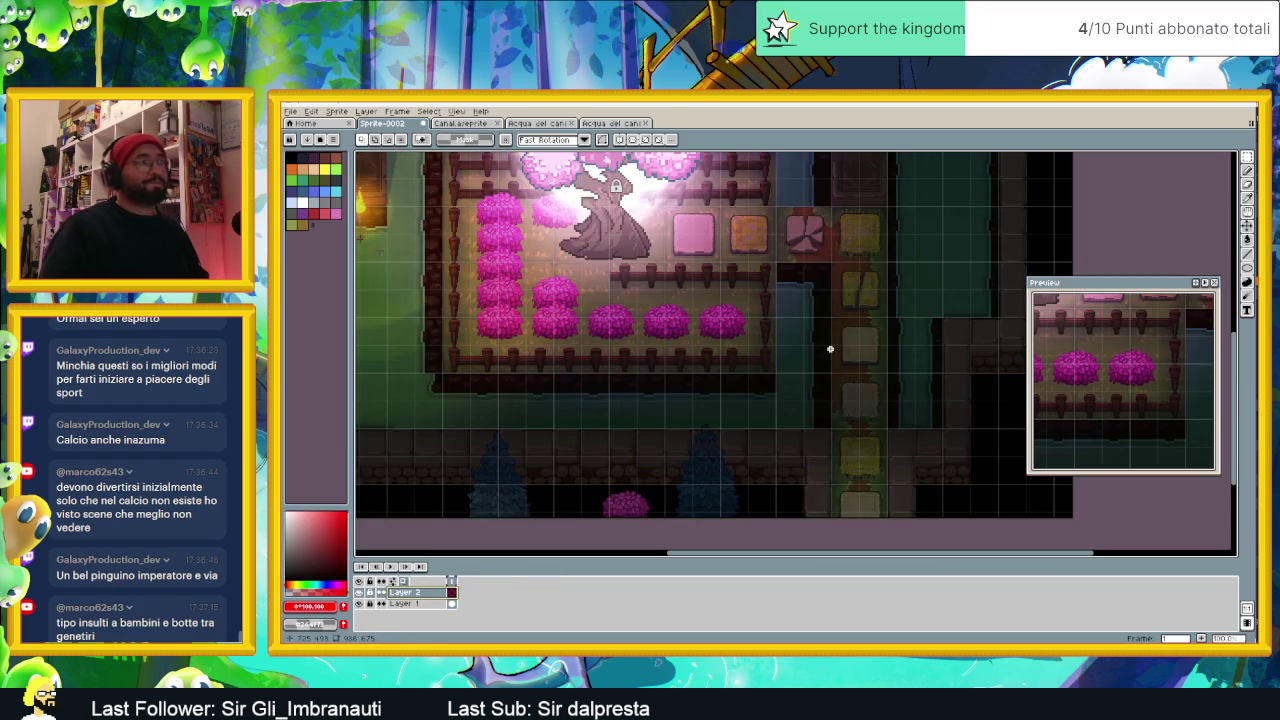
pyautogui.scroll(-1, 836, 345)
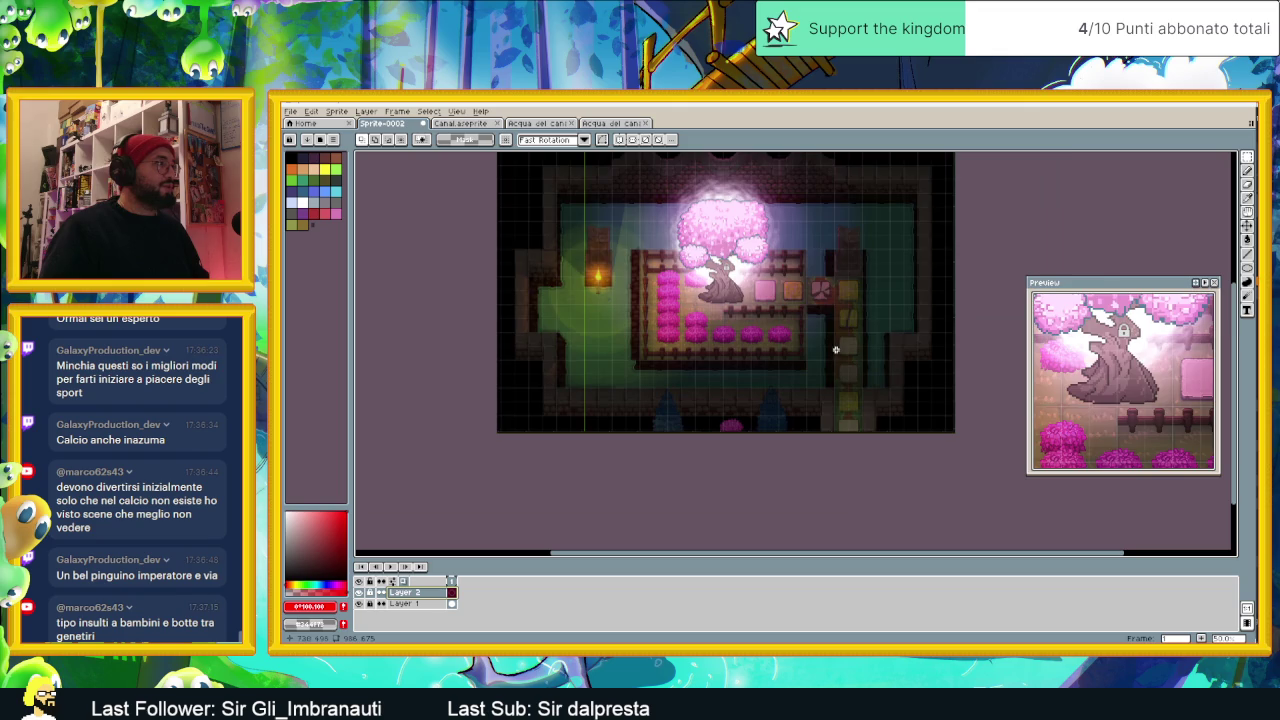
pyautogui.scroll(1, 832, 368)
pyautogui.scroll(1, 541, 368)
pyautogui.scroll(1, 556, 362)
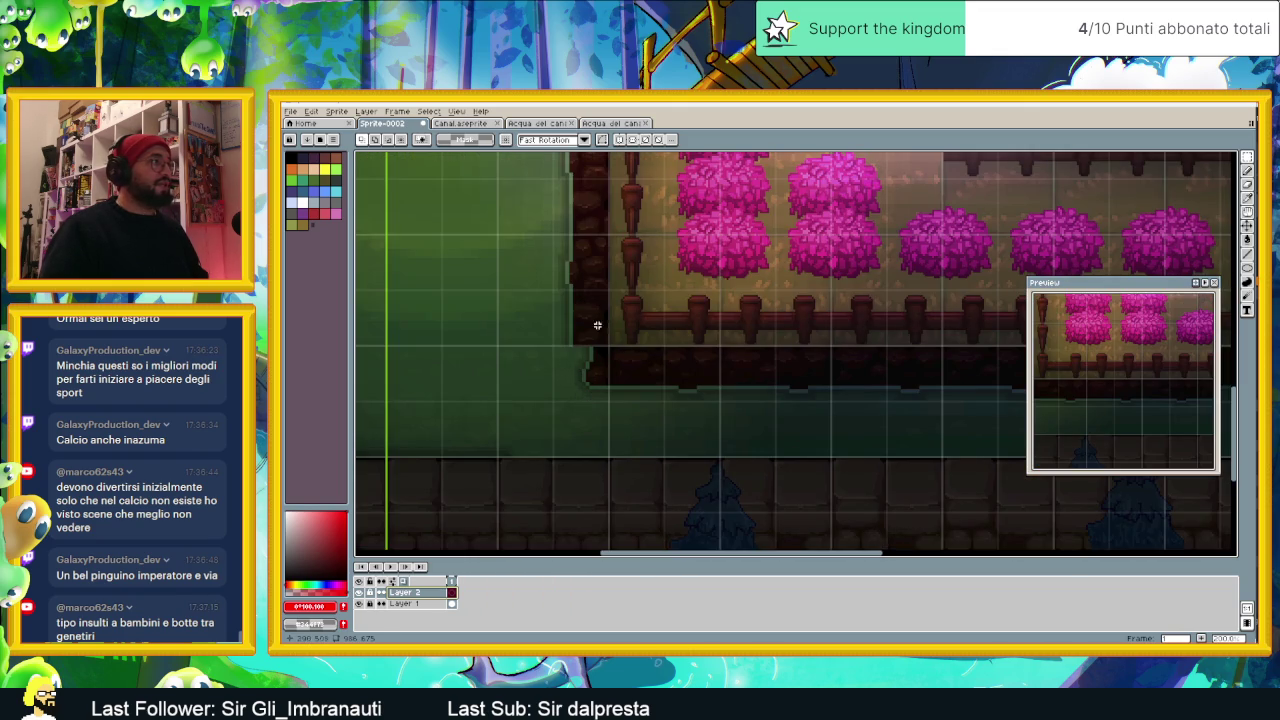
pyautogui.scroll(-1, 600, 322)
pyautogui.moveTo(665, 282); pyautogui.dragTo(671, 319)
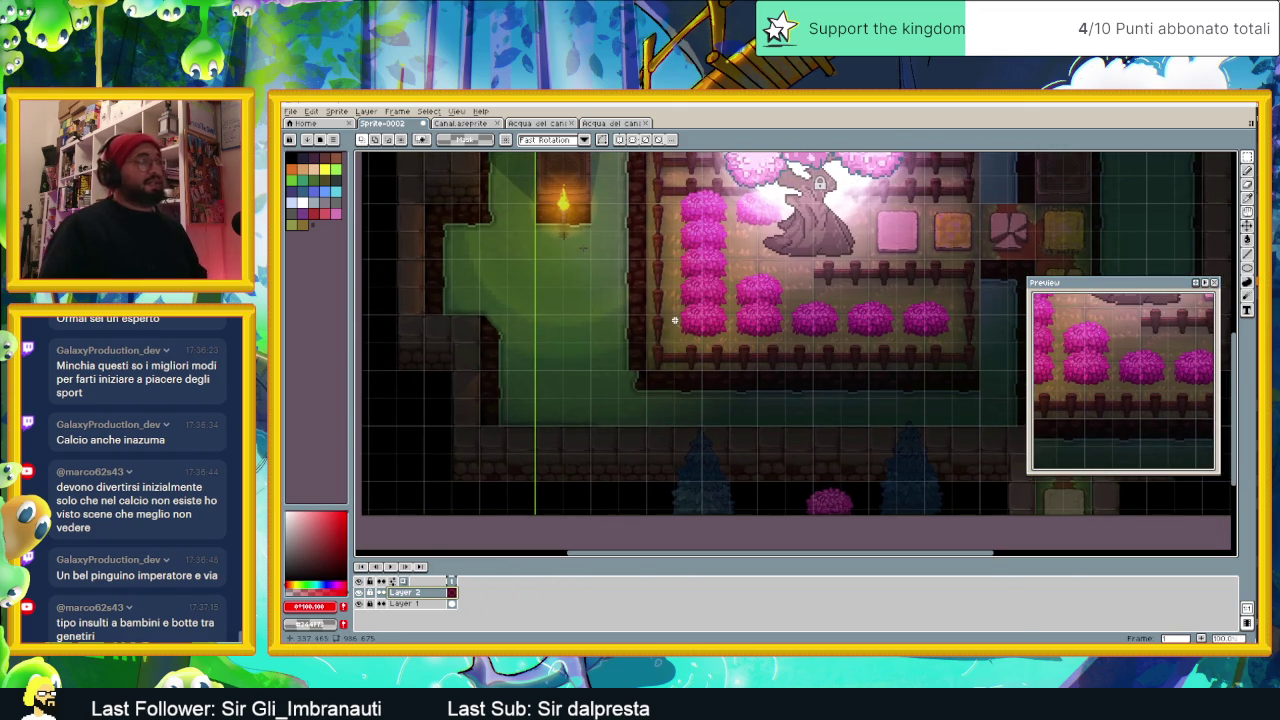
# Step: Return to Canal.aseprite and test a marquee selection along the water tile's right edge
pyautogui.click(458, 124)
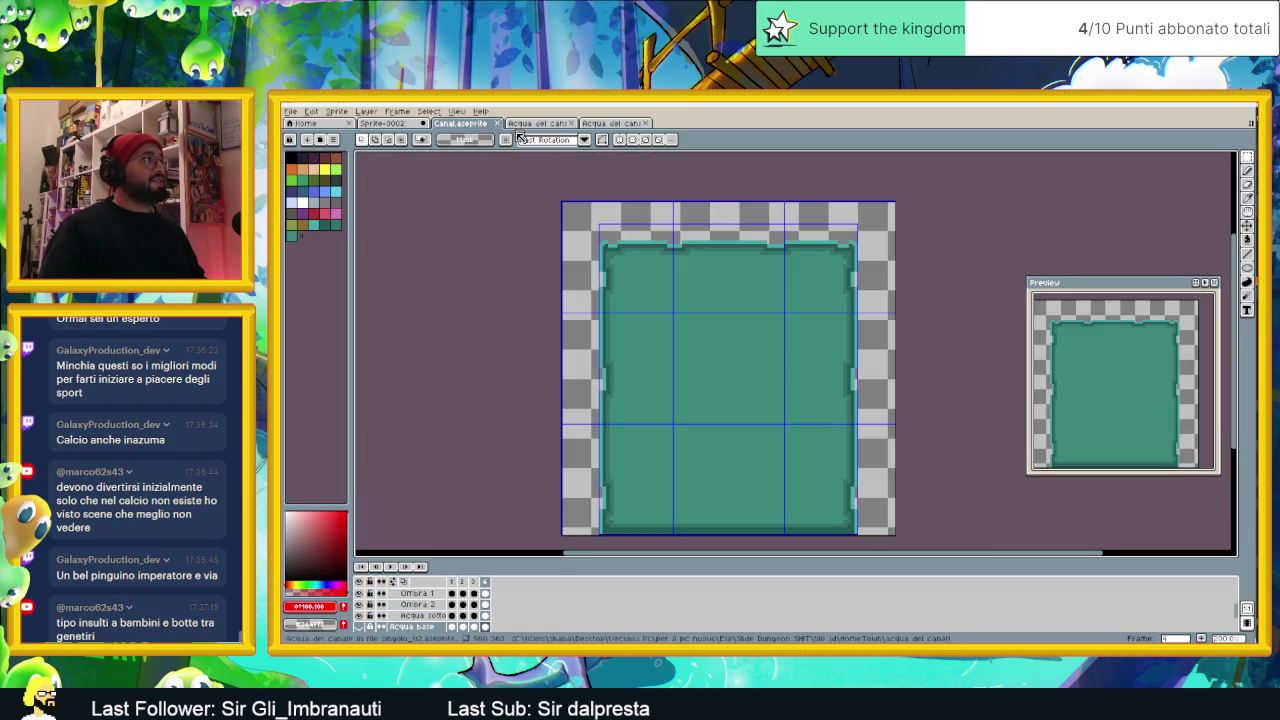
pyautogui.scroll(1, 850, 341)
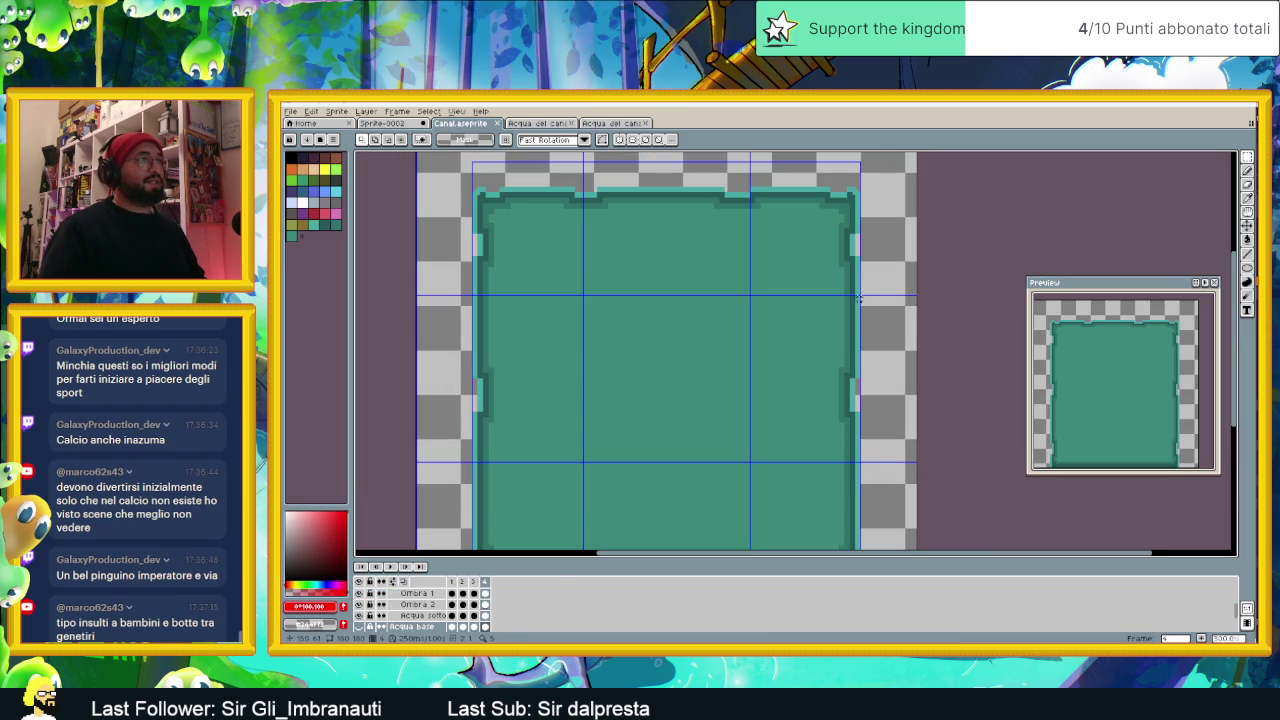
pyautogui.moveTo(918, 296); pyautogui.dragTo(781, 410)
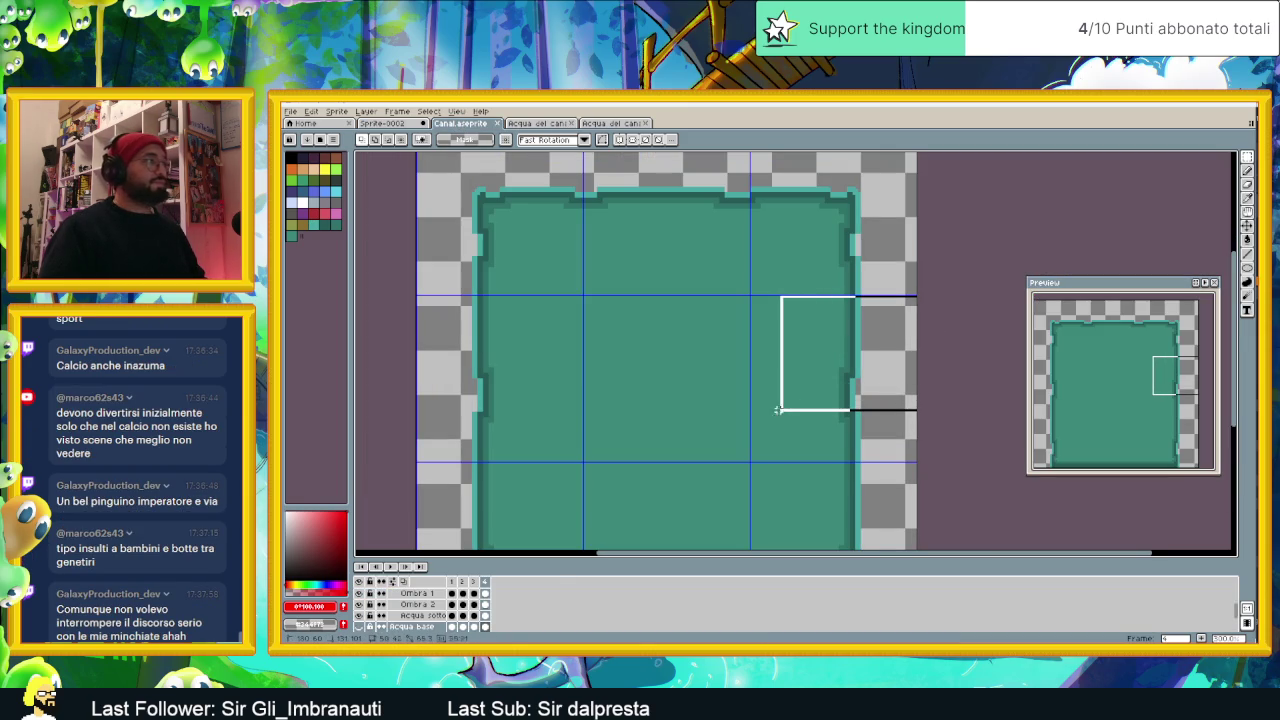
pyautogui.click(937, 389)
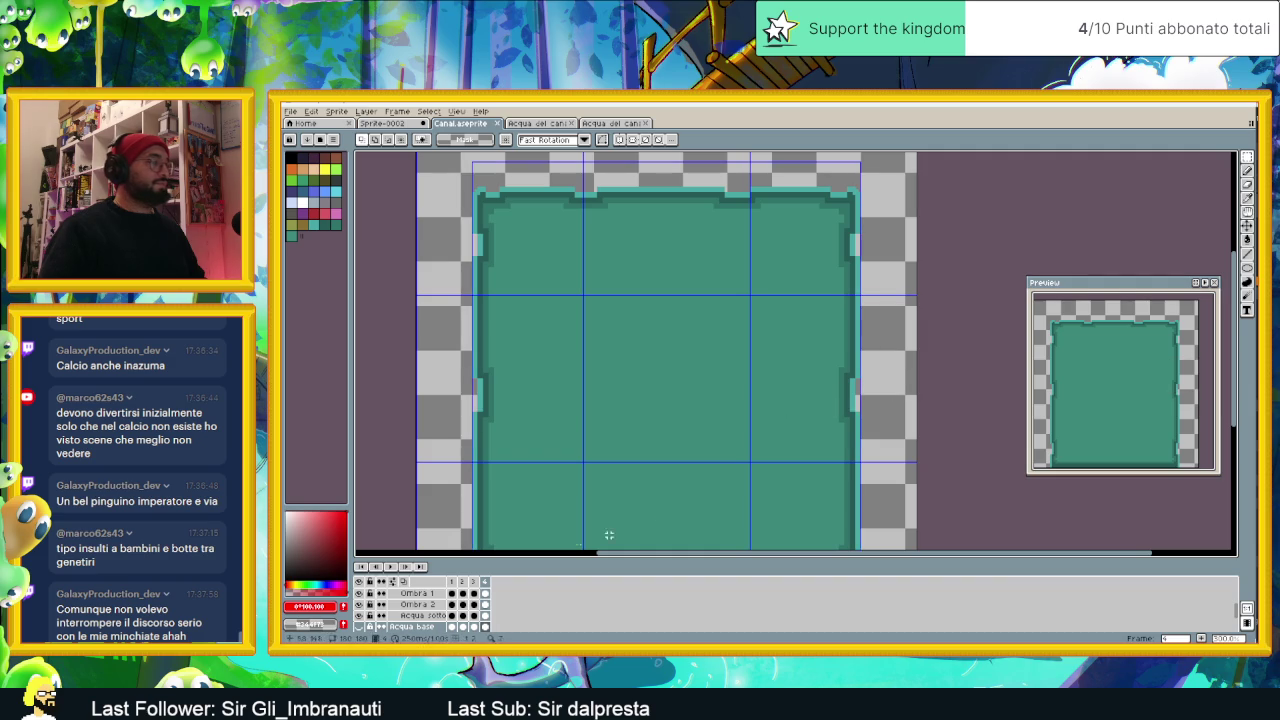
# Step: Toggle the water, Acqua sotto, Ombra 2 and Ombra 1 layers on and off to compare edges
pyautogui.click(360, 626)
pyautogui.click(360, 627)
pyautogui.click(360, 627)
pyautogui.click(422, 615)
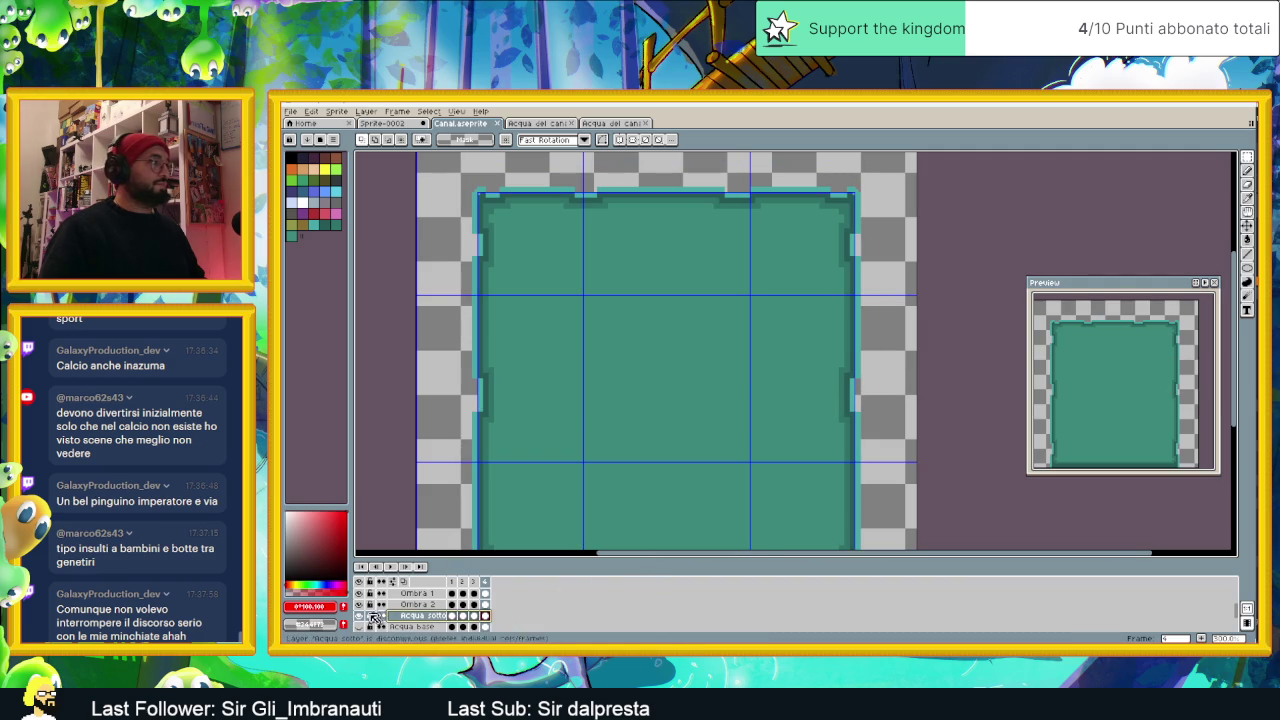
pyautogui.click(362, 616)
pyautogui.click(362, 616)
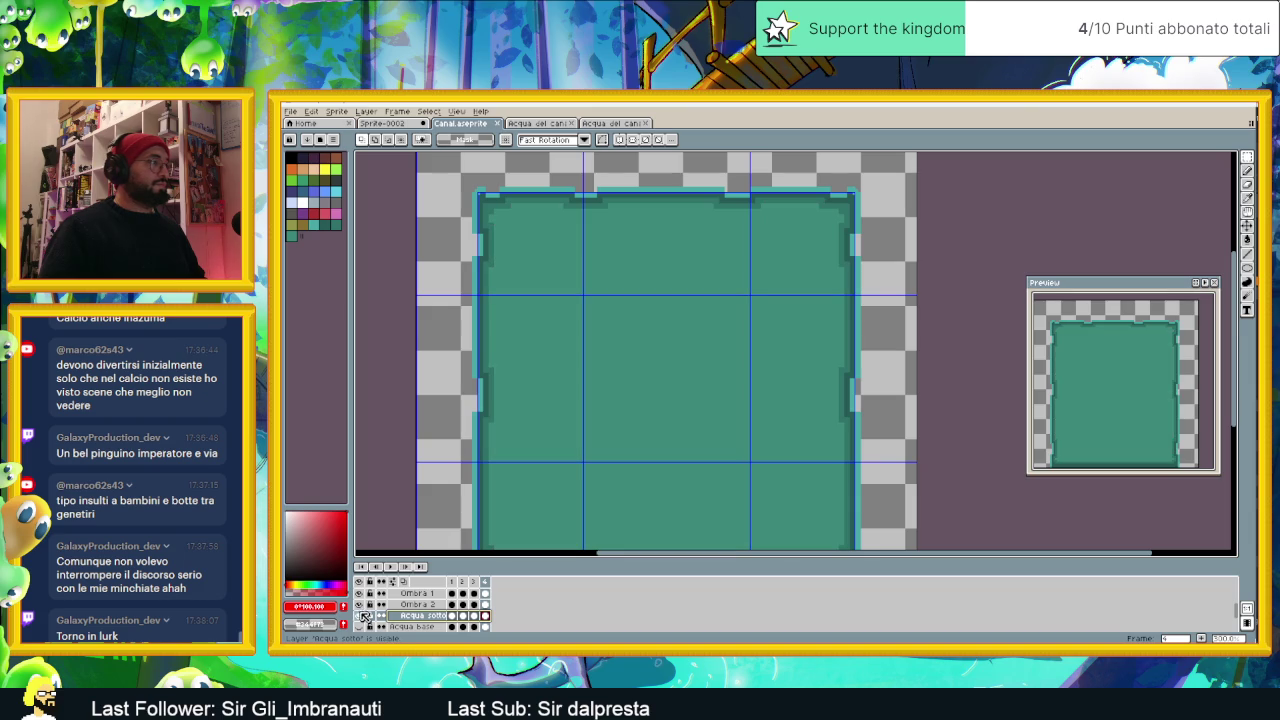
pyautogui.click(361, 605)
pyautogui.click(361, 605)
pyautogui.click(361, 594)
pyautogui.click(361, 594)
pyautogui.click(361, 594)
pyautogui.click(361, 594)
# Step: Hide the Linea Acqua Base layer, then show the water outline layer again
pyautogui.scroll(3, 361, 600)
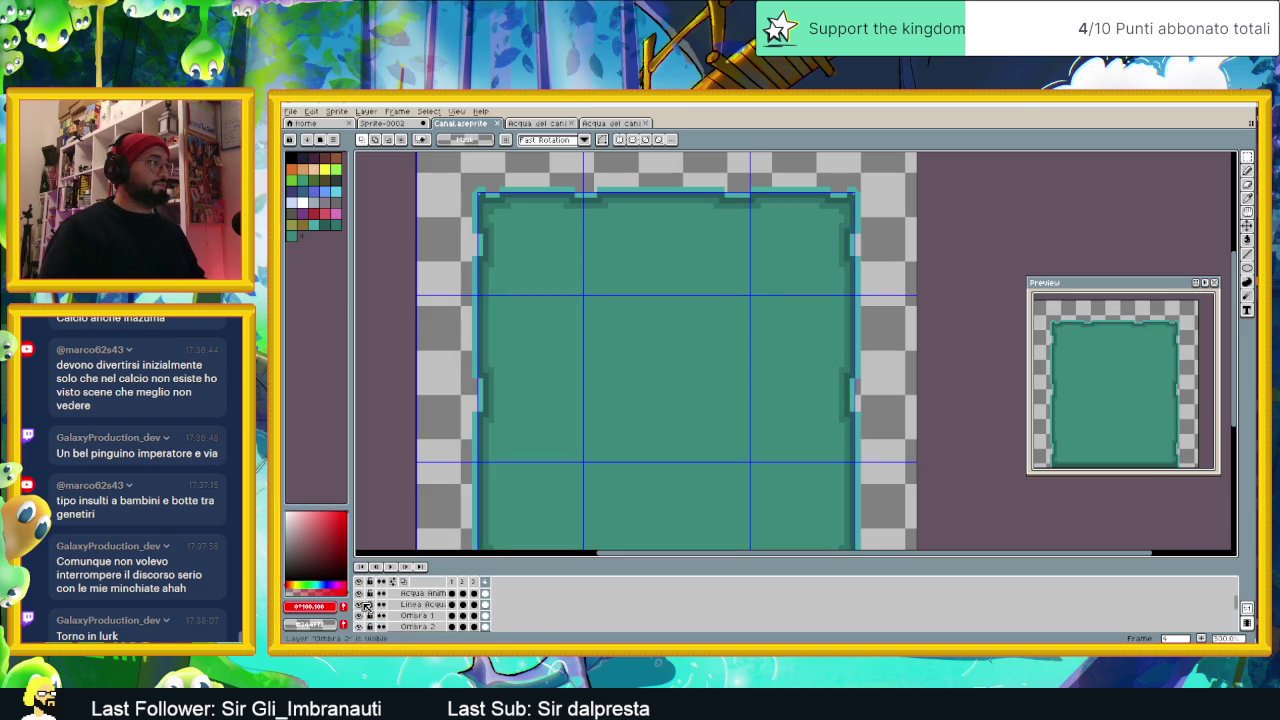
pyautogui.click(360, 615)
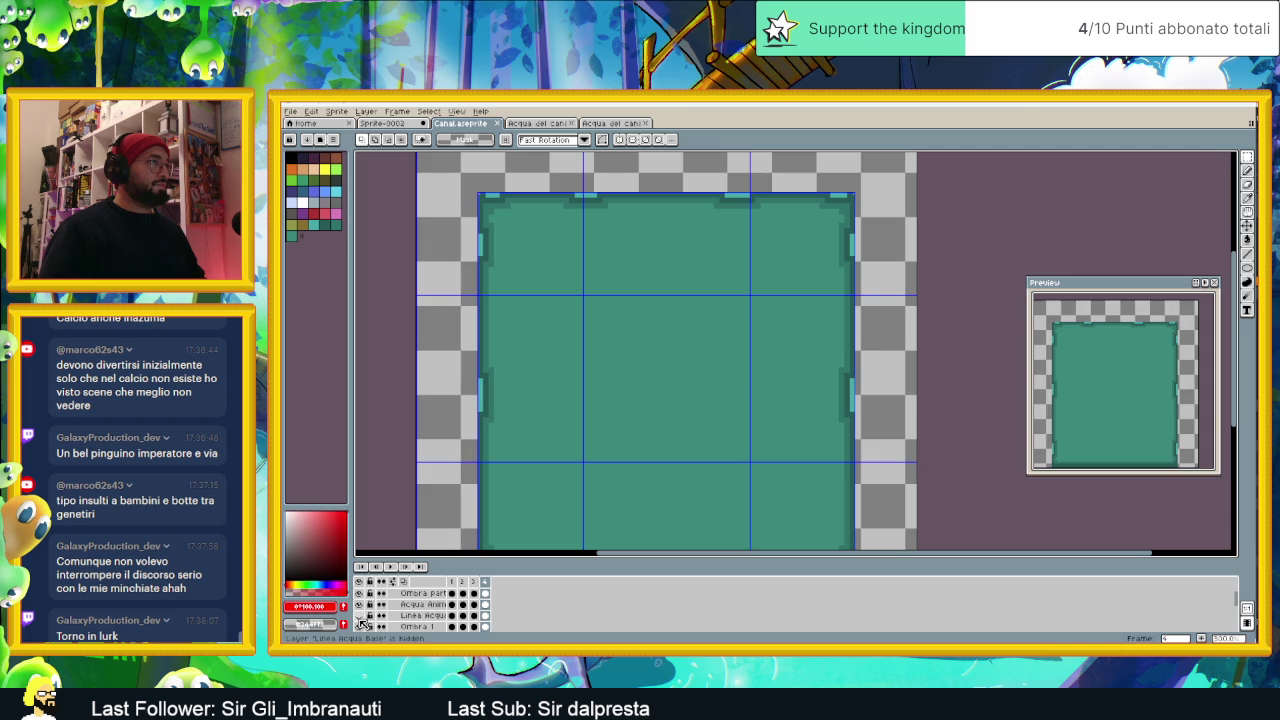
pyautogui.scroll(-1, 361, 620)
pyautogui.click(360, 604)
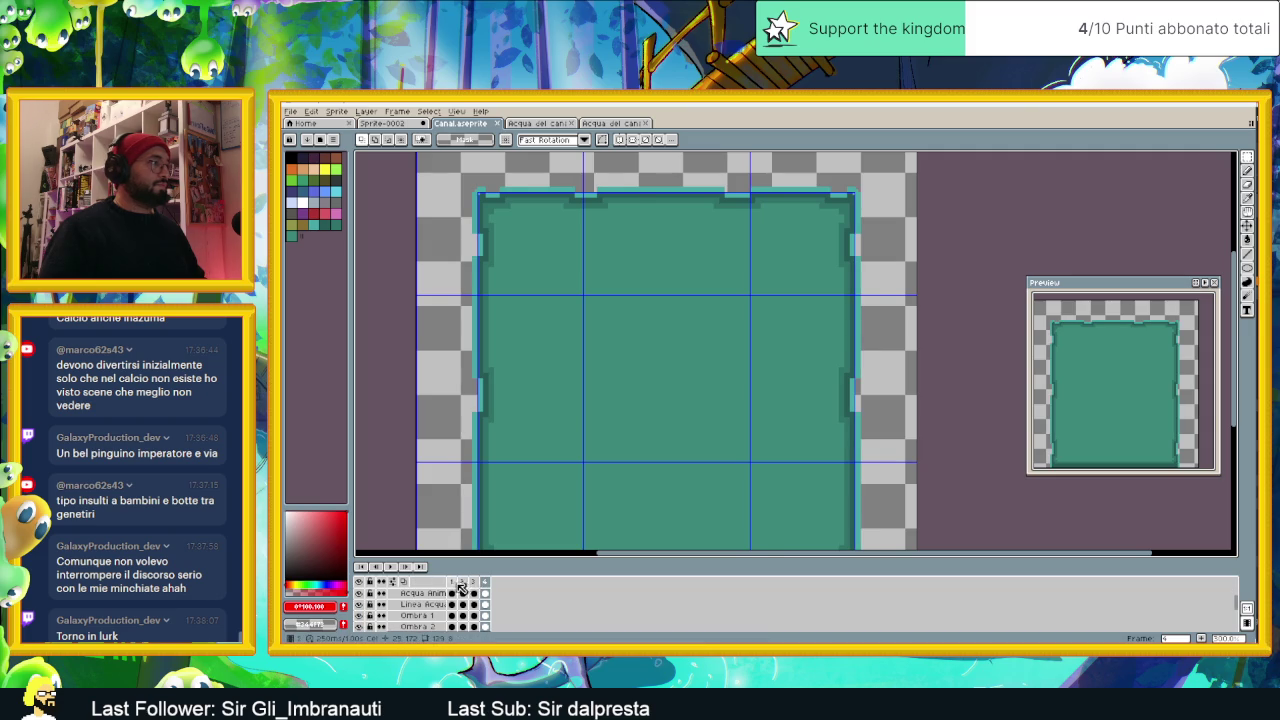
# Step: Play through animation frames 1 to 4, then switch to the Acqua del canale tileset
pyautogui.click(451, 582)
pyautogui.click(465, 583)
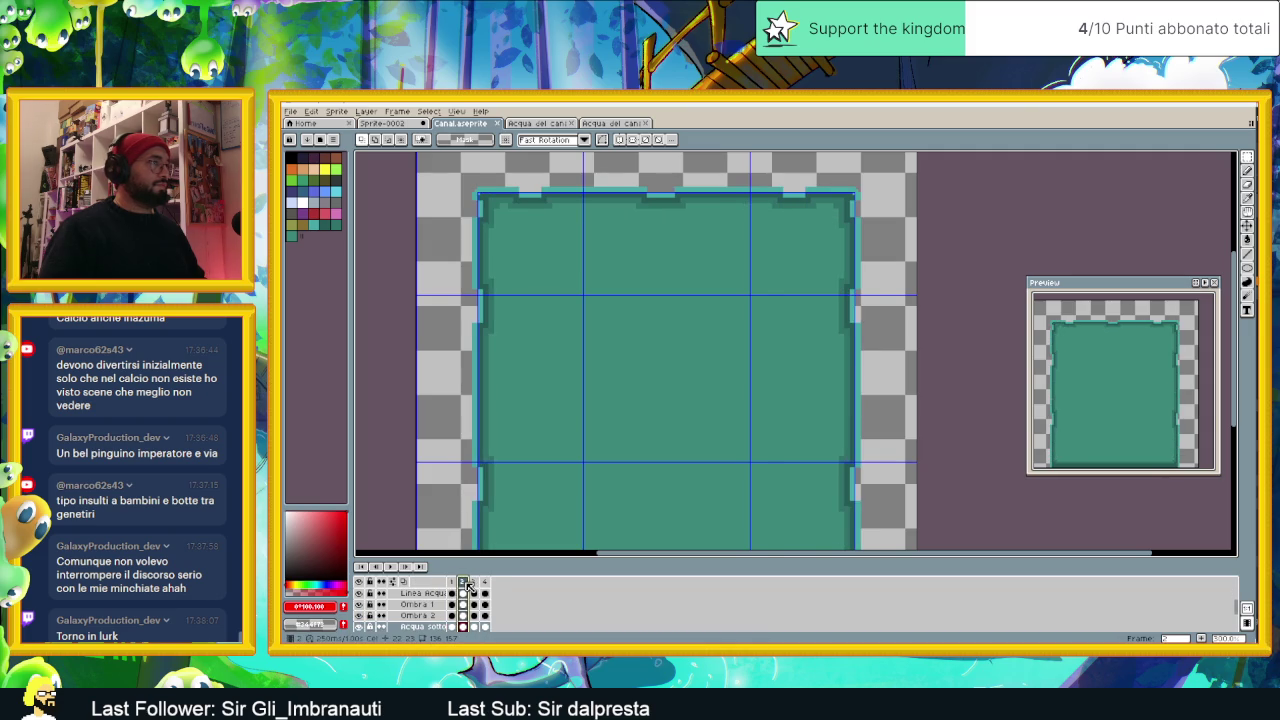
pyautogui.click(475, 583)
pyautogui.click(486, 583)
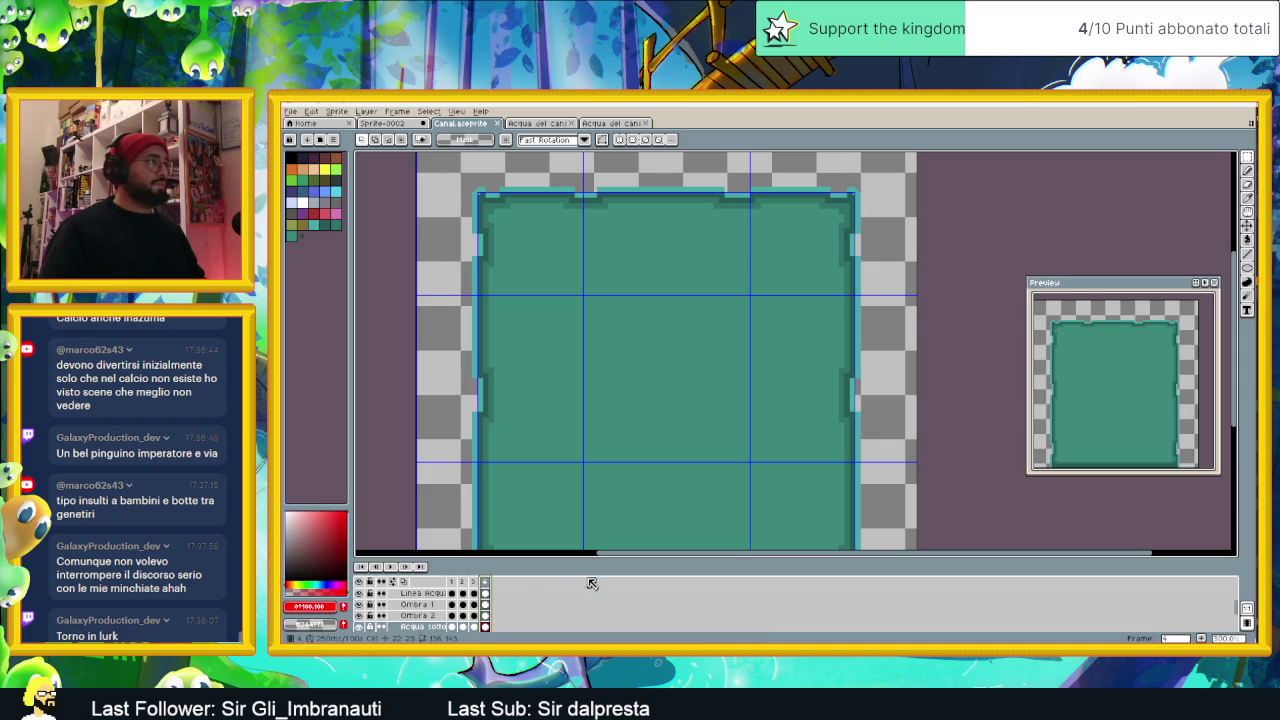
pyautogui.click(555, 124)
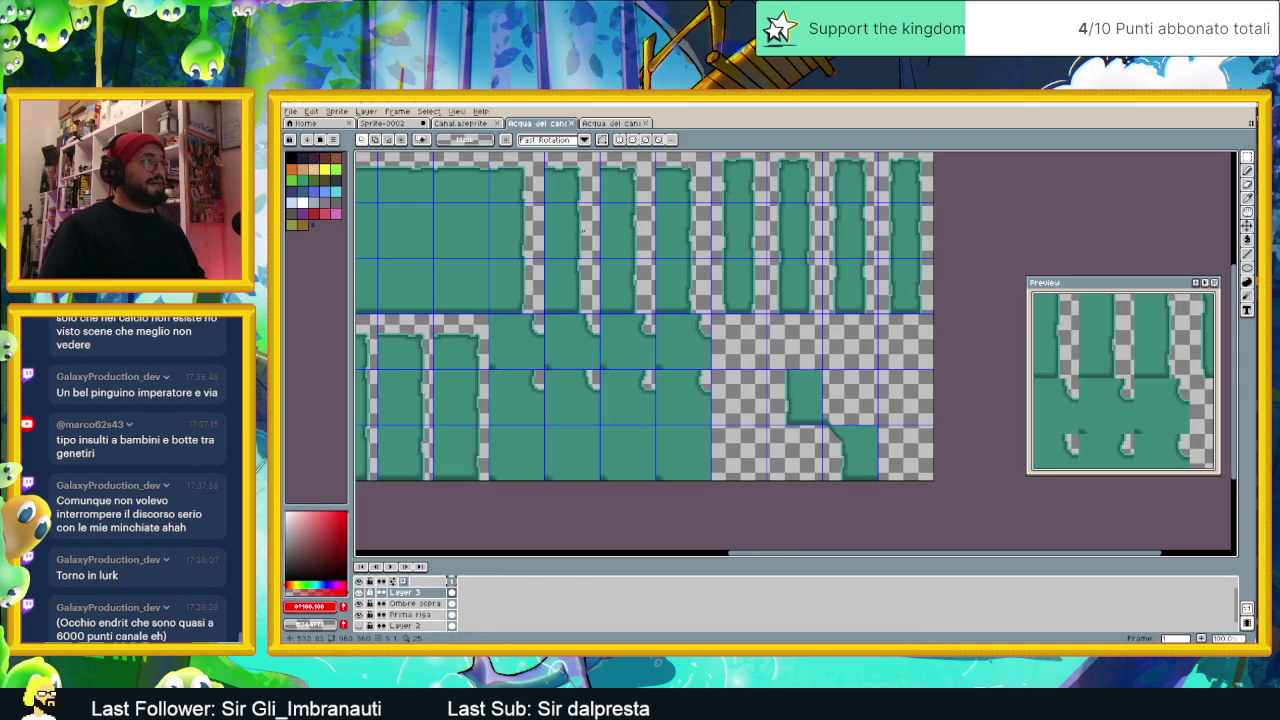
# Step: Zoom into the tileset sheet, marquee-select one water tile, then switch to Sprite-0002
pyautogui.moveTo(491, 306); pyautogui.dragTo(716, 367)
pyautogui.scroll(1, 748, 374)
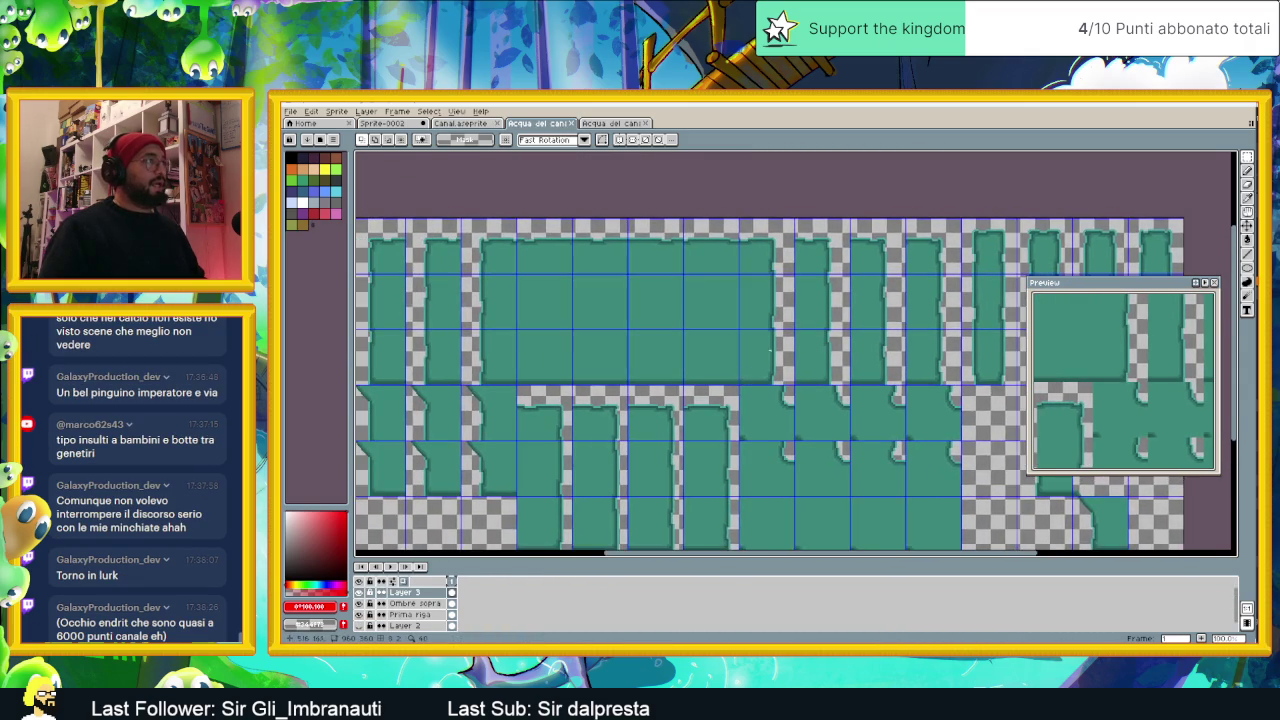
pyautogui.scroll(1, 760, 345)
pyautogui.scroll(1, 770, 328)
pyautogui.scroll(1, 748, 320)
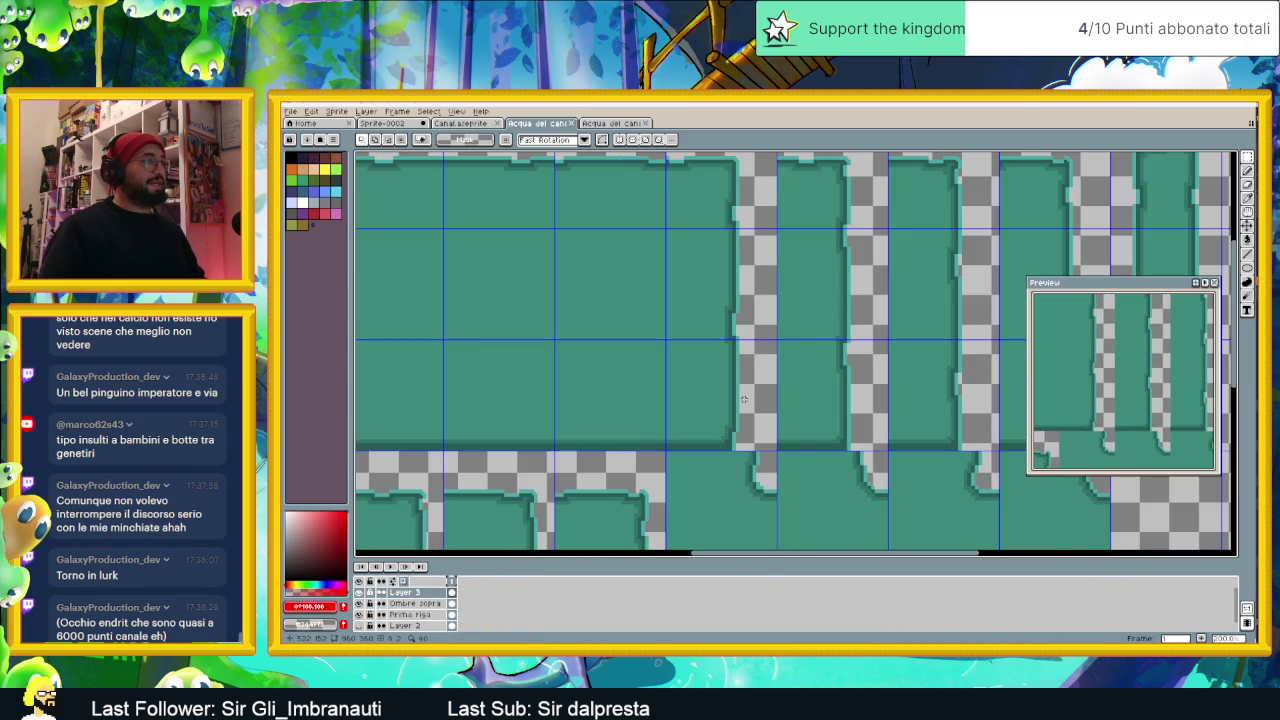
pyautogui.scroll(-3, 744, 400)
pyautogui.scroll(3, 732, 463)
pyautogui.scroll(1, 778, 472)
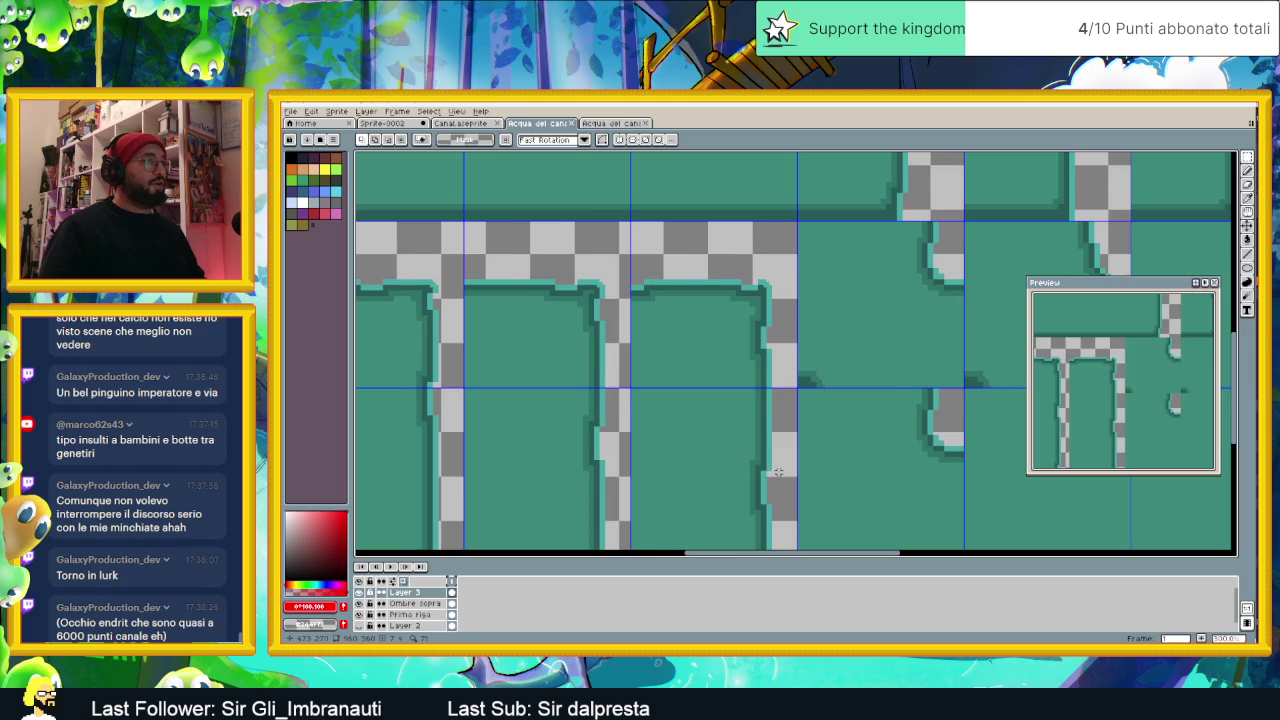
pyautogui.moveTo(778, 472); pyautogui.dragTo(782, 390)
pyautogui.scroll(1, 784, 336)
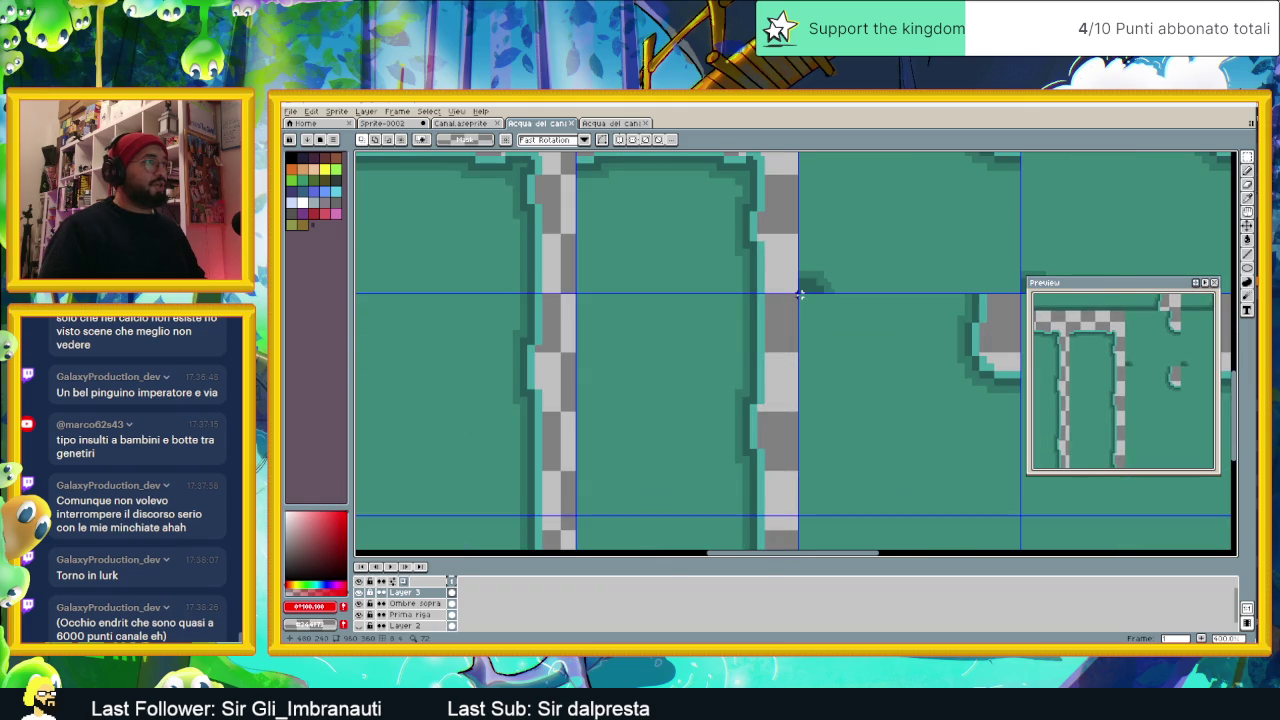
pyautogui.moveTo(795, 294); pyautogui.dragTo(577, 514)
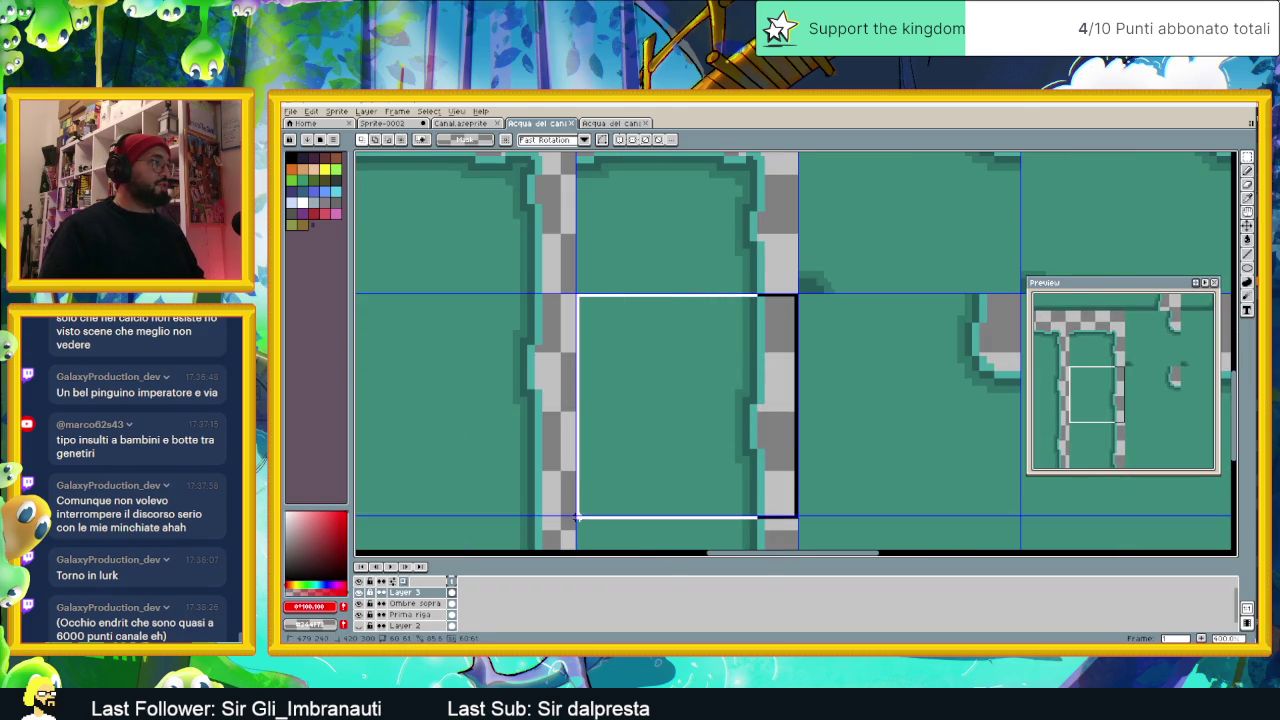
pyautogui.moveTo(577, 514); pyautogui.dragTo(575, 516)
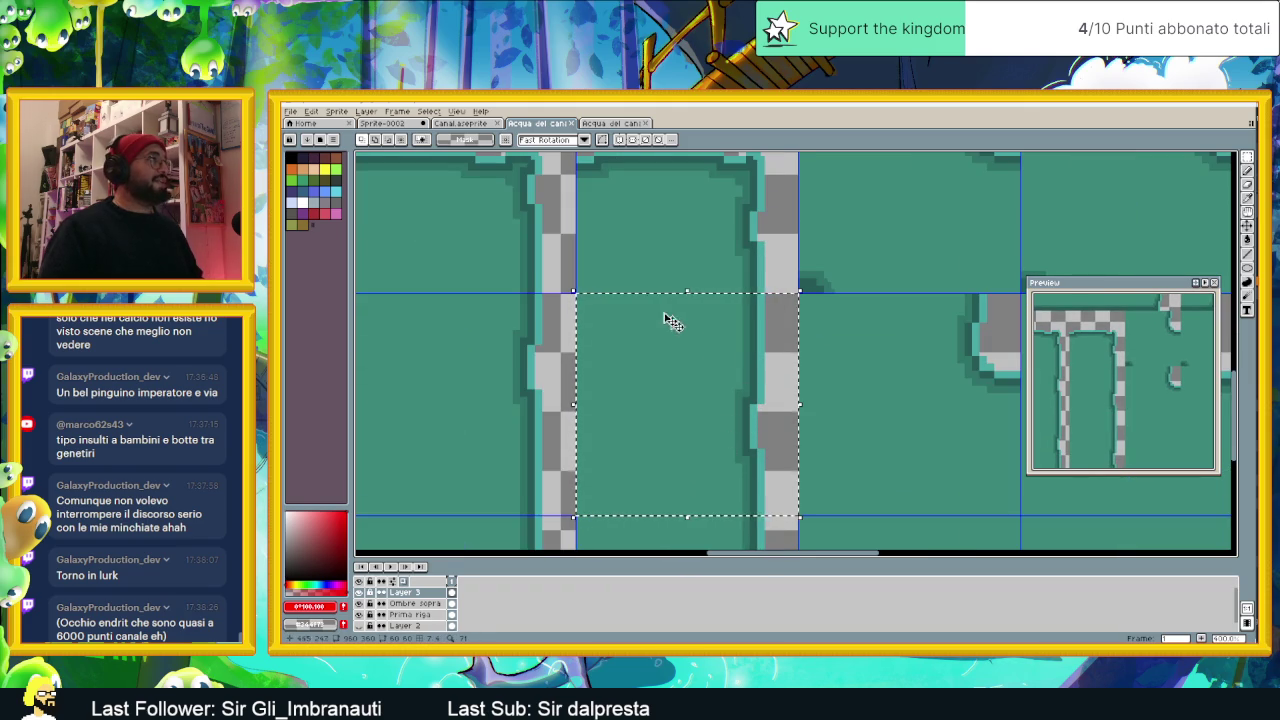
pyautogui.click(382, 122)
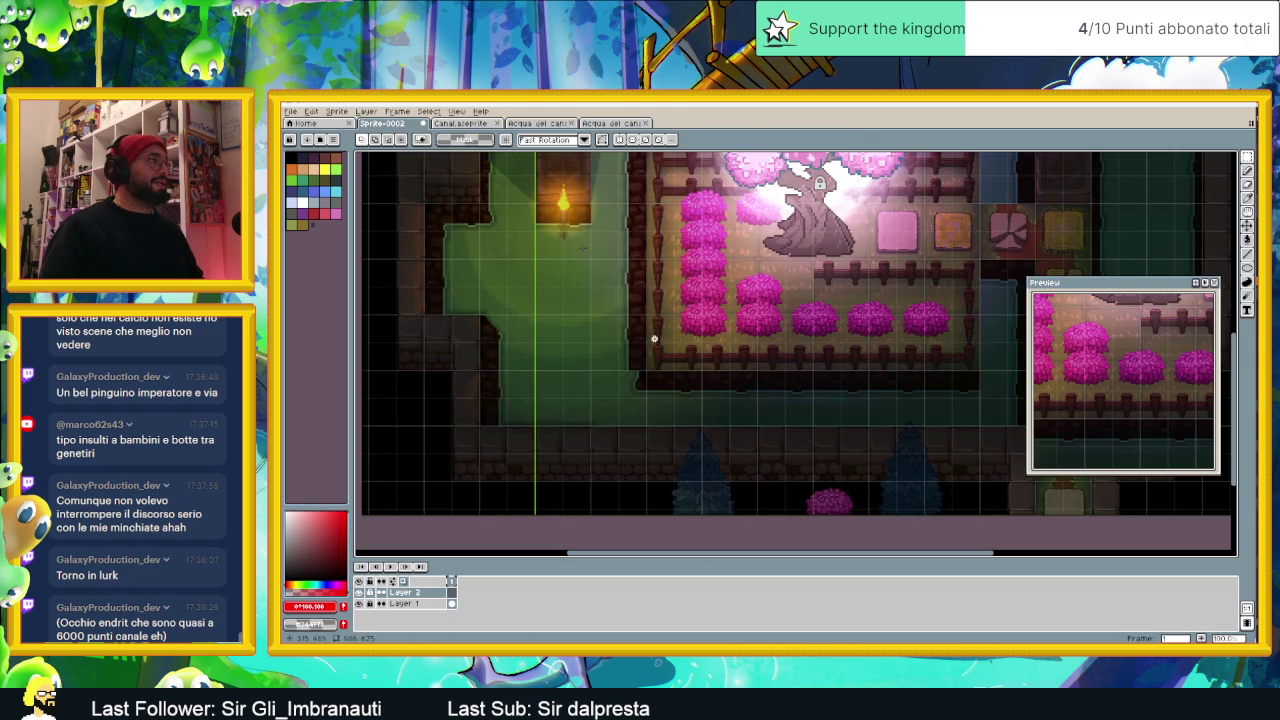
pyautogui.hotkey('ctrl', 'v')
pyautogui.moveTo(775, 348); pyautogui.dragTo(619, 349)
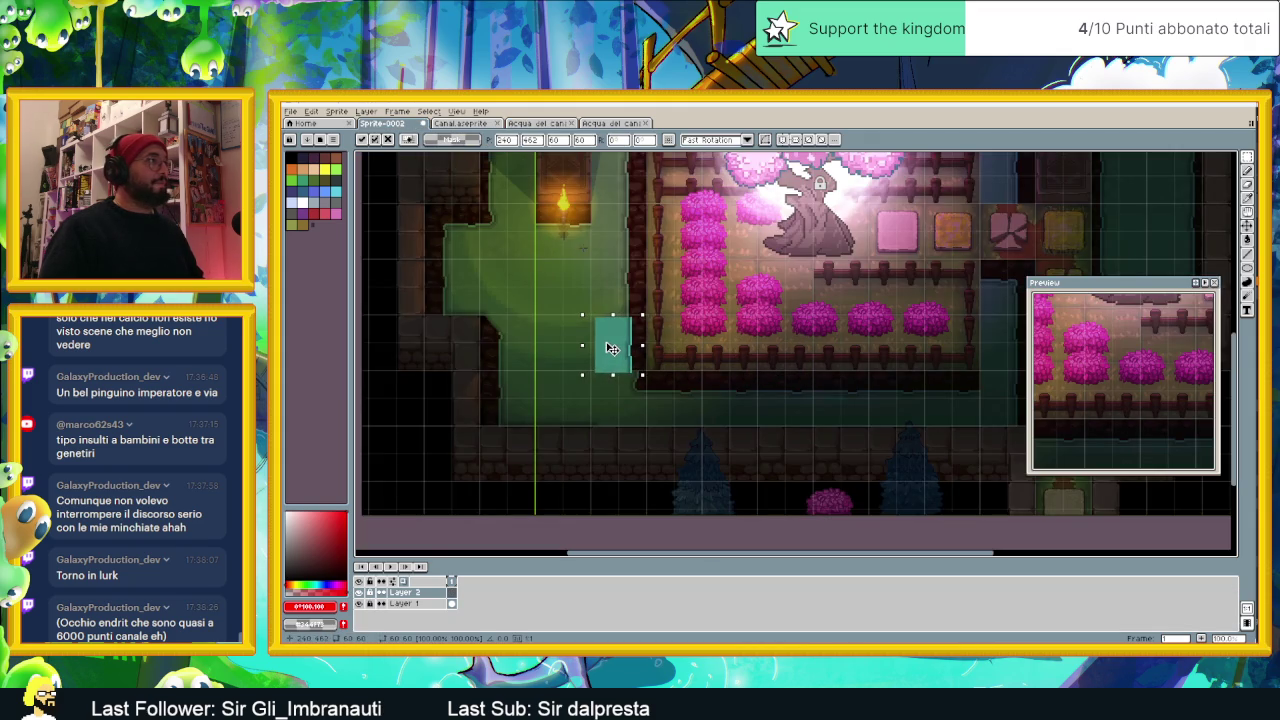
pyautogui.scroll(2, 620, 347)
pyautogui.moveTo(620, 346); pyautogui.dragTo(641, 337)
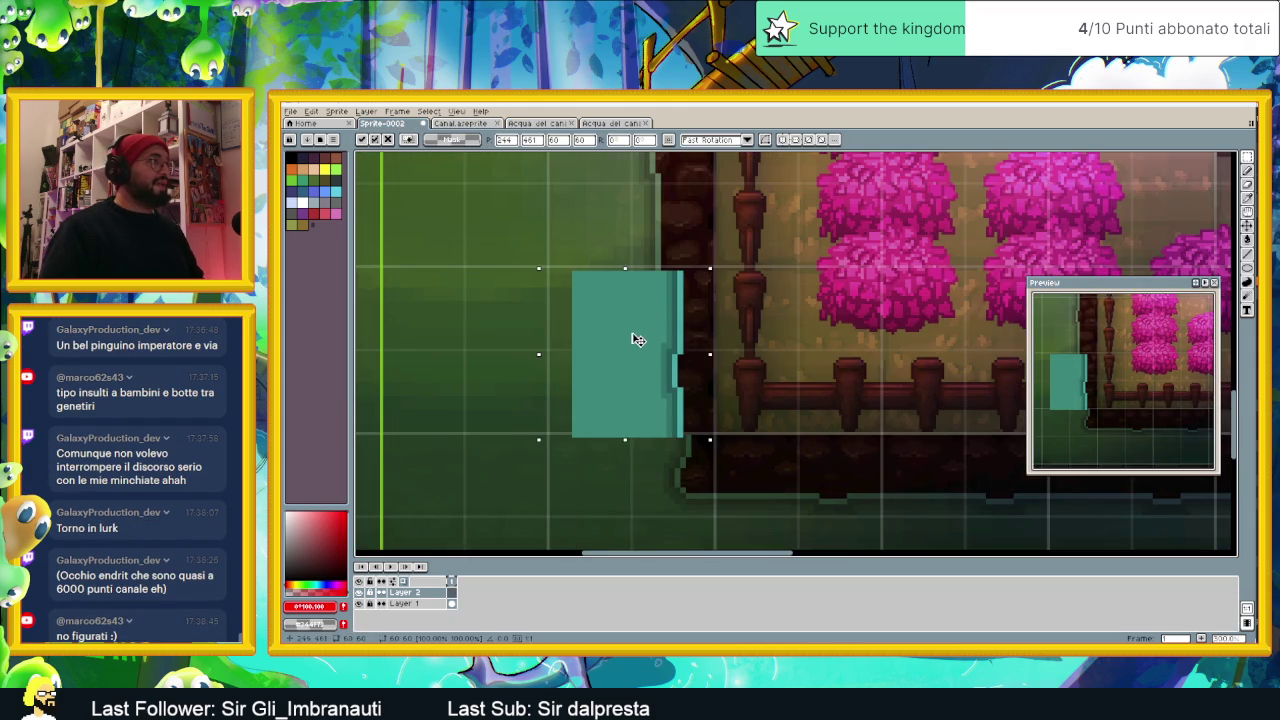
pyautogui.scroll(1, 641, 337)
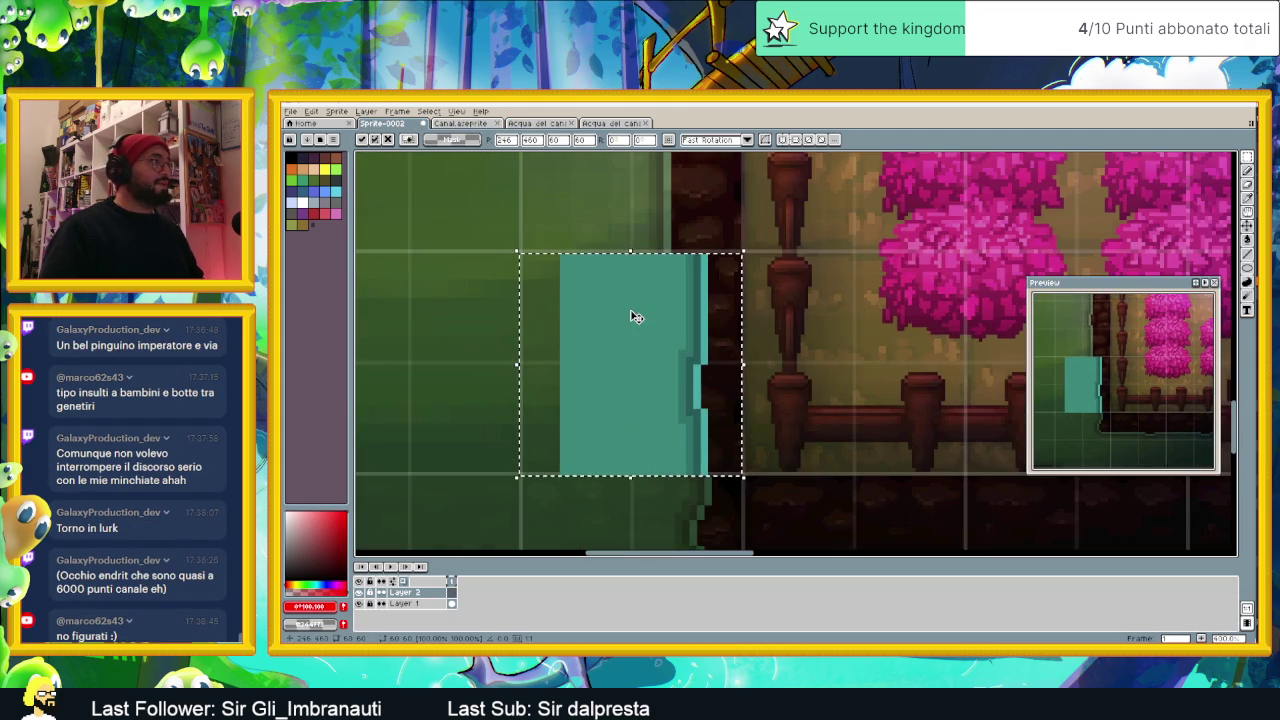
pyautogui.scroll(1, 634, 314)
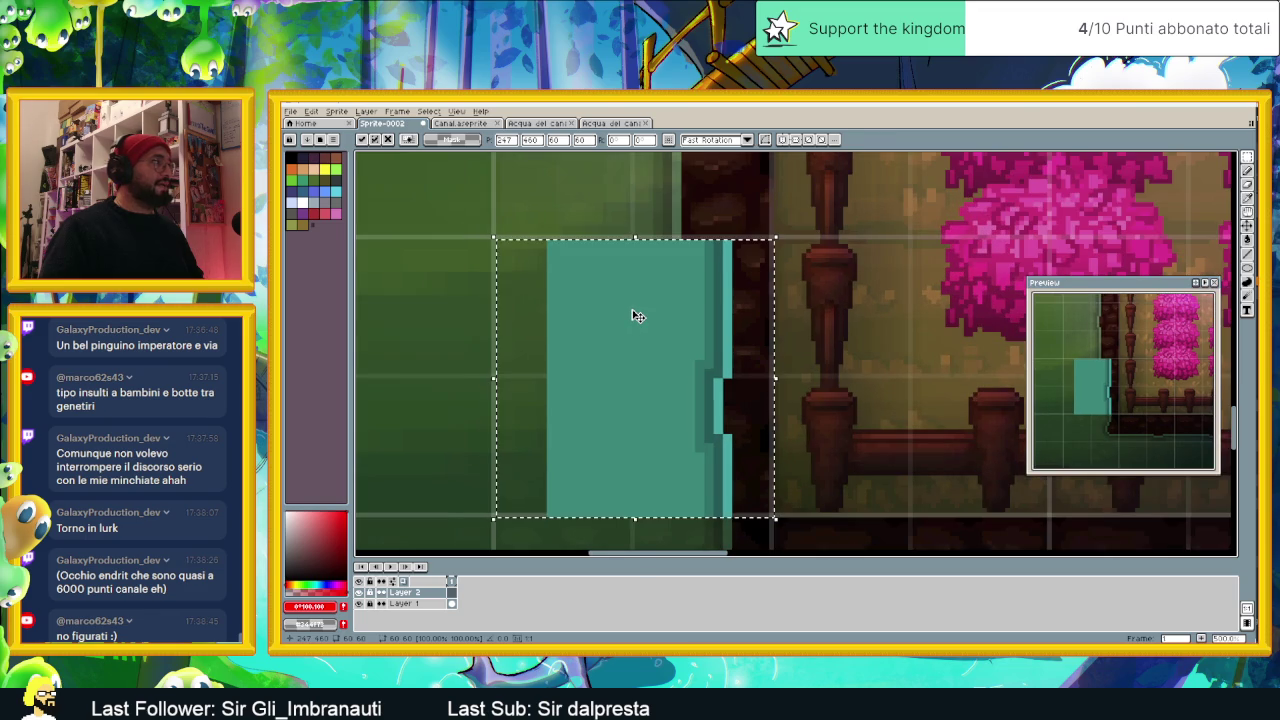
pyautogui.press('Left')
pyautogui.press('Up')
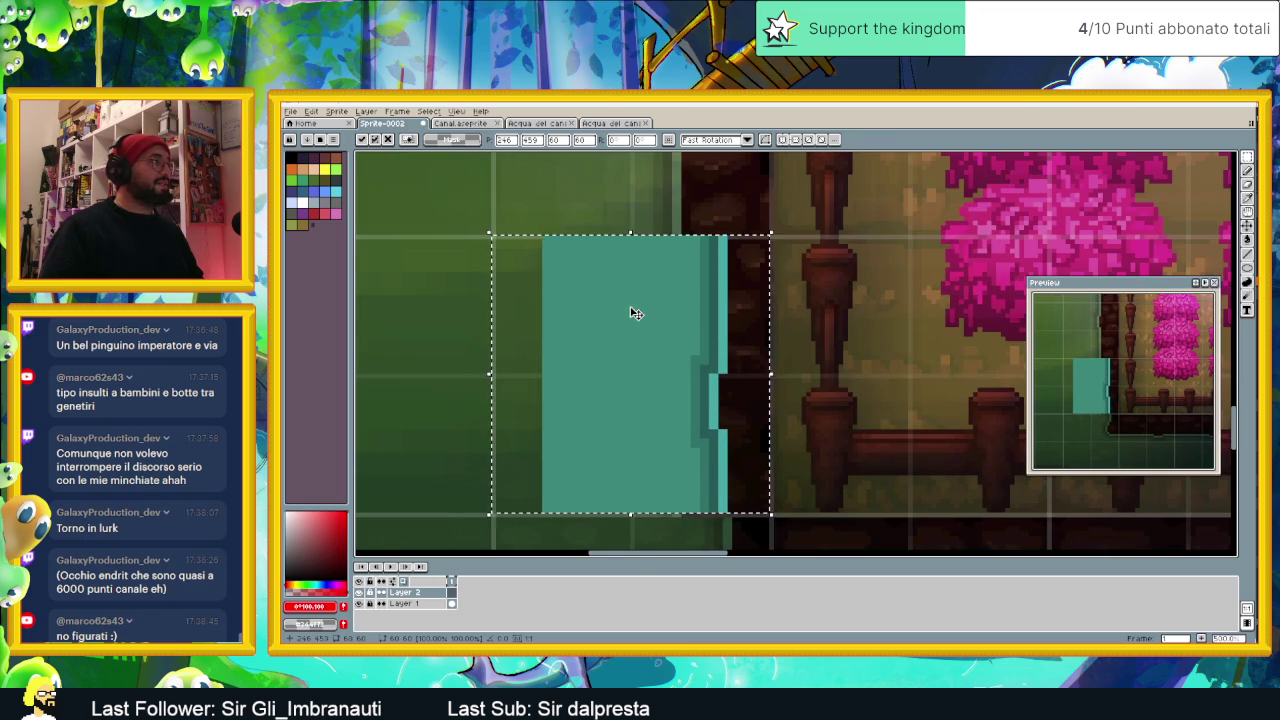
pyautogui.scroll(-1, 636, 314)
pyautogui.scroll(-1, 636, 314)
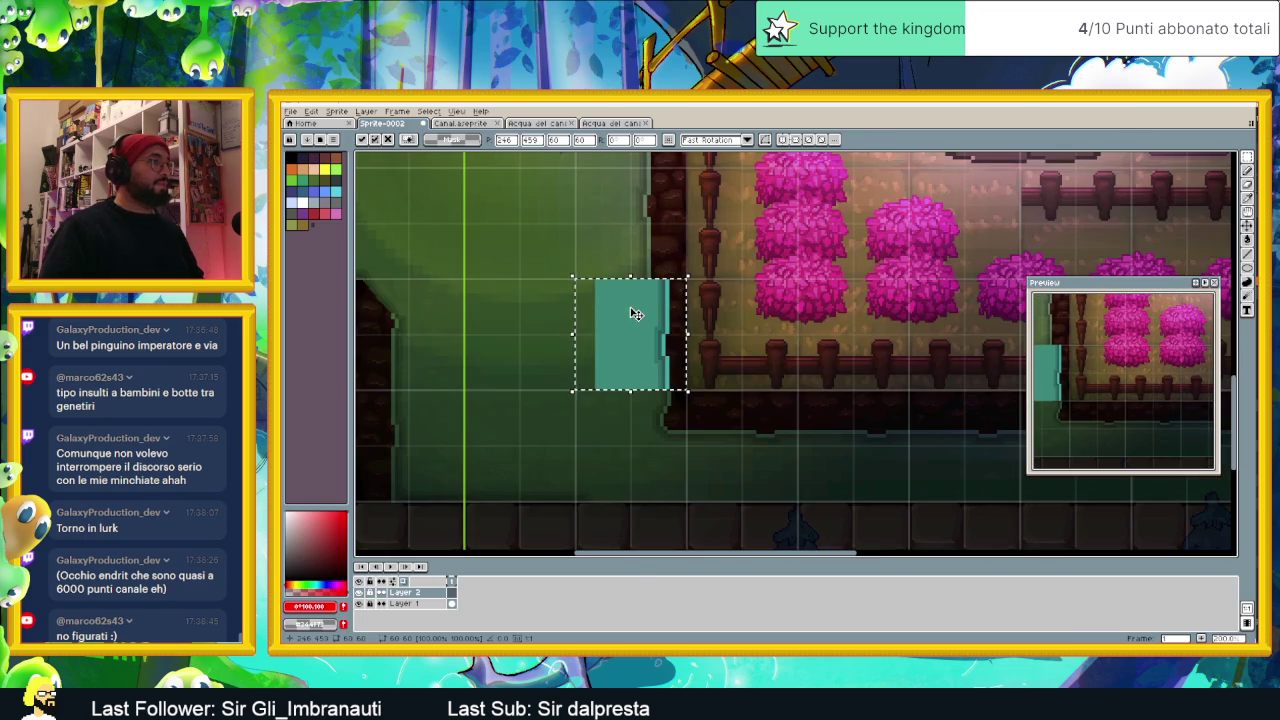
pyautogui.scroll(-1, 630, 308)
pyautogui.scroll(-1, 610, 302)
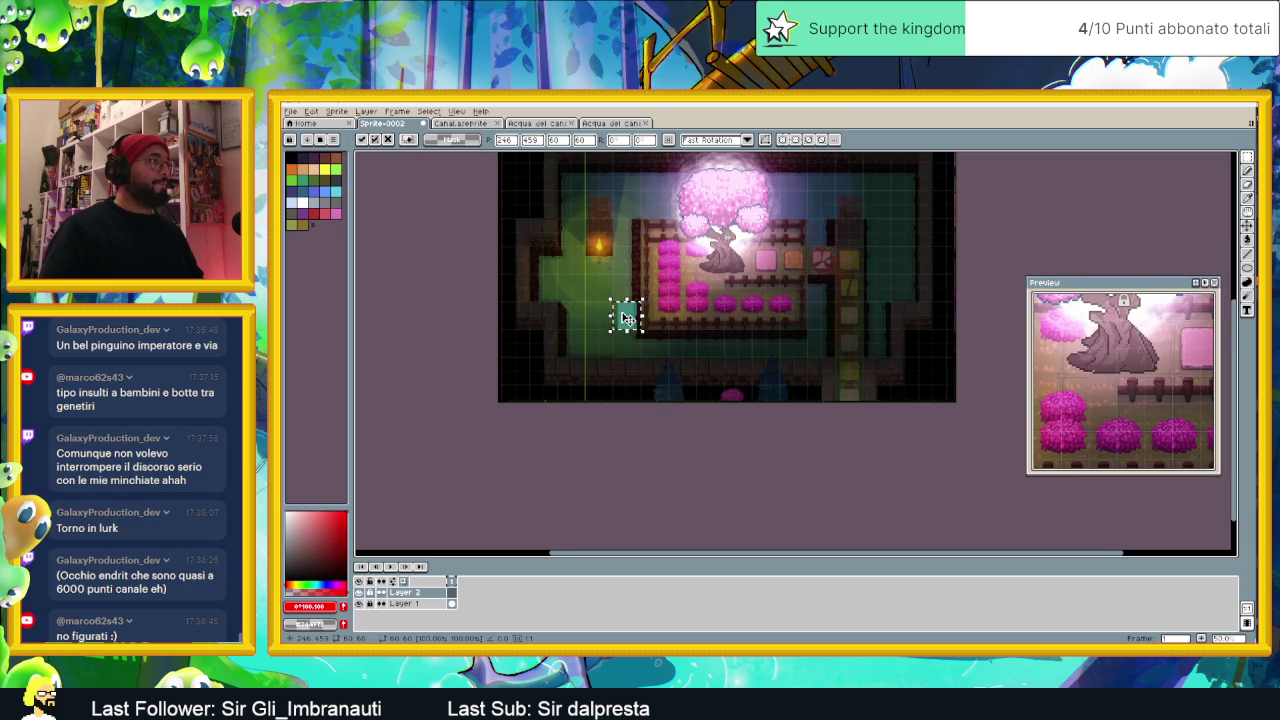
pyautogui.scroll(3, 620, 310)
pyautogui.moveTo(634, 323); pyautogui.dragTo(818, 311)
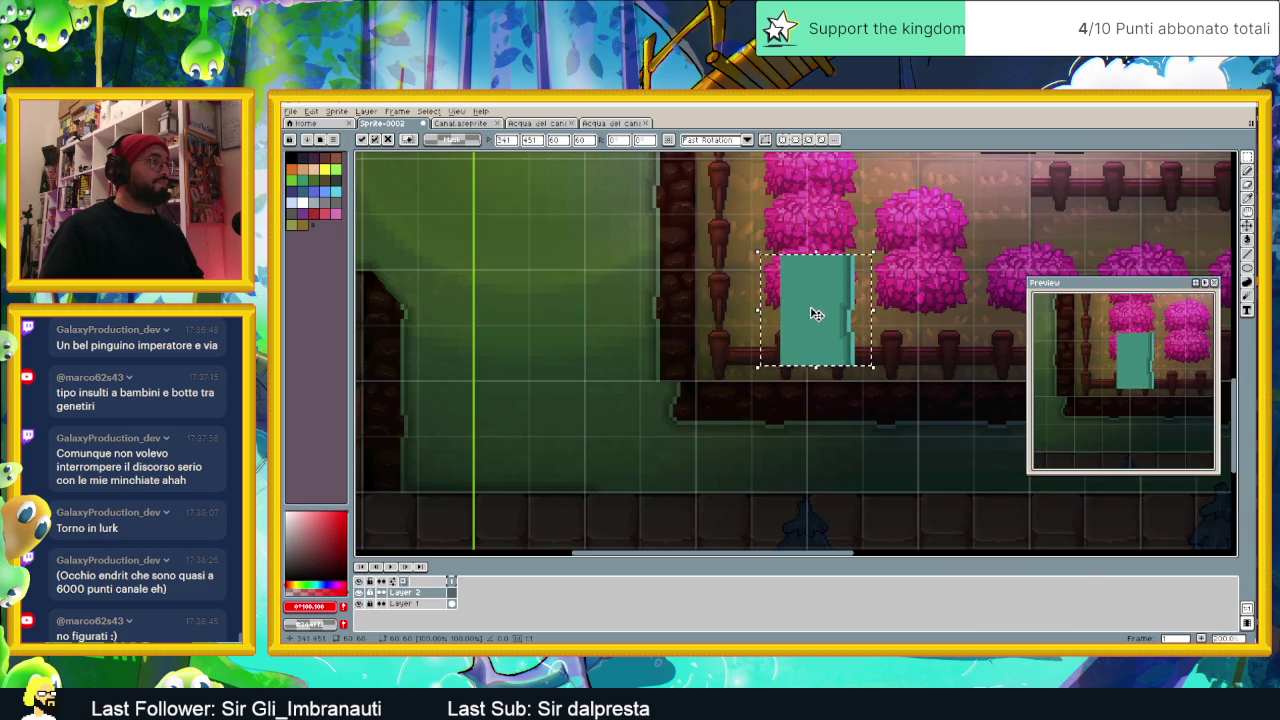
pyautogui.scroll(-2, 814, 312)
pyautogui.scroll(1, 740, 325)
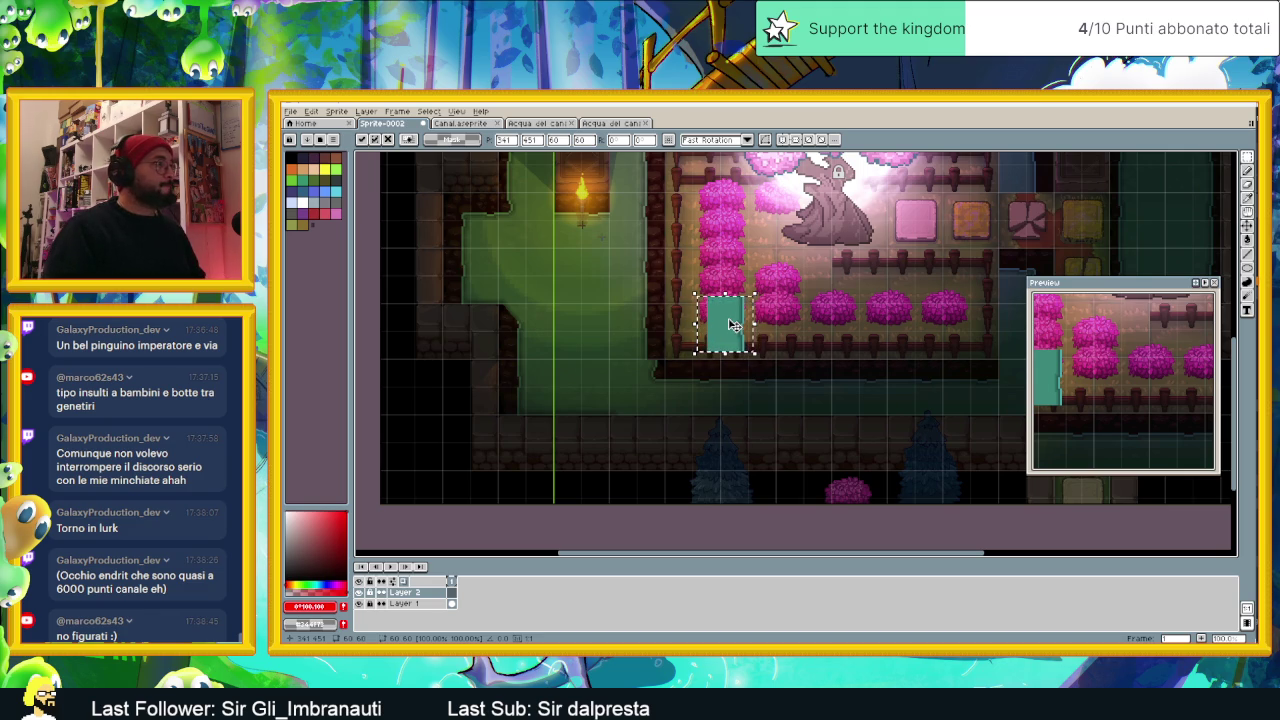
pyautogui.press('Escape')
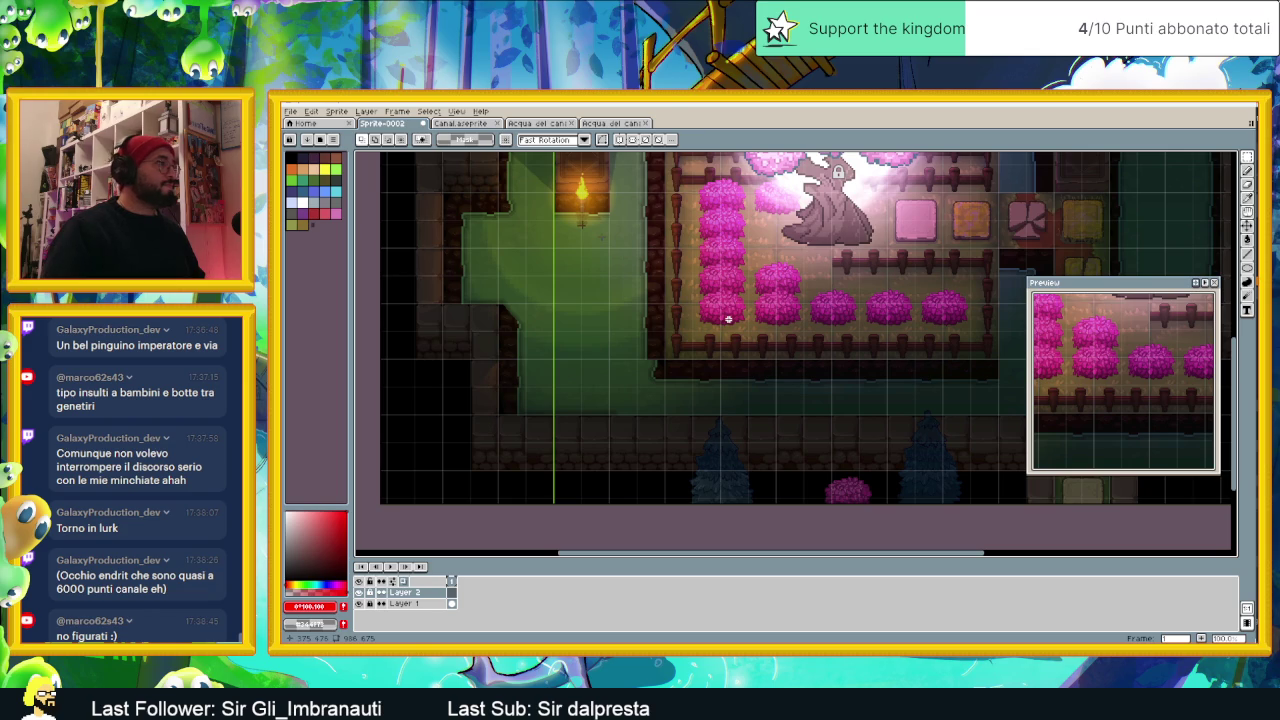
# Step: Glance at the Canal sprite, then marquee-select a 60×60 plain water tile on Acqua del cani
pyautogui.click(483, 123)
pyautogui.scroll(-5, 628, 349)
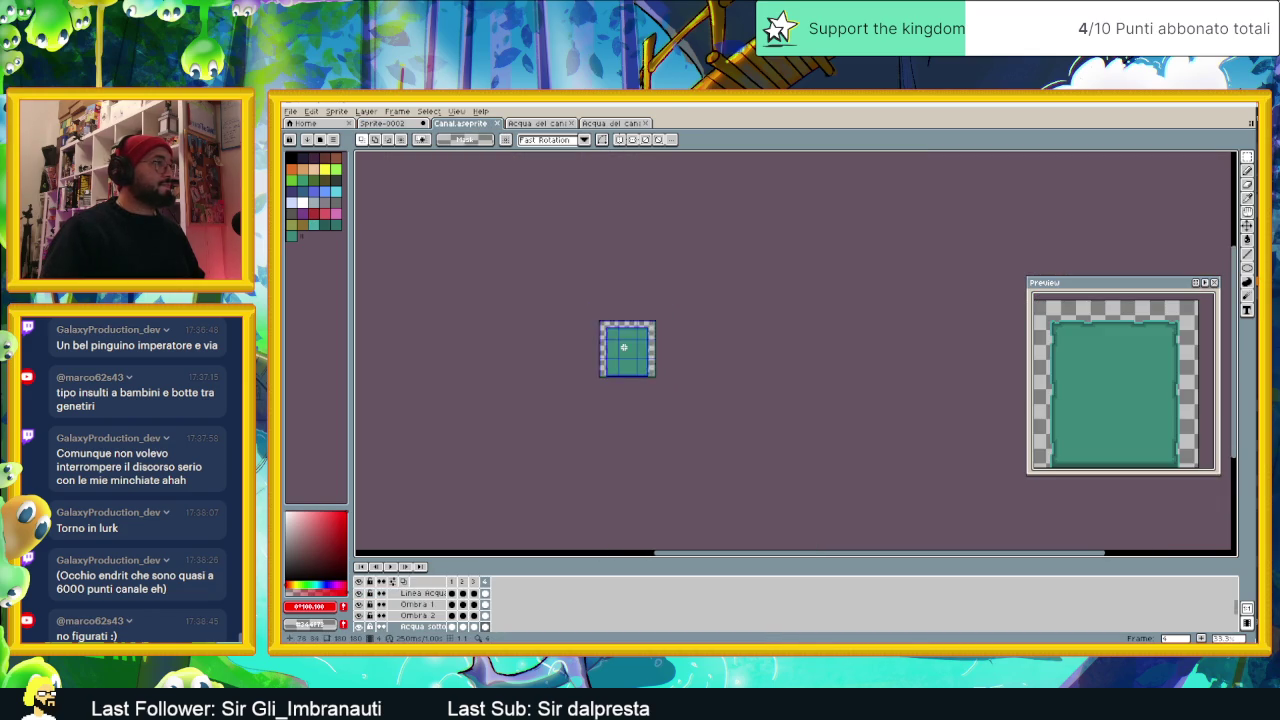
pyautogui.scroll(4, 630, 330)
pyautogui.click(540, 123)
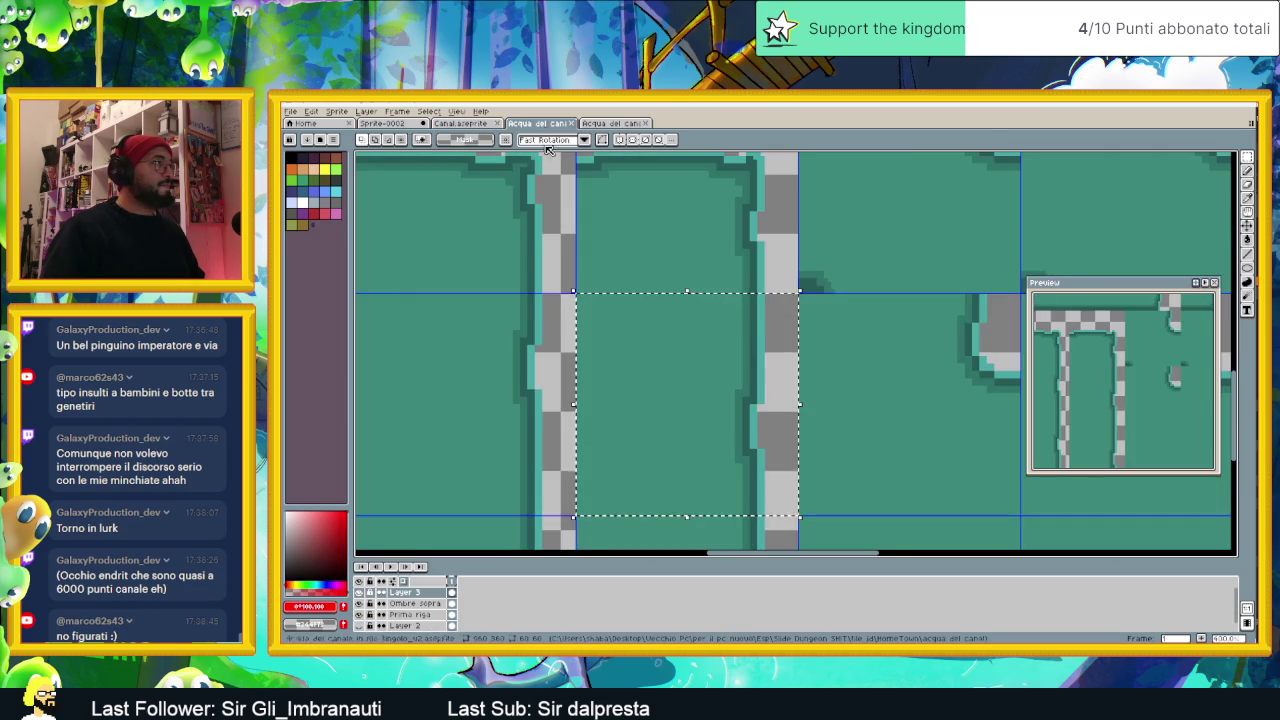
pyautogui.scroll(-3, 710, 420)
pyautogui.scroll(1, 722, 418)
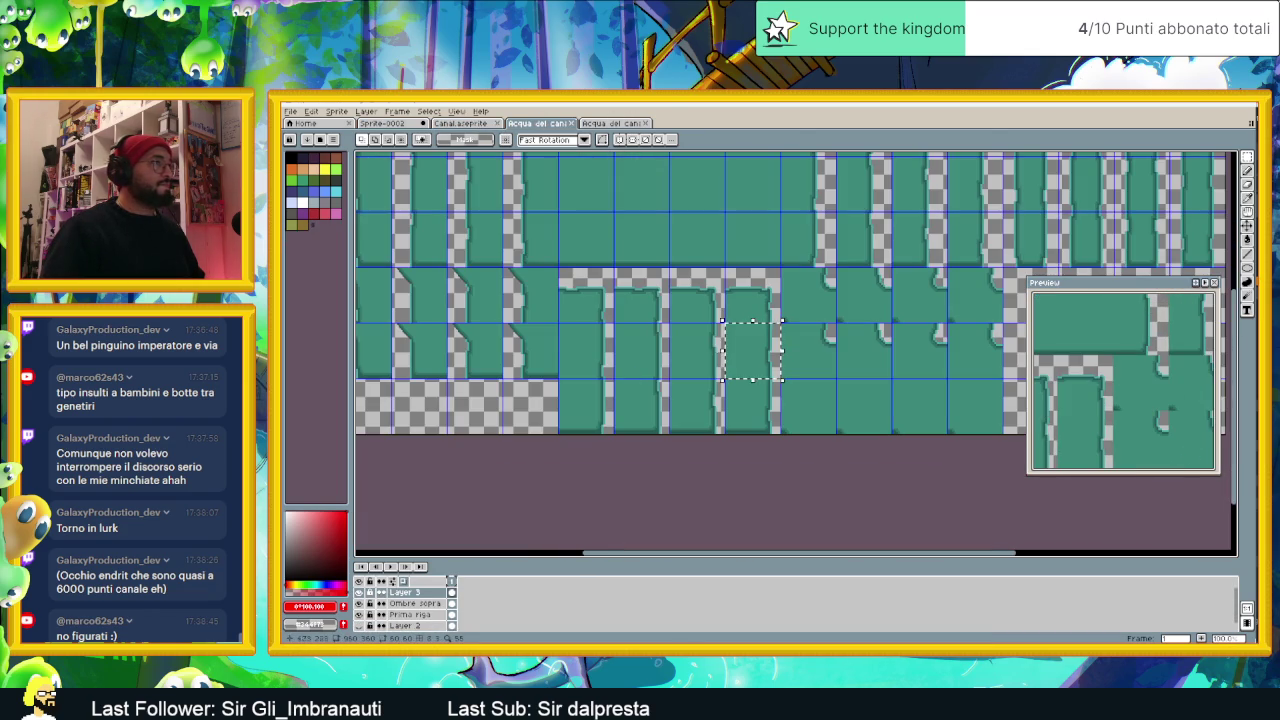
pyautogui.scroll(1, 802, 259)
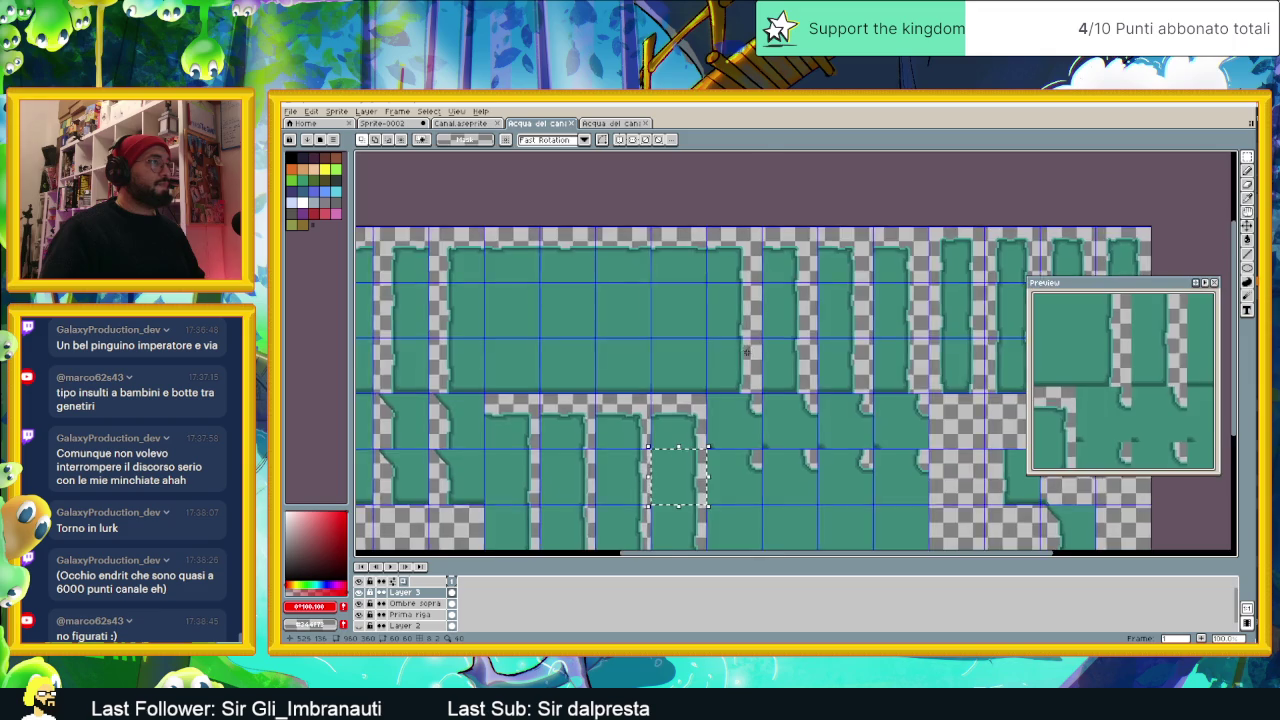
pyautogui.scroll(2, 760, 240)
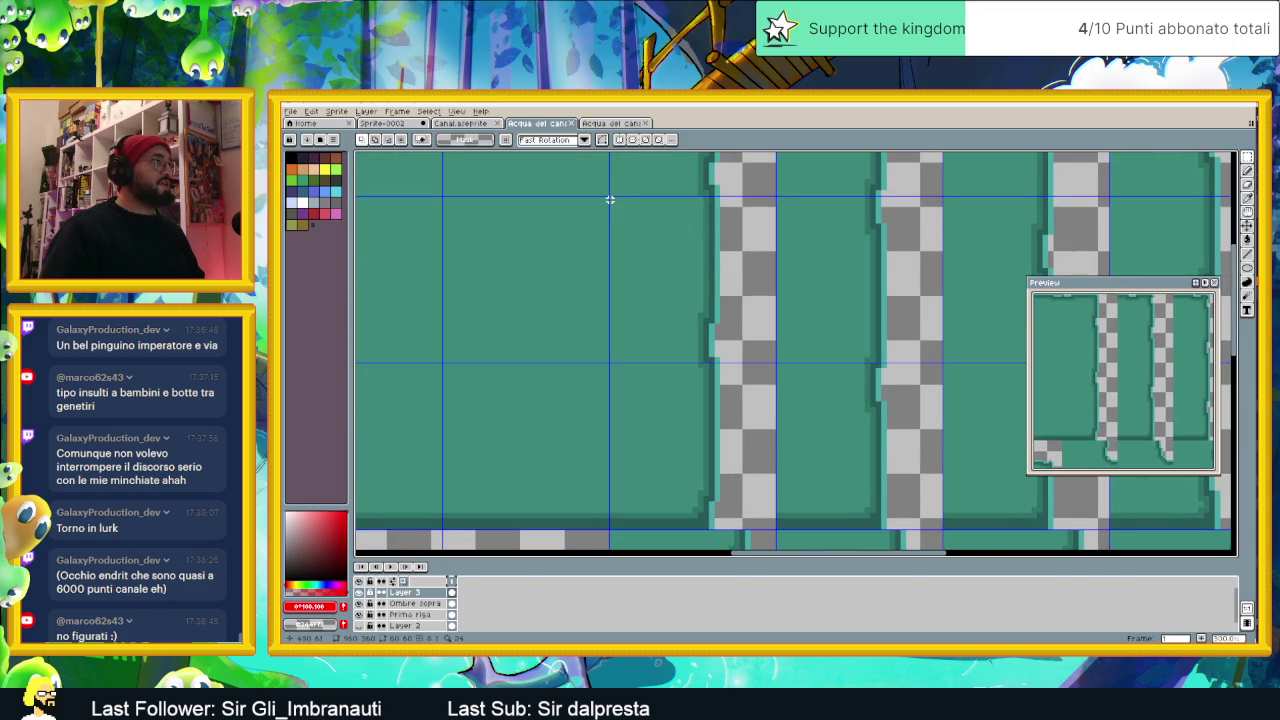
pyautogui.moveTo(610, 197); pyautogui.dragTo(775, 361)
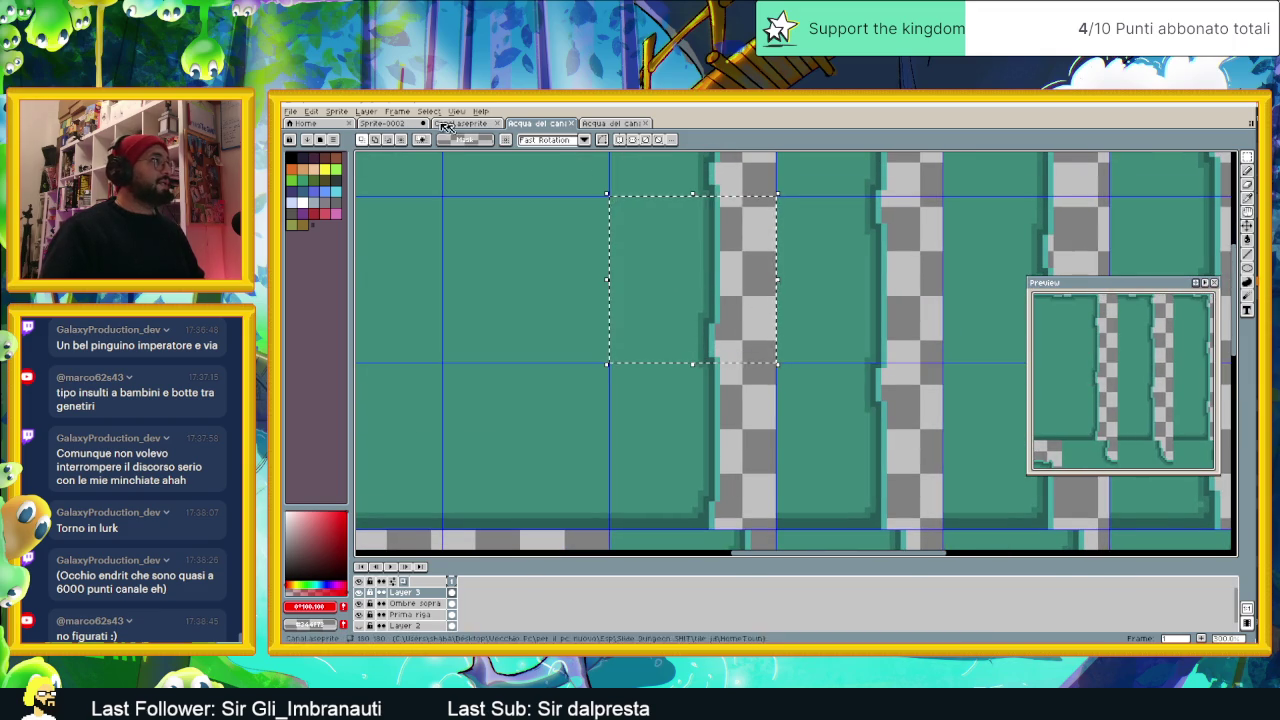
# Step: Try moving the selection in the garden room, then compare the tileset sheets and Canal.aseprite
pyautogui.click(395, 123)
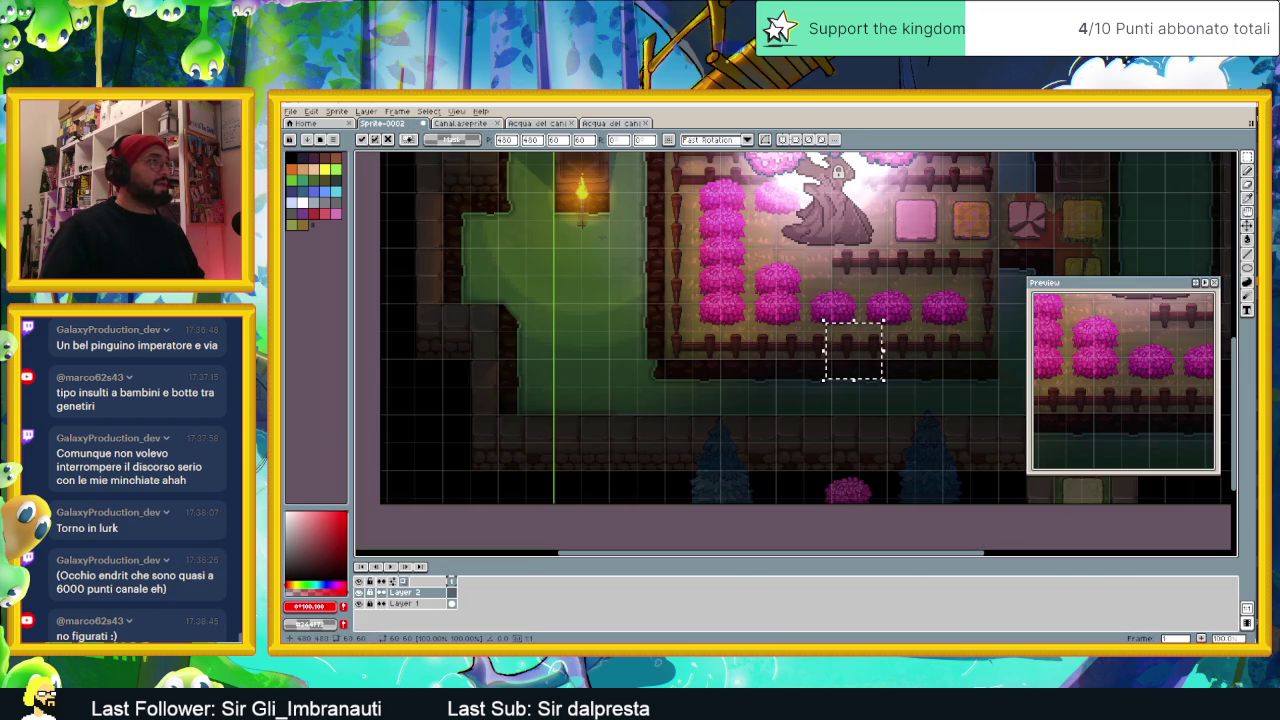
pyautogui.moveTo(866, 356); pyautogui.dragTo(725, 344)
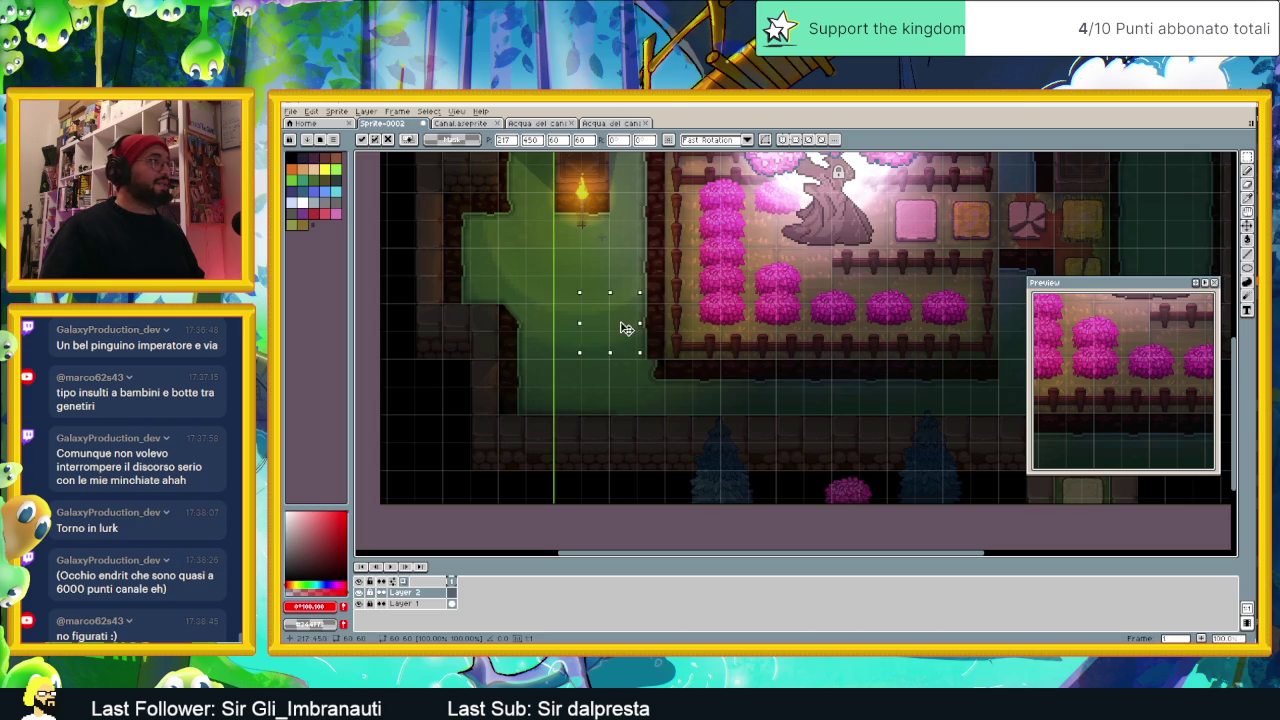
pyautogui.click(604, 124)
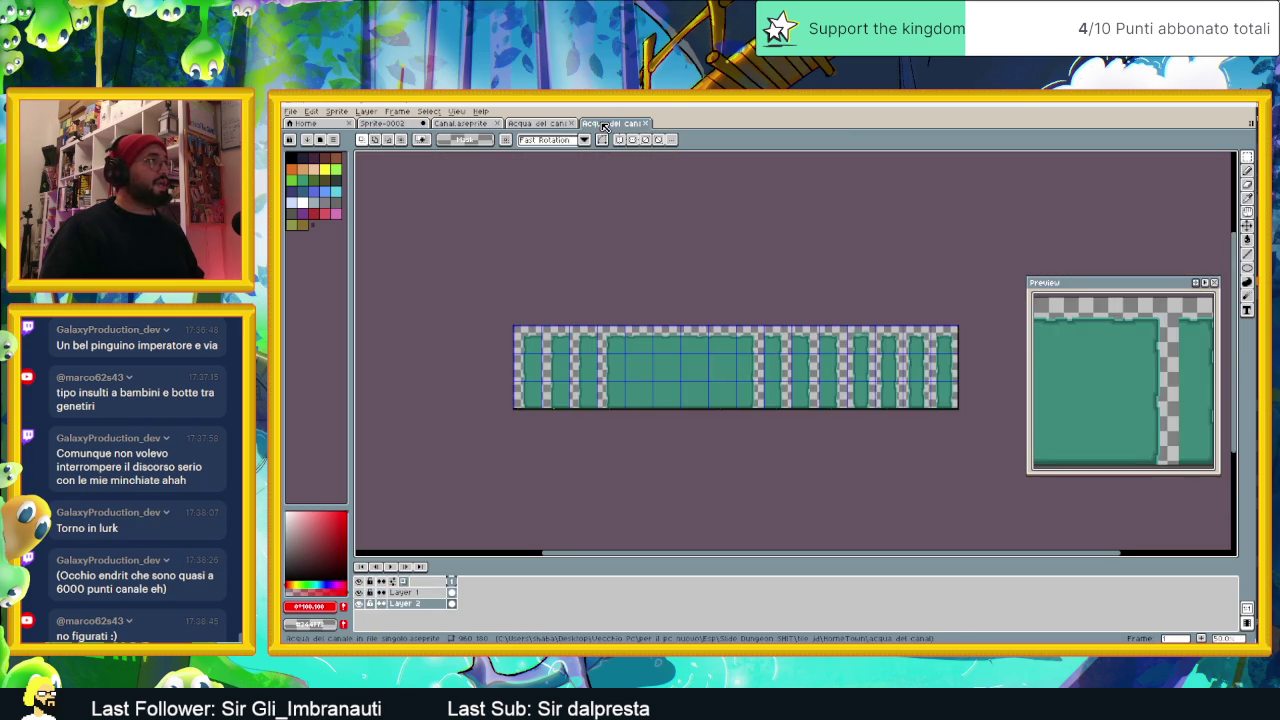
pyautogui.click(540, 123)
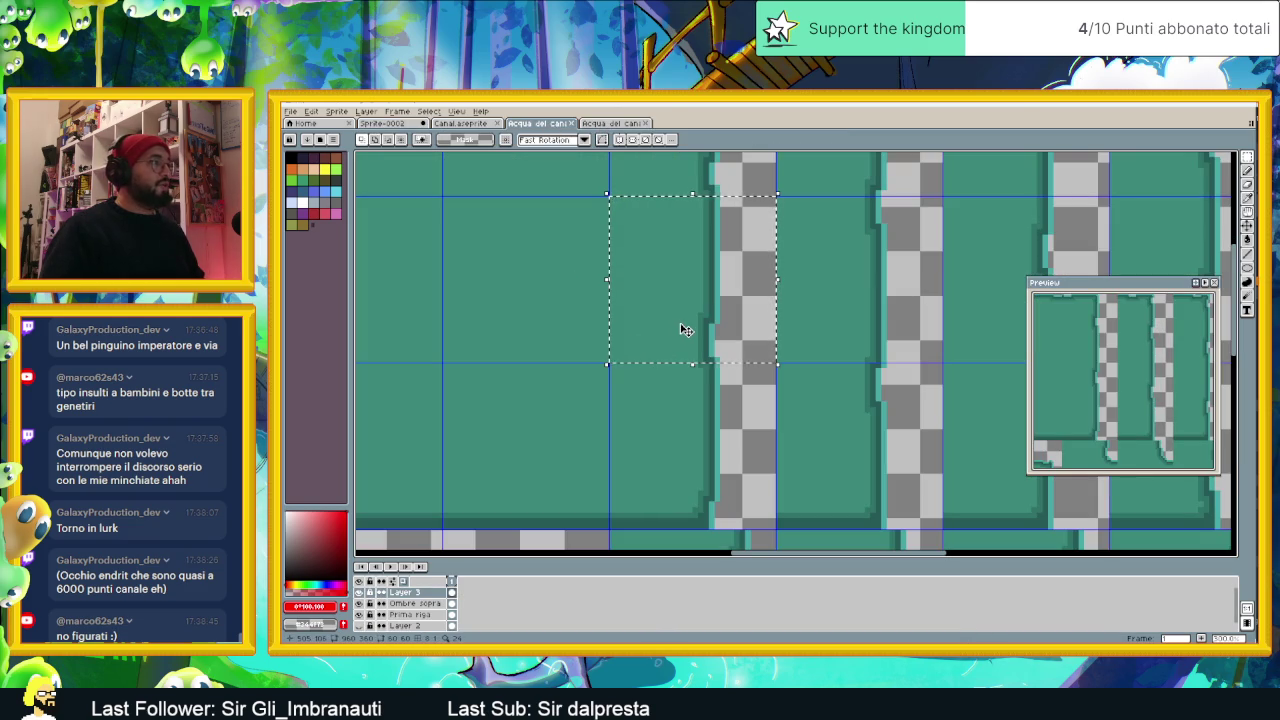
pyautogui.scroll(-2, 612, 246)
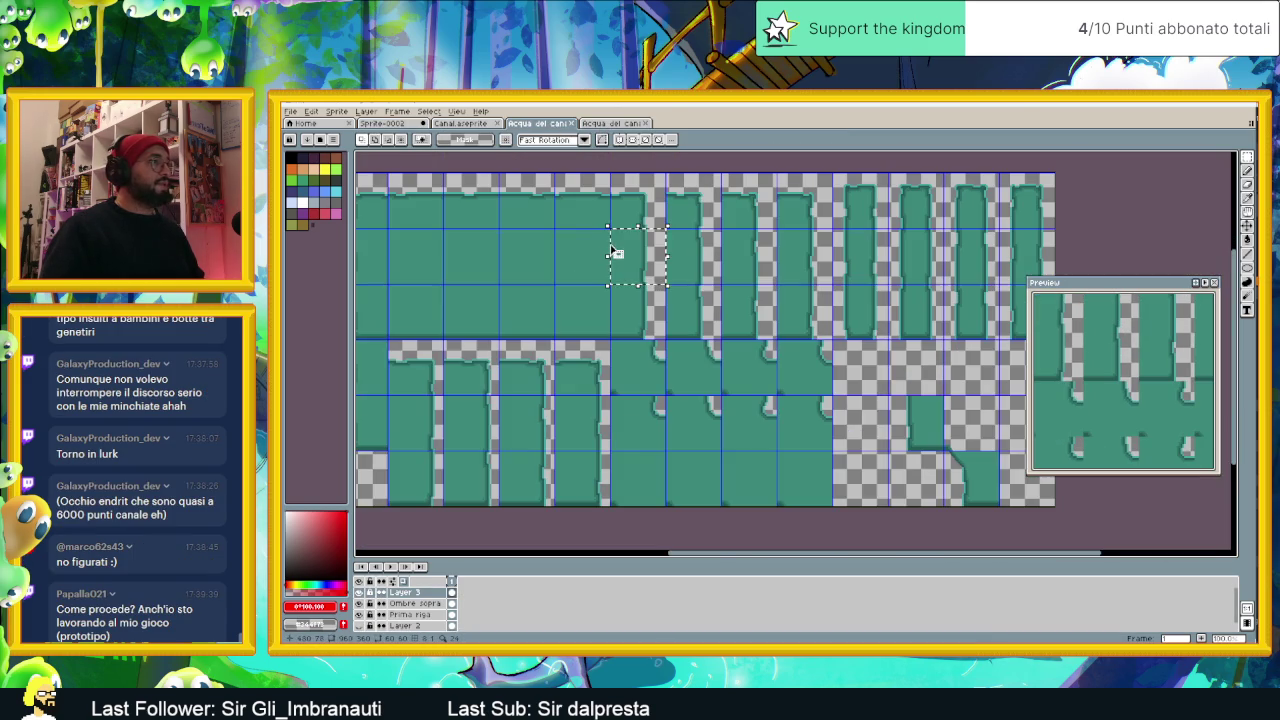
pyautogui.scroll(1, 612, 250)
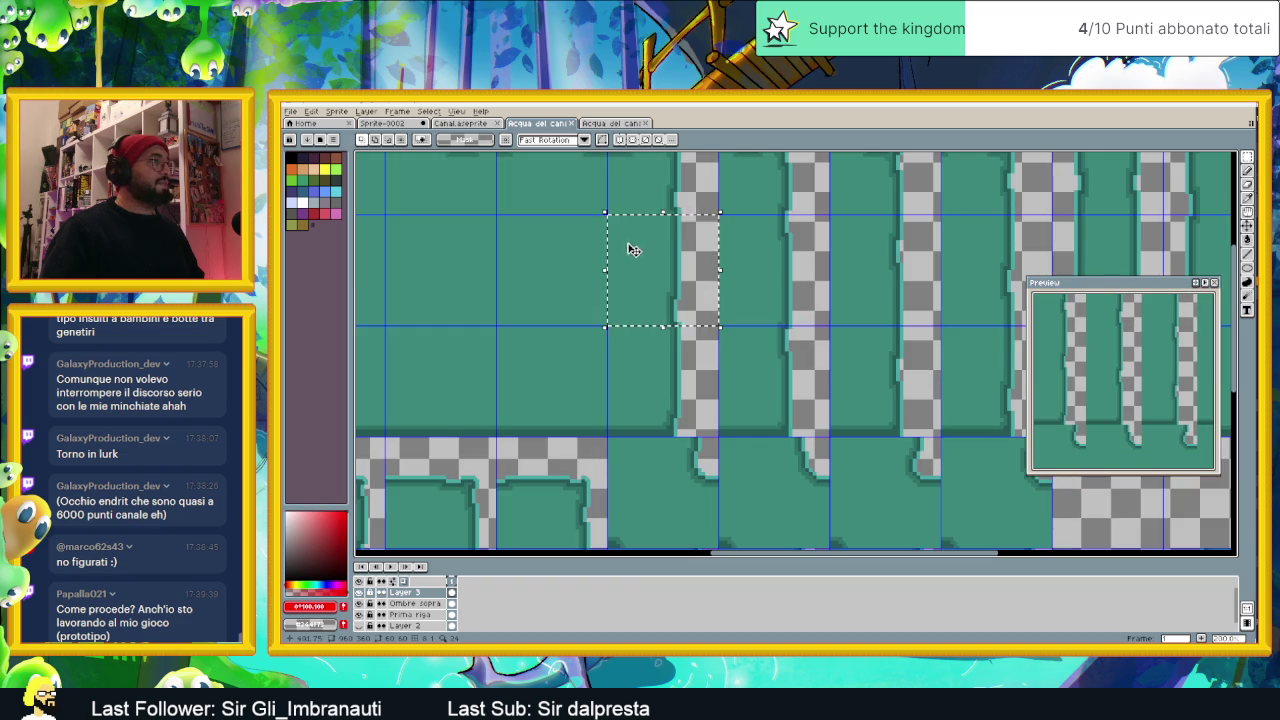
pyautogui.click(648, 254)
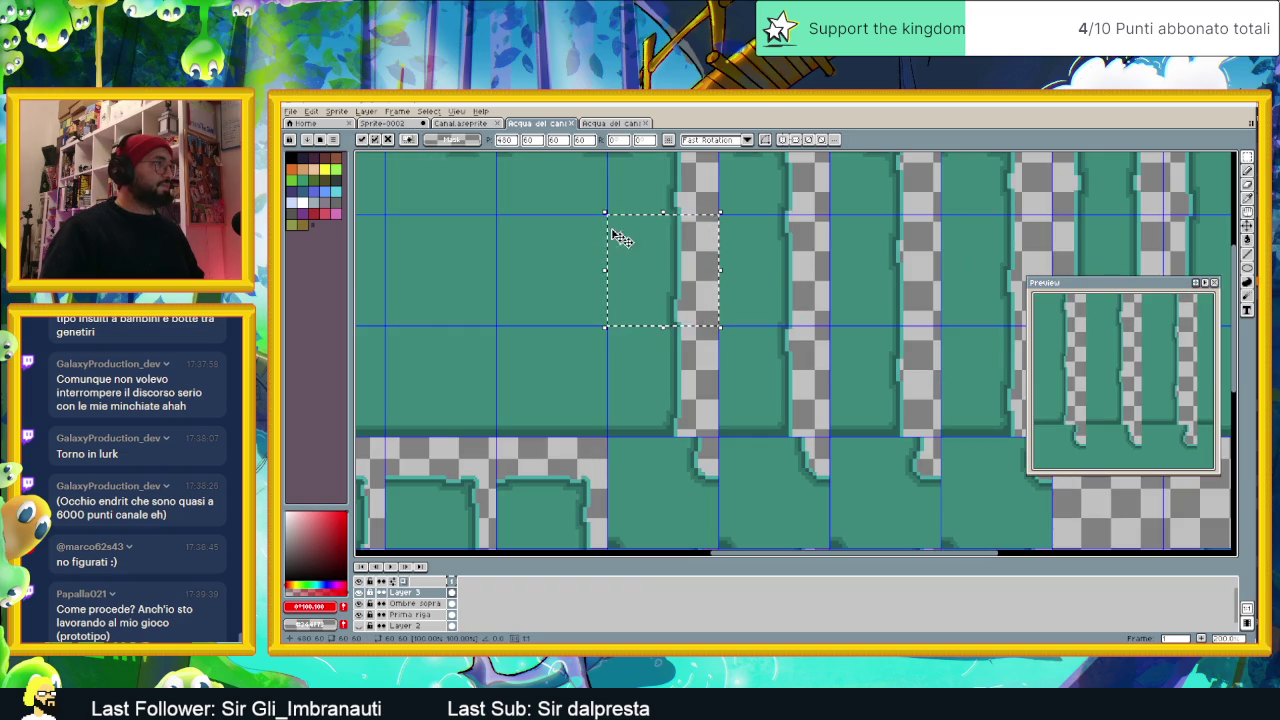
pyautogui.click(460, 123)
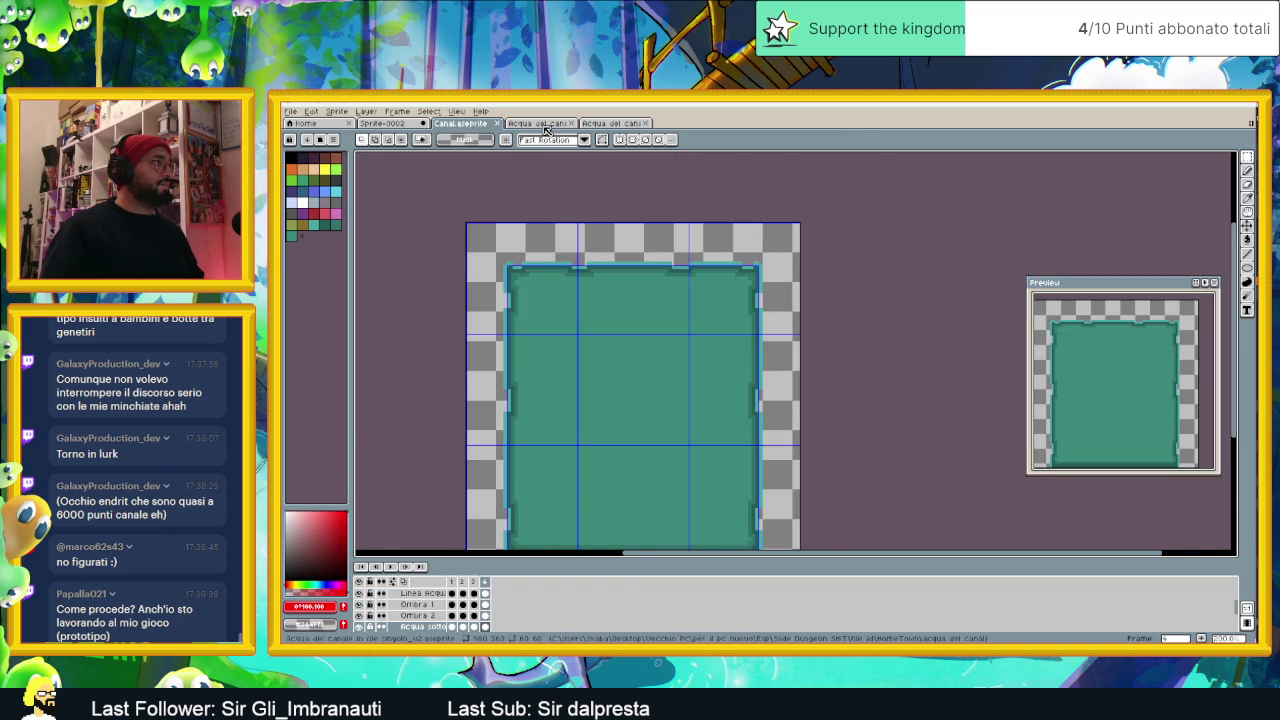
pyautogui.click(545, 124)
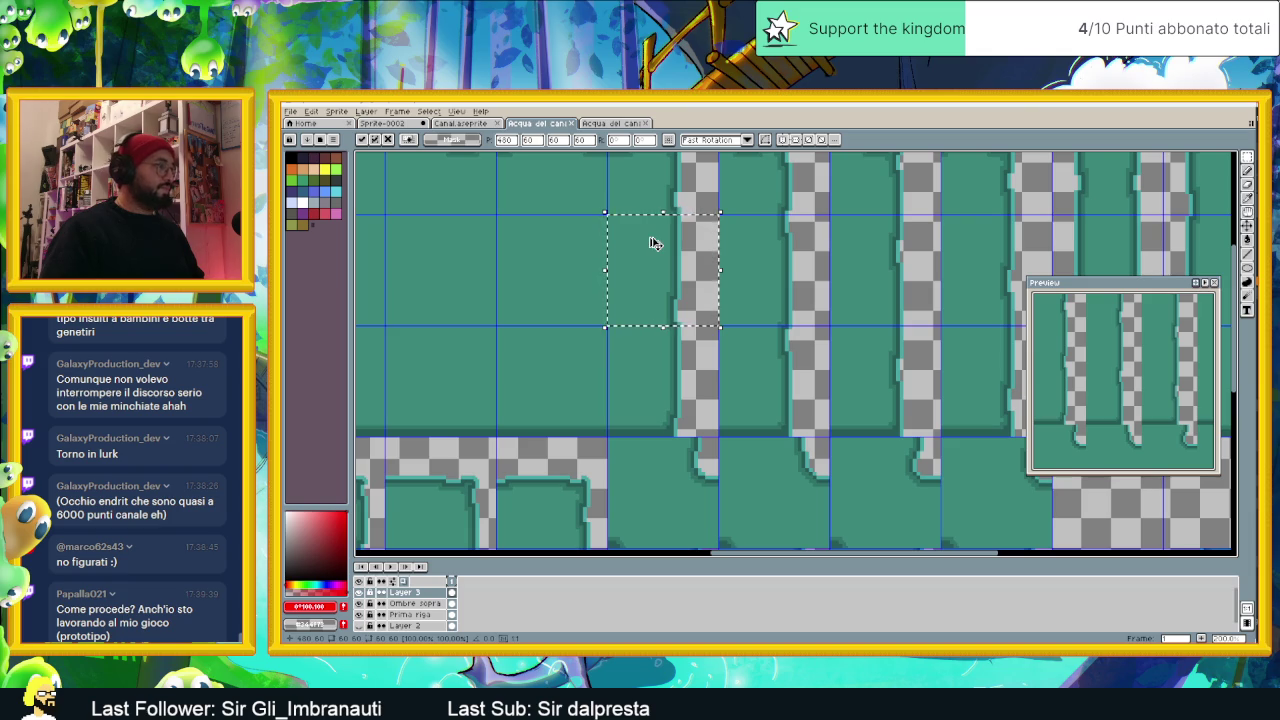
# Step: In Sprite-0002, paste the water tile and nudge it left, then cancel it and deselect
pyautogui.hotkey('ctrl', 'shift', 'Tab')
pyautogui.hotkey('ctrl', 'shift', 'Tab')
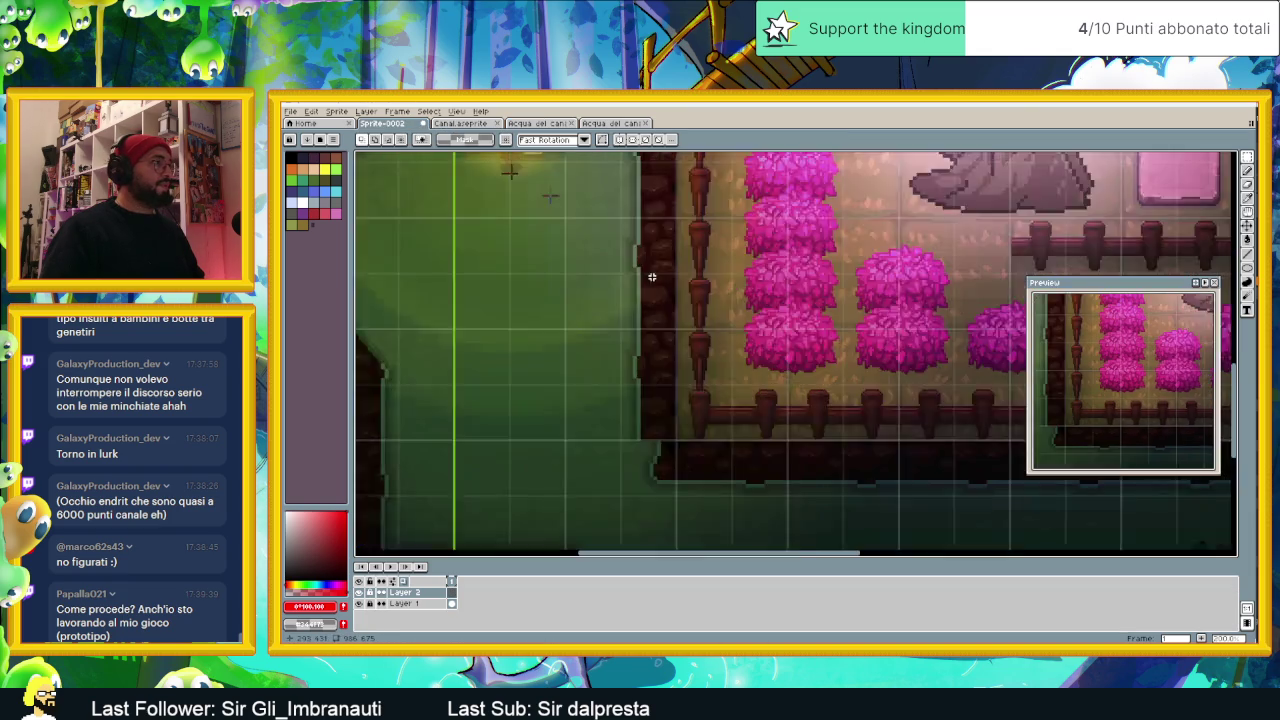
pyautogui.scroll(1, 652, 277)
pyautogui.hotkey('ctrl', 'v')
pyautogui.moveTo(745, 328); pyautogui.dragTo(698, 330)
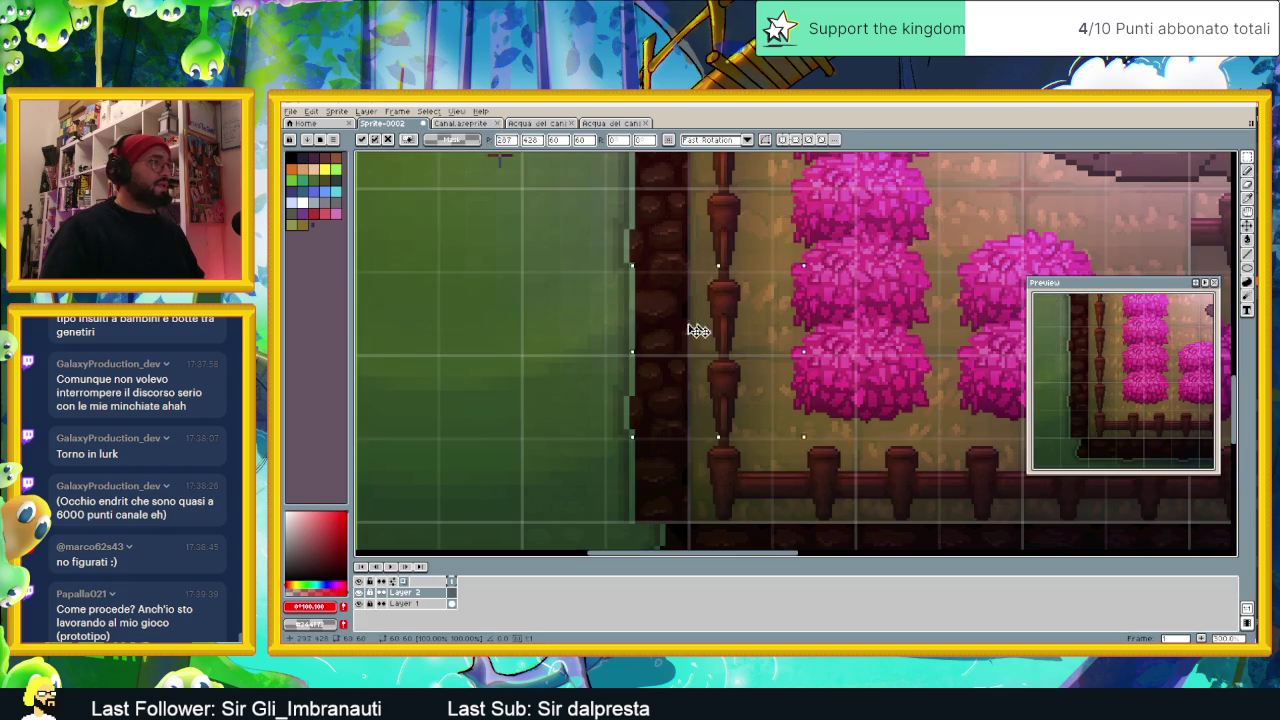
pyautogui.press('Return')
pyautogui.hotkey('ctrl', 'd')
# Step: Delete Layer 3 from Acqua del cani and toggle the Prima riga layer's visibility
pyautogui.click(564, 124)
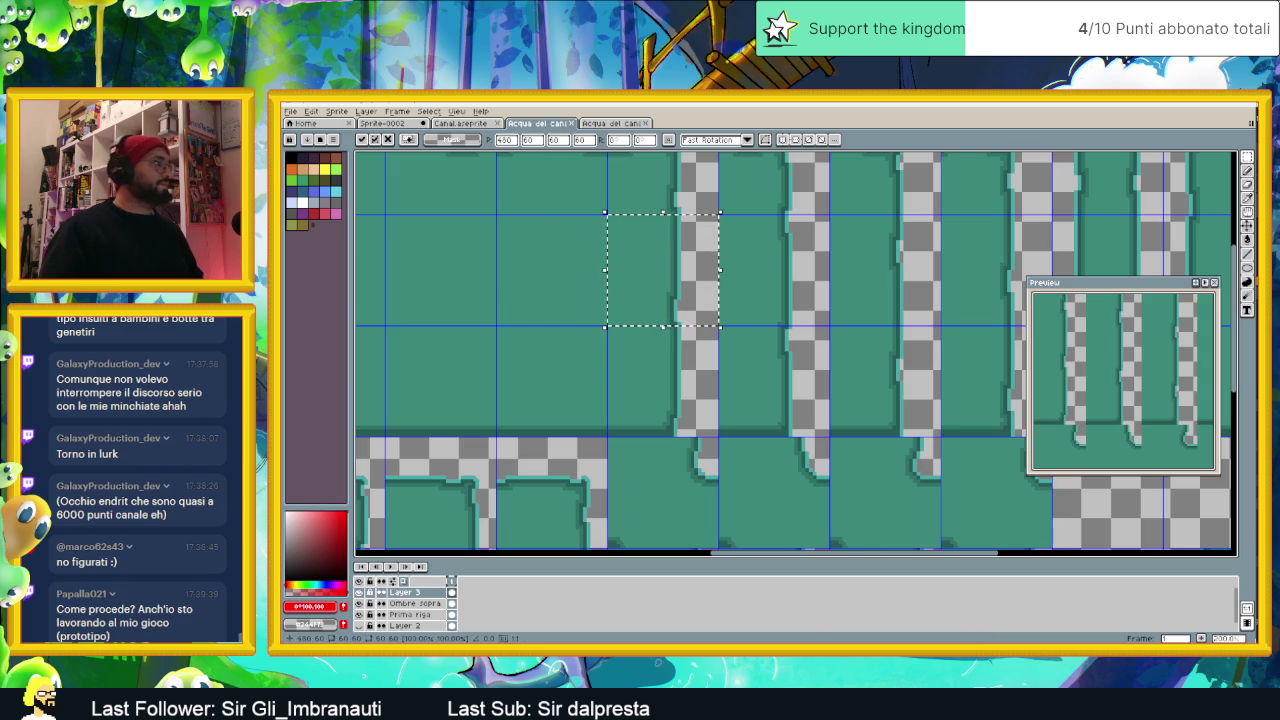
pyautogui.click(360, 594)
pyautogui.click(359, 603)
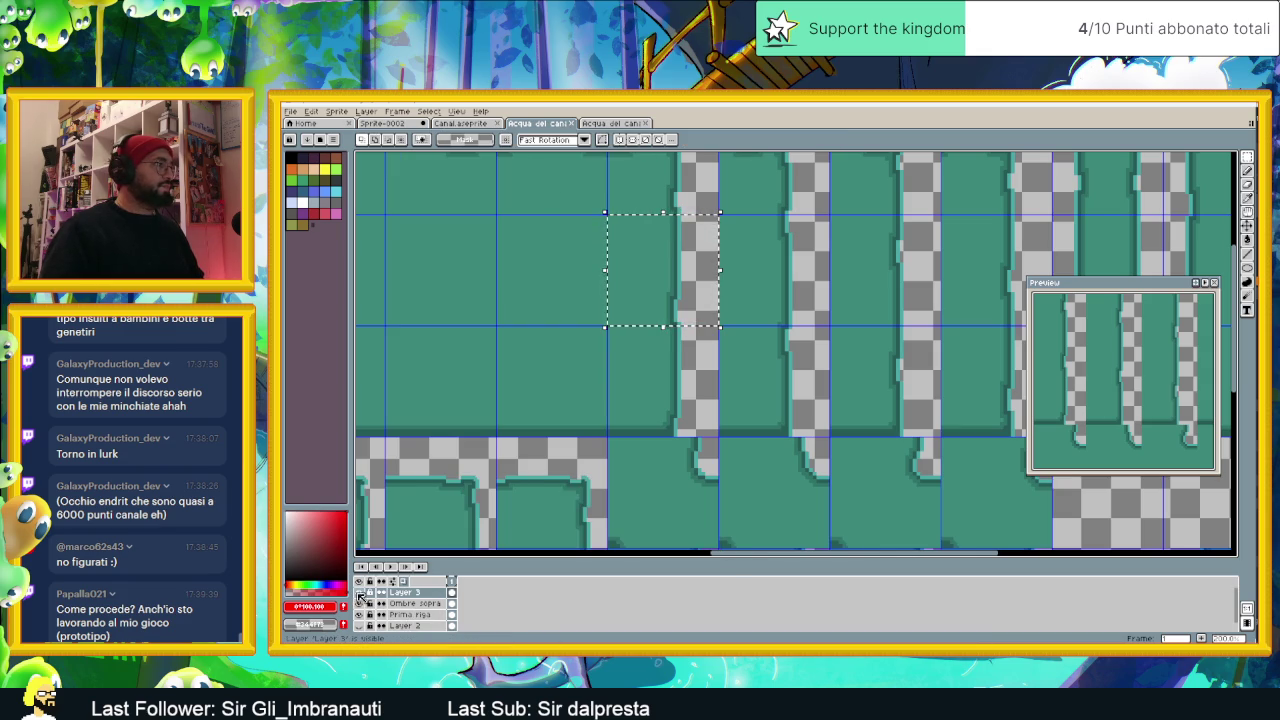
pyautogui.click(405, 603)
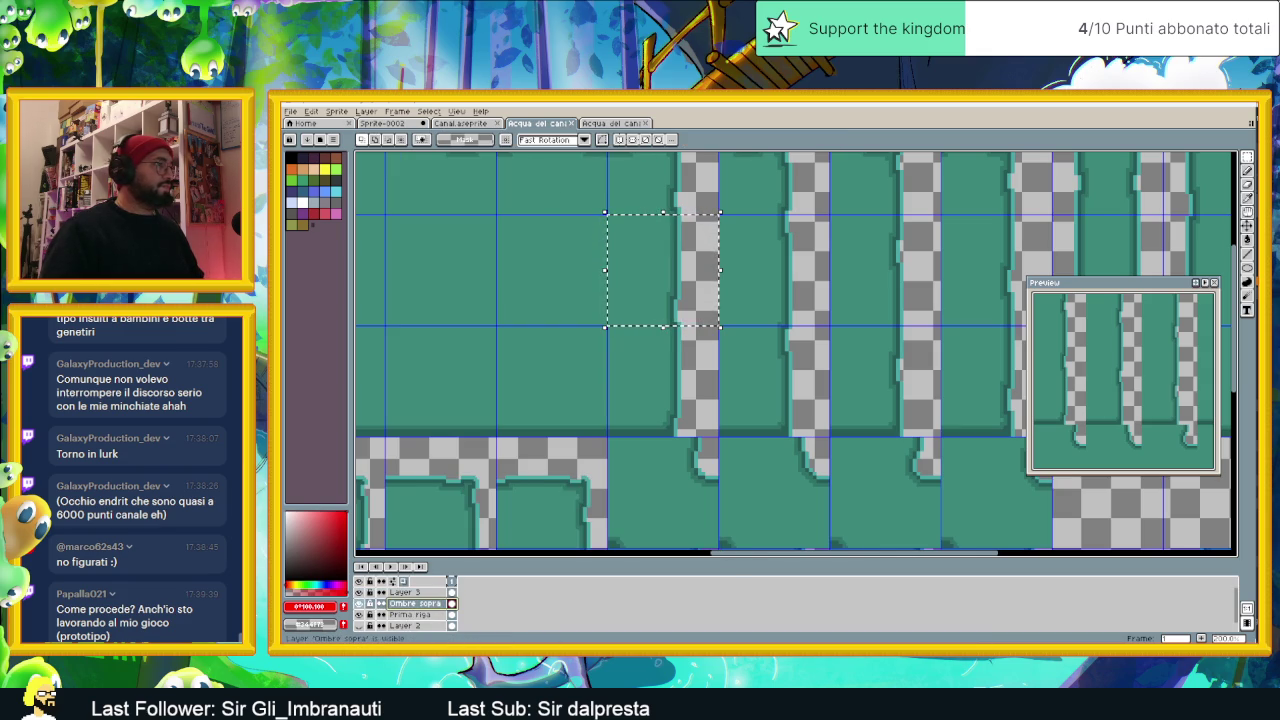
pyautogui.scroll(-1, 405, 603)
pyautogui.click(405, 603)
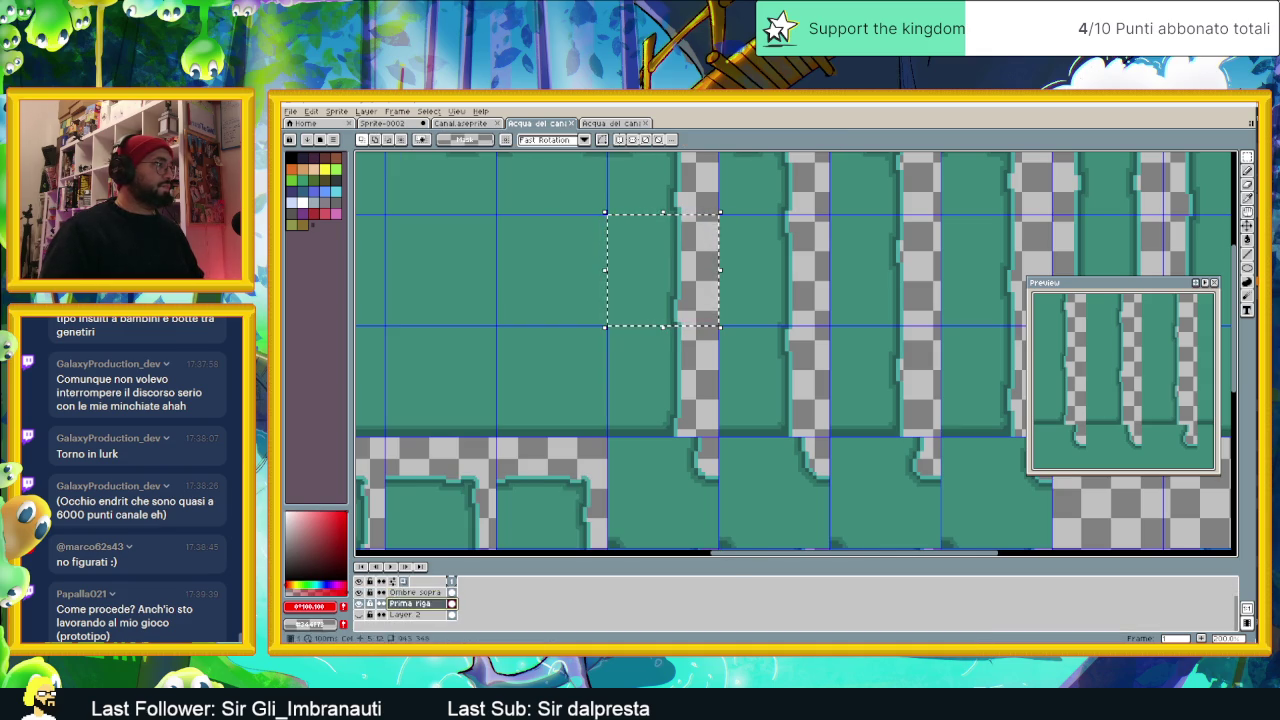
pyautogui.click(359, 603)
pyautogui.click(359, 603)
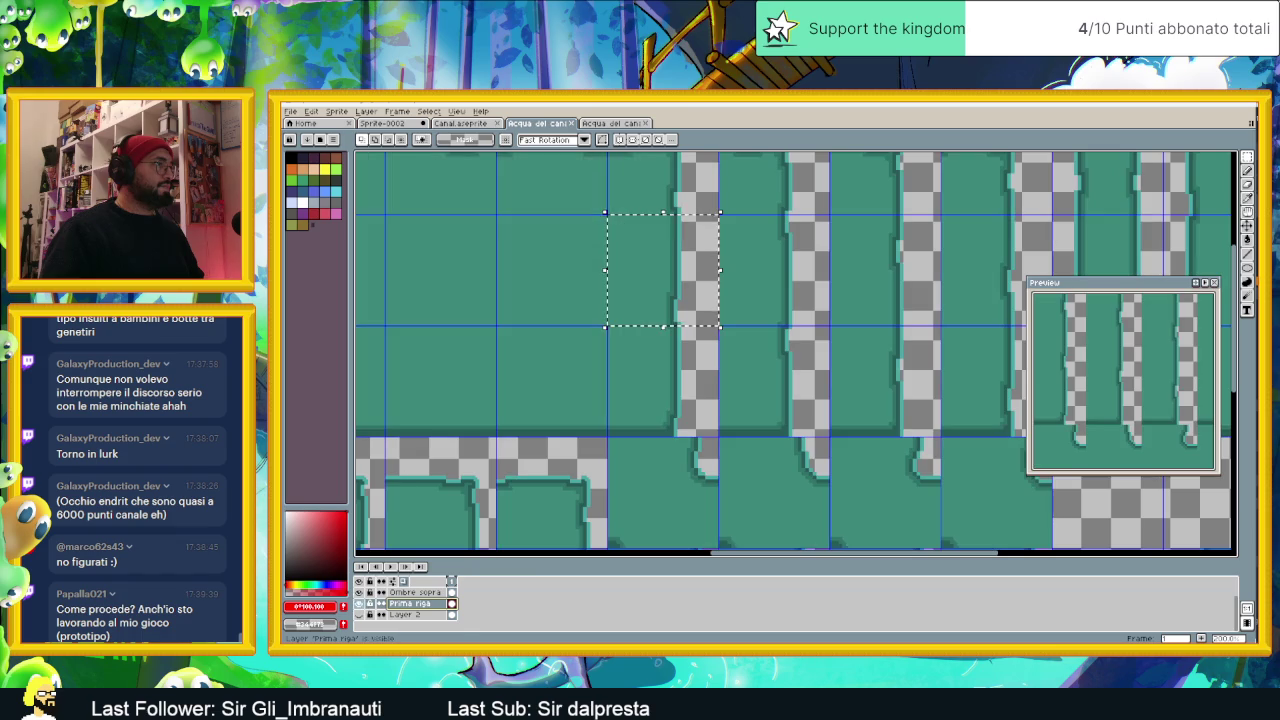
pyautogui.click(673, 271)
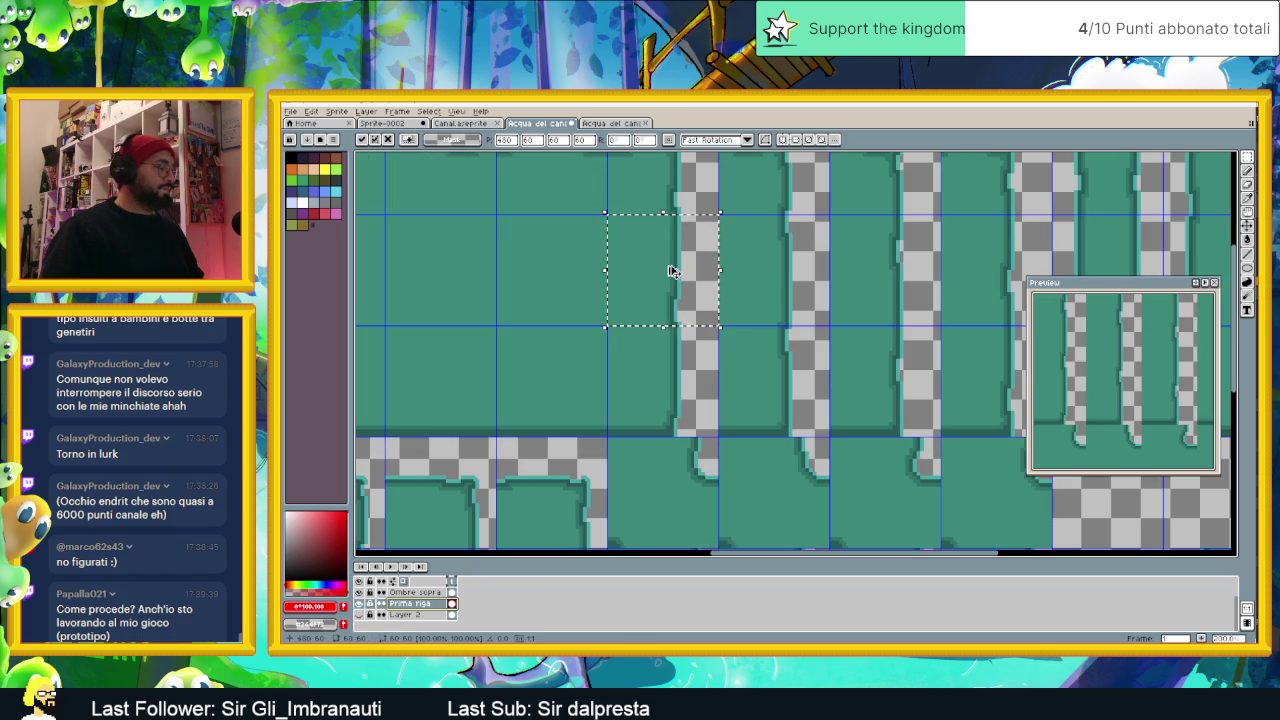
pyautogui.click(445, 122)
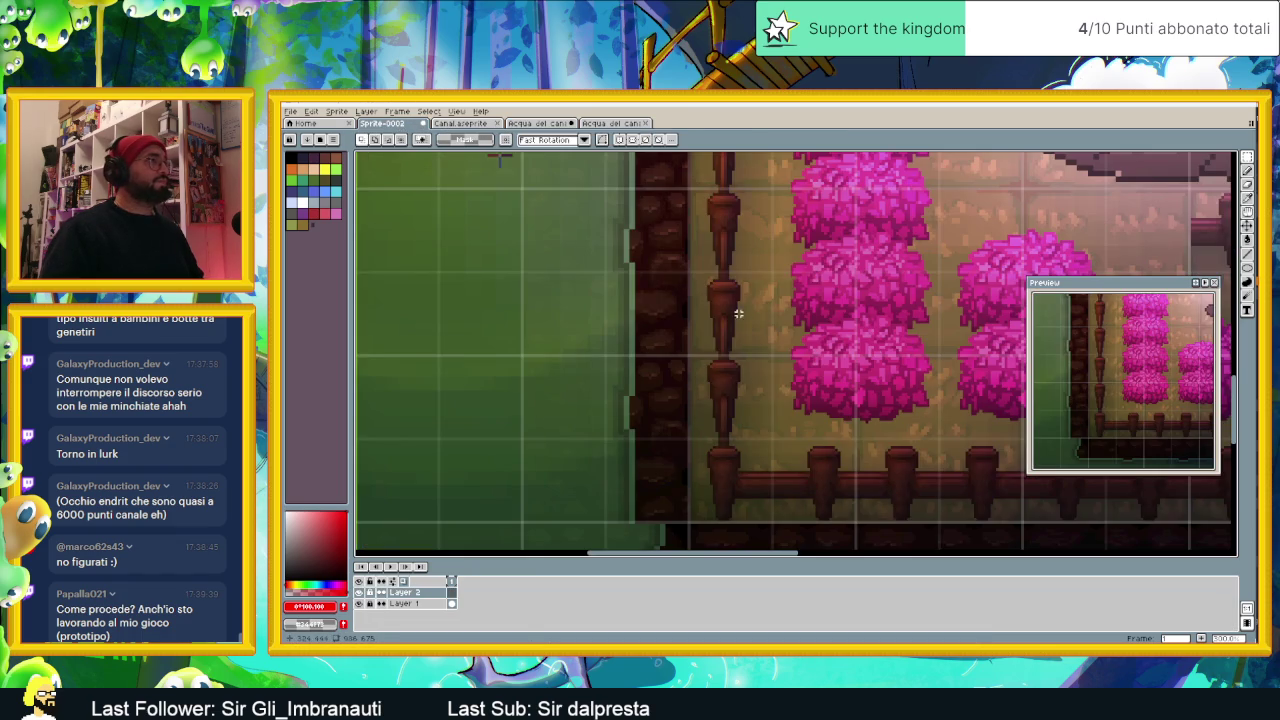
# Step: Paste the water tile into Sprite-0002 and drag it left against the canal edge by the flower bed
pyautogui.hotkey('ctrl', 'v')
pyautogui.moveTo(763, 329)
pyautogui.mouseDown()
pyautogui.moveTo(632, 355)
pyautogui.moveTo(583, 421)
pyautogui.moveTo(581, 249)
pyautogui.mouseUp()
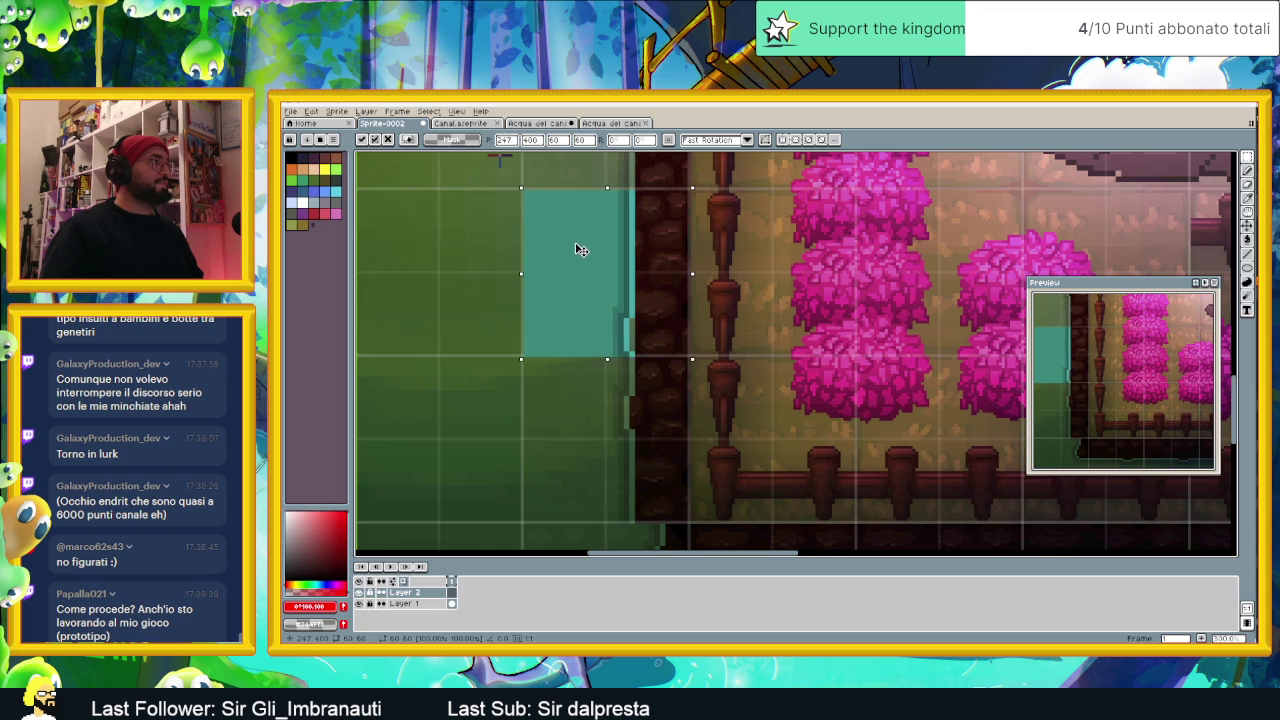
pyautogui.moveTo(697, 401); pyautogui.dragTo(703, 311)
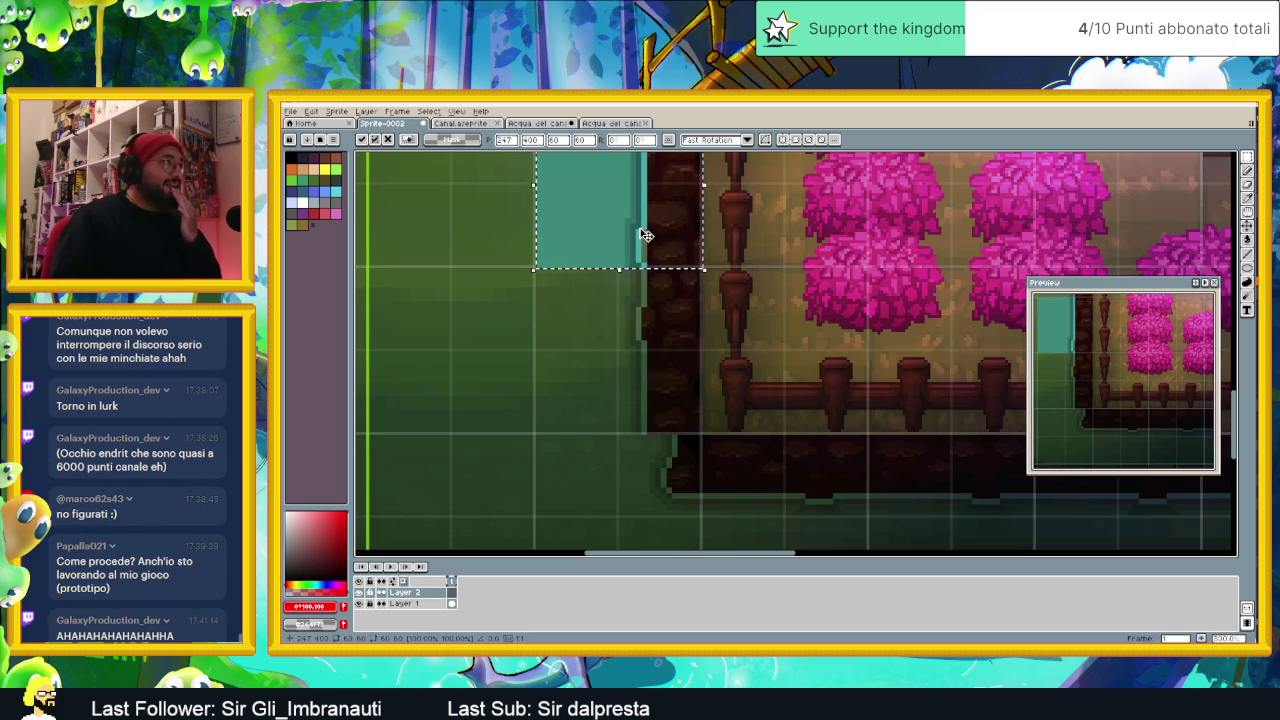
pyautogui.moveTo(680, 237); pyautogui.dragTo(711, 305)
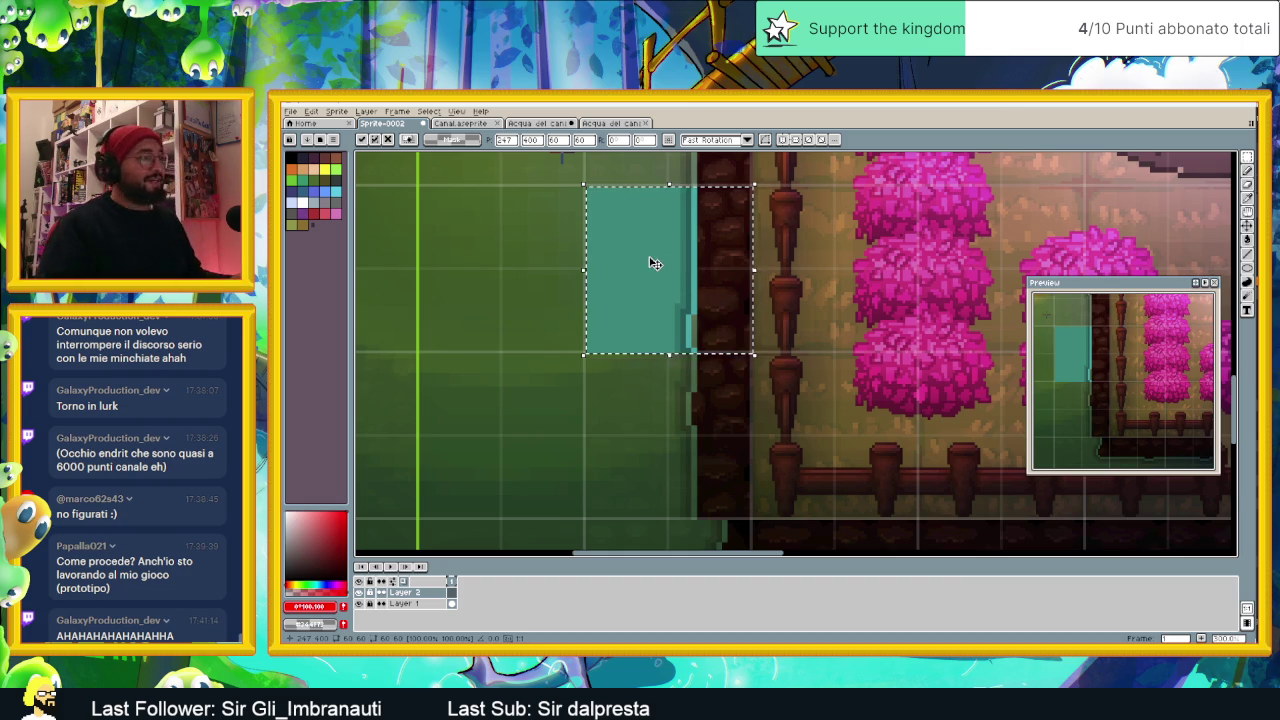
# Step: Inspect the pasted tile up close, then discard it with Esc and return to Acqua del cani
pyautogui.scroll(-3, 653, 263)
pyautogui.moveTo(730, 334); pyautogui.dragTo(670, 356)
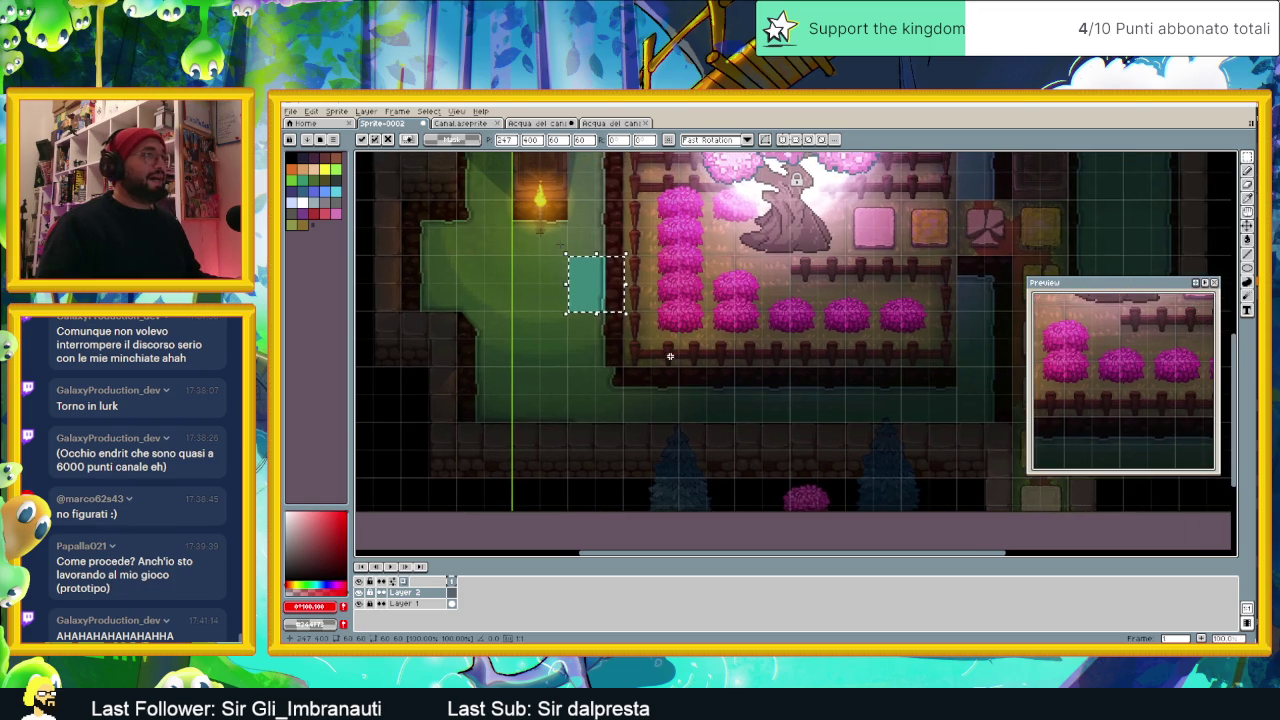
pyautogui.scroll(-3, 855, 347)
pyautogui.scroll(3, 805, 352)
pyautogui.moveTo(757, 441); pyautogui.dragTo(837, 366)
pyautogui.moveTo(470, 336); pyautogui.dragTo(604, 327)
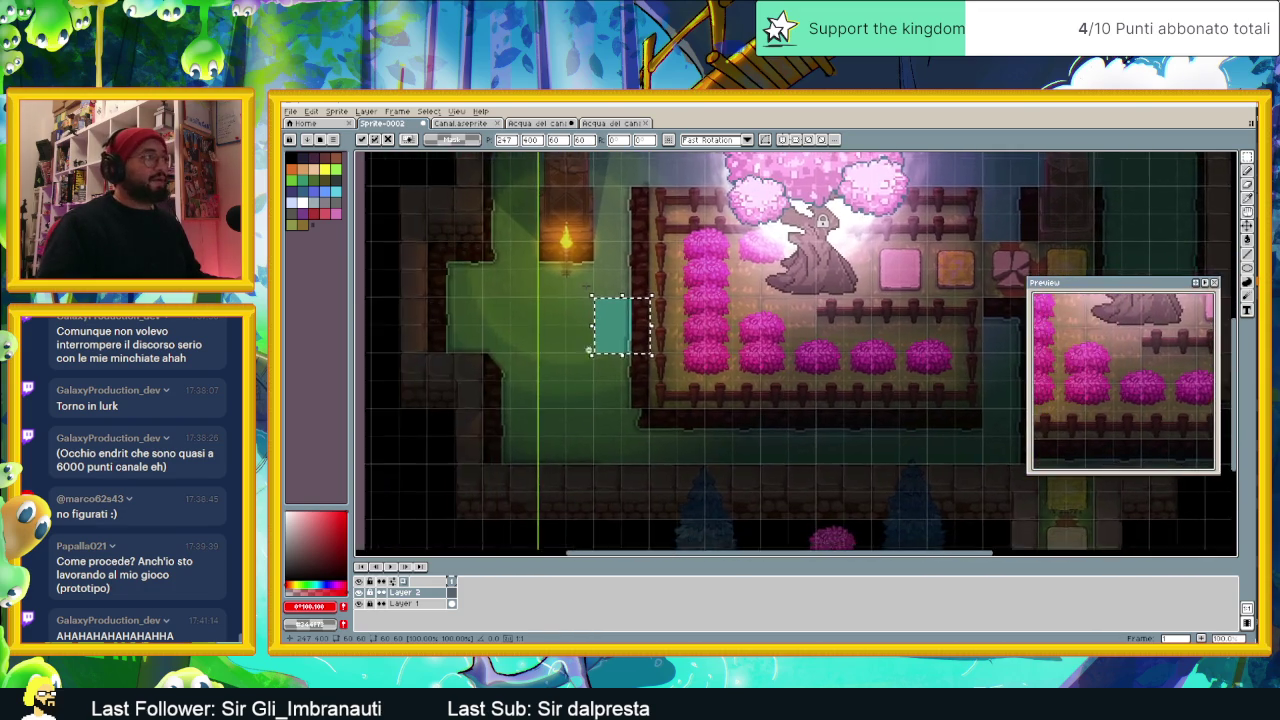
pyautogui.scroll(2, 610, 330)
pyautogui.scroll(-3, 614, 336)
pyautogui.scroll(2, 614, 330)
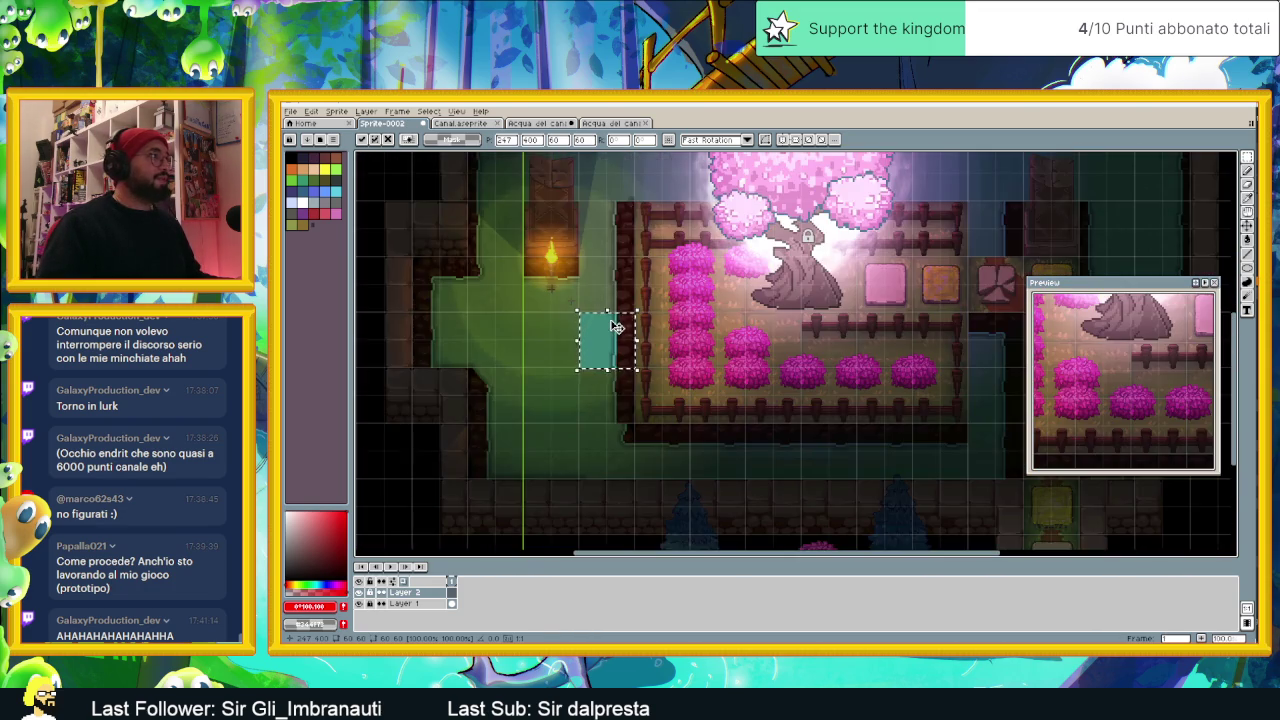
pyautogui.scroll(-2, 615, 327)
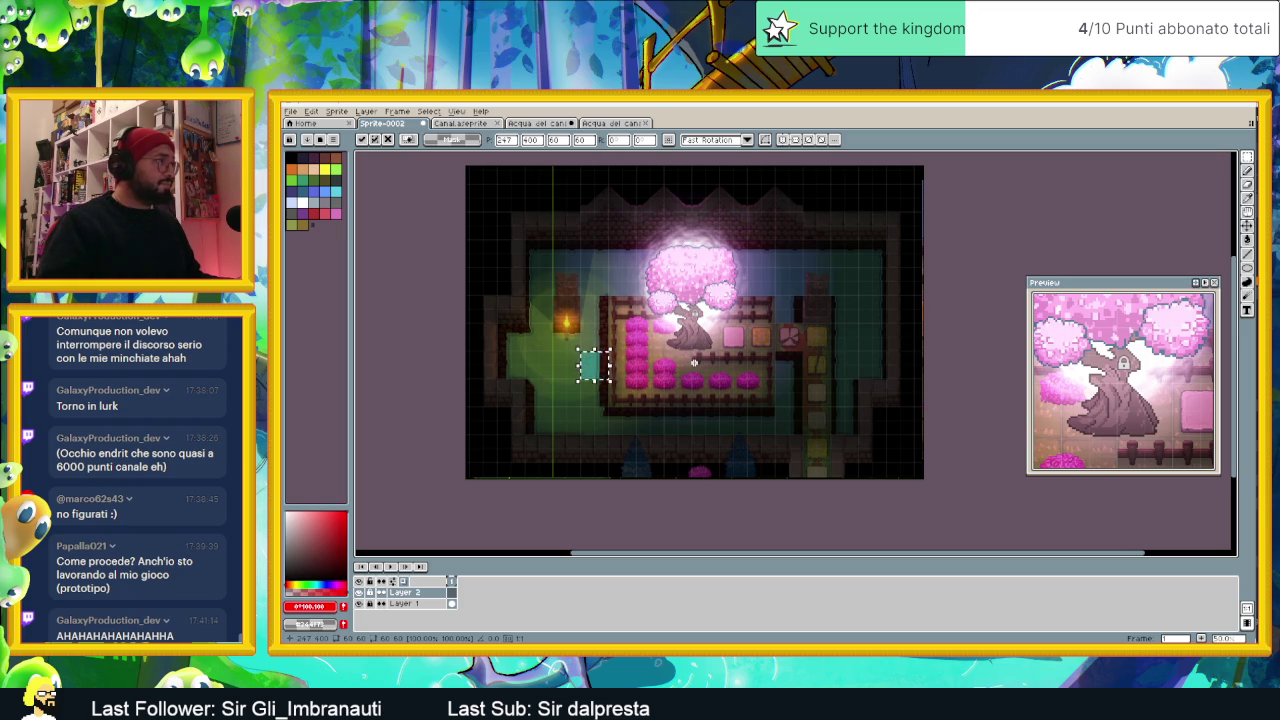
pyautogui.scroll(1, 622, 366)
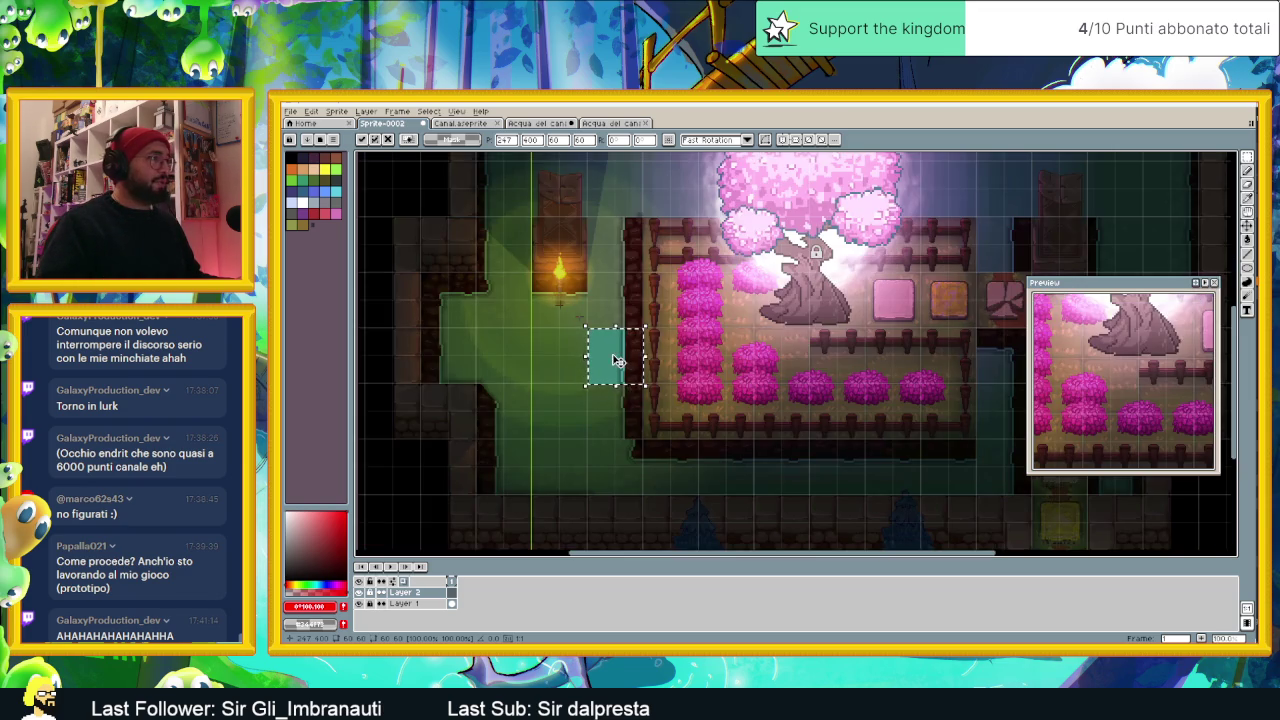
pyautogui.scroll(1, 624, 364)
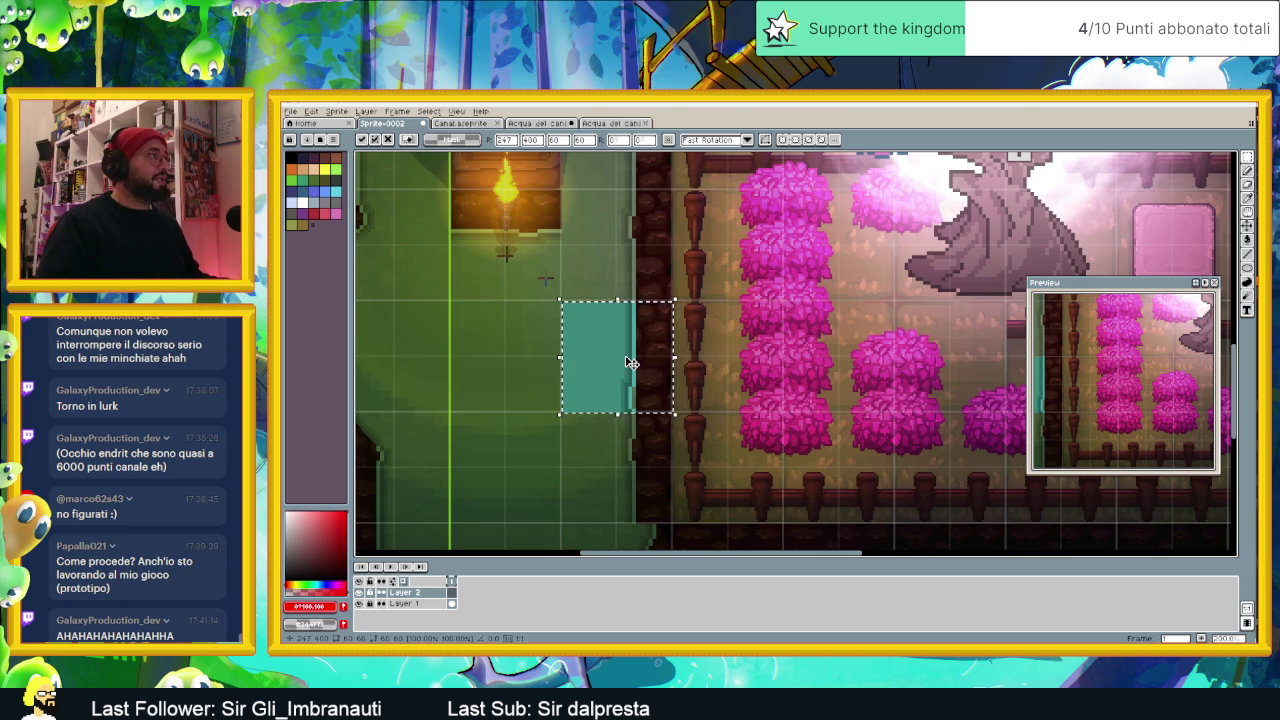
pyautogui.press('Escape')
pyautogui.click(537, 122)
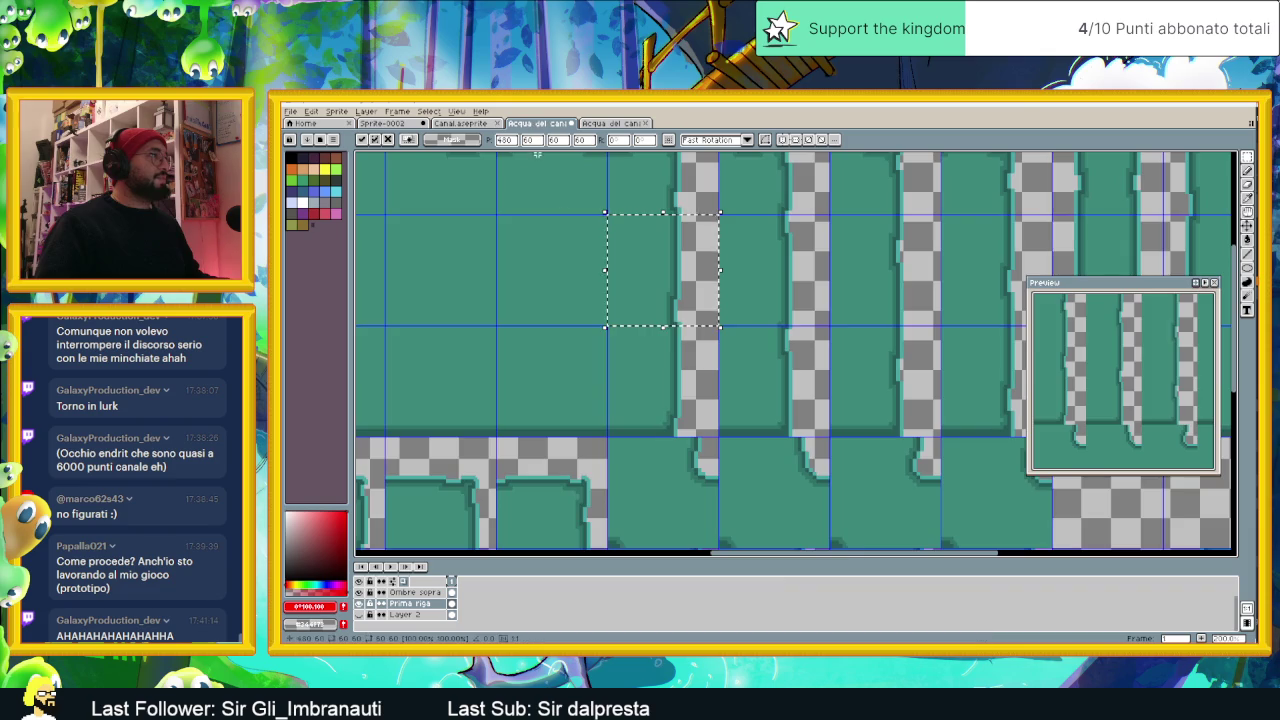
# Step: Clear the tileset selection and browse the Layer and Frame menus
pyautogui.scroll(-3, 666, 352)
pyautogui.scroll(1, 666, 352)
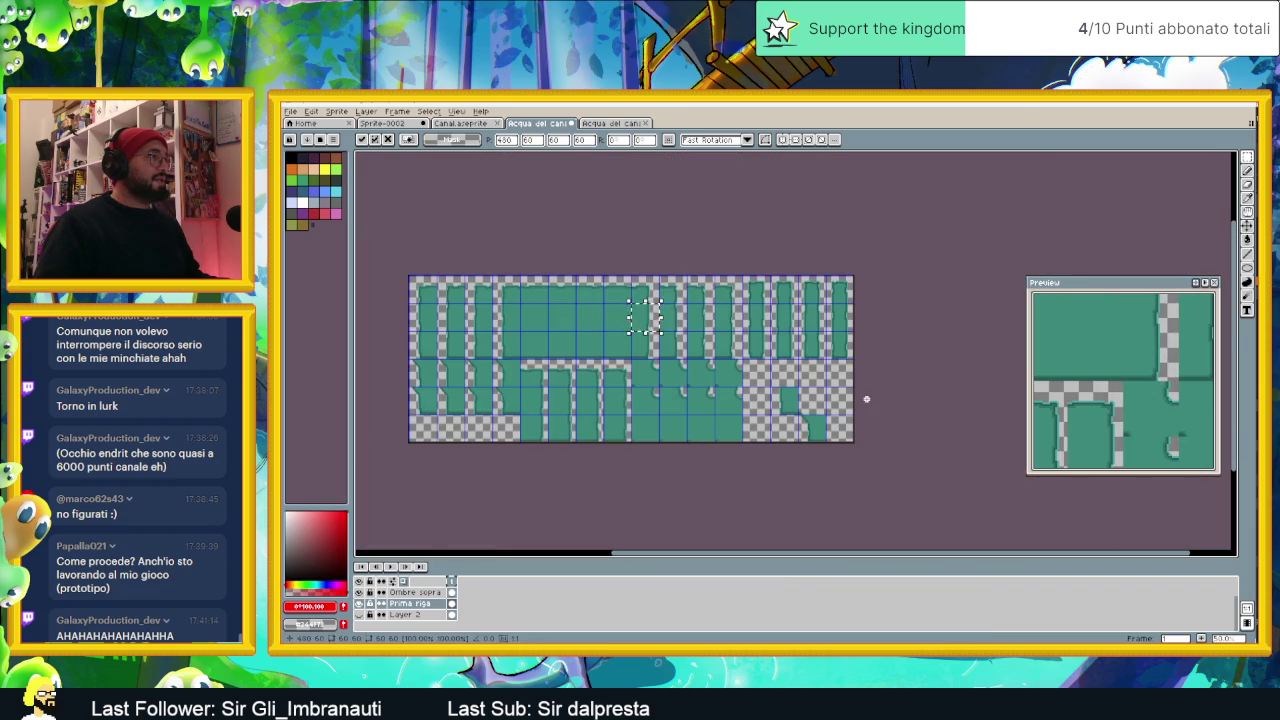
pyautogui.hotkey('ctrl', 'd')
pyautogui.scroll(3, 666, 419)
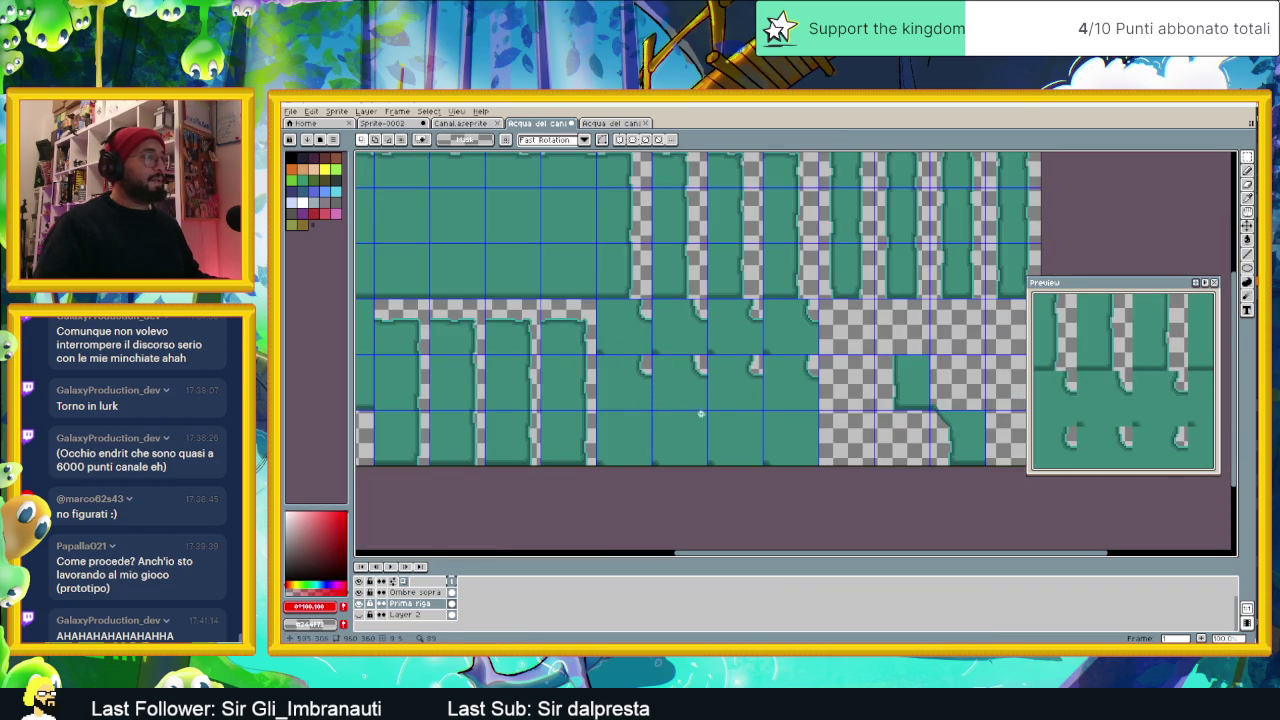
pyautogui.scroll(-2, 732, 436)
pyautogui.scroll(2, 744, 441)
pyautogui.scroll(-2, 767, 447)
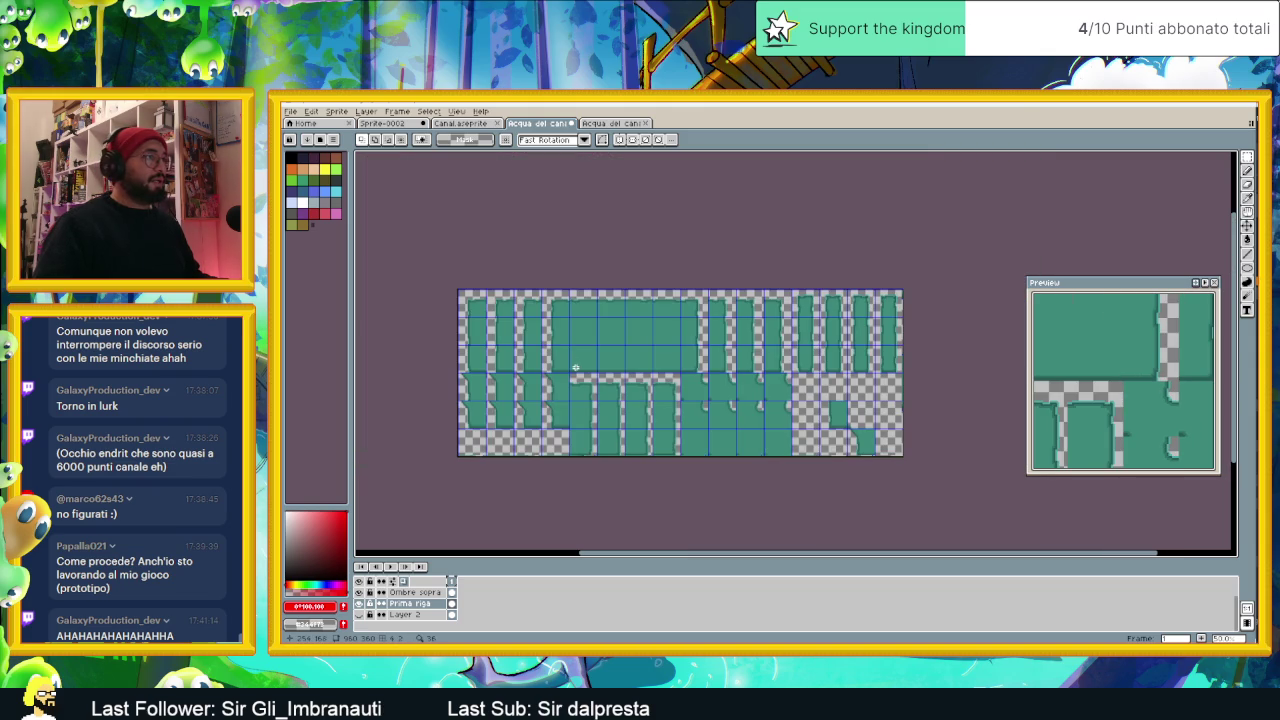
pyautogui.click(366, 111)
pyautogui.moveTo(385, 169)
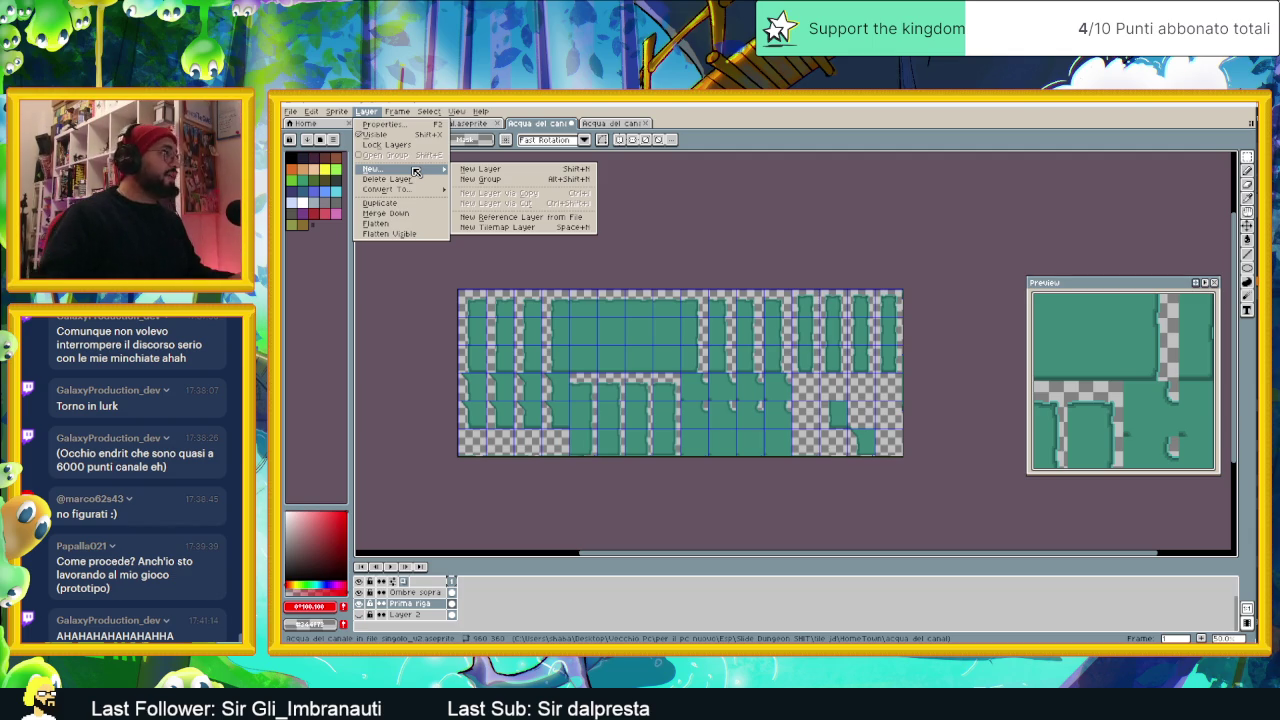
pyautogui.click(395, 112)
pyautogui.scroll(2, 688, 238)
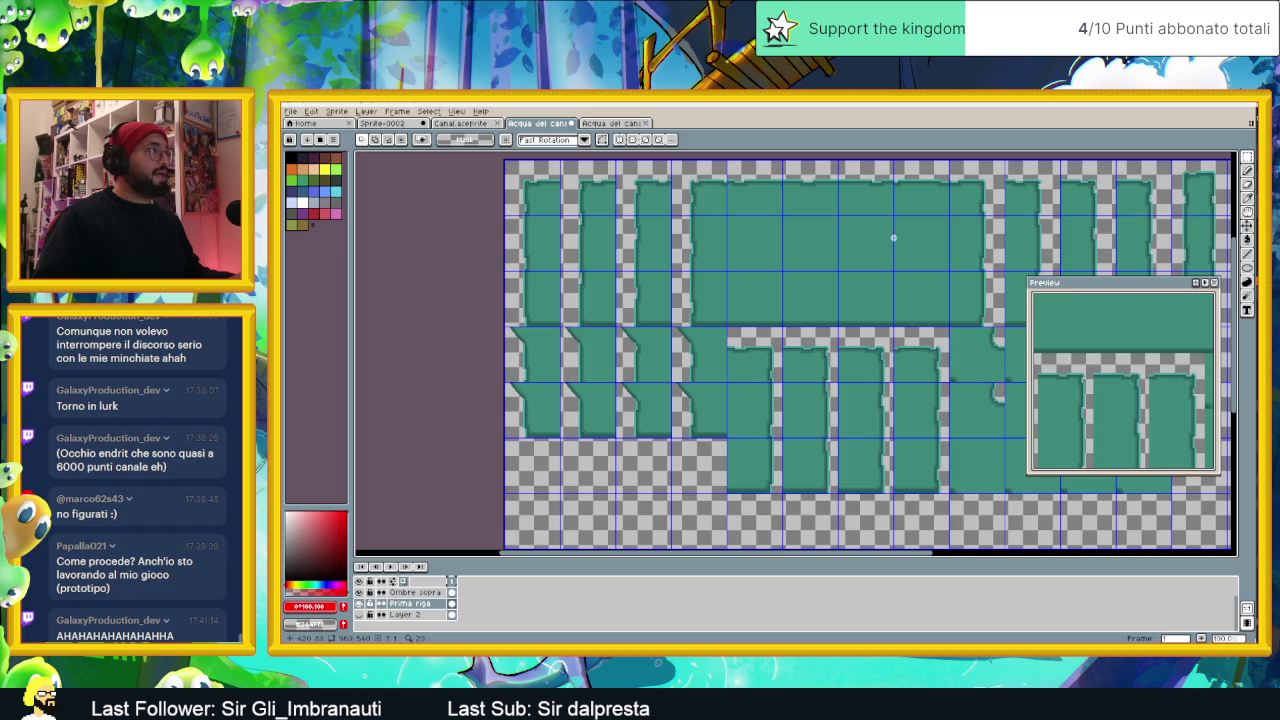
pyautogui.scroll(1, 484, 237)
pyautogui.scroll(1, 495, 205)
# Step: Marquee the top-left block of tiles, then add a new empty Layer 3 with Shift+N
pyautogui.moveTo(502, 167); pyautogui.dragTo(722, 355)
pyautogui.moveTo(724, 387); pyautogui.dragTo(722, 388)
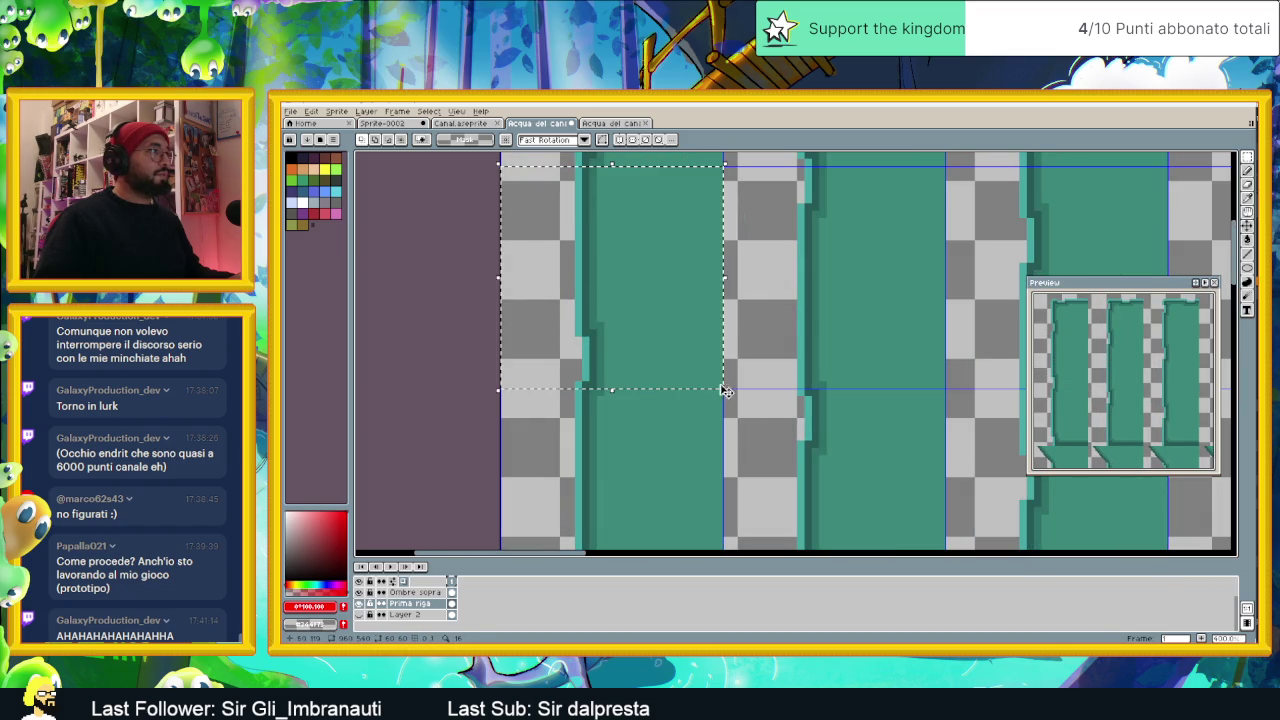
pyautogui.scroll(-5, 750, 434)
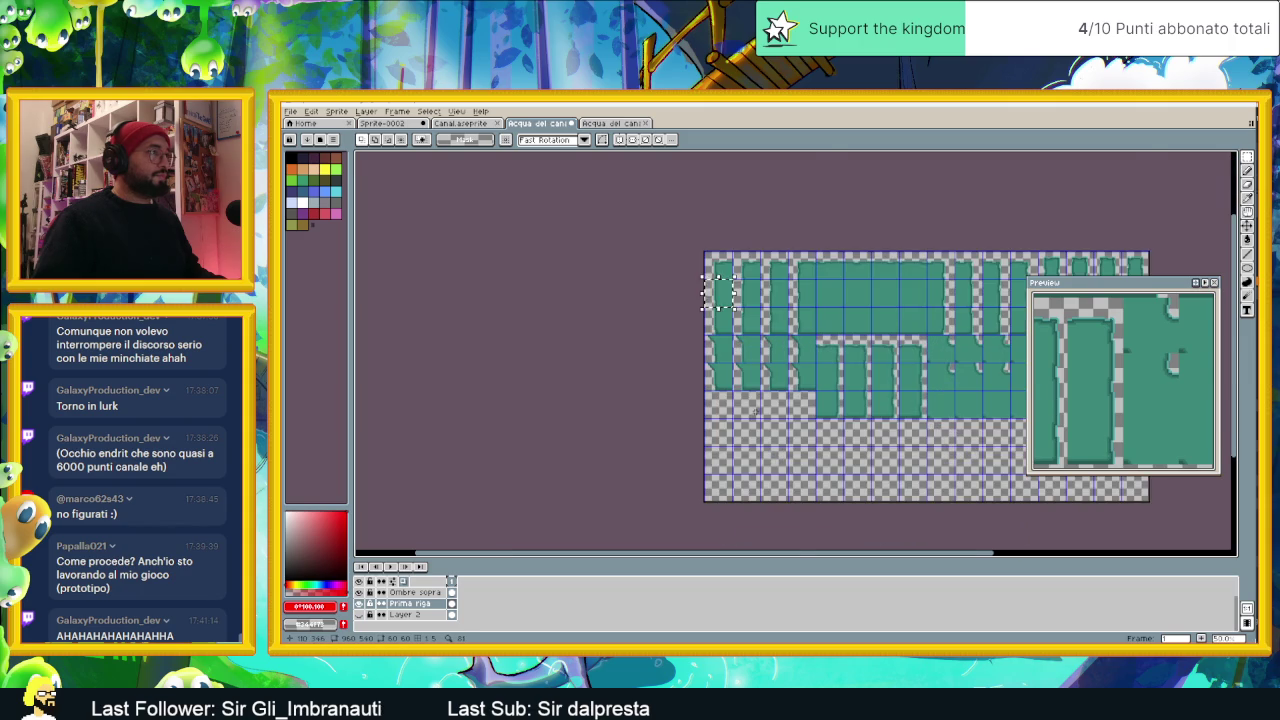
pyautogui.scroll(1, 757, 410)
pyautogui.scroll(1, 704, 355)
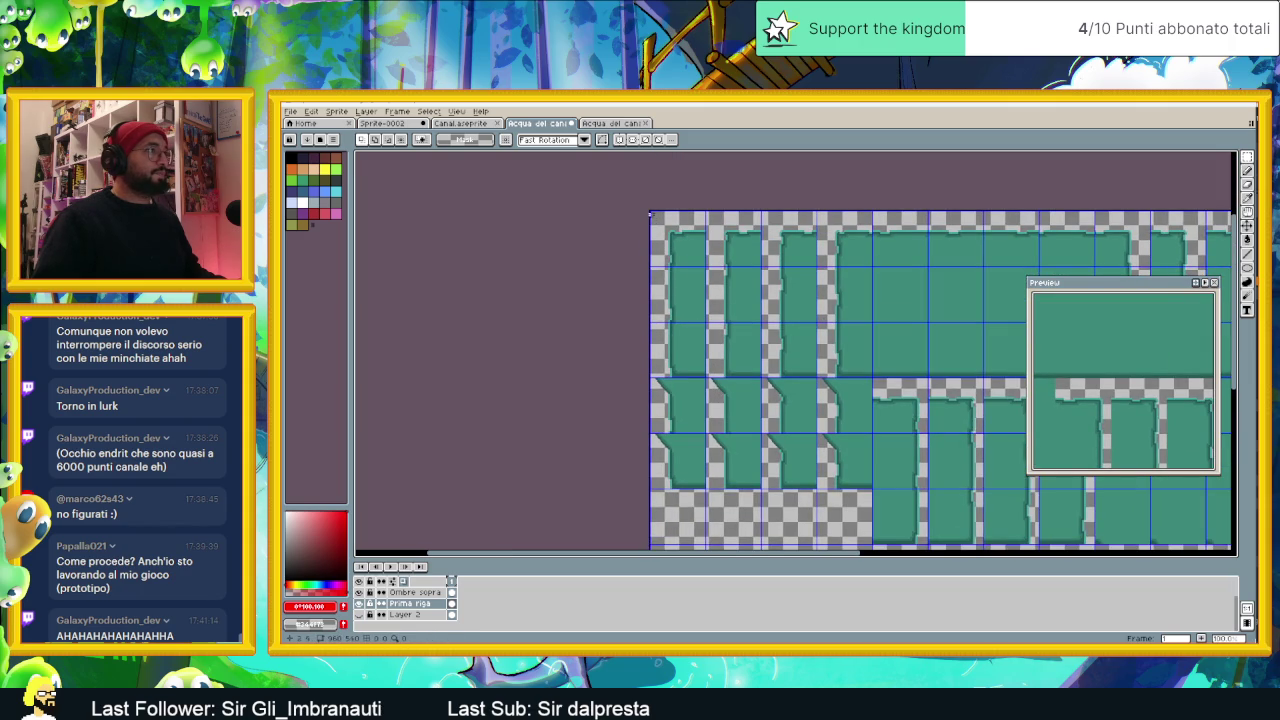
pyautogui.scroll(1, 654, 218)
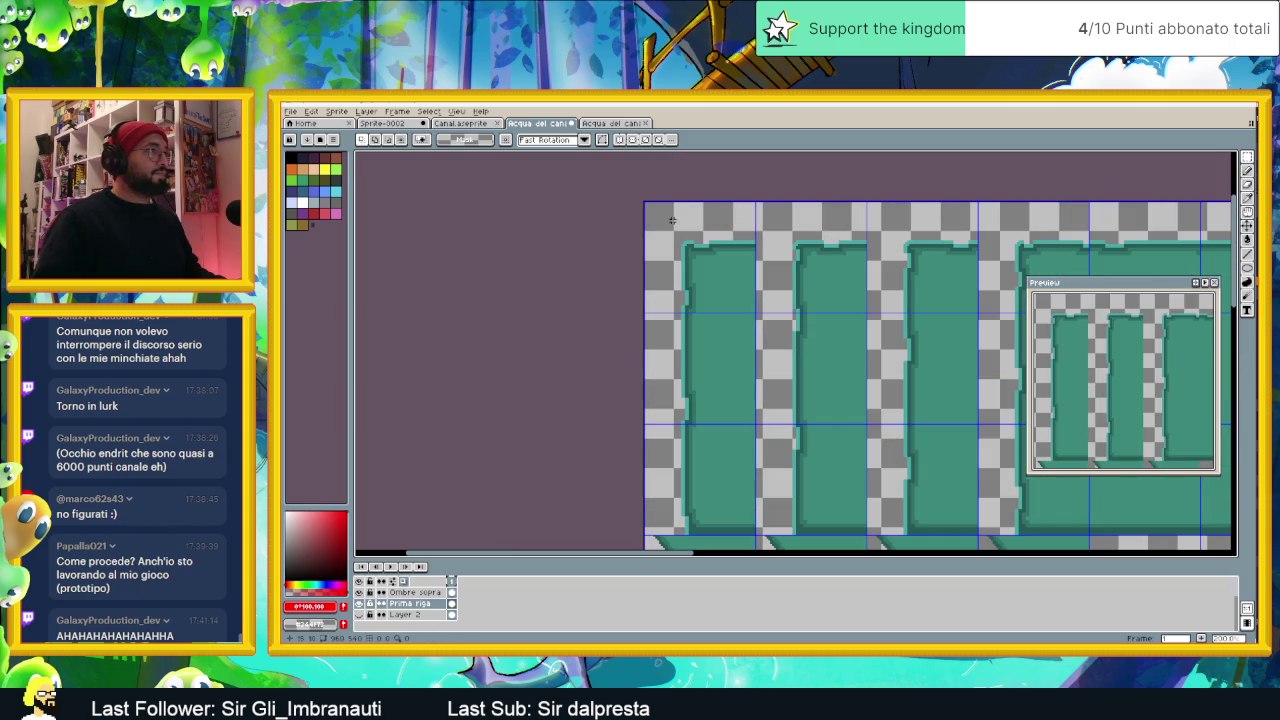
pyautogui.hotkey('shift', 'n')
pyautogui.click(430, 603)
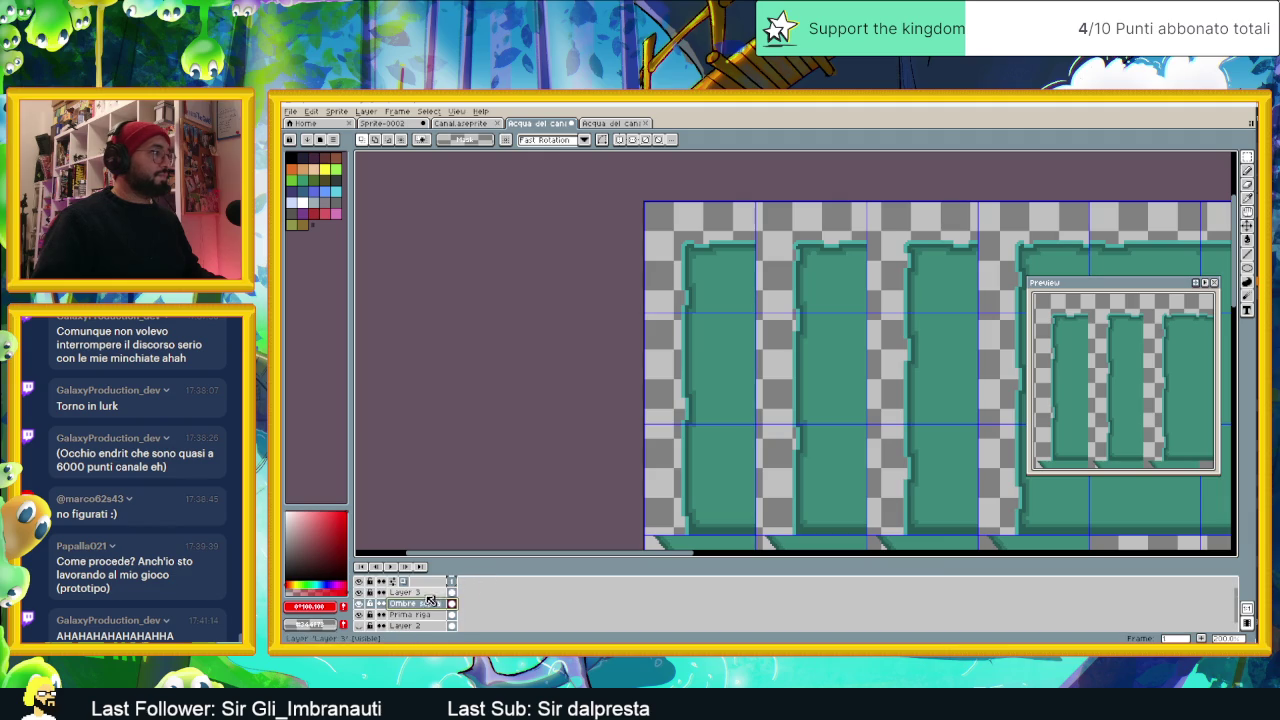
# Step: Add a new layer and a new layer group named 'Acqua nuova'
pyautogui.rightClick(425, 592)
pyautogui.moveTo(437, 572)
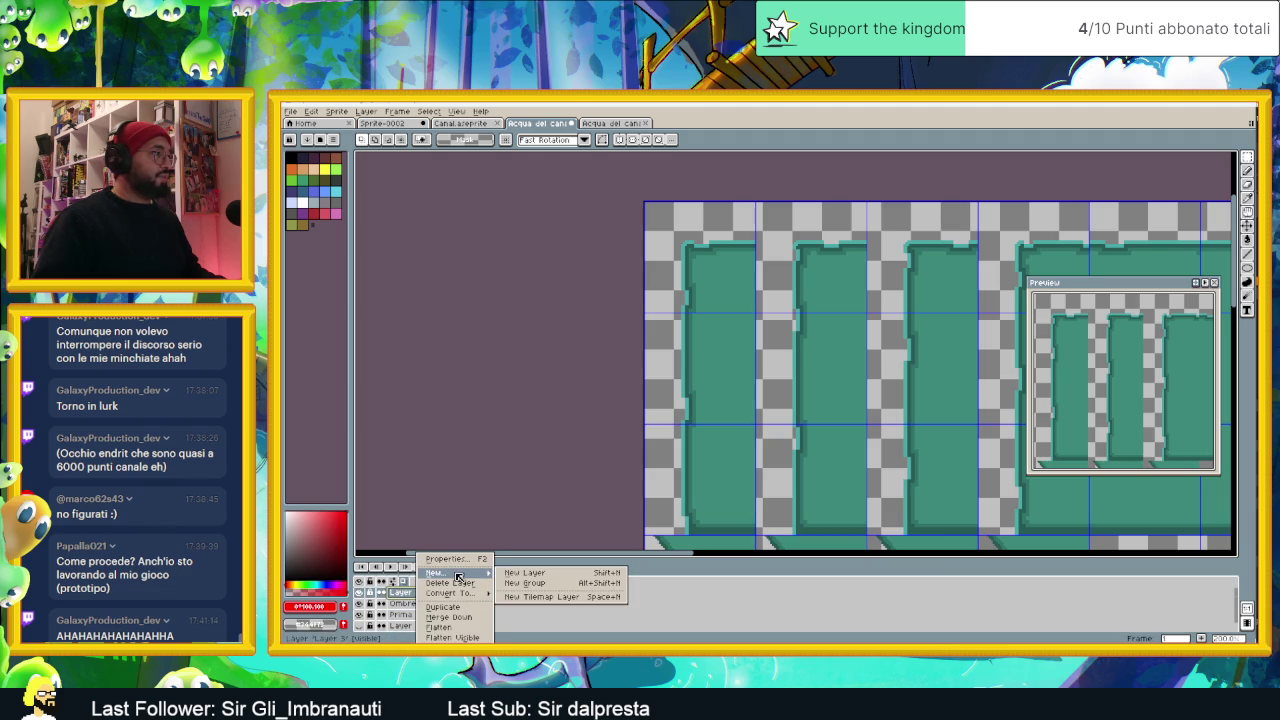
pyautogui.click(525, 572)
pyautogui.rightClick(432, 592)
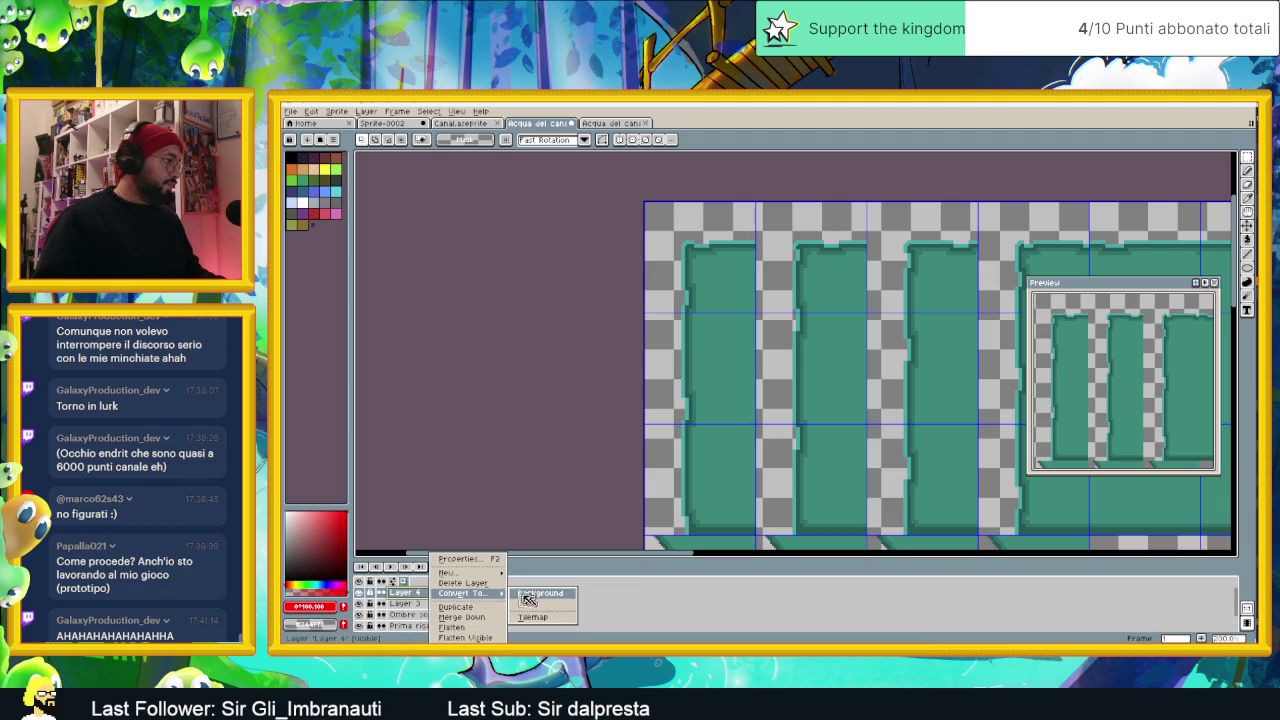
pyautogui.click(545, 583)
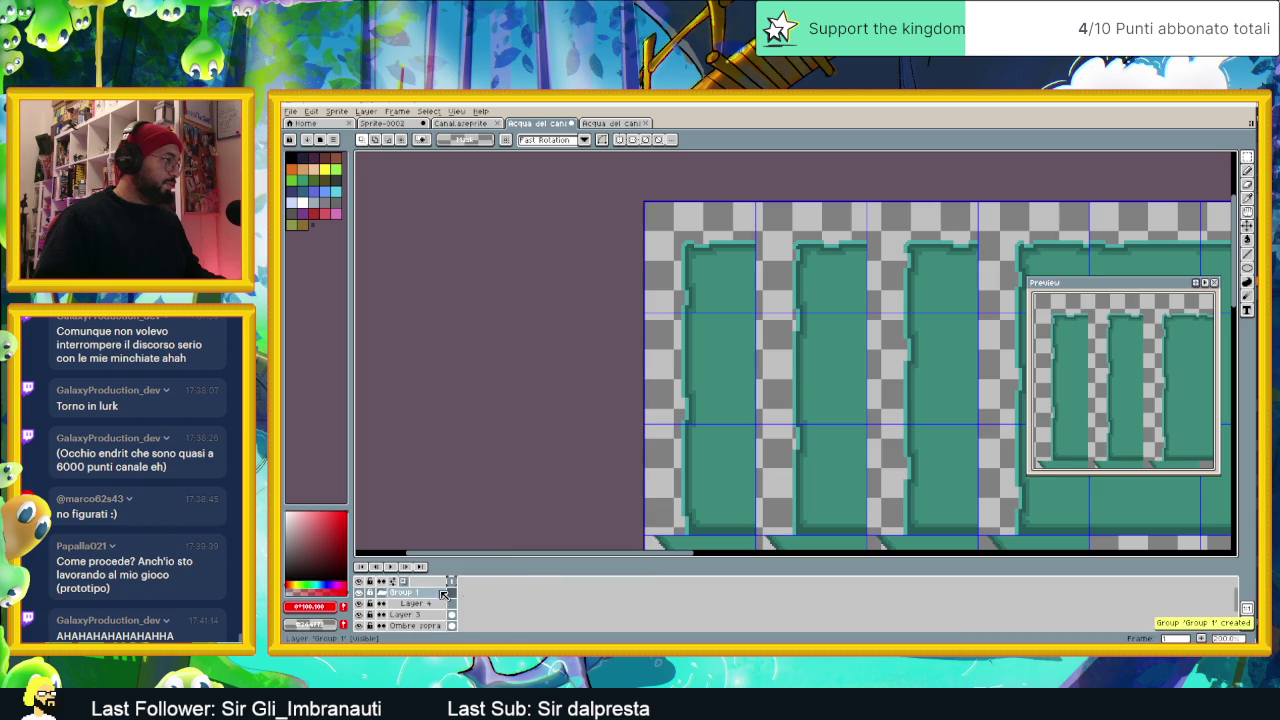
pyautogui.doubleClick(432, 593)
pyautogui.write('A')
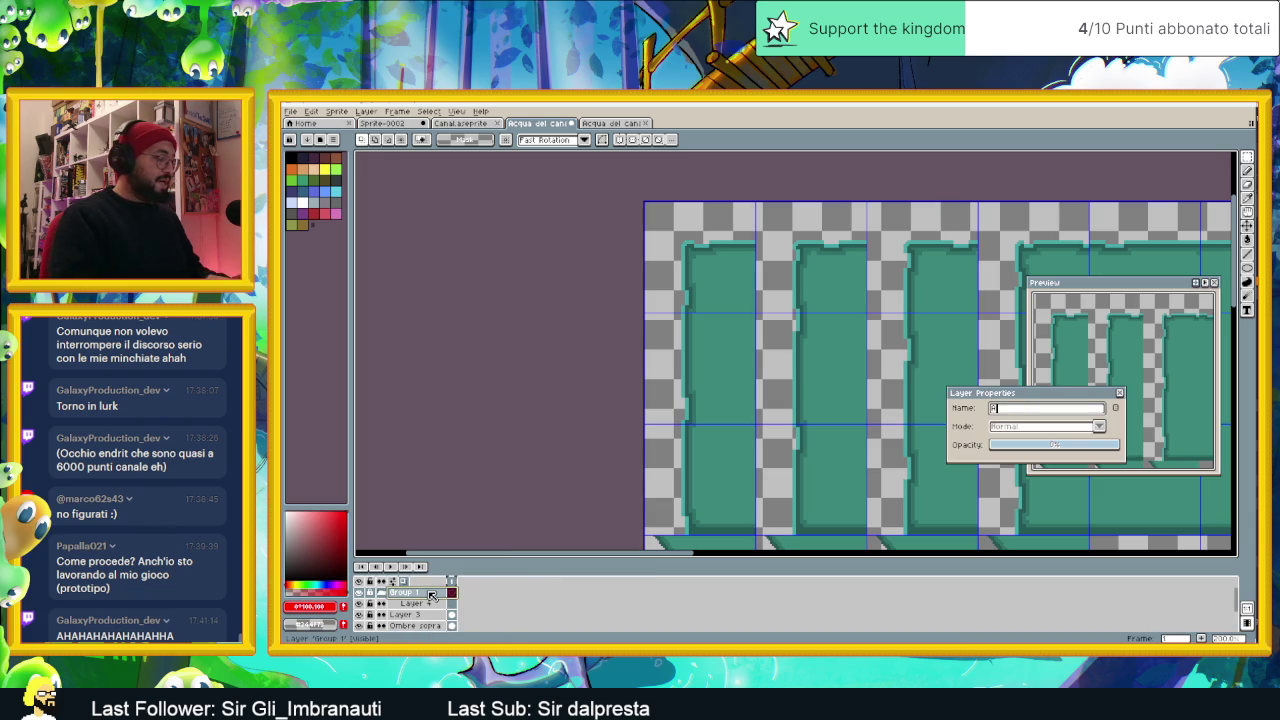
pyautogui.write('cqua nuo')
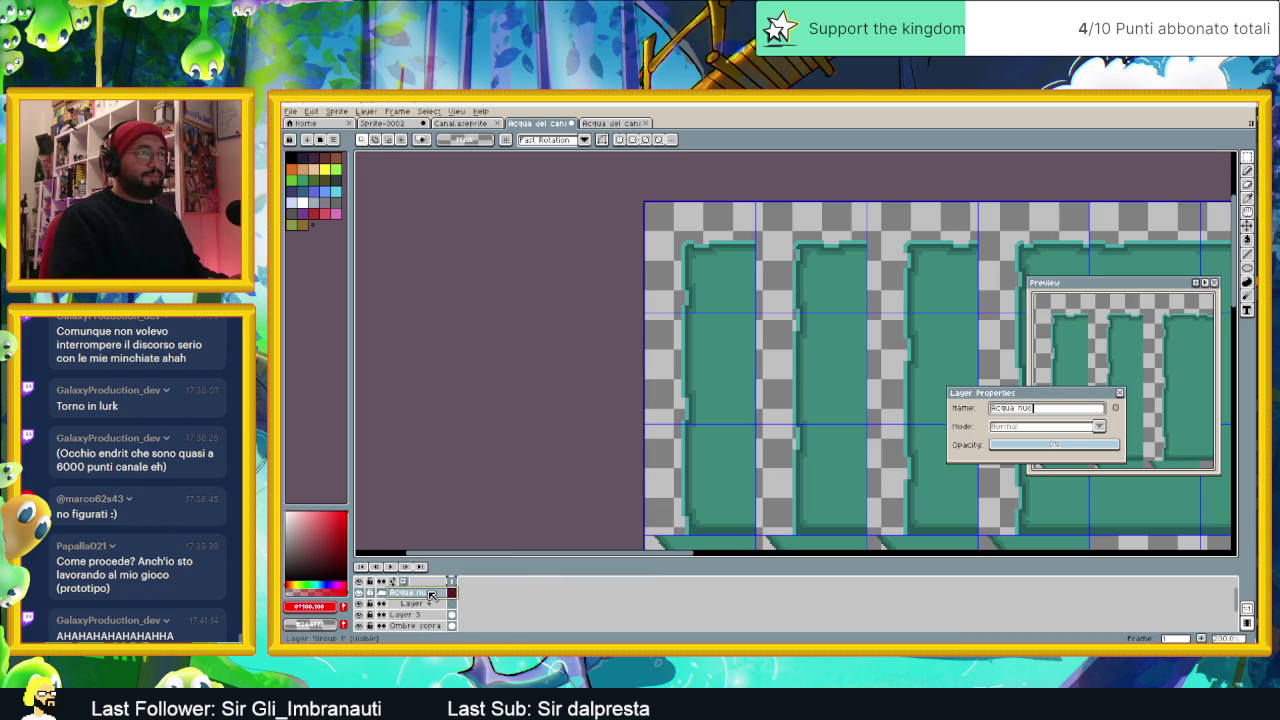
pyautogui.write('va')
pyautogui.press('Return')
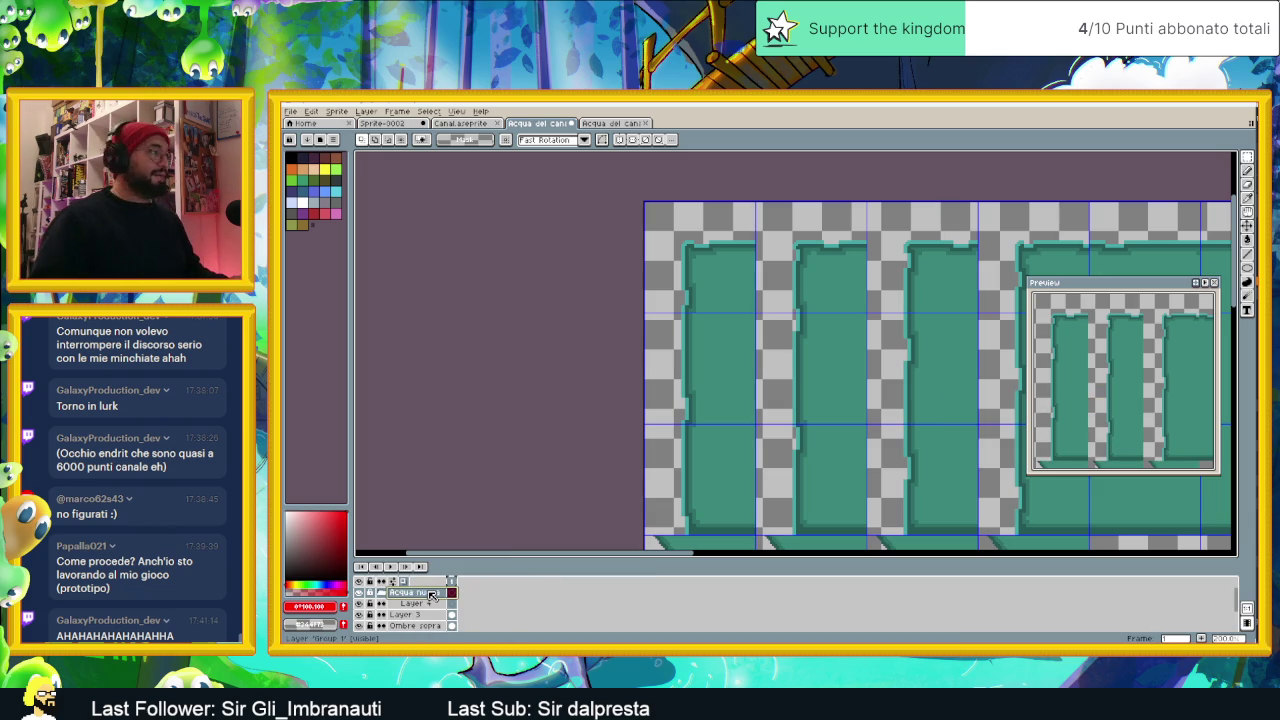
# Step: Move Layer 4 into the Acqua nuova group and rename it 'Acqua base'
pyautogui.click(412, 604)
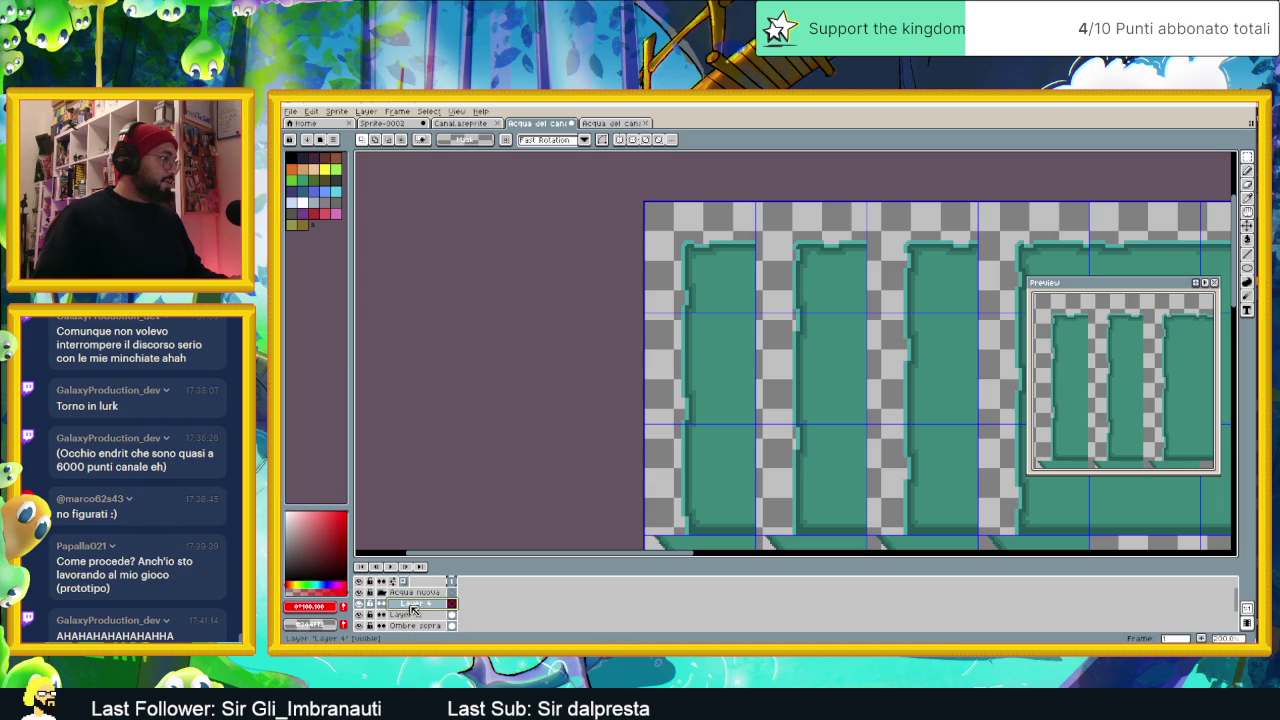
pyautogui.moveTo(421, 606); pyautogui.dragTo(433, 595)
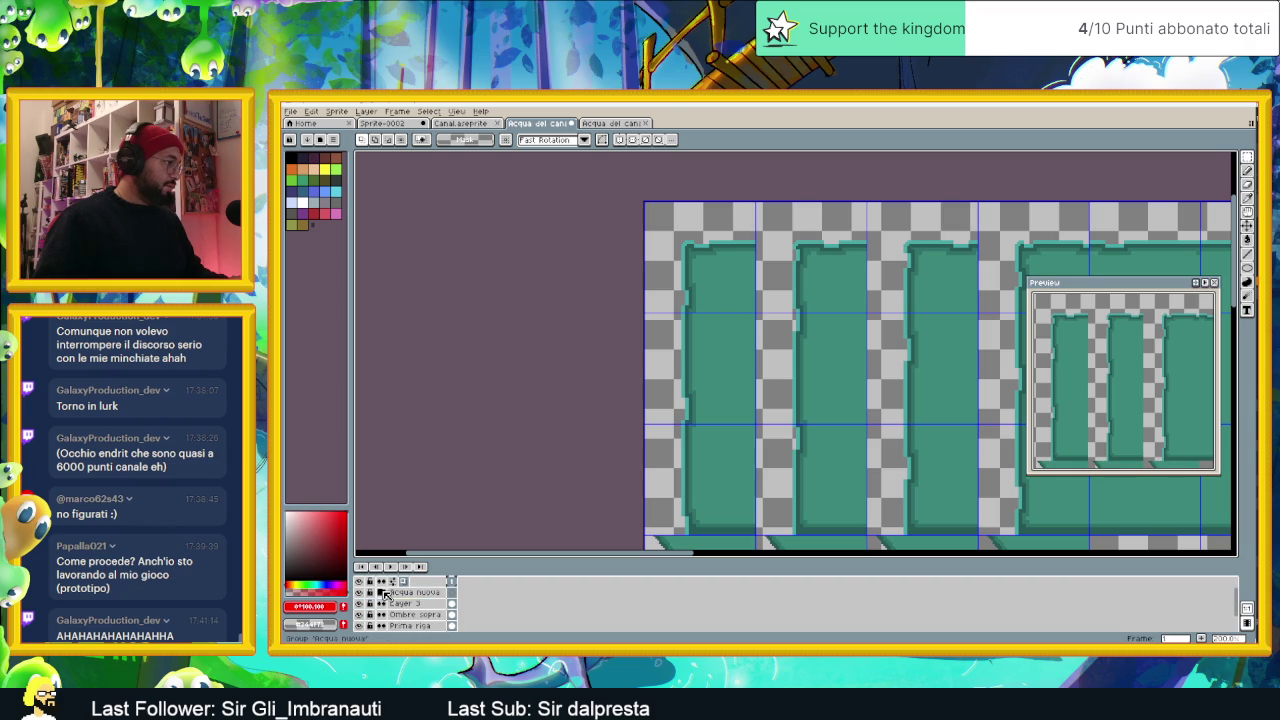
pyautogui.click(418, 605)
pyautogui.doubleClick(418, 606)
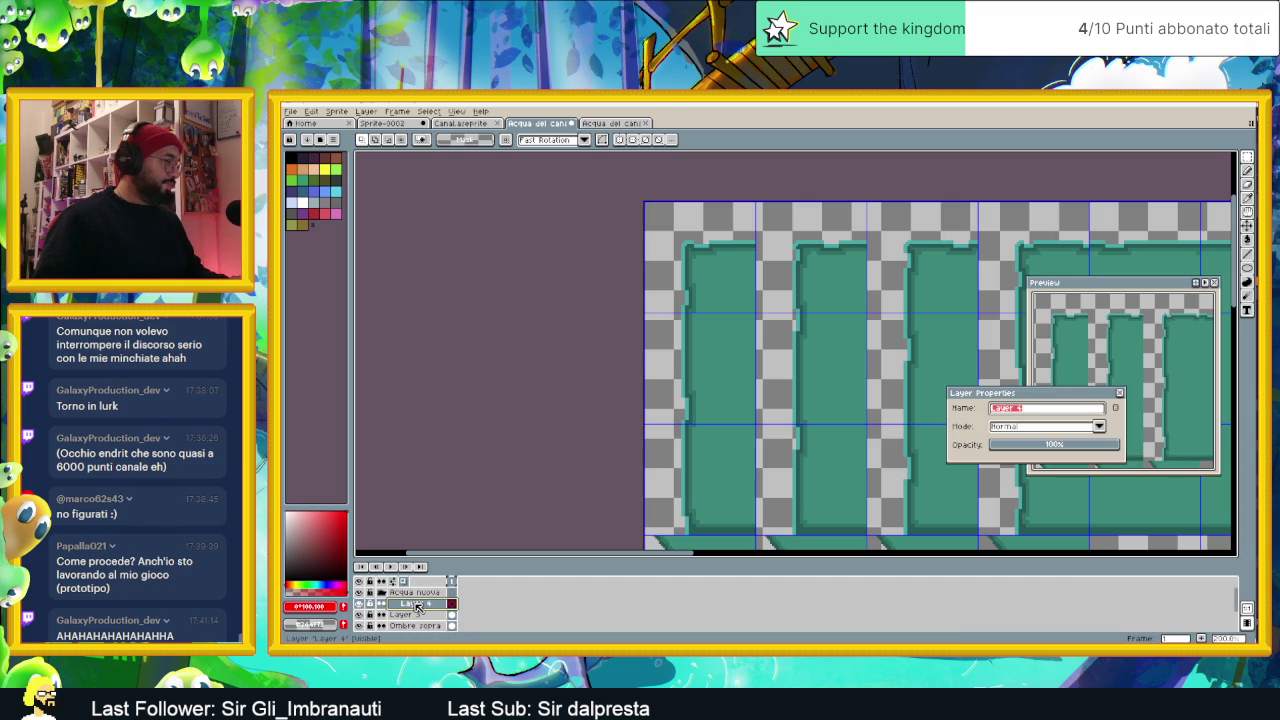
pyautogui.write('Acq')
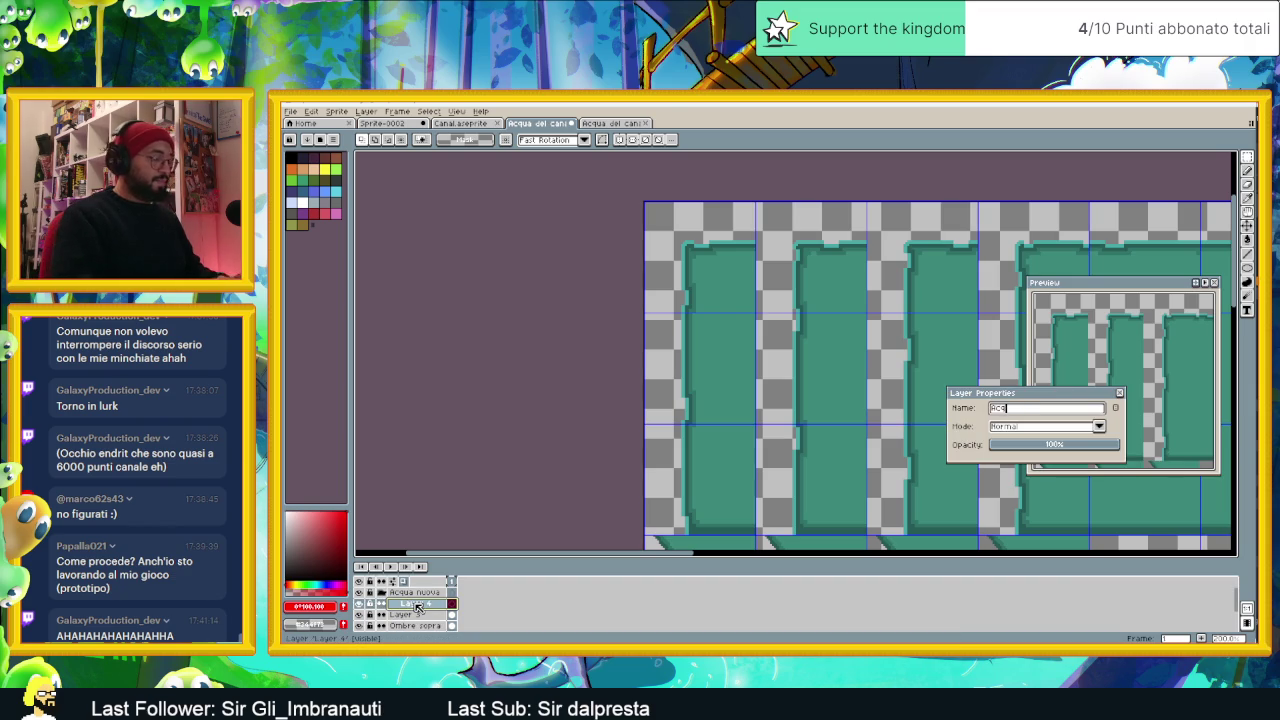
pyautogui.write('ua baseee')
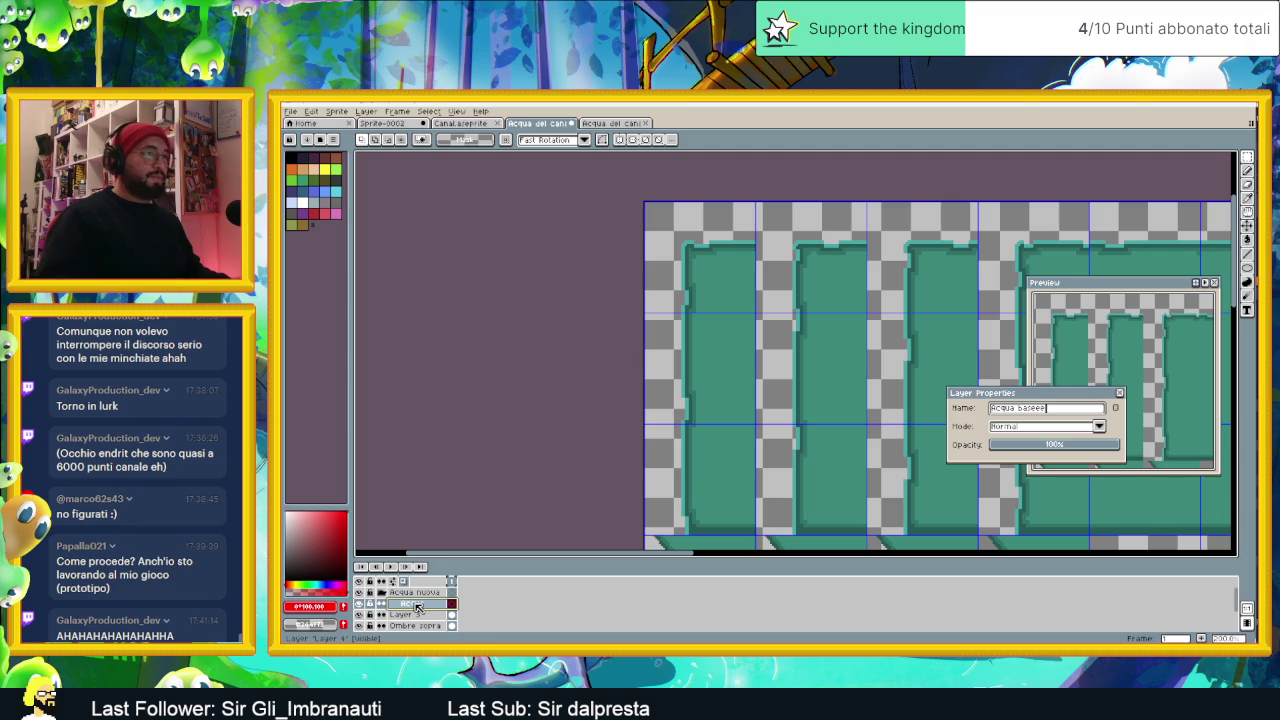
pyautogui.click(1120, 393)
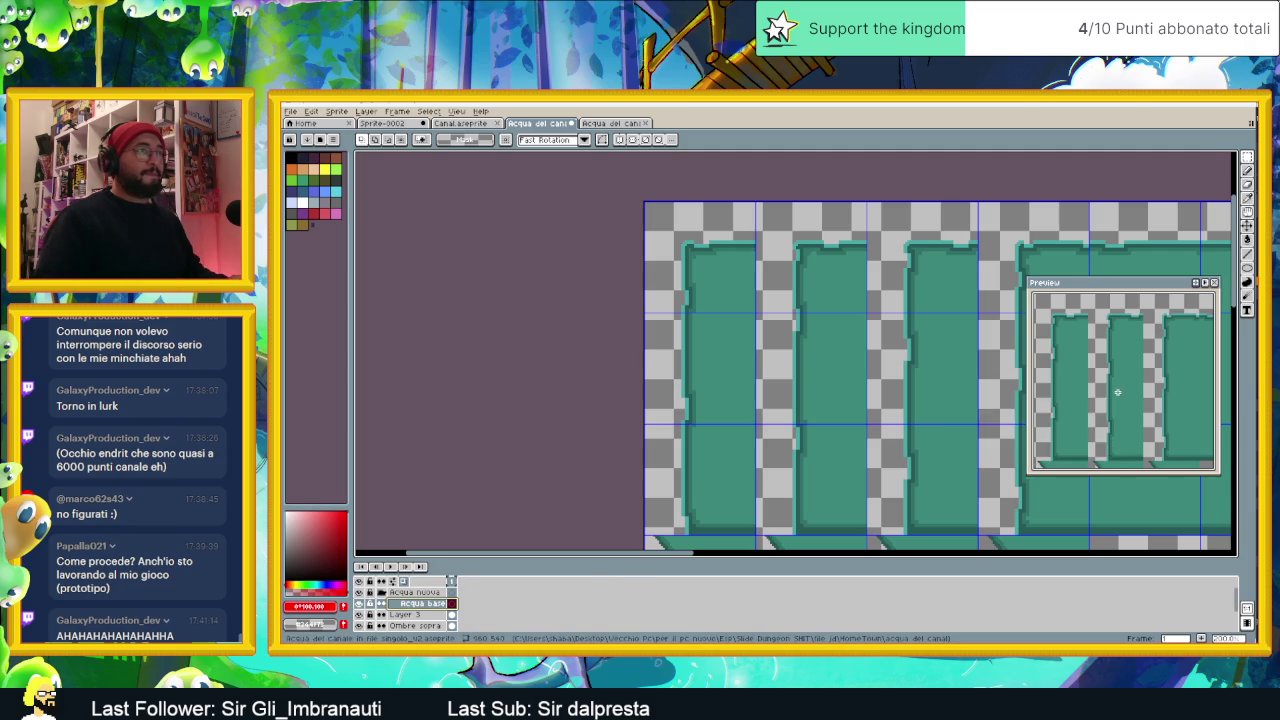
pyautogui.scroll(-1, 807, 385)
pyautogui.scroll(-2, 807, 385)
pyautogui.scroll(-1, 807, 385)
pyautogui.scroll(1, 807, 385)
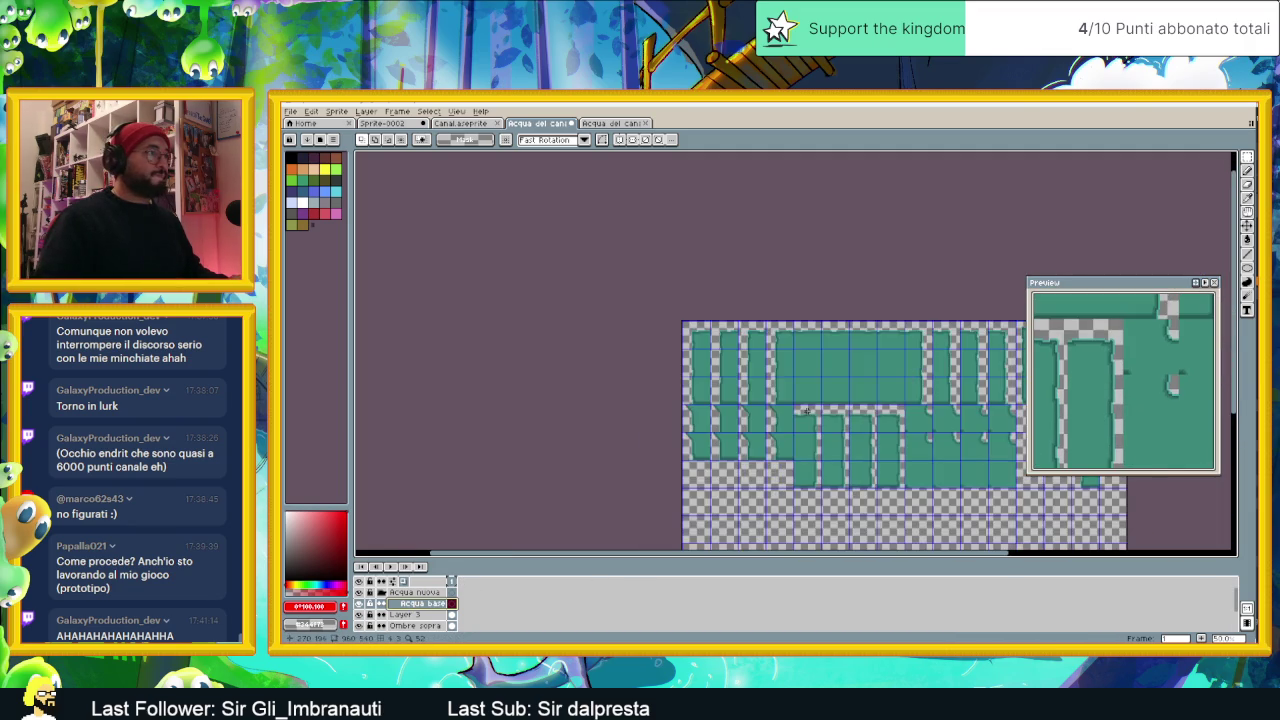
# Step: Marquee-select the block of vertical channel tiles at the tileset's top left
pyautogui.scroll(1, 789, 400)
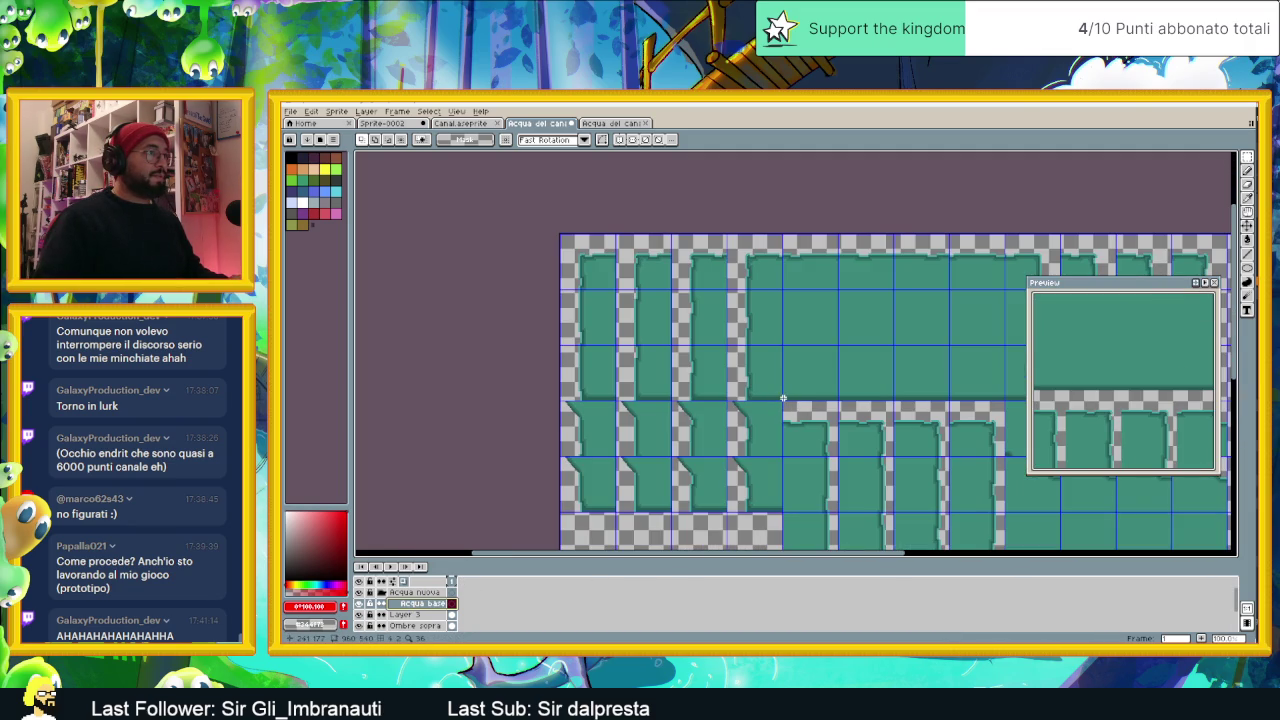
pyautogui.moveTo(781, 400); pyautogui.dragTo(540, 221)
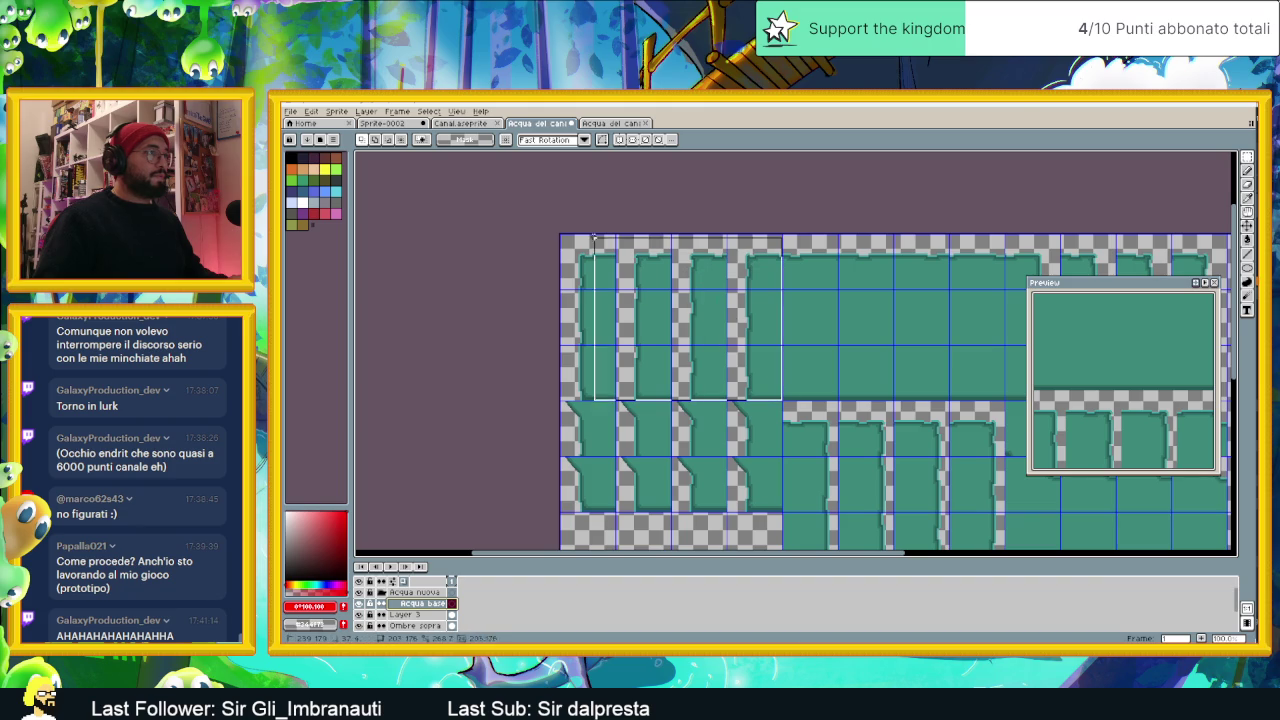
pyautogui.scroll(1, 589, 309)
pyautogui.scroll(1, 600, 314)
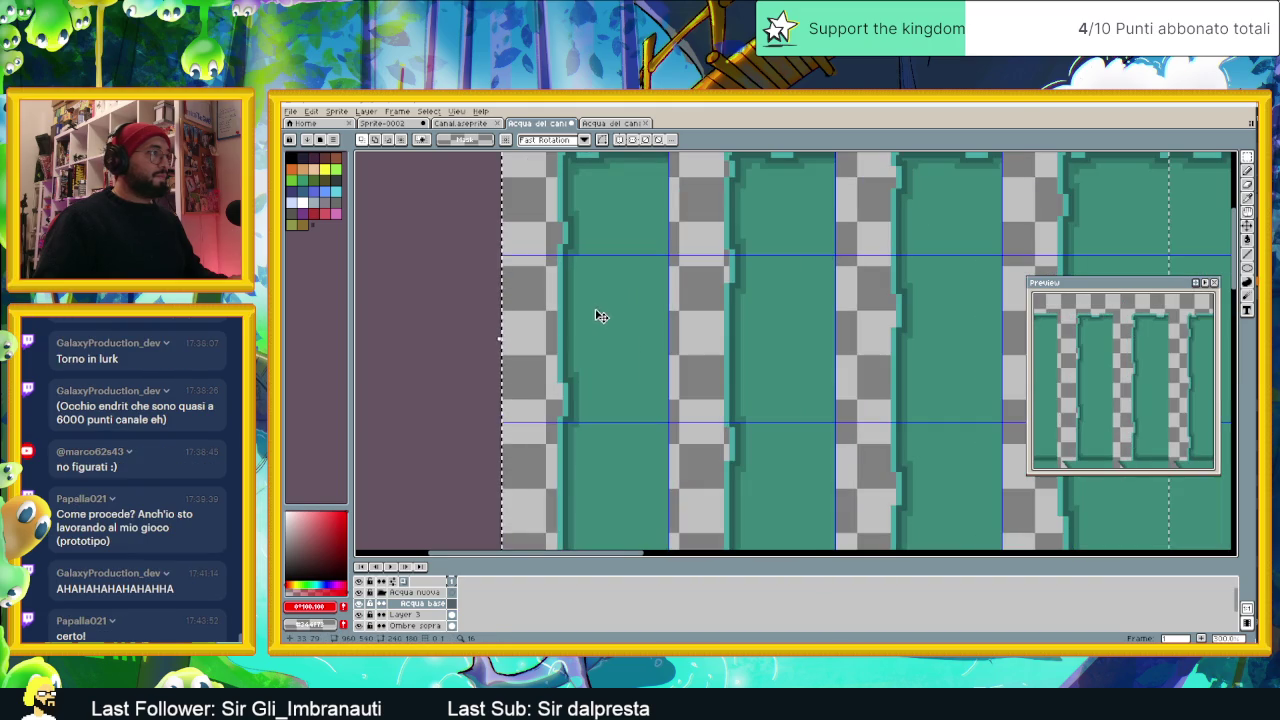
pyautogui.moveTo(703, 357); pyautogui.dragTo(635, 323)
pyautogui.scroll(-1, 637, 323)
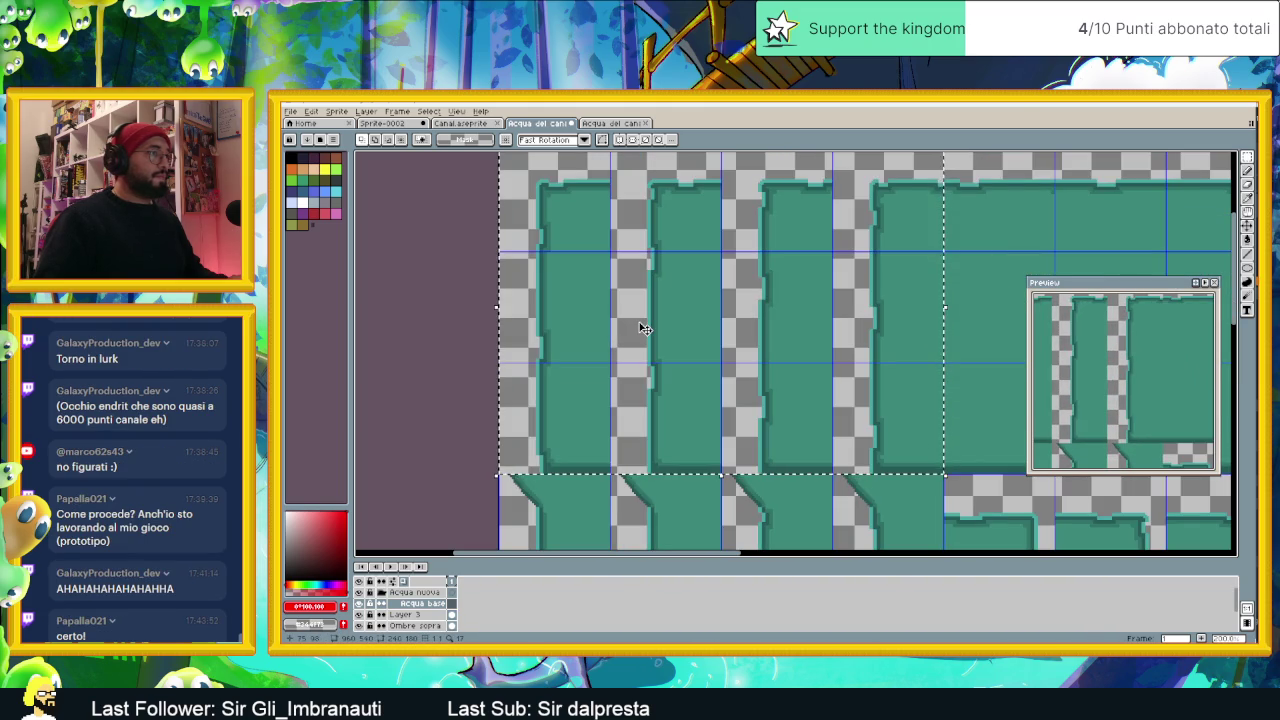
pyautogui.scroll(-1, 645, 328)
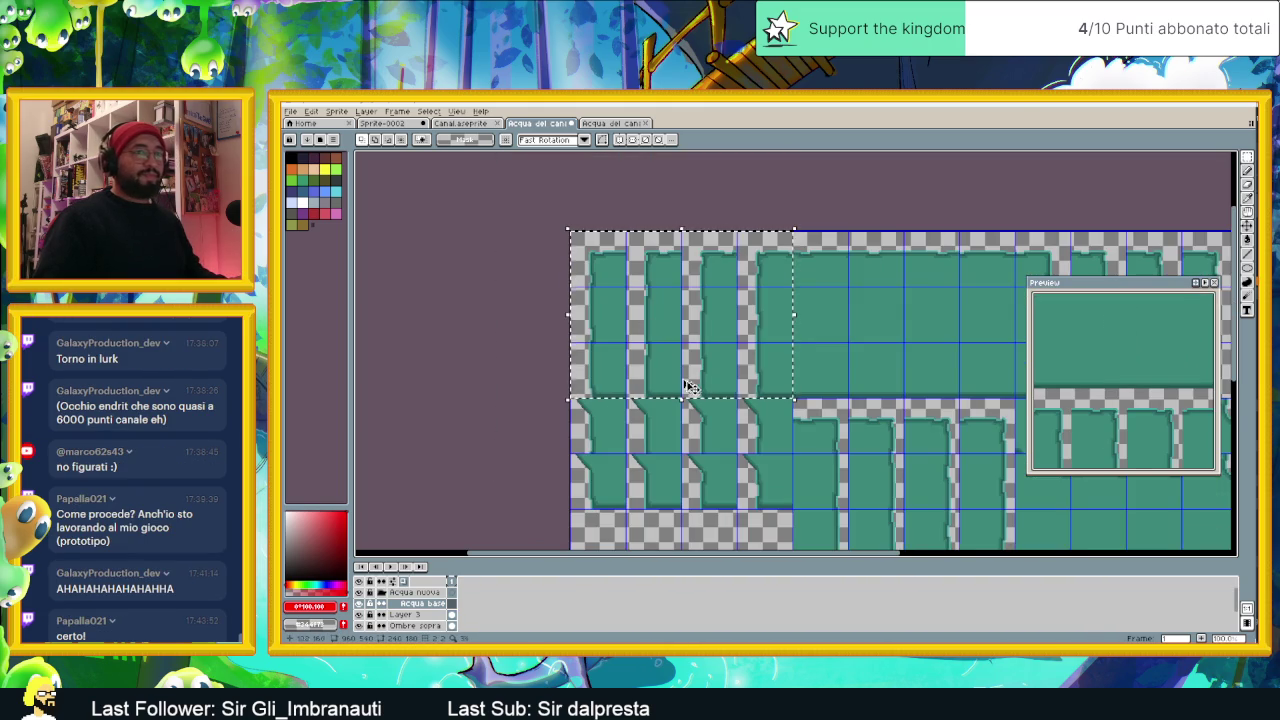
pyautogui.moveTo(686, 382); pyautogui.dragTo(650, 366)
pyautogui.scroll(-1, 650, 366)
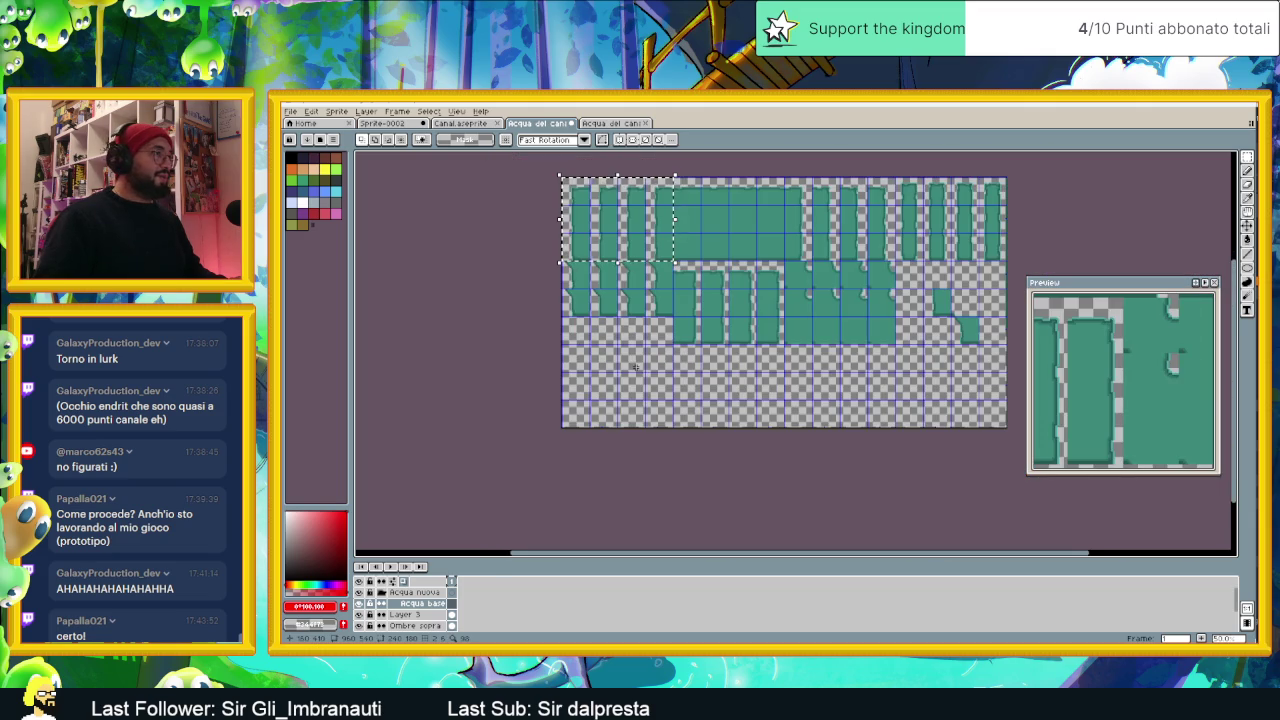
pyautogui.scroll(1, 632, 369)
# Step: Paste a trial tile into the fourth row, then undo the paste
pyautogui.hotkey('ctrl', 'v')
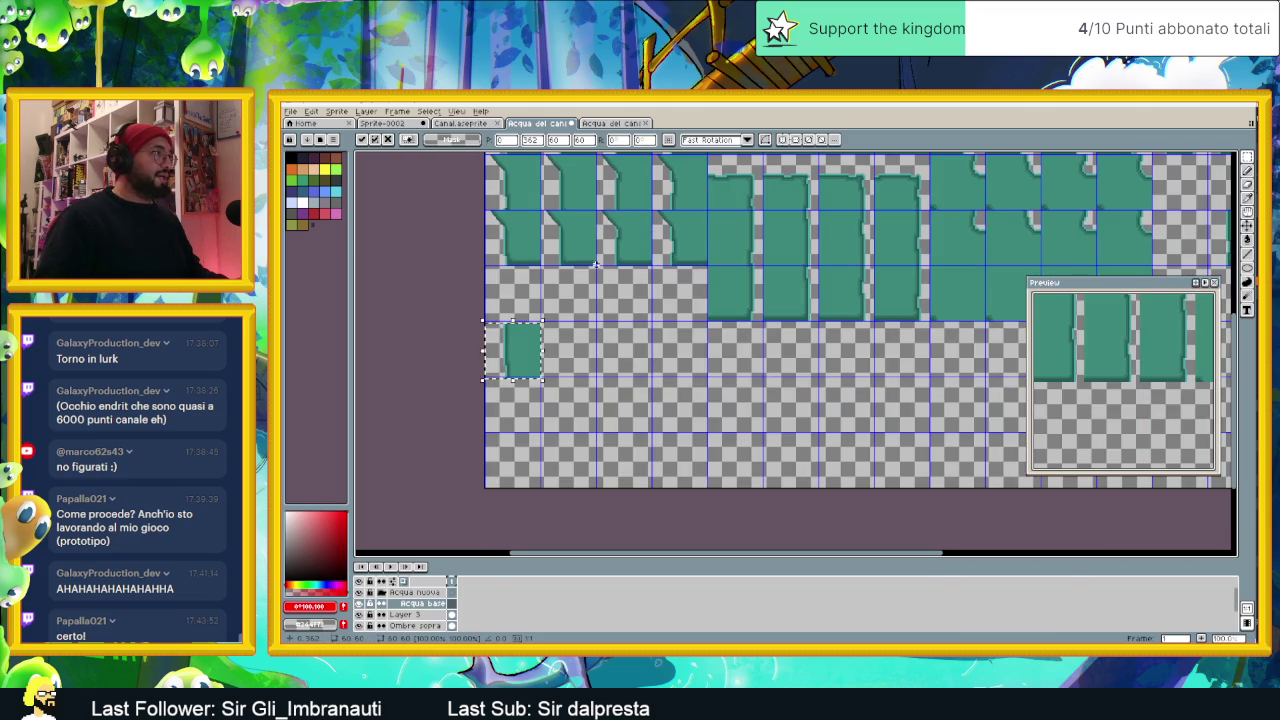
pyautogui.click(624, 345)
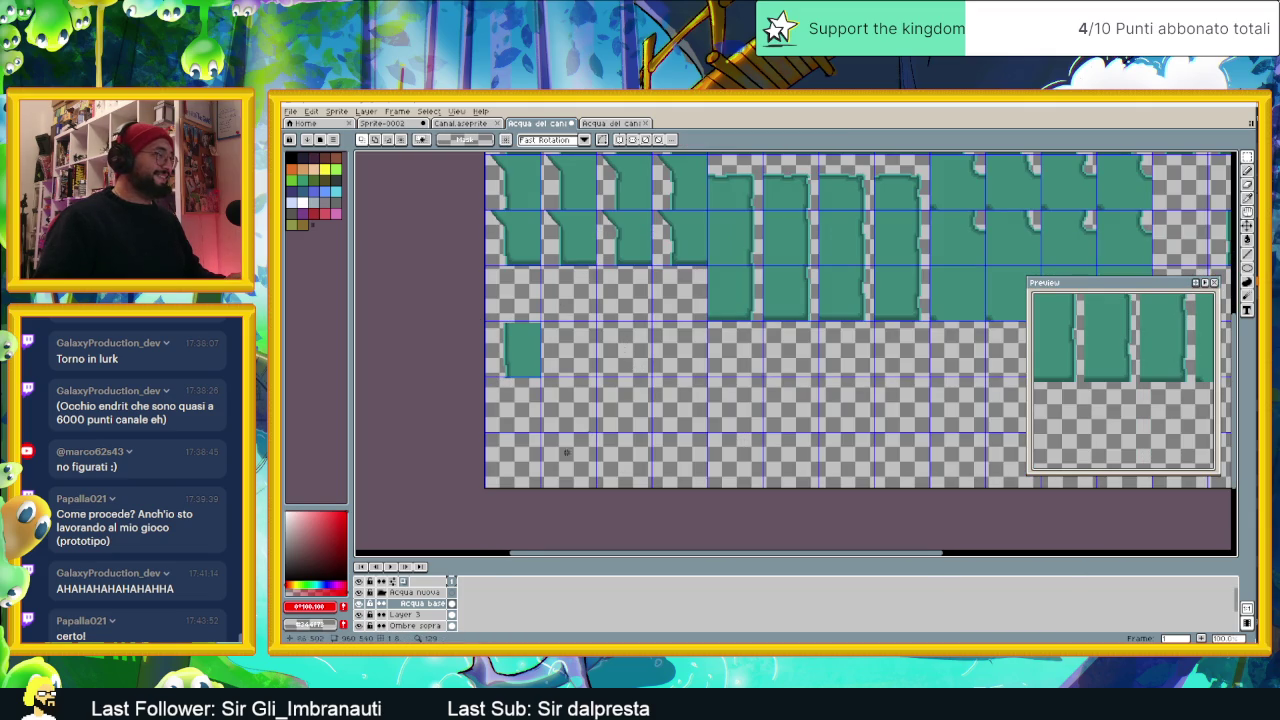
pyautogui.hotkey('ctrl', 'z')
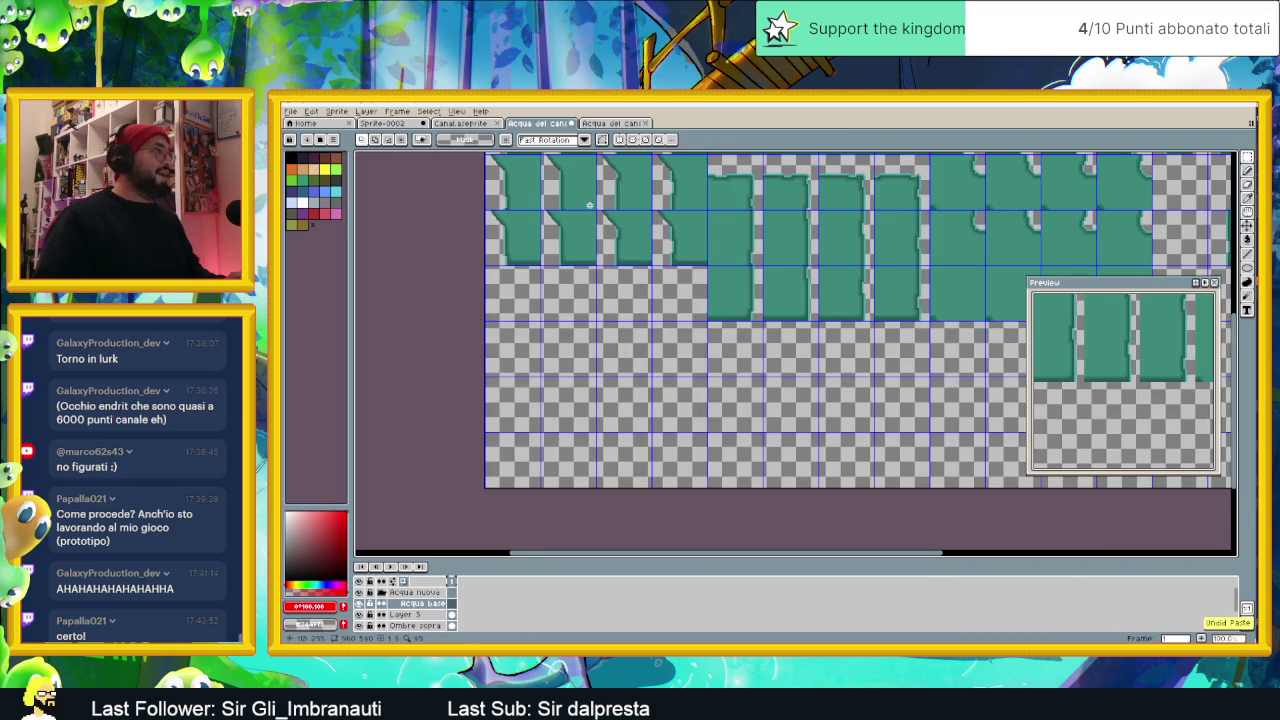
pyautogui.scroll(3, 640, 386)
pyautogui.scroll(-1, 420, 605)
pyautogui.scroll(-1, 428, 617)
pyautogui.scroll(-1, 420, 616)
# Step: Make Prima riga the active layer and toggle Layer 2 and Prima riga visibility to compare
pyautogui.click(410, 604)
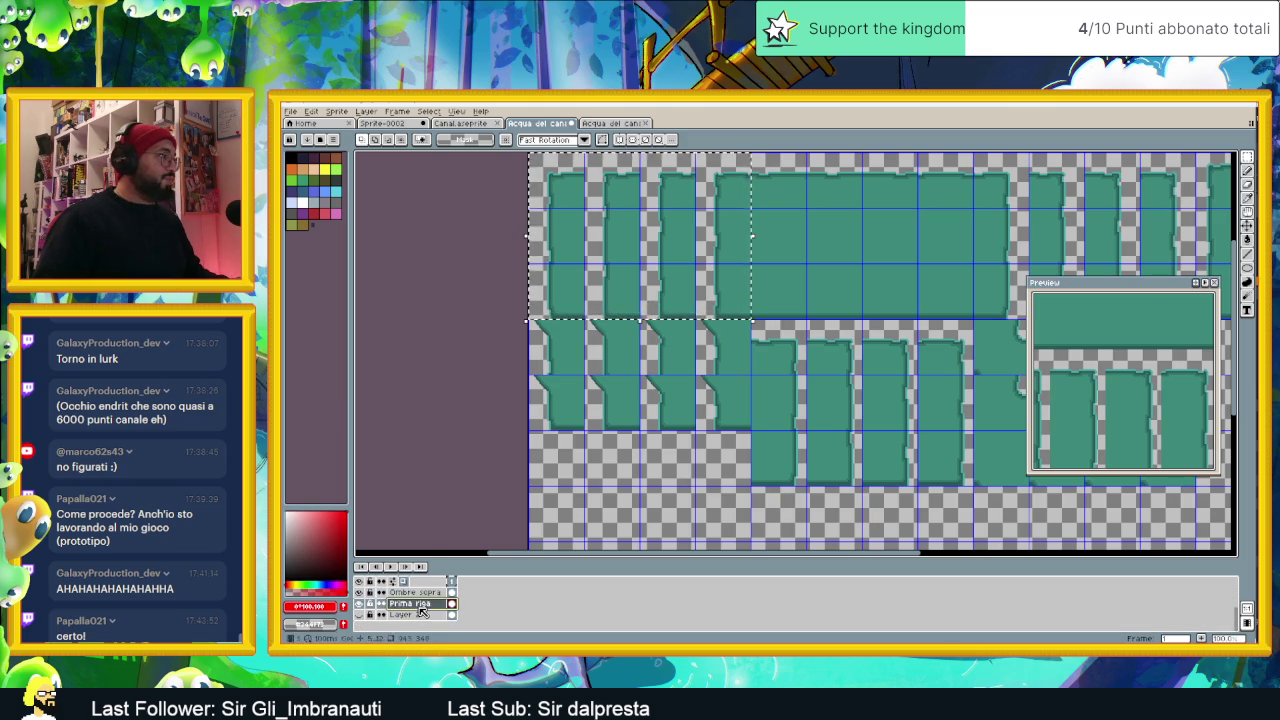
pyautogui.click(359, 616)
pyautogui.click(359, 616)
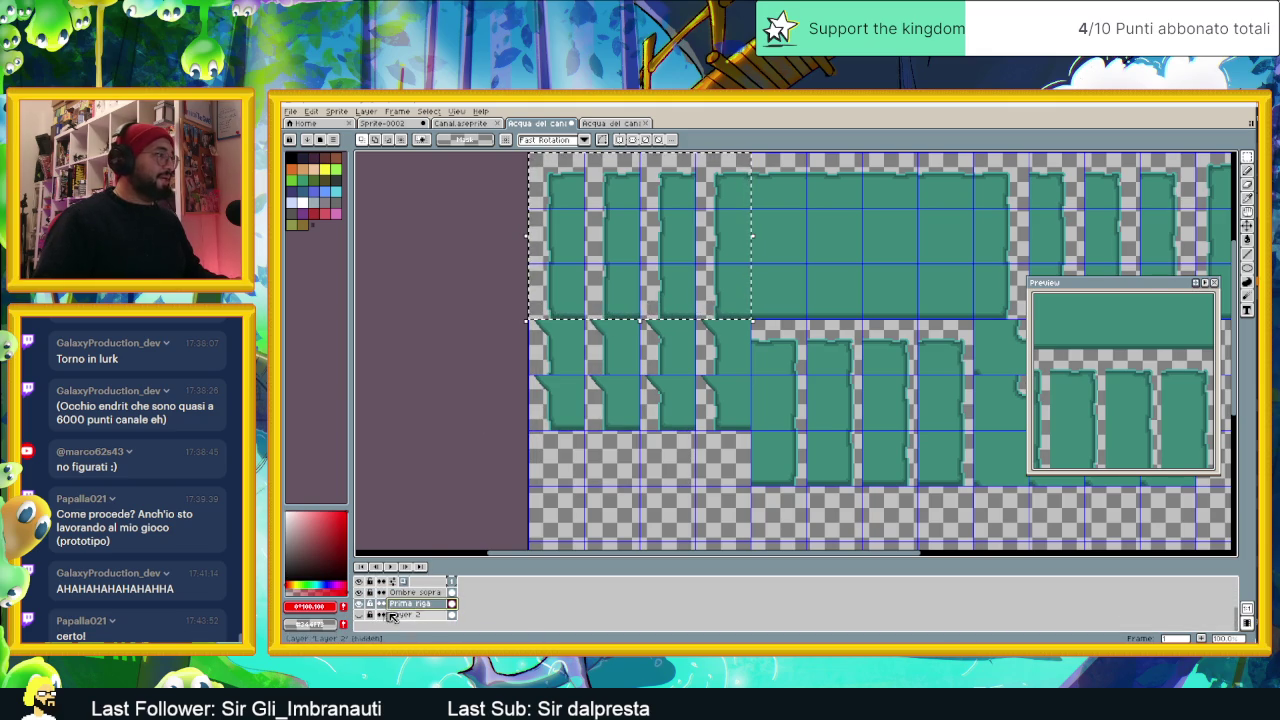
pyautogui.click(359, 605)
pyautogui.click(359, 605)
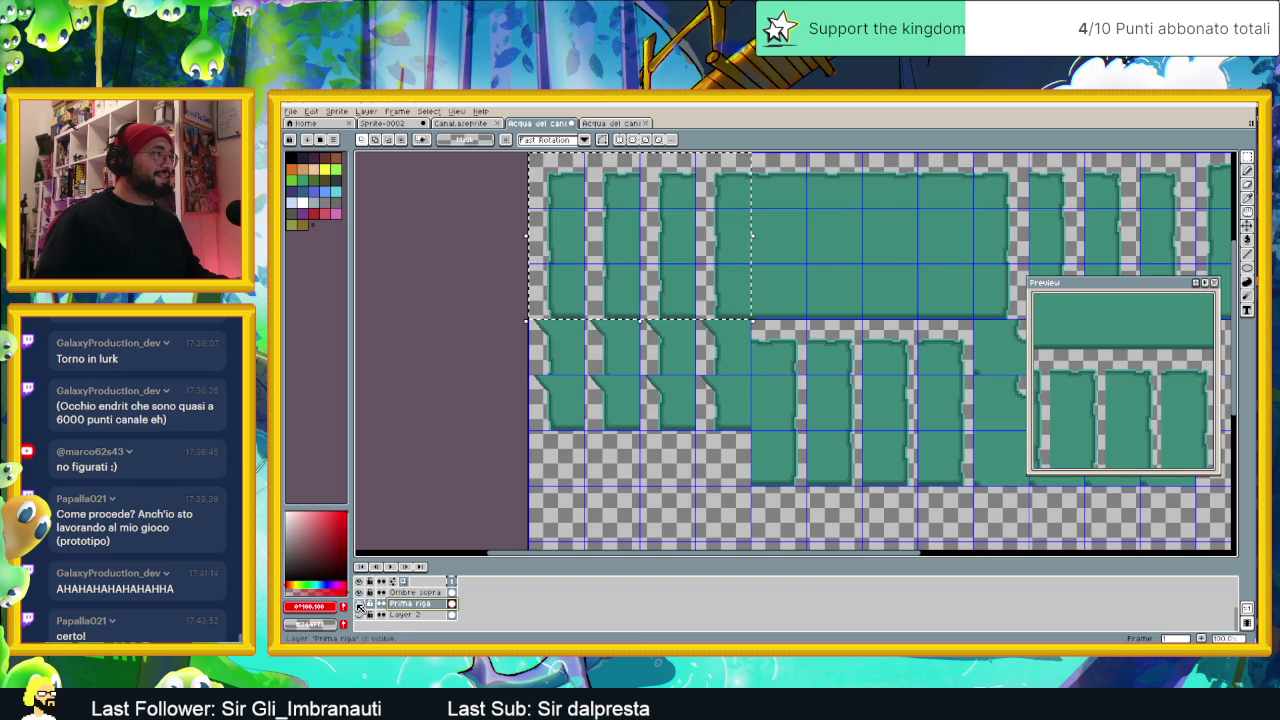
pyautogui.click(359, 605)
pyautogui.click(359, 605)
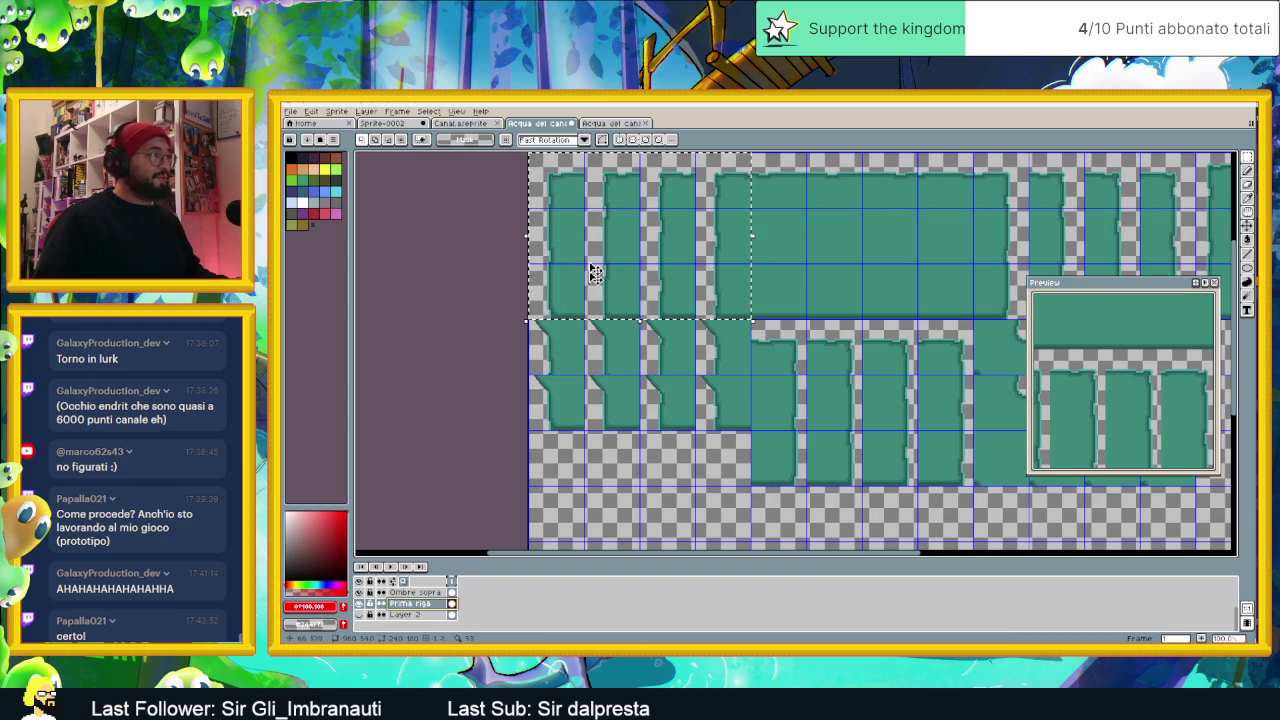
# Step: Move the selected tile block down below the rows, nudge it one pixel, and commit
pyautogui.click(630, 245)
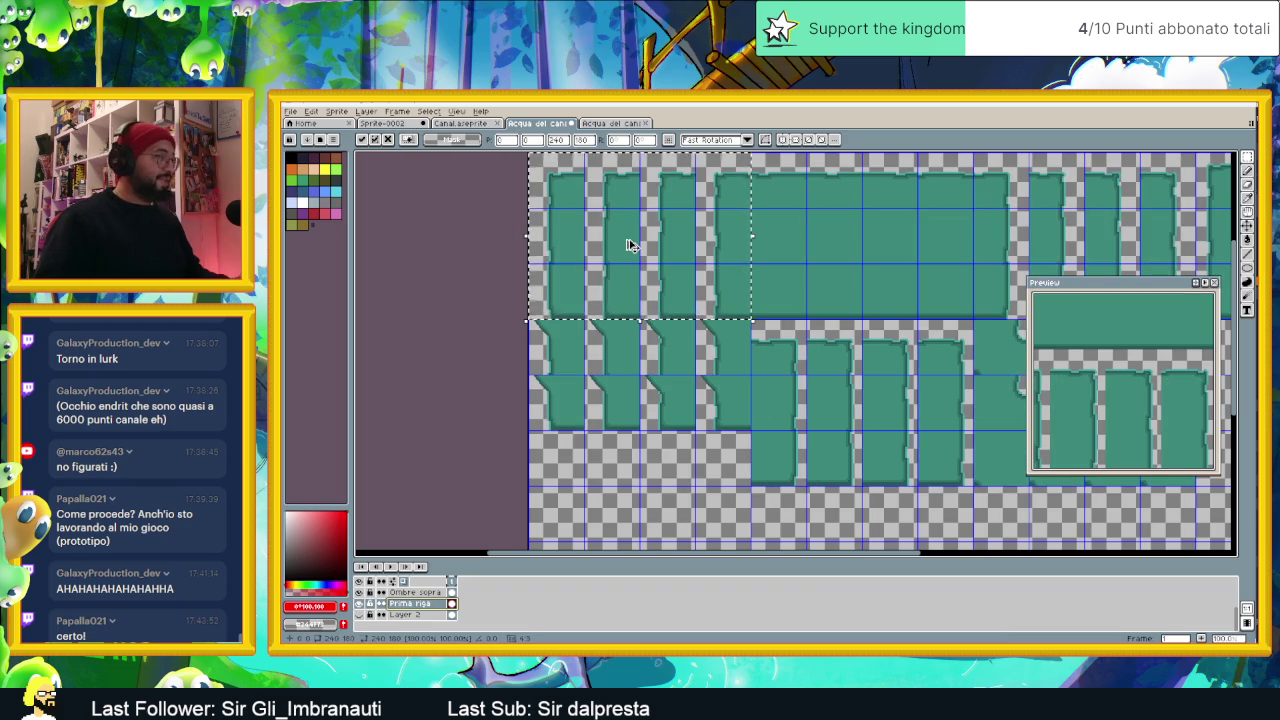
pyautogui.click(415, 603)
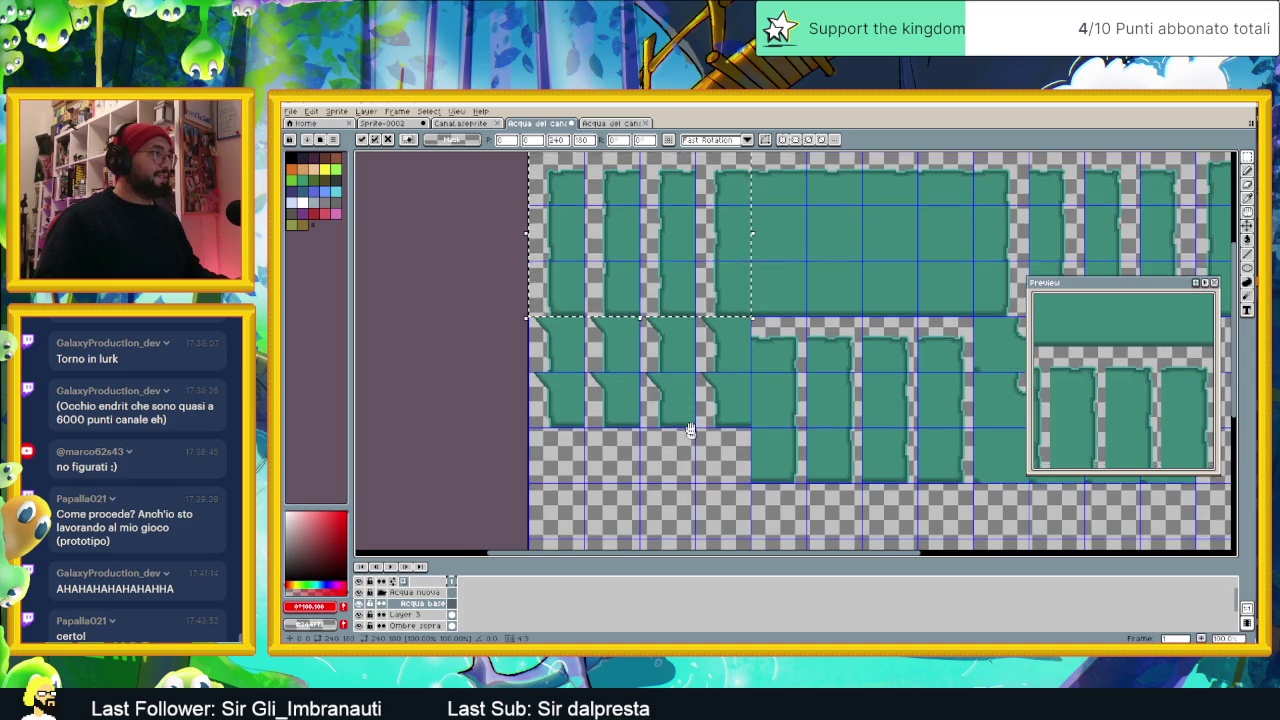
pyautogui.scroll(-2, 880, 350)
pyautogui.moveTo(677, 206); pyautogui.dragTo(675, 457)
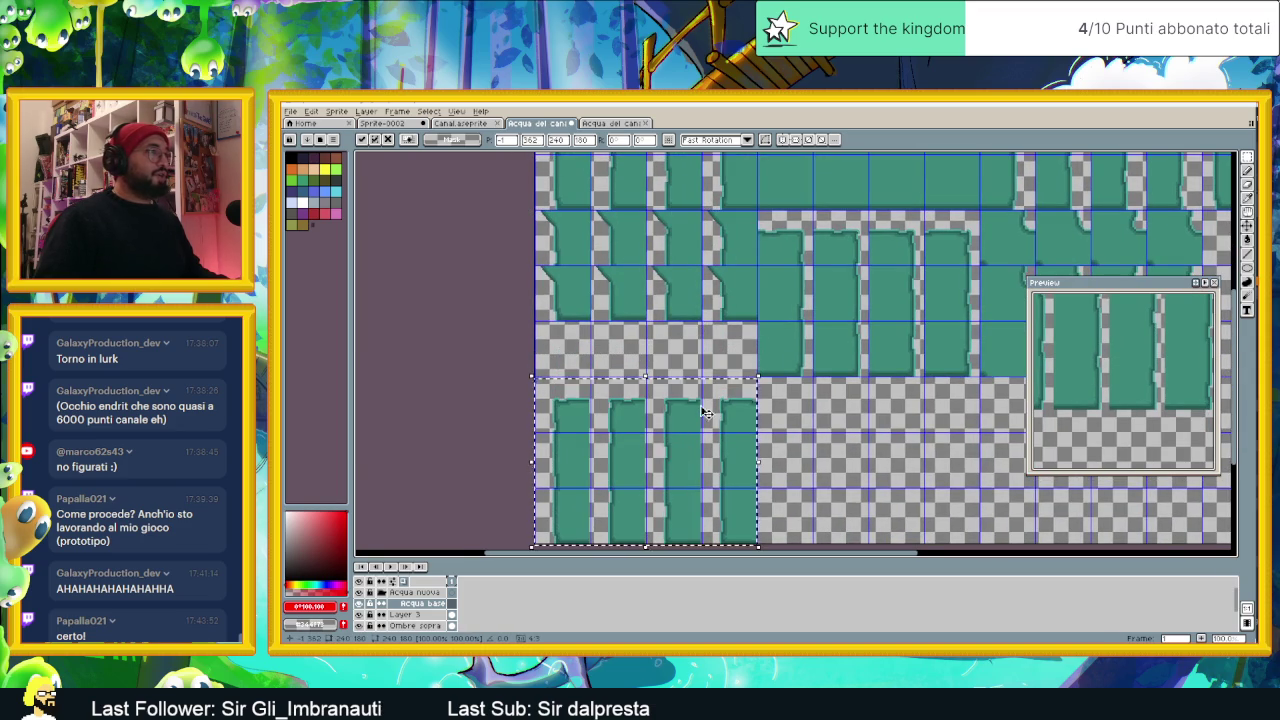
pyautogui.scroll(2, 730, 390)
pyautogui.scroll(1, 812, 388)
pyautogui.press('Up')
pyautogui.press('Up')
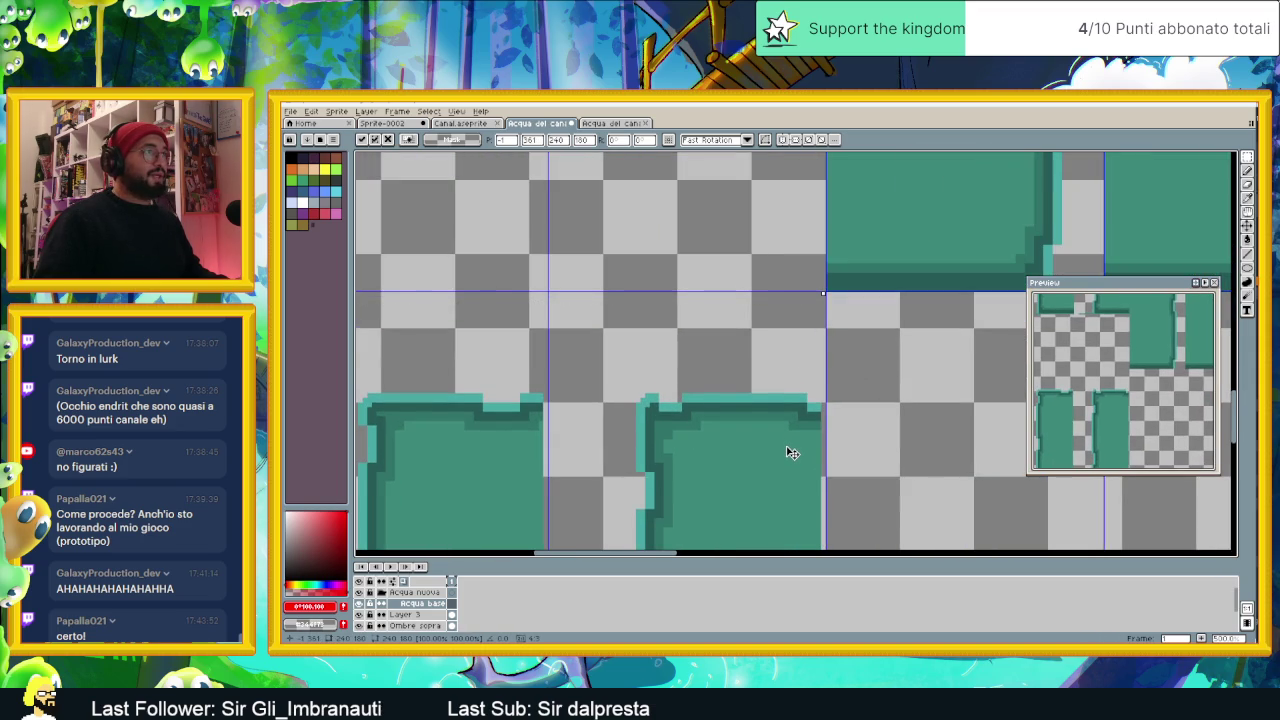
pyautogui.press('Left')
pyautogui.press('Up')
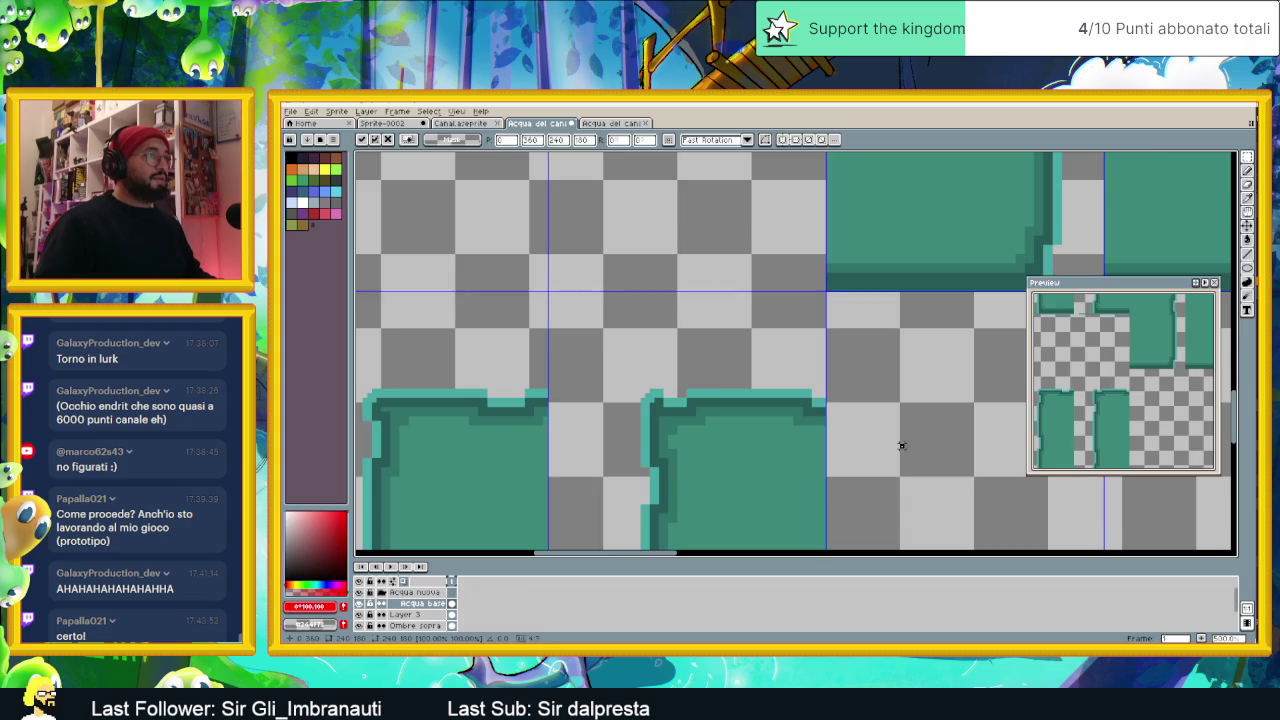
pyautogui.press('Return')
# Step: Inspect the tall vertical channel tiles with the Acqua base layer active
pyautogui.scroll(-2, 842, 456)
pyautogui.scroll(-1, 842, 456)
pyautogui.scroll(-1, 838, 430)
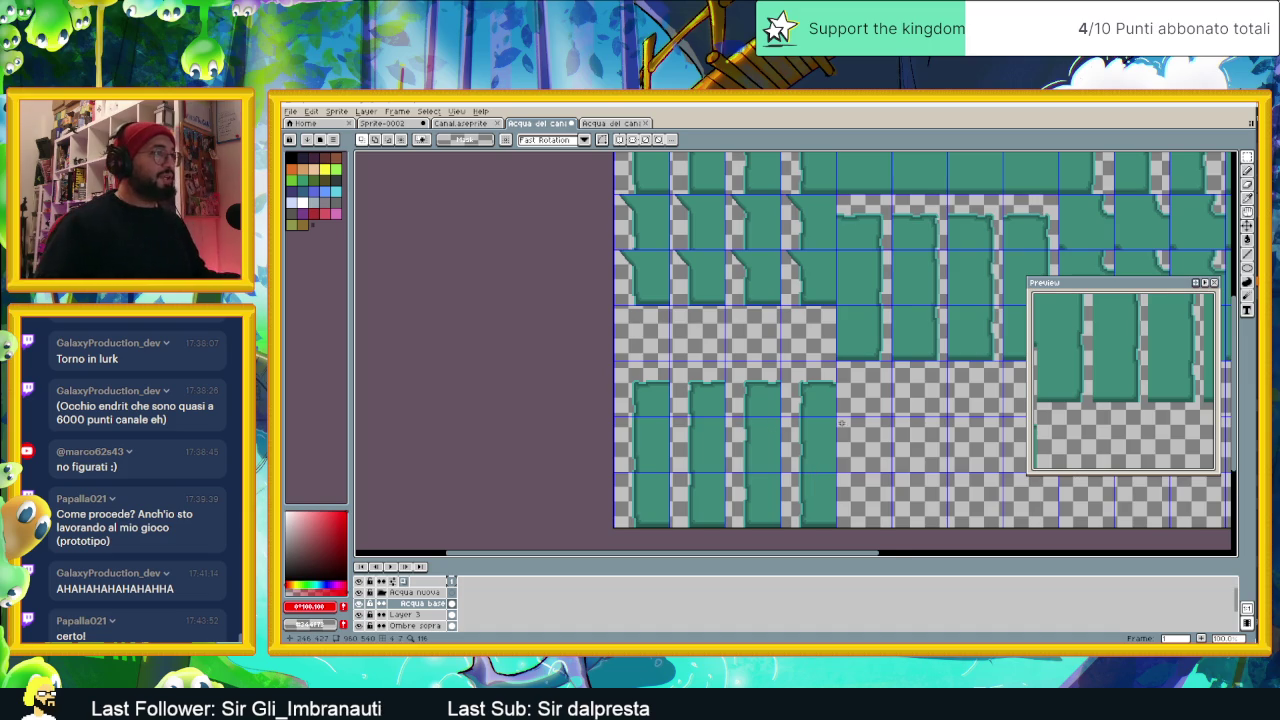
pyautogui.moveTo(841, 423); pyautogui.dragTo(785, 369)
pyautogui.scroll(1, 741, 413)
pyautogui.hscroll(-2, 741, 413)
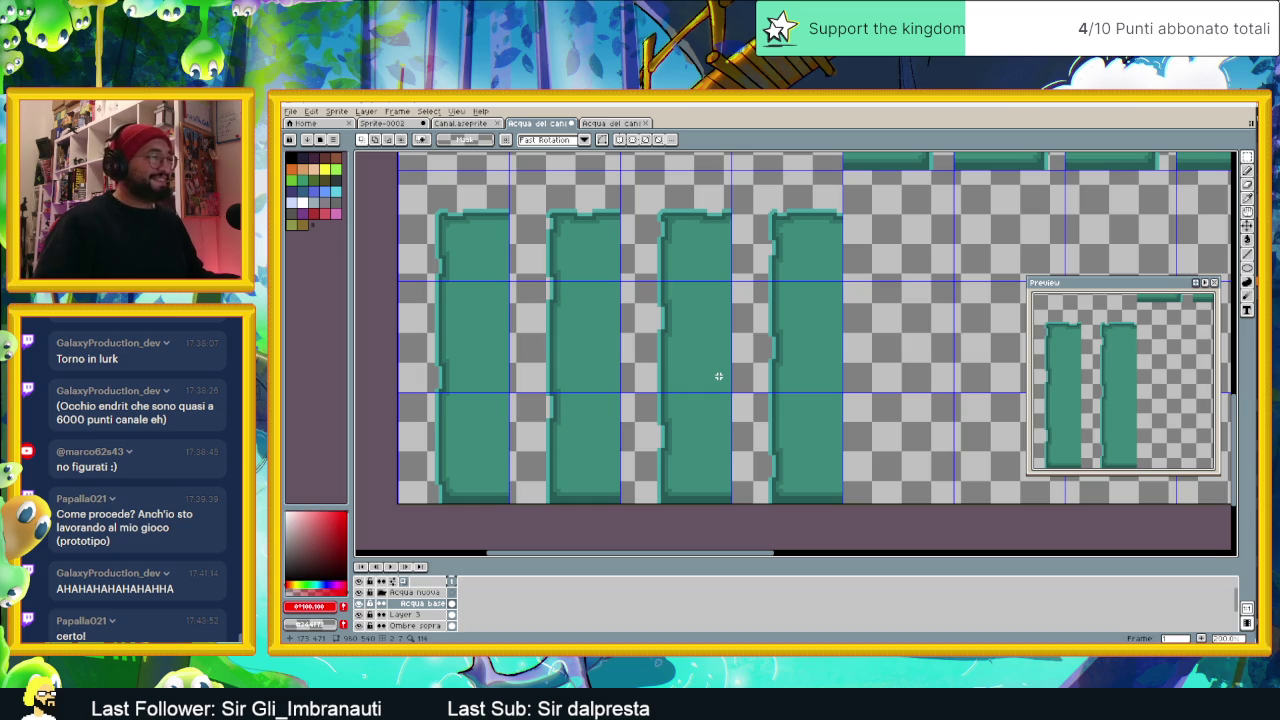
pyautogui.moveTo(711, 306); pyautogui.dragTo(739, 317)
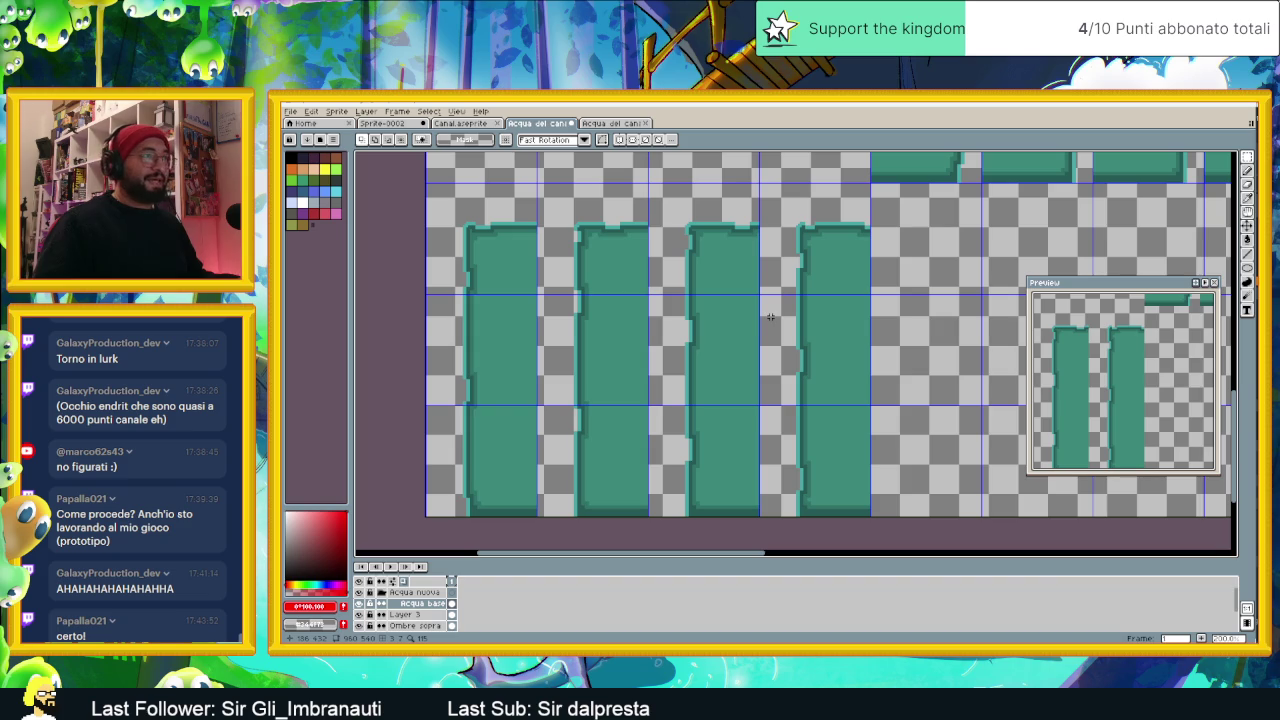
pyautogui.moveTo(752, 357); pyautogui.dragTo(757, 353)
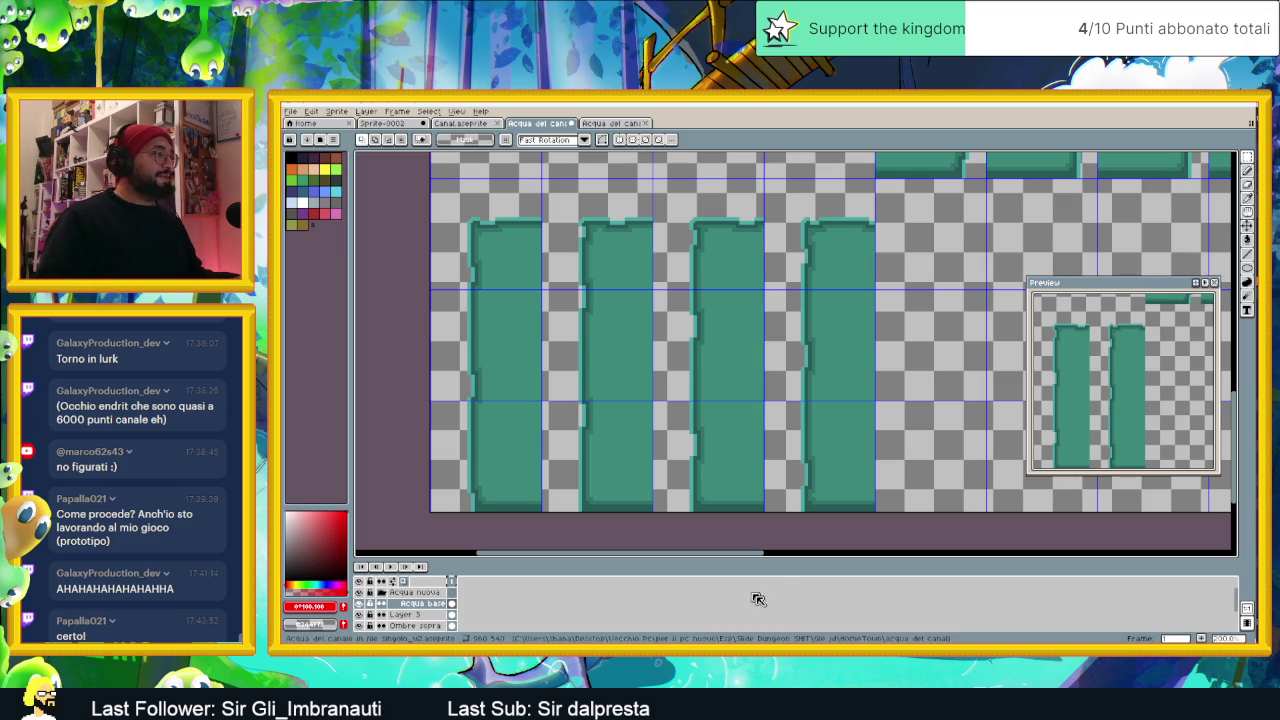
pyautogui.click(430, 604)
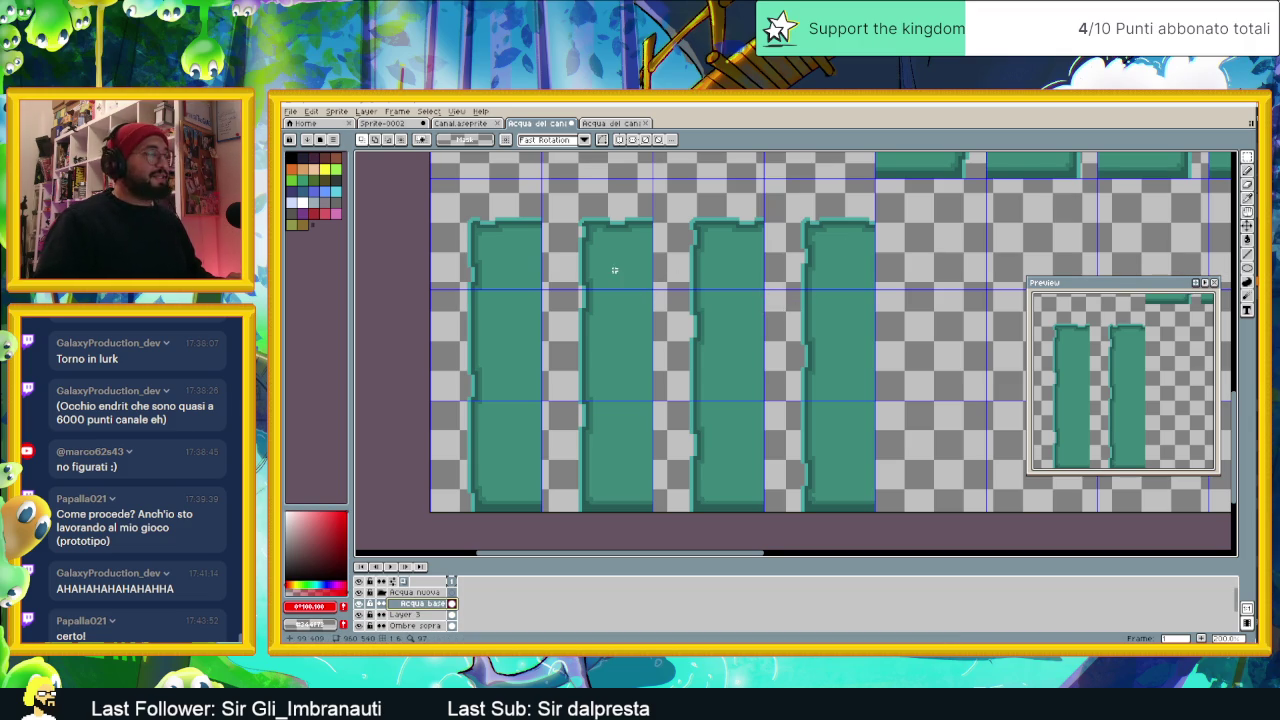
pyautogui.moveTo(614, 270); pyautogui.dragTo(701, 307)
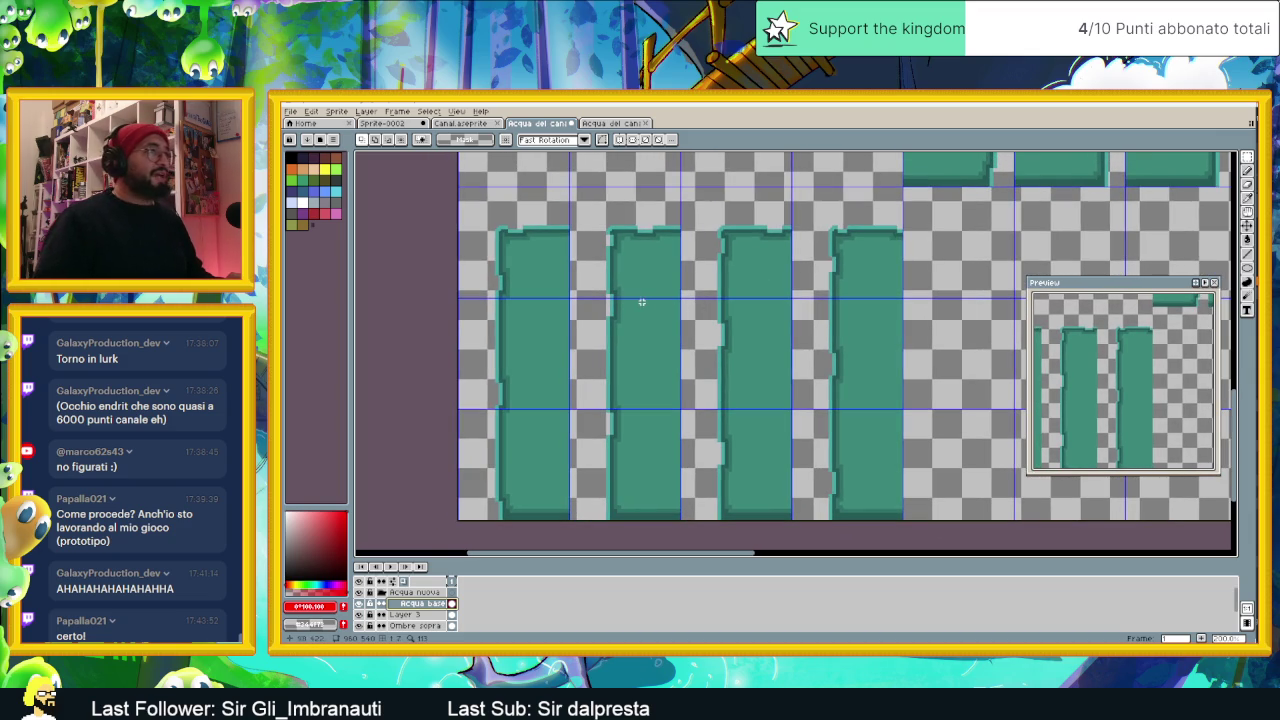
# Step: Glance at the Sprite-0002 garden scene and the canal sprite, then return to Acqua del cani
pyautogui.click(403, 123)
pyautogui.scroll(-2, 585, 260)
pyautogui.scroll(-1, 588, 262)
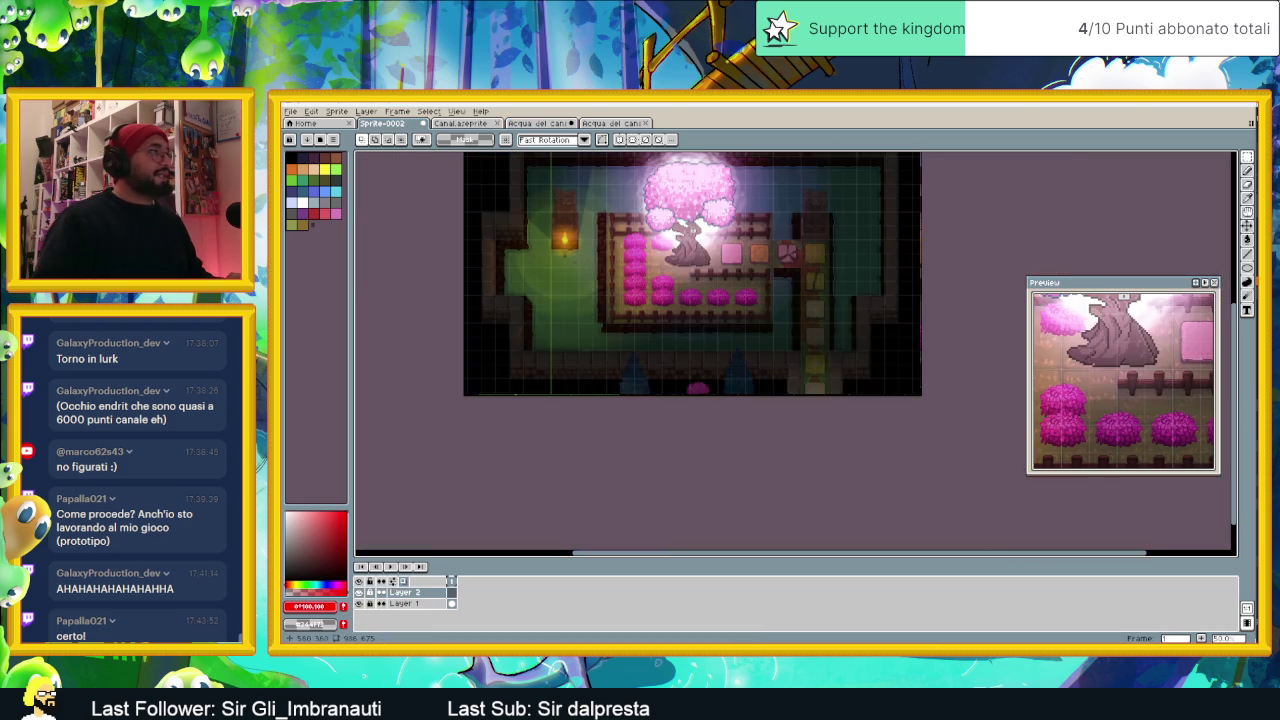
pyautogui.scroll(2, 769, 252)
pyautogui.click(458, 123)
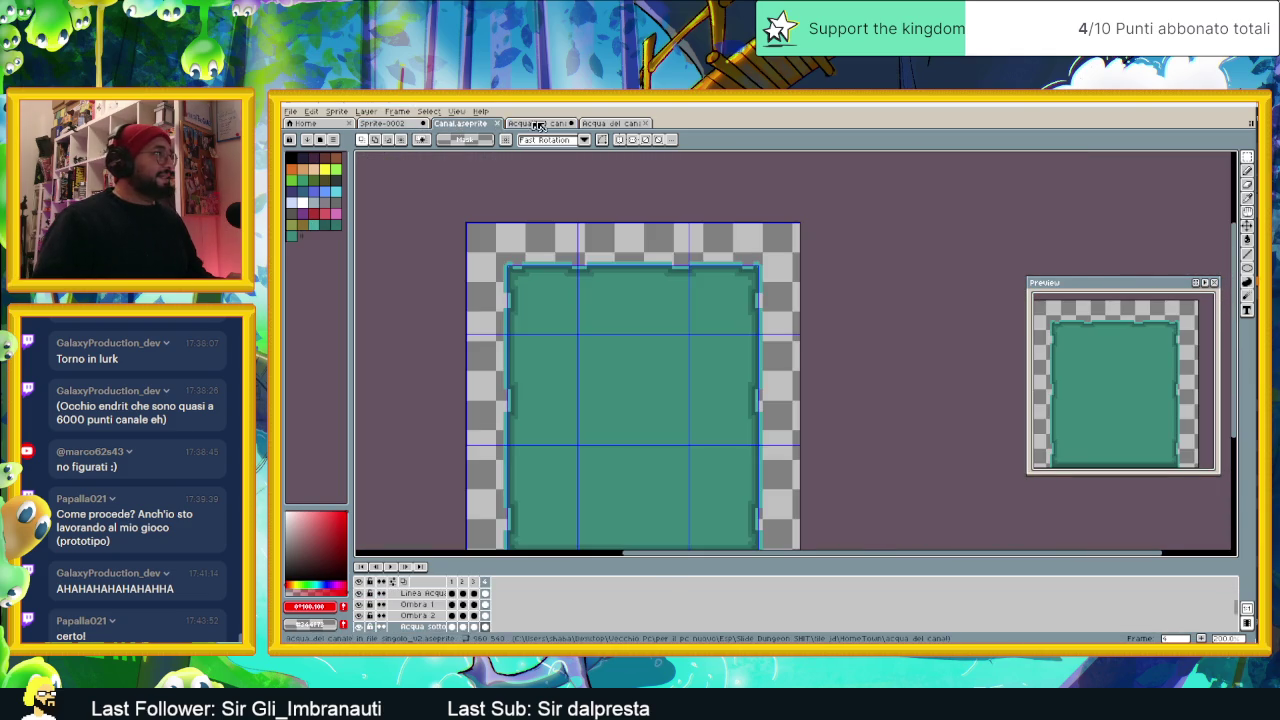
pyautogui.click(545, 124)
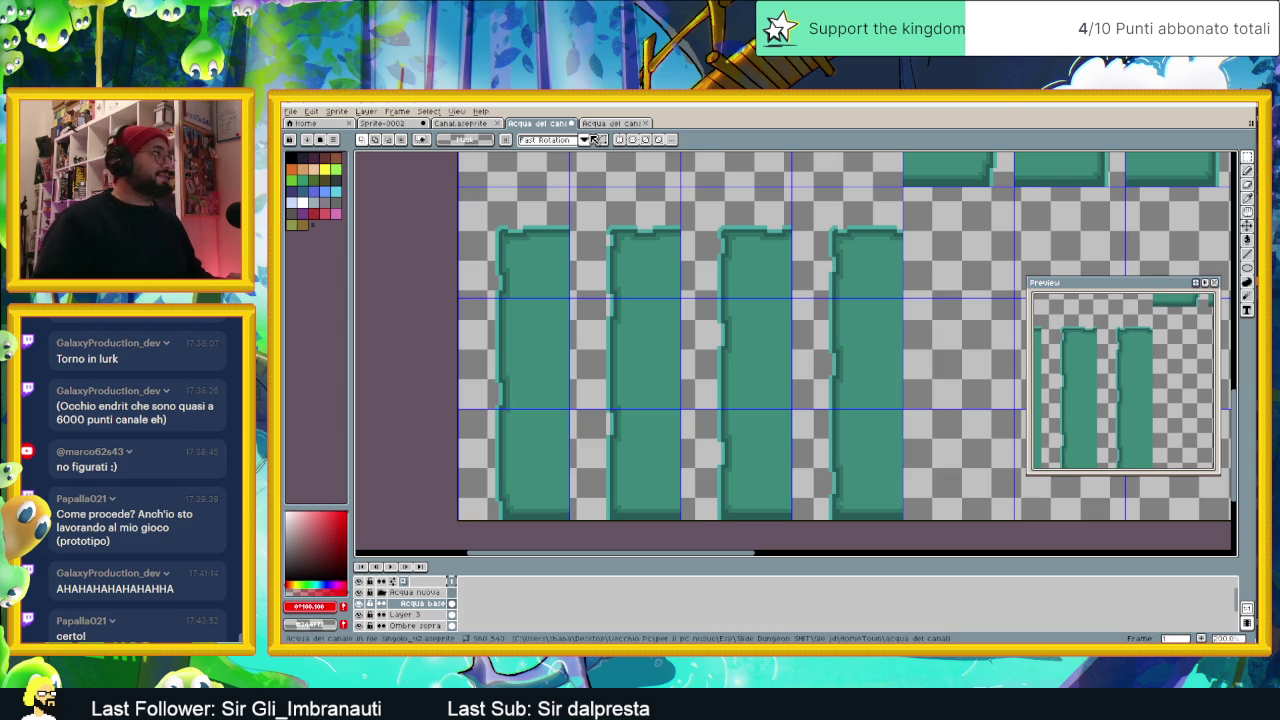
# Step: Save the Acqua del cani water tiles file
pyautogui.hotkey('ctrl', 's')
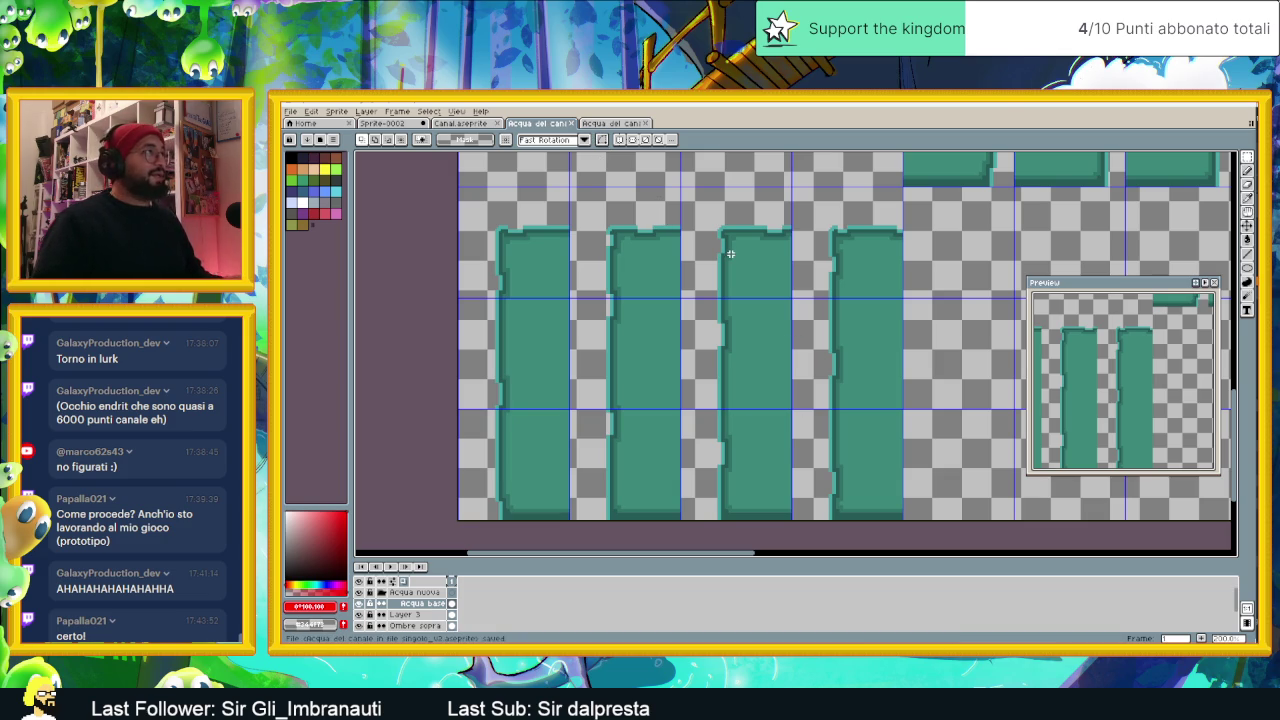
pyautogui.scroll(-2, 756, 266)
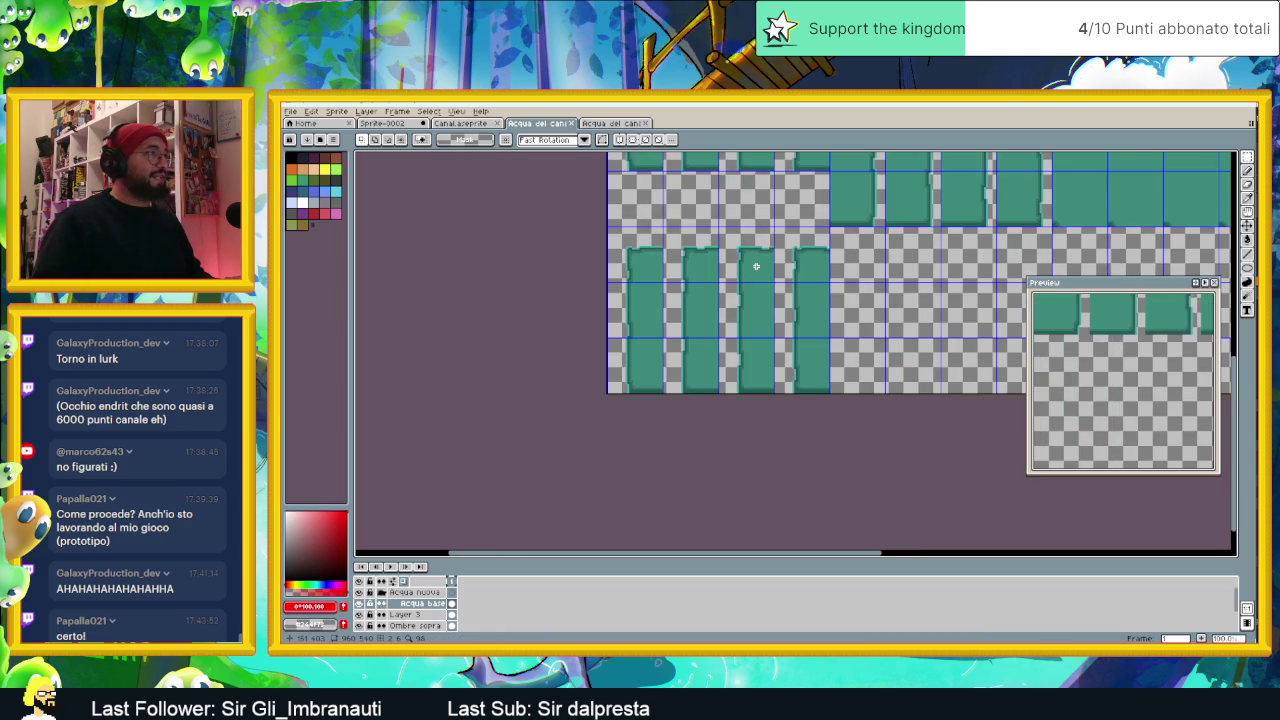
pyautogui.scroll(2, 740, 280)
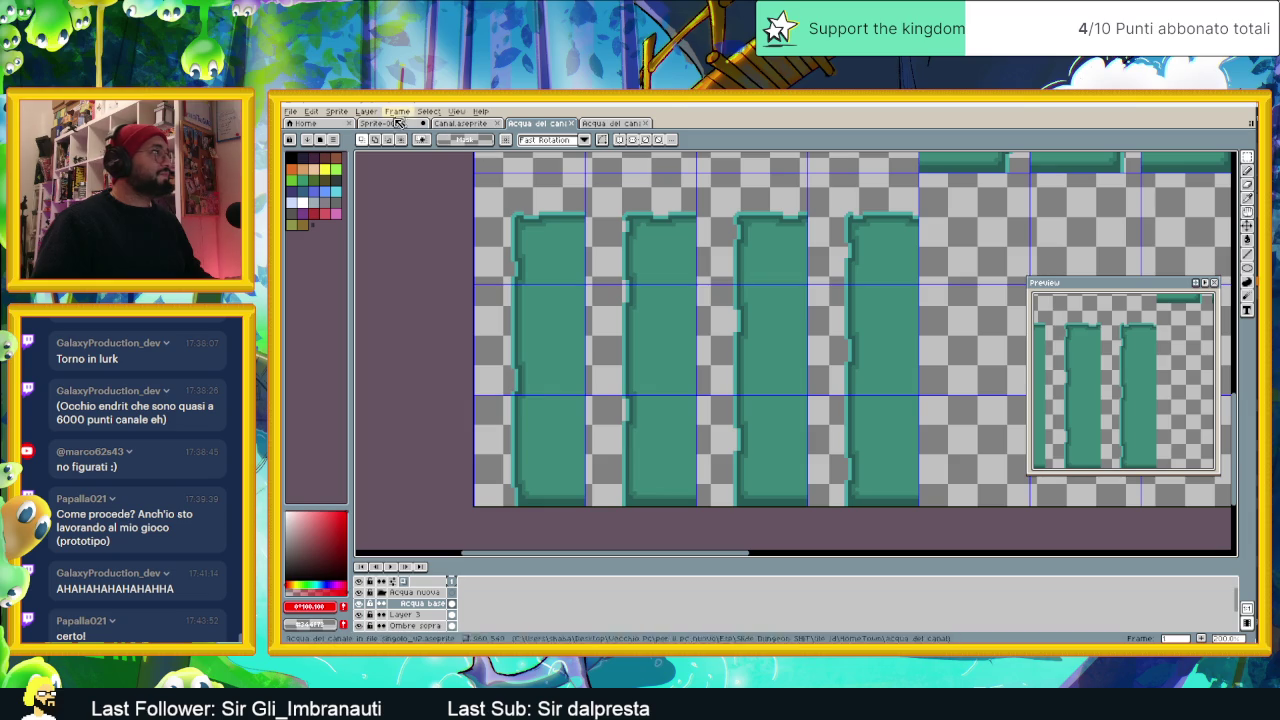
pyautogui.scroll(1, 895, 273)
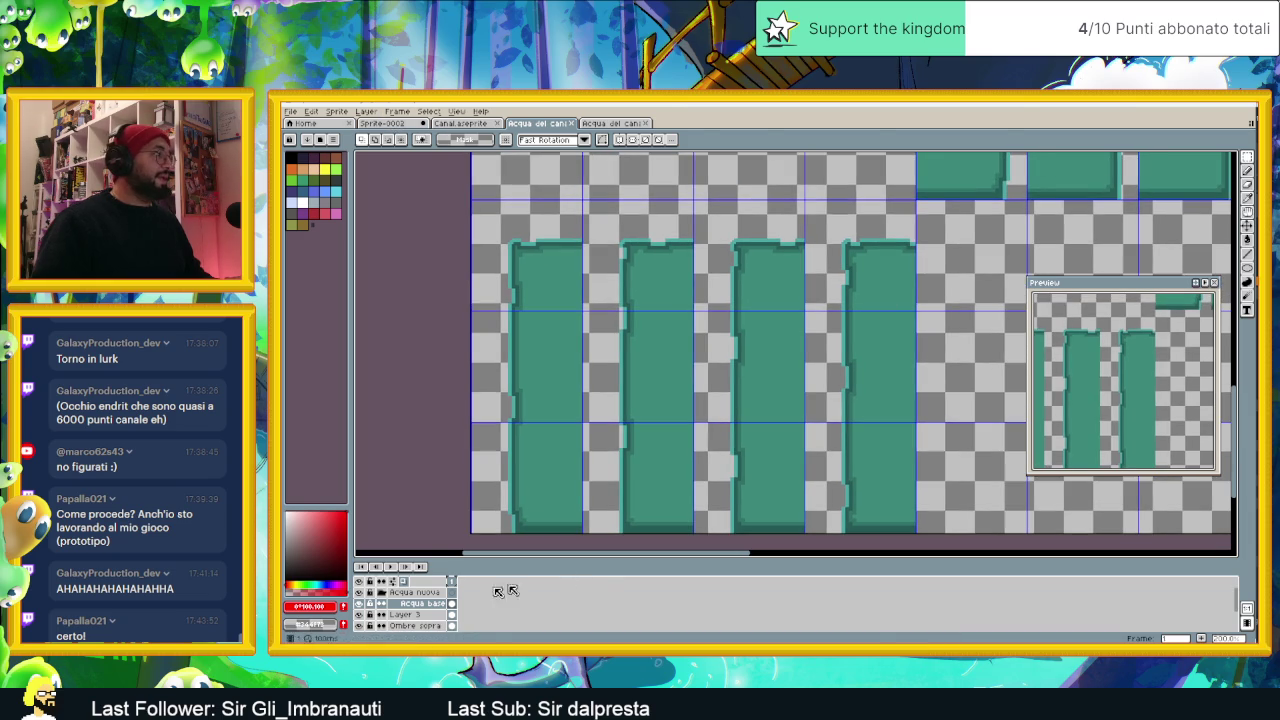
# Step: Add a new layer above Acqua base and bring the wide water tiles into view
pyautogui.rightClick(428, 606)
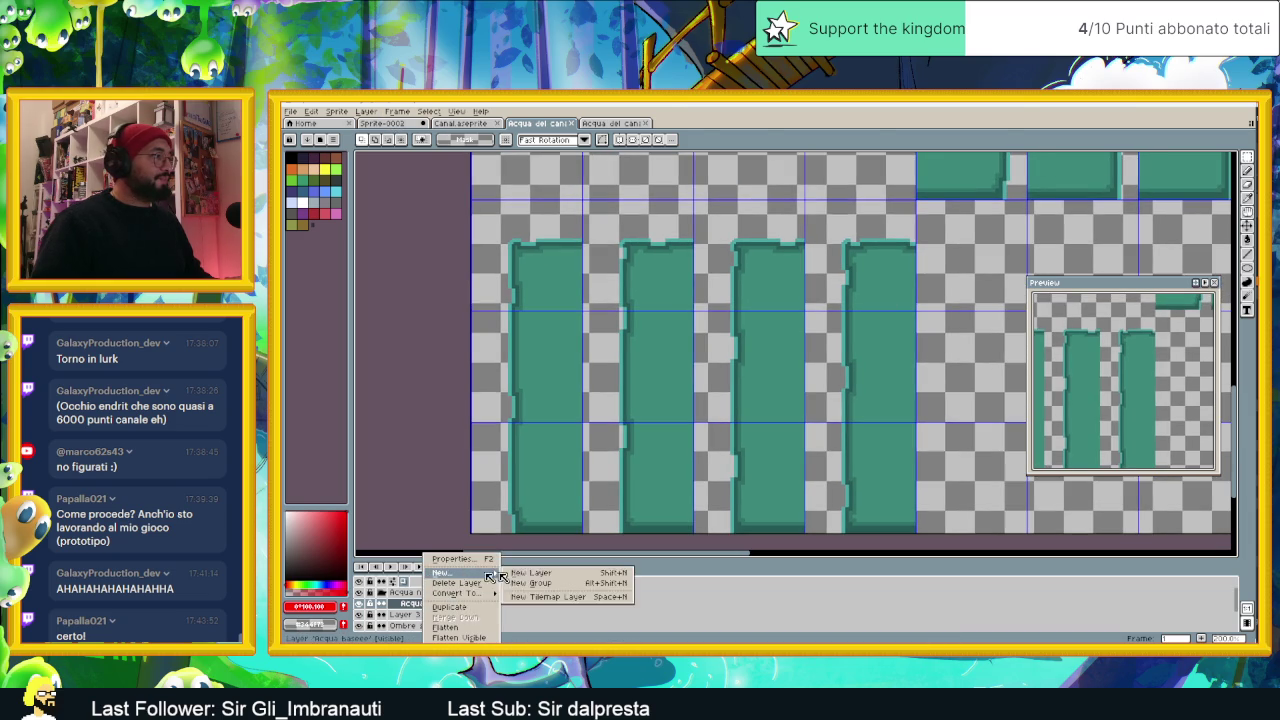
pyautogui.click(500, 572)
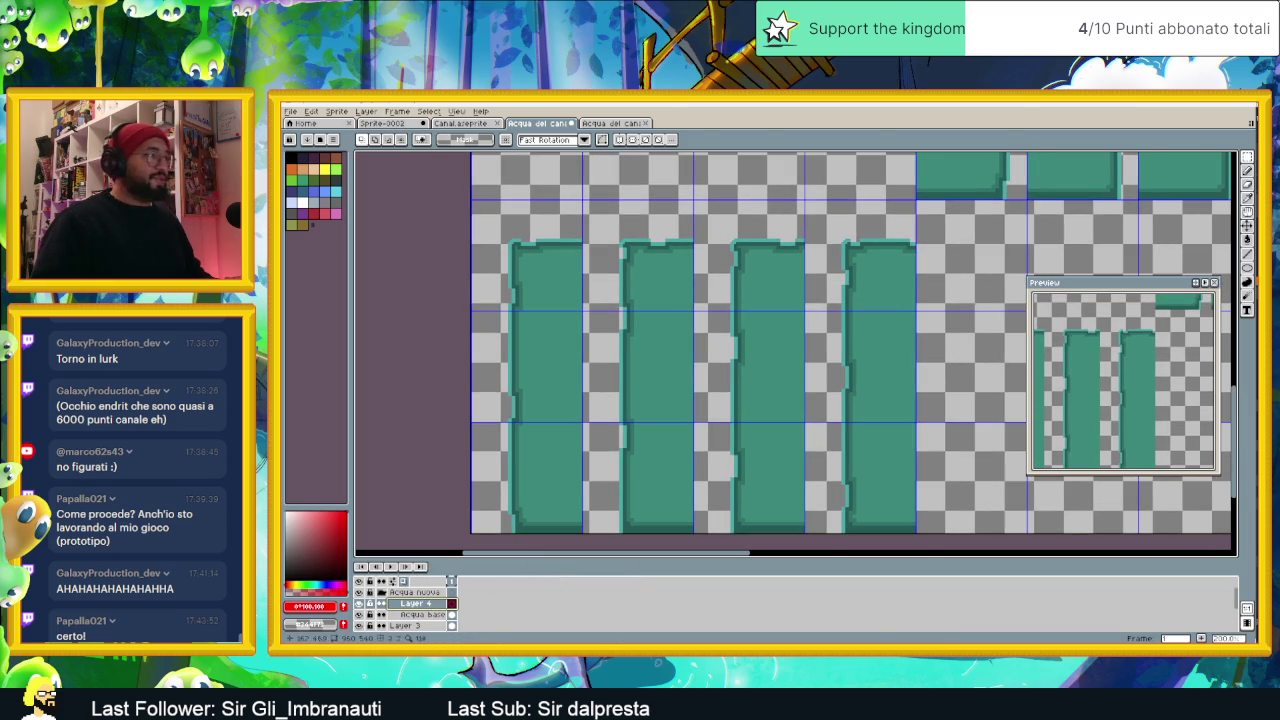
pyautogui.scroll(-2, 890, 306)
pyautogui.moveTo(890, 306); pyautogui.dragTo(796, 335)
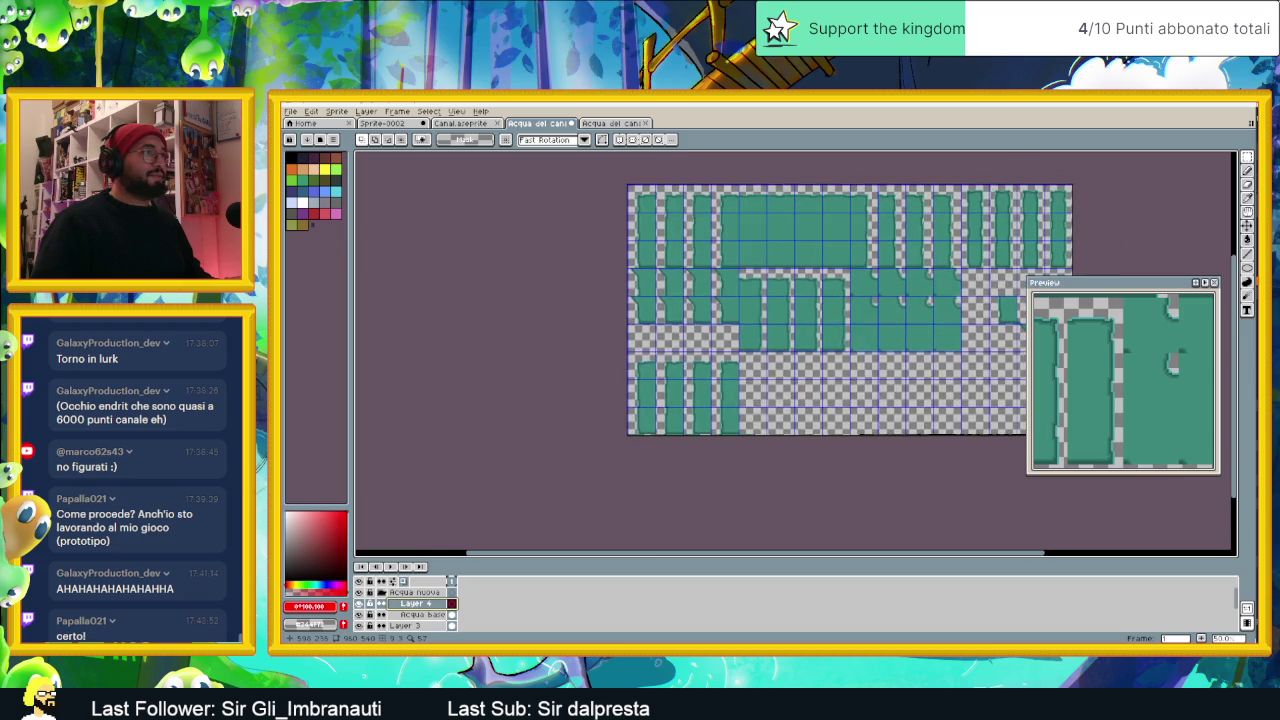
pyautogui.scroll(3, 962, 308)
pyautogui.moveTo(885, 248); pyautogui.dragTo(903, 302)
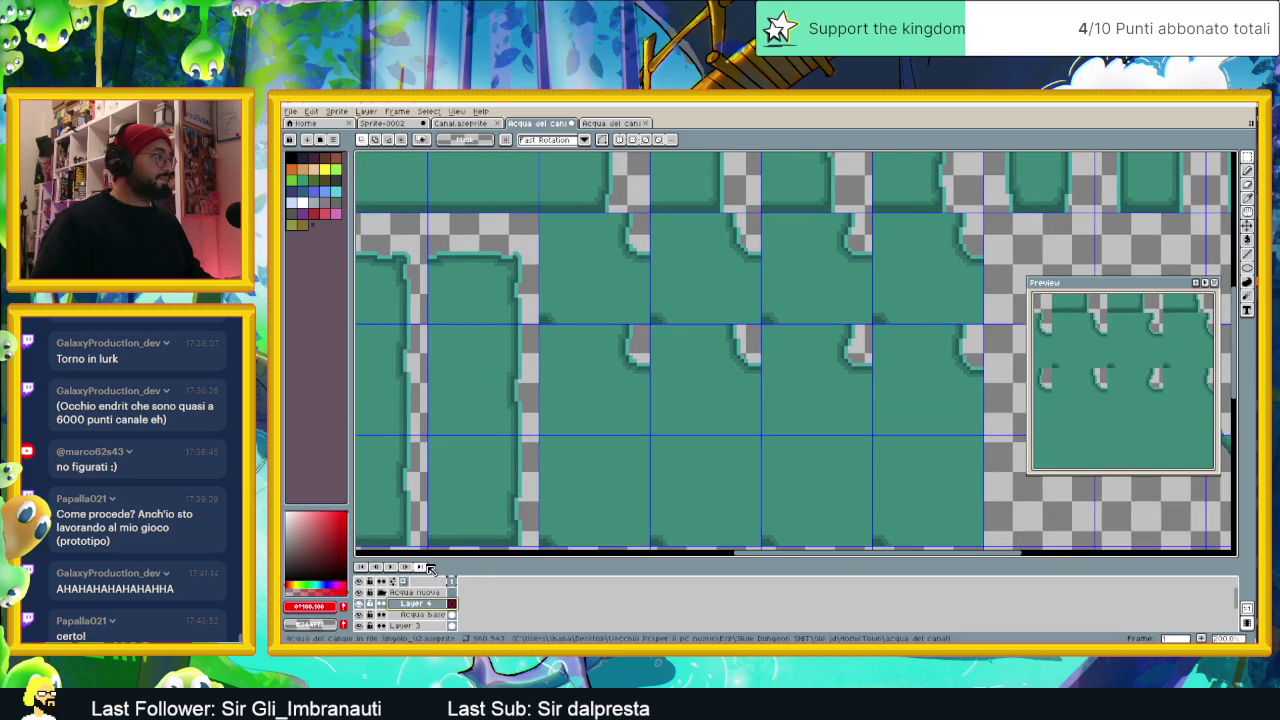
pyautogui.scroll(-2, 416, 612)
# Step: Make Ombre sopra active, hide Prima fila, and marquee-select a row of four water tiles
pyautogui.click(414, 615)
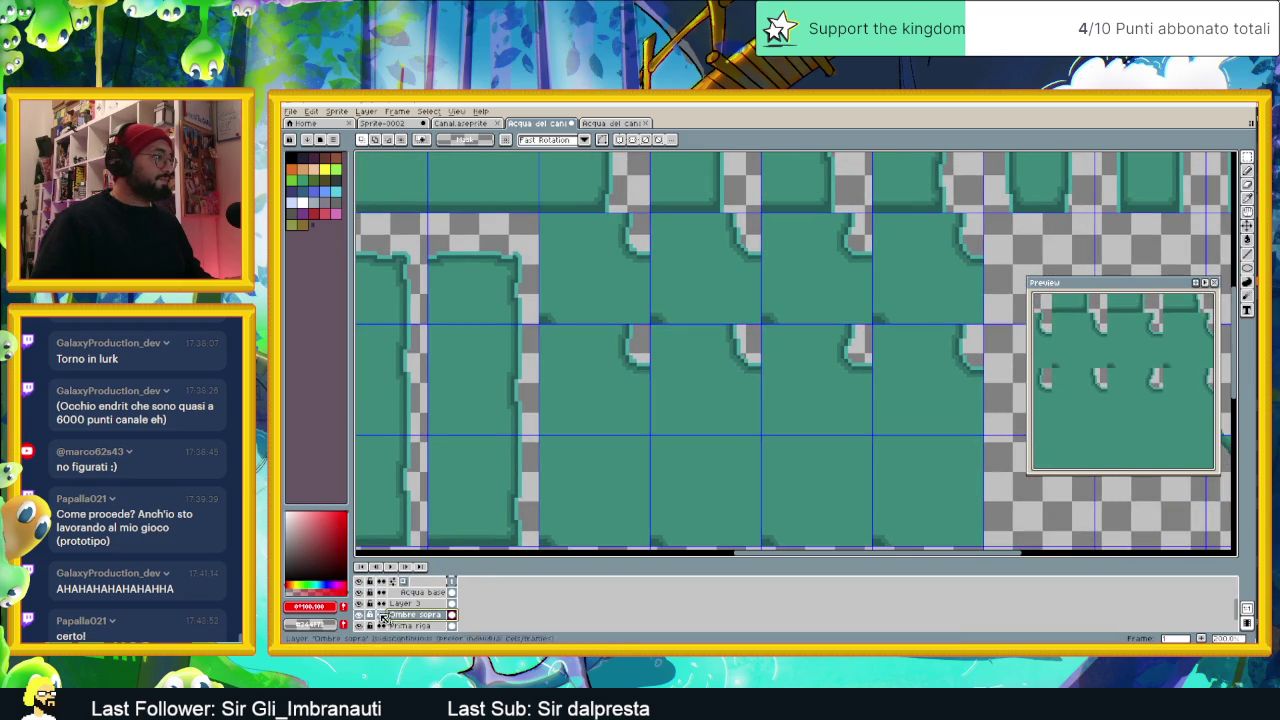
pyautogui.scroll(-1, 396, 620)
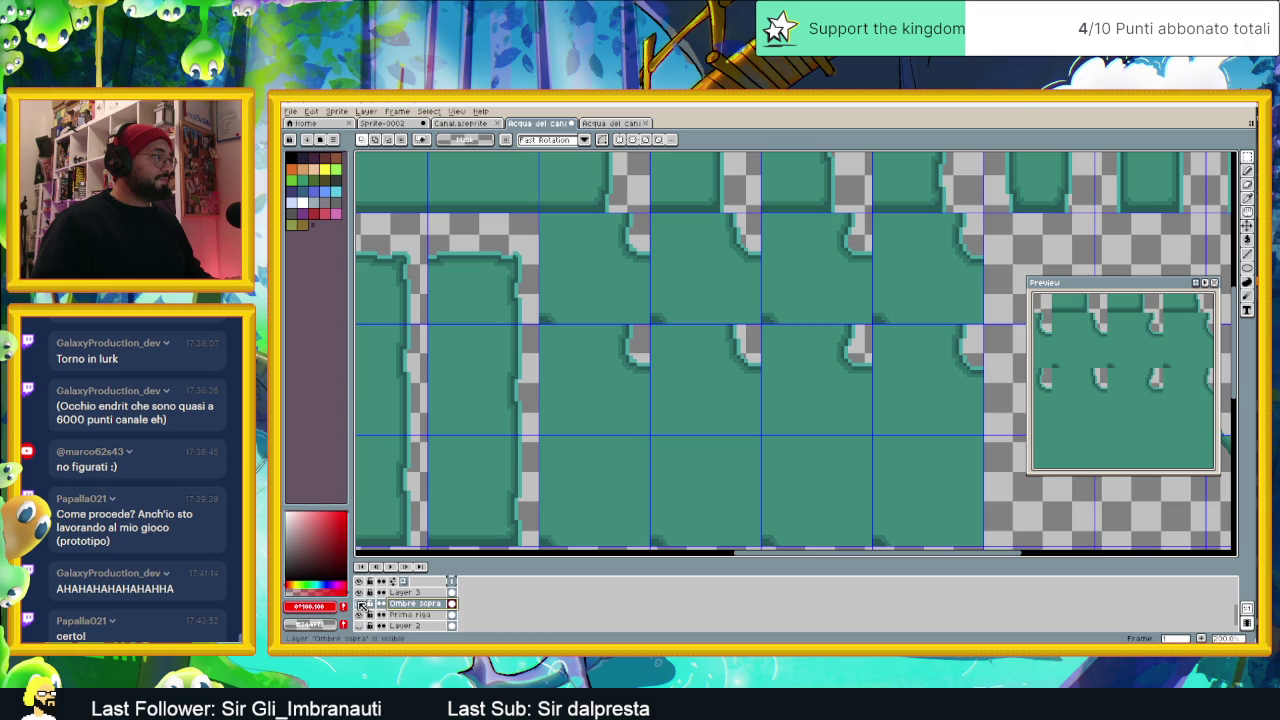
pyautogui.click(361, 614)
pyautogui.click(361, 614)
pyautogui.click(361, 614)
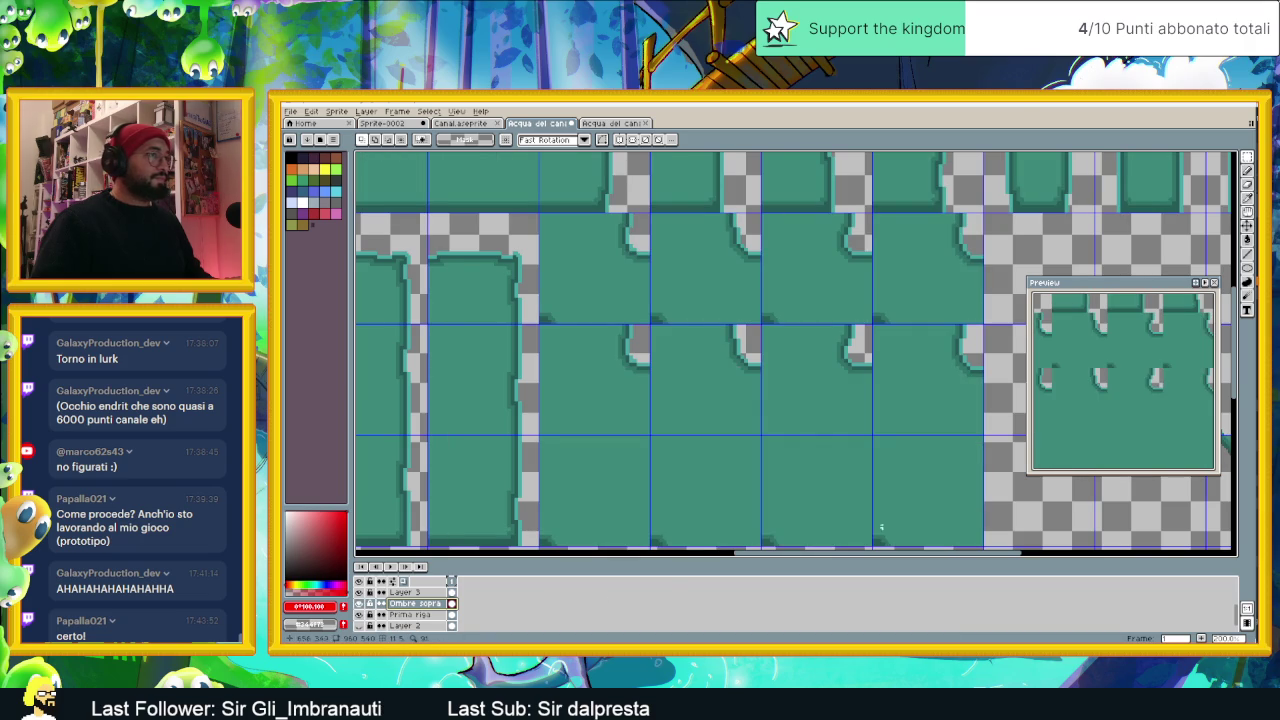
pyautogui.scroll(2, 906, 463)
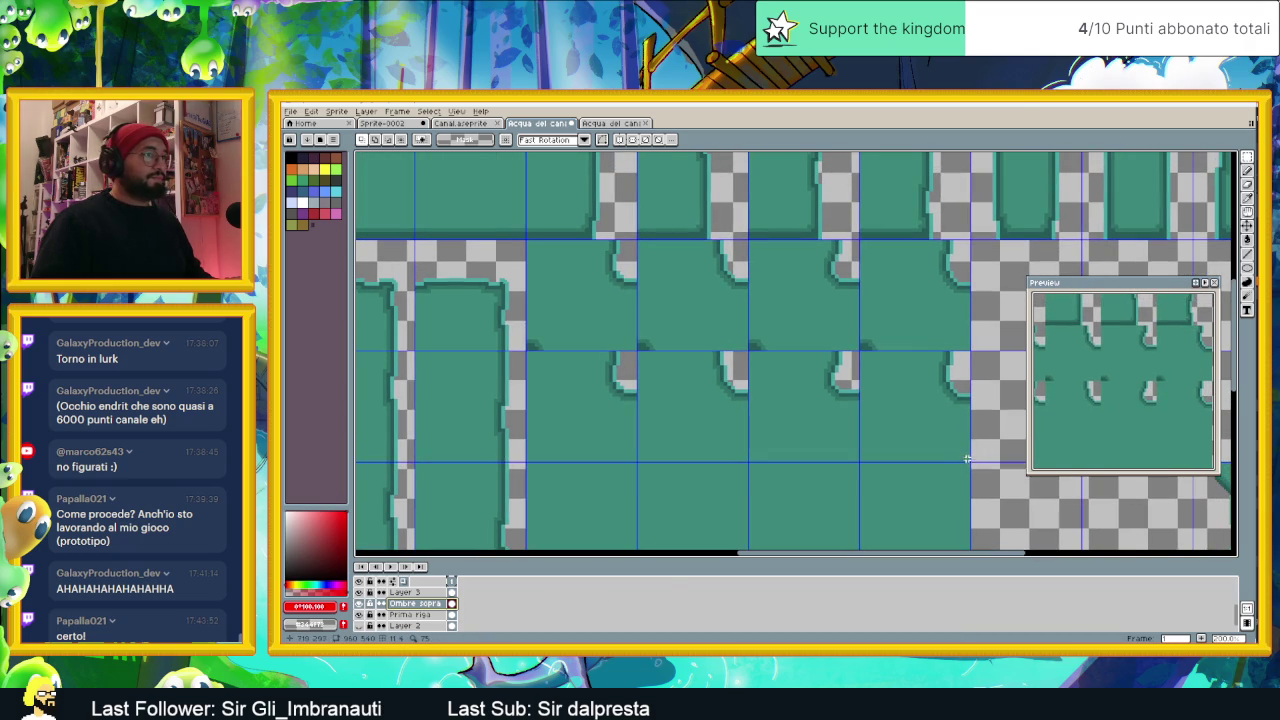
pyautogui.moveTo(968, 461); pyautogui.dragTo(526, 350)
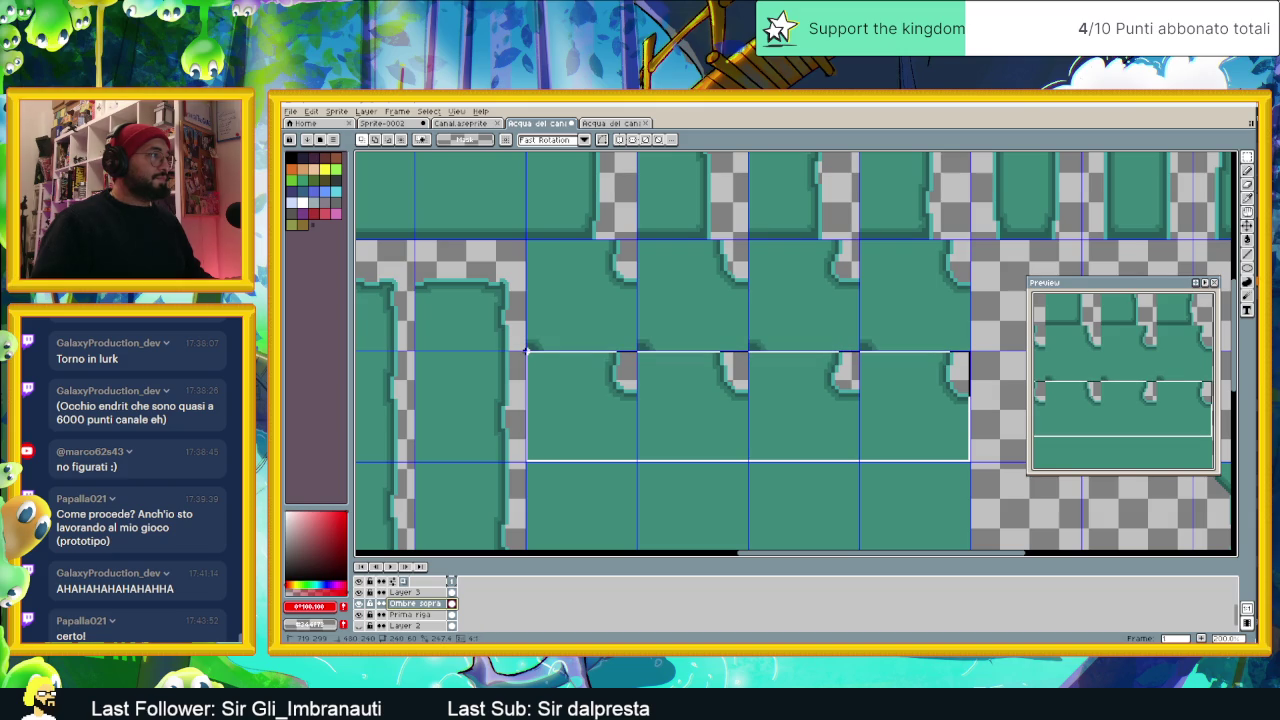
pyautogui.moveTo(526, 350); pyautogui.dragTo(526, 351)
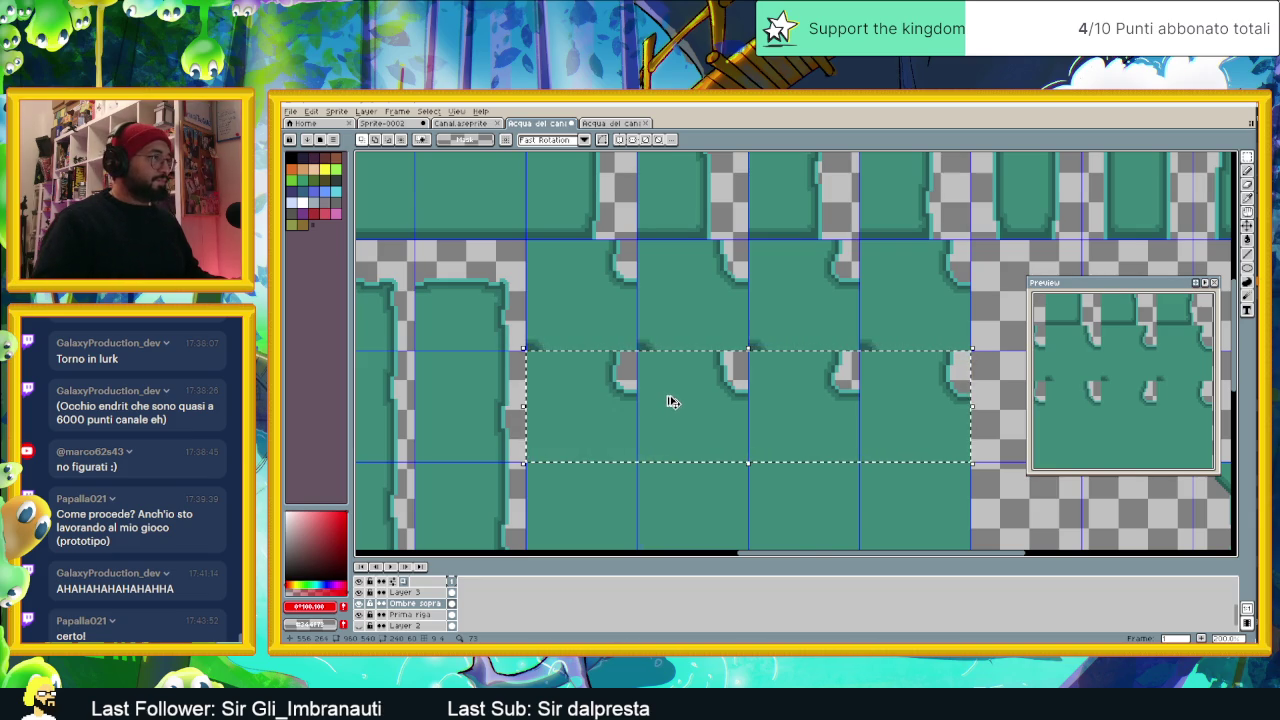
# Step: Start a transform on the selected tile area, then leave it without changes
pyautogui.scroll(-1, 672, 401)
pyautogui.scroll(-2, 672, 401)
pyautogui.scroll(2, 629, 421)
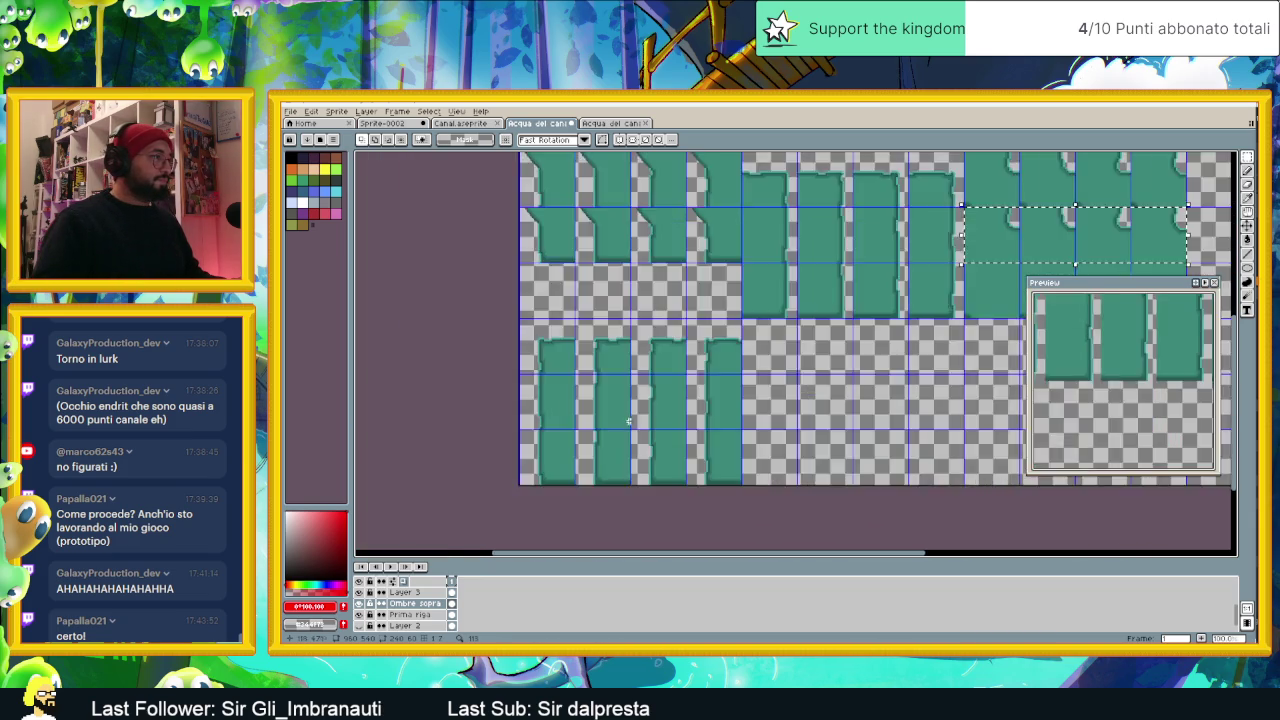
pyautogui.scroll(1, 629, 421)
pyautogui.scroll(3, 441, 592)
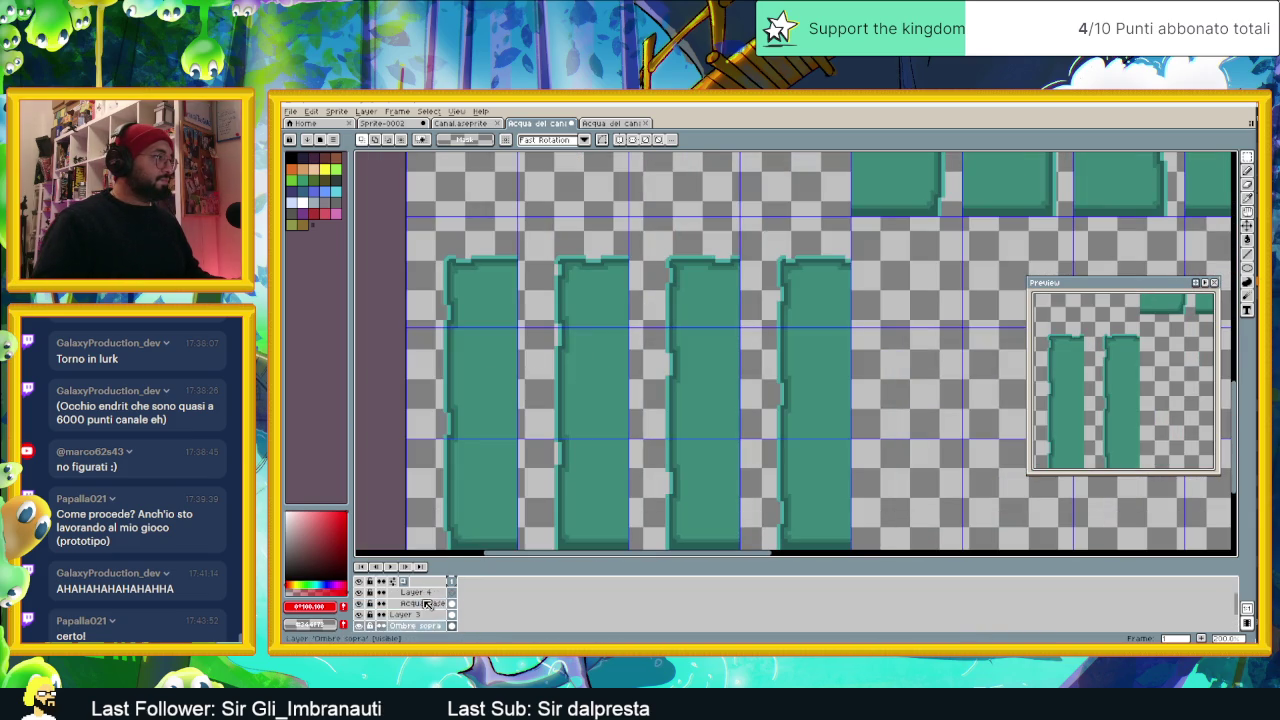
pyautogui.click(584, 333)
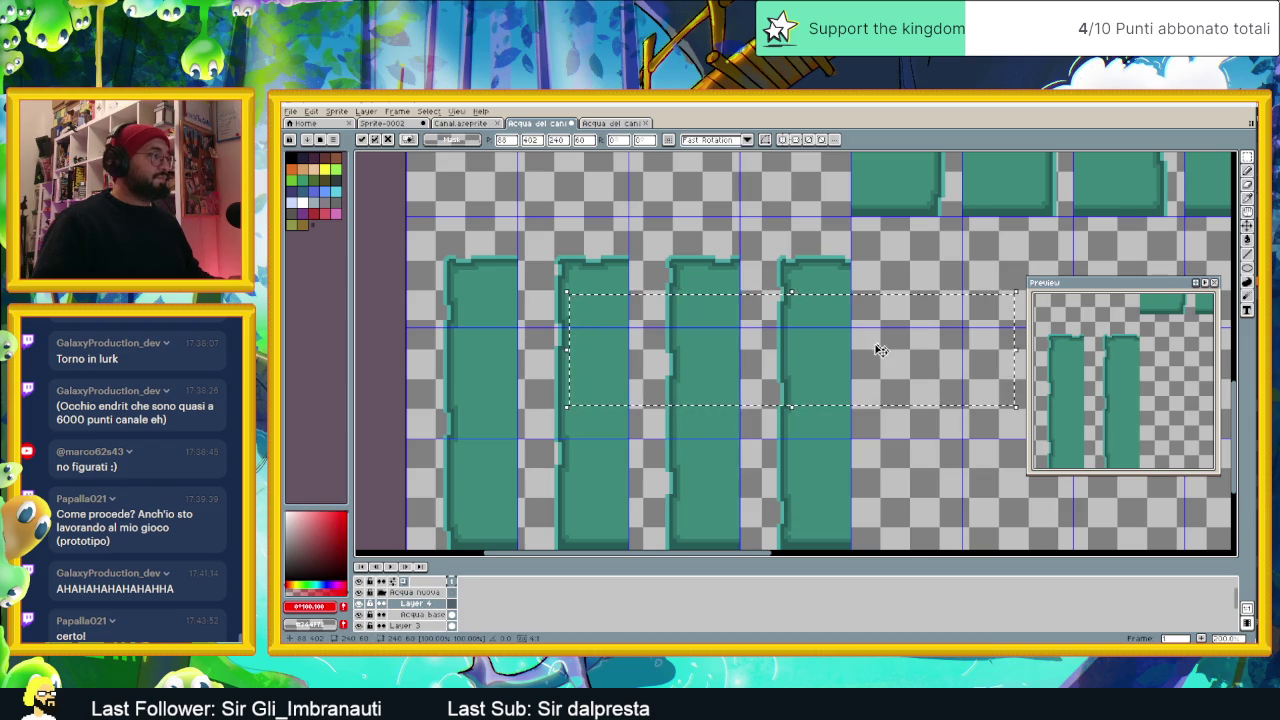
pyautogui.press('Return')
# Step: Try moving the selected tiles on Prima riga, then make Layer 4 the active layer
pyautogui.scroll(-5, 858, 359)
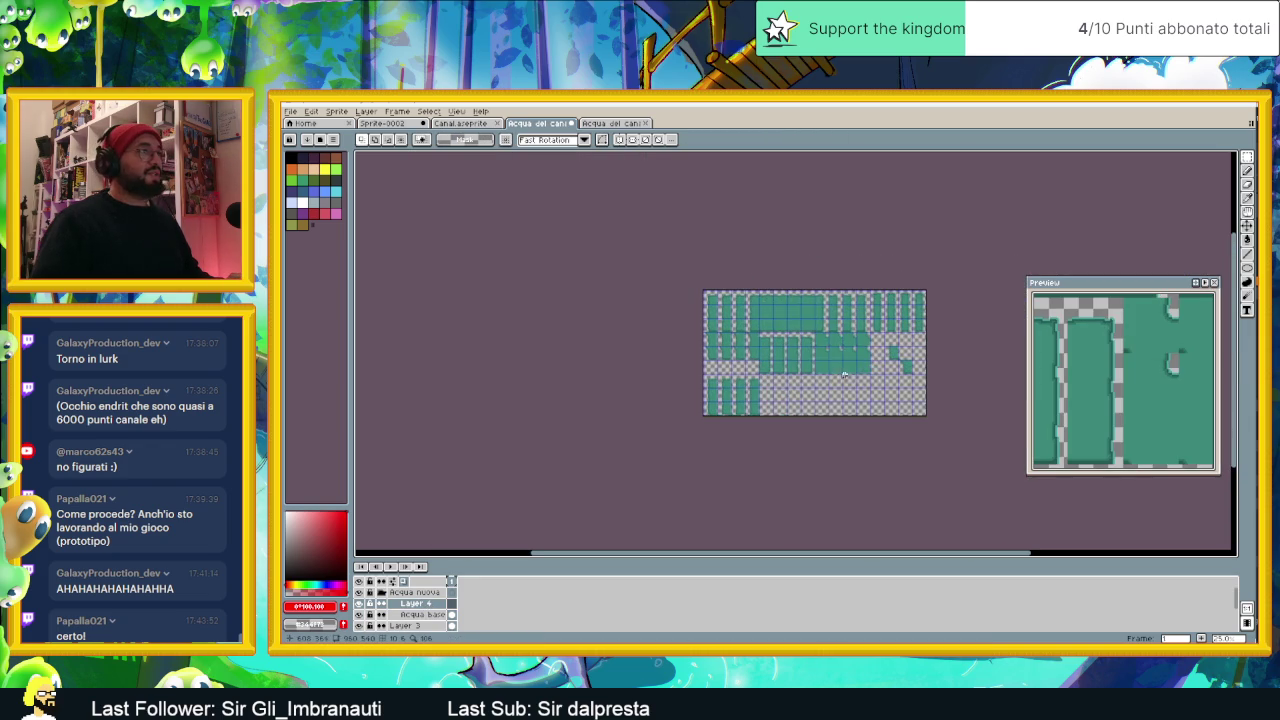
pyautogui.scroll(5, 840, 350)
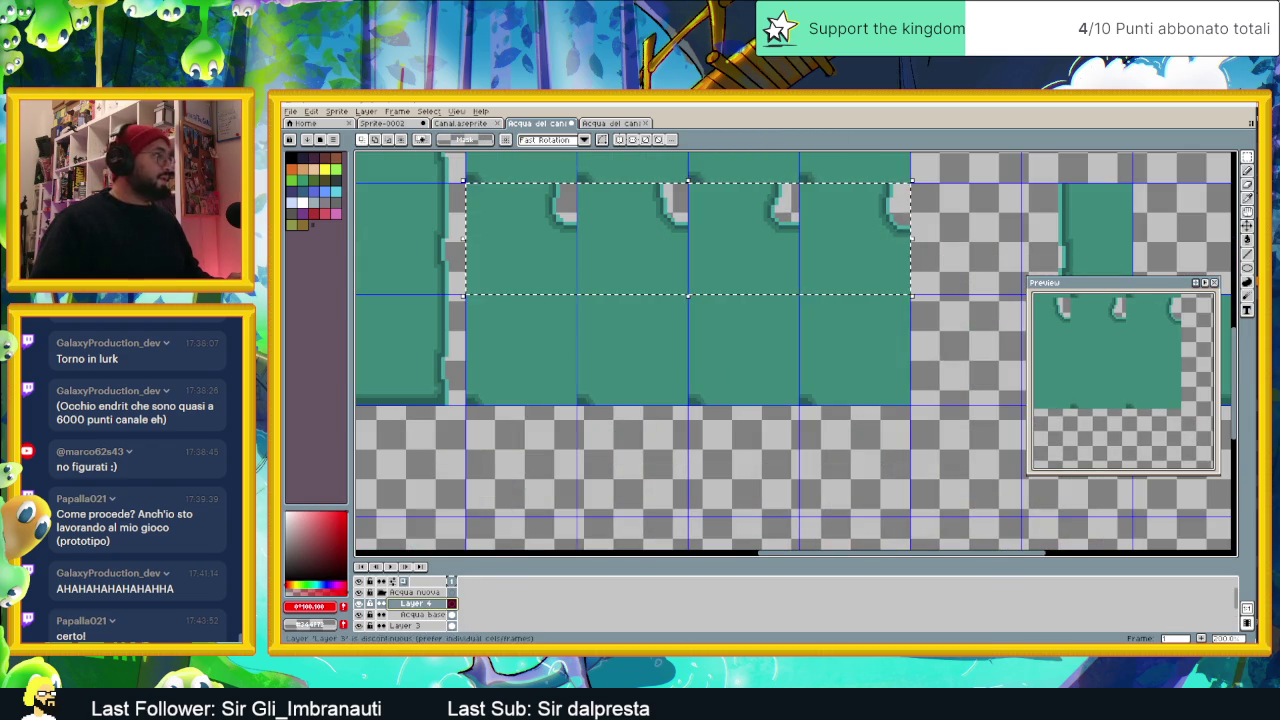
pyautogui.scroll(-3, 433, 612)
pyautogui.click(433, 614)
pyautogui.click(728, 248)
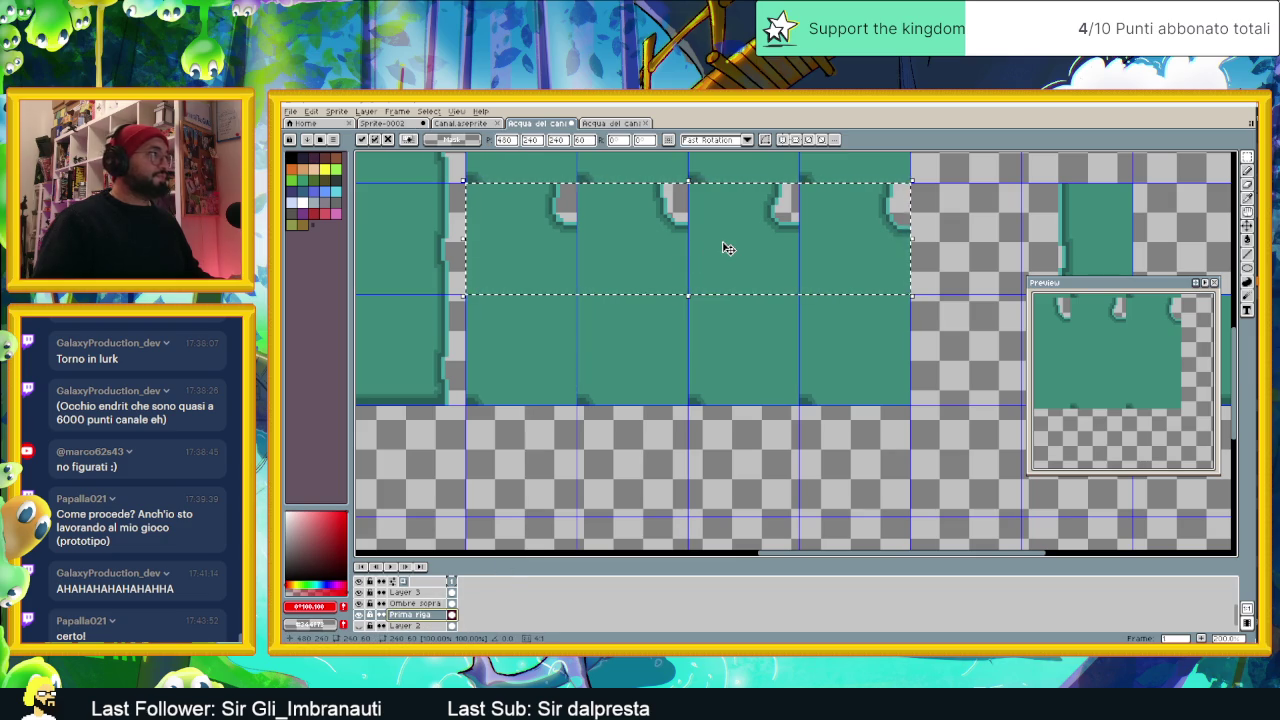
pyautogui.scroll(3, 420, 600)
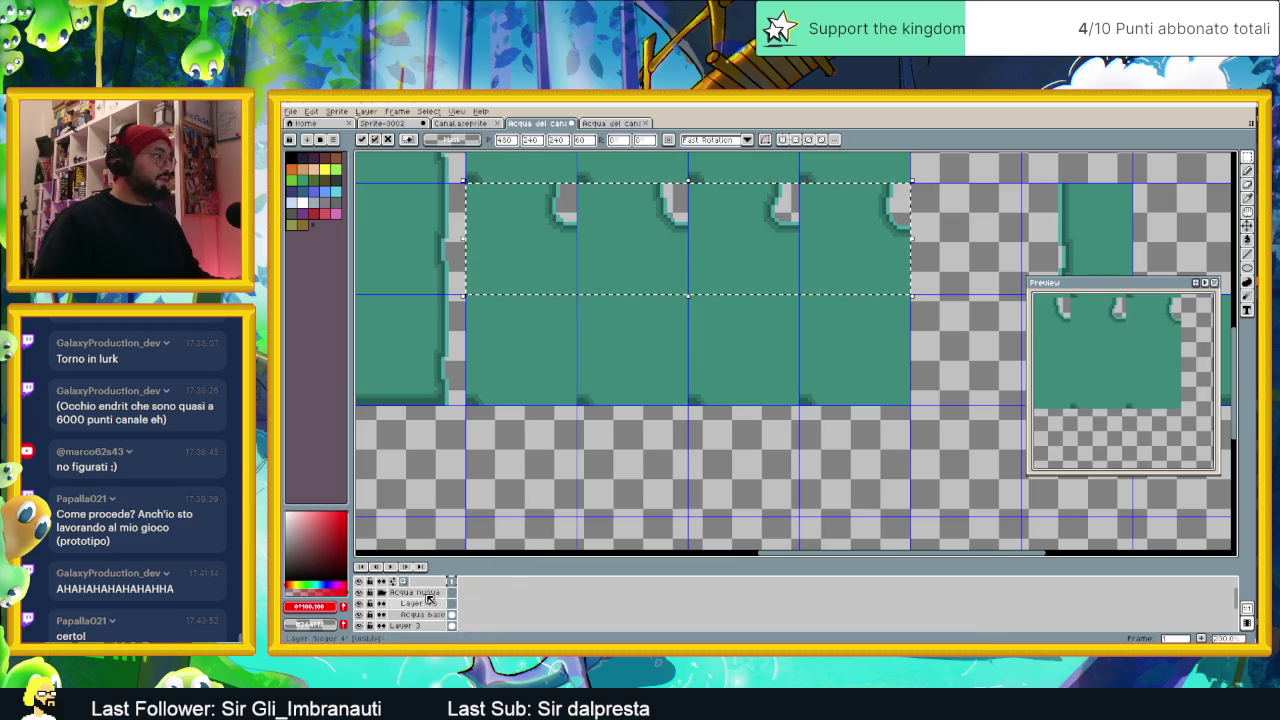
pyautogui.click(420, 603)
pyautogui.scroll(-3, 595, 362)
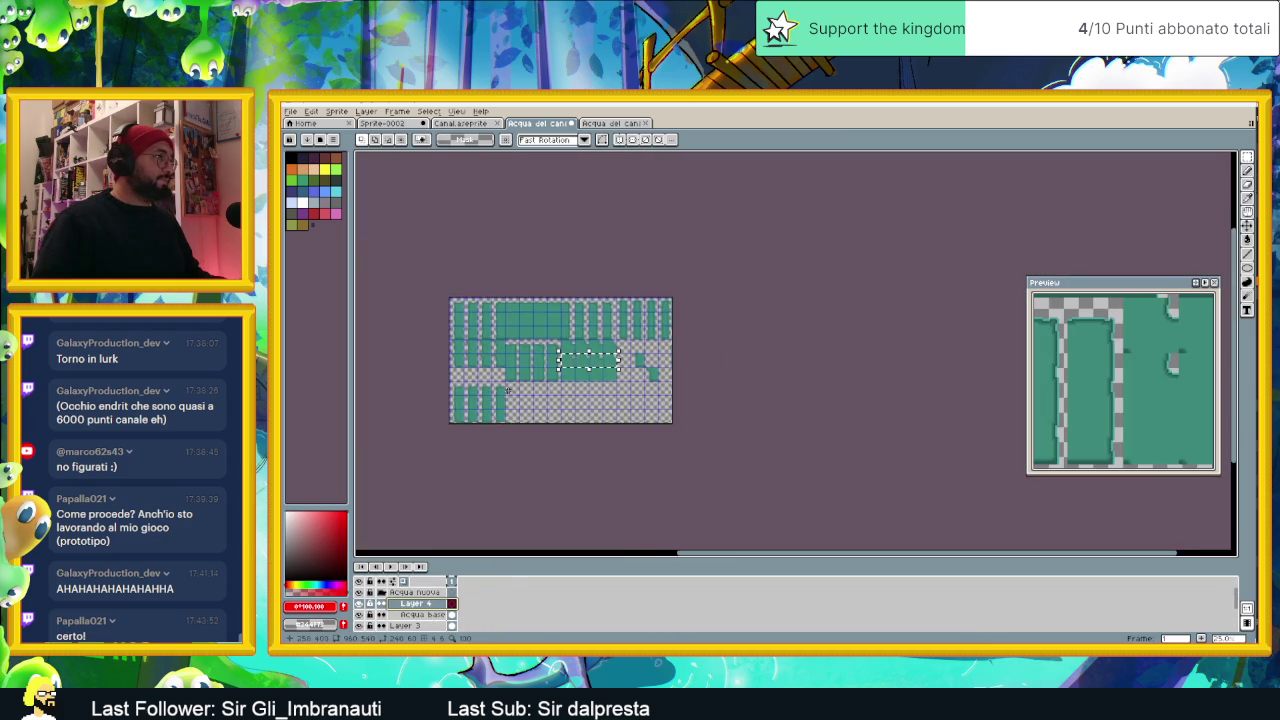
pyautogui.moveTo(525, 362); pyautogui.dragTo(595, 362)
pyautogui.scroll(1, 595, 362)
pyautogui.scroll(2, 595, 362)
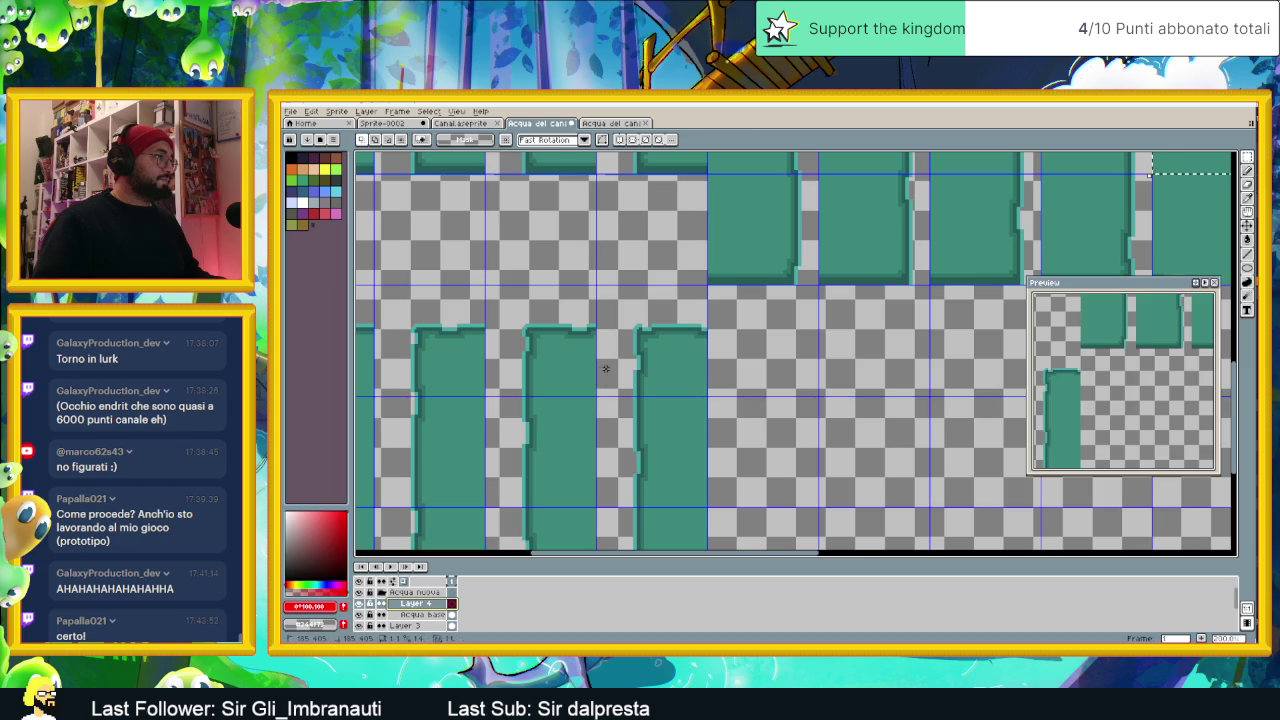
# Step: Paste the four-tile water strip on Layer 4 and settle it into the empty row
pyautogui.hotkey('ctrl', 'v')
pyautogui.moveTo(717, 354); pyautogui.dragTo(634, 420)
pyautogui.moveTo(769, 377)
pyautogui.mouseDown()
pyautogui.moveTo(609, 434)
pyautogui.moveTo(692, 459)
pyautogui.moveTo(757, 446)
pyautogui.moveTo(763, 420)
pyautogui.moveTo(808, 443)
pyautogui.moveTo(894, 449)
pyautogui.moveTo(823, 464)
pyautogui.moveTo(849, 463)
pyautogui.moveTo(836, 372)
pyautogui.moveTo(826, 383)
pyautogui.moveTo(829, 408)
pyautogui.moveTo(854, 357)
pyautogui.moveTo(917, 434)
pyautogui.moveTo(712, 412)
pyautogui.moveTo(854, 420)
pyautogui.moveTo(957, 403)
pyautogui.mouseUp()
pyautogui.moveTo(879, 407)
pyautogui.mouseDown()
pyautogui.moveTo(866, 420)
pyautogui.moveTo(877, 363)
pyautogui.moveTo(906, 409)
pyautogui.moveTo(939, 347)
pyautogui.moveTo(955, 349)
pyautogui.mouseUp()
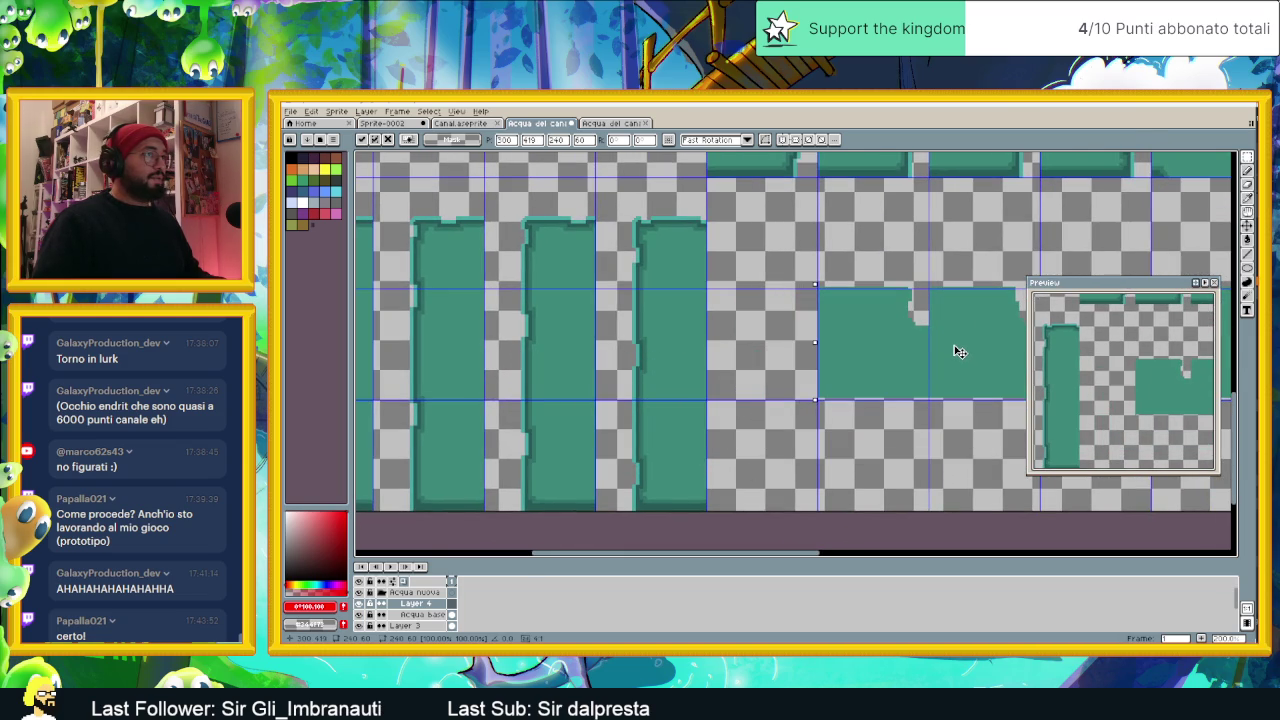
pyautogui.click(860, 459)
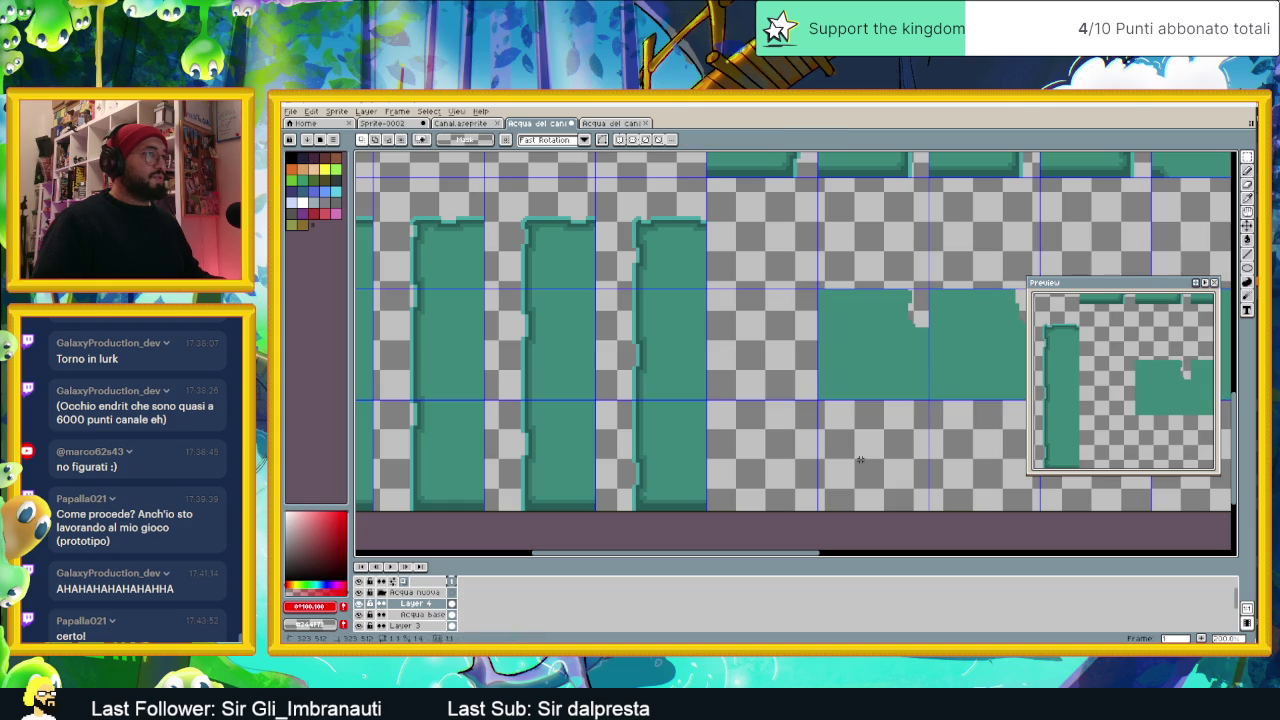
# Step: Delete the leftover bottom row of water tiles, then switch to File Explorer
pyautogui.moveTo(749, 441)
pyautogui.mouseDown()
pyautogui.moveTo(891, 442)
pyautogui.moveTo(887, 416)
pyautogui.mouseUp()
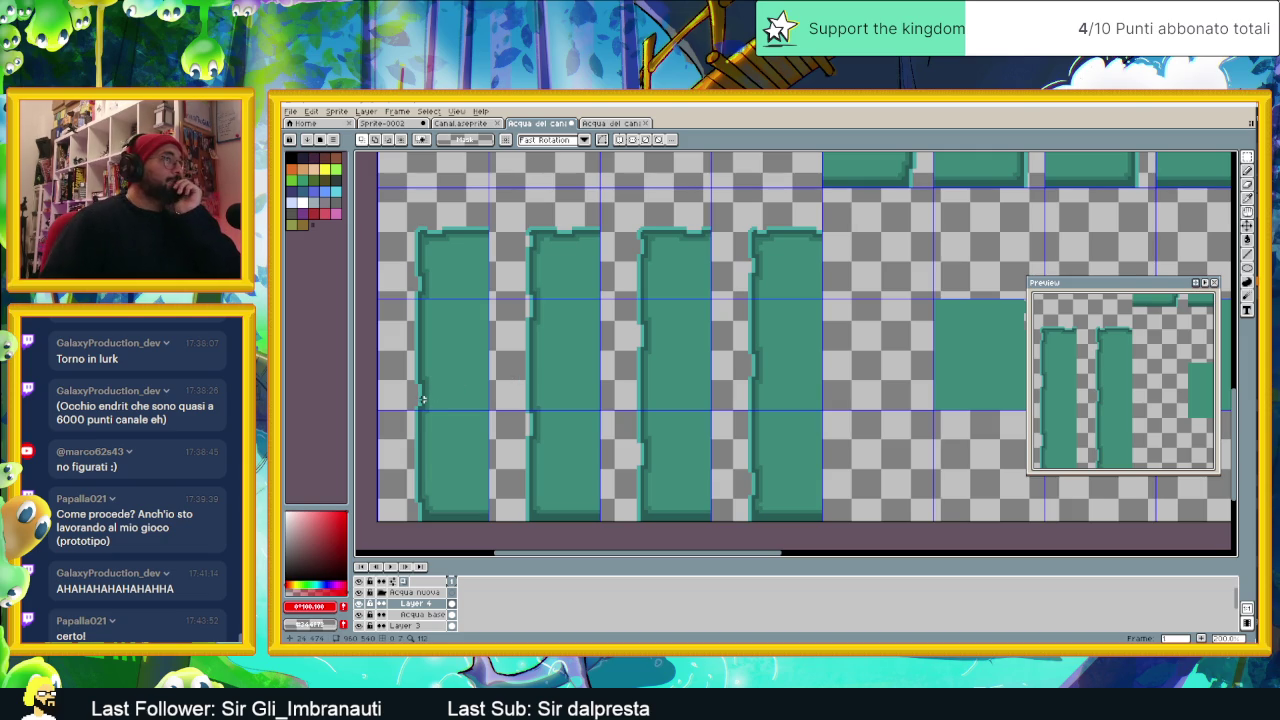
pyautogui.moveTo(984, 398)
pyautogui.mouseDown()
pyautogui.moveTo(782, 405)
pyautogui.moveTo(706, 448)
pyautogui.mouseUp()
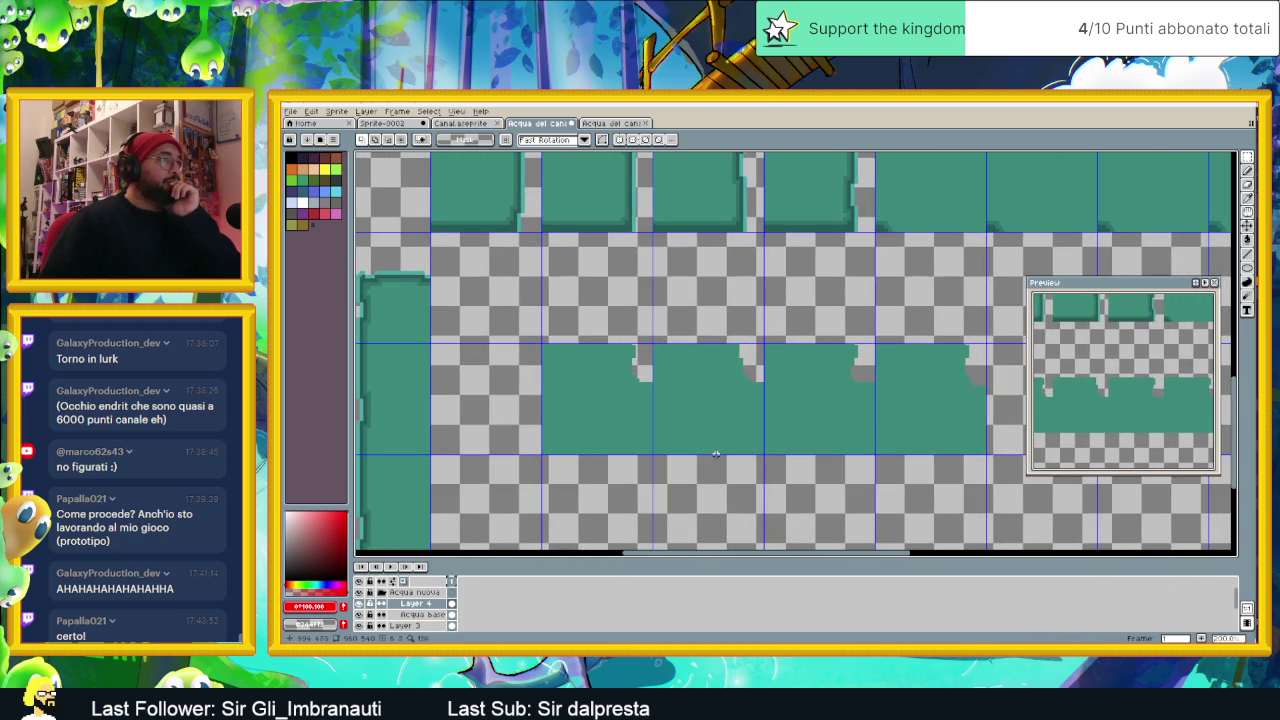
pyautogui.scroll(-2, 769, 440)
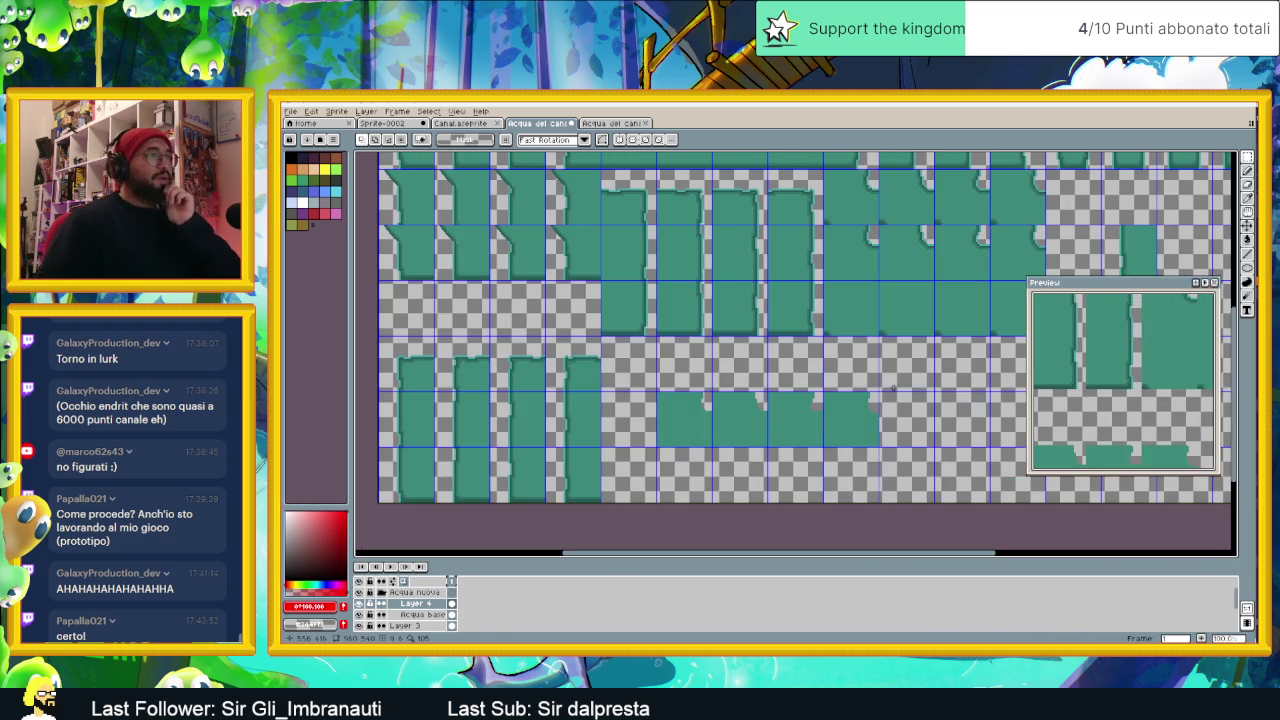
pyautogui.moveTo(892, 389); pyautogui.dragTo(644, 482)
pyautogui.press('Delete')
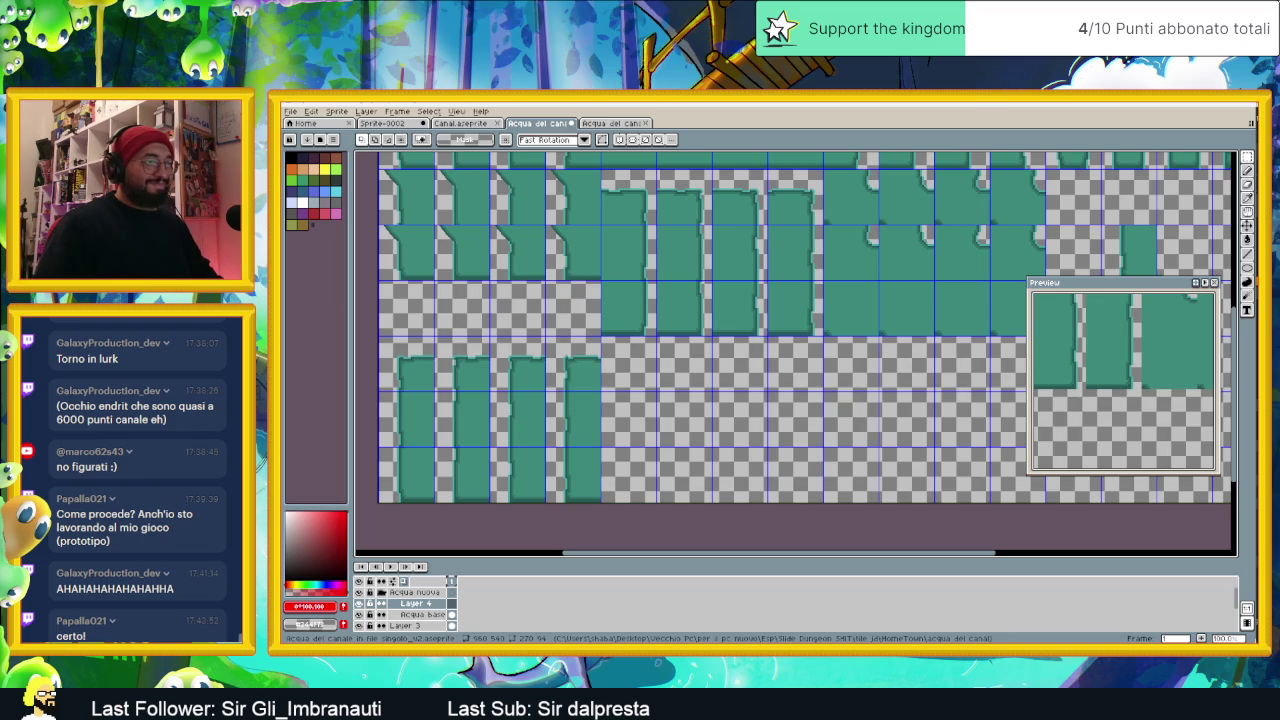
pyautogui.hotkey('alt', 'Tab')
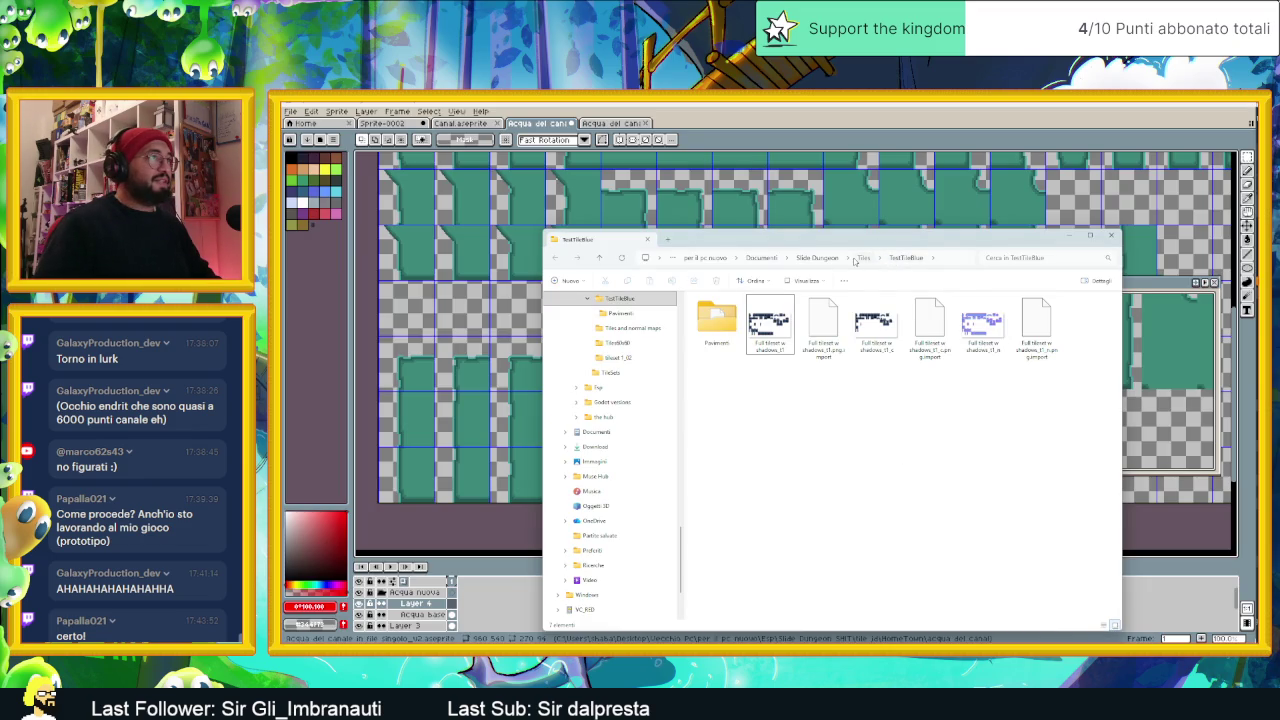
# Step: Browse the Tiles folder's Pavimento and Piston subfolders, previewing Pavimento as thumbnails
pyautogui.click(856, 259)
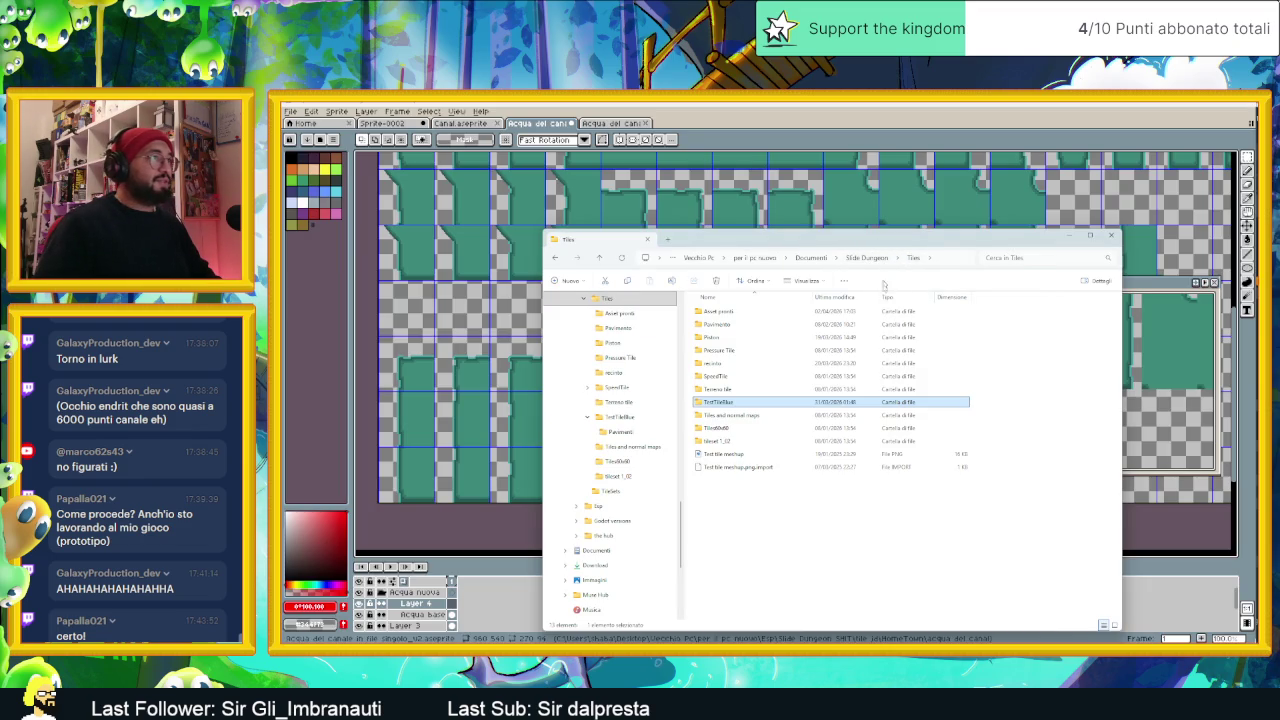
pyautogui.doubleClick(762, 324)
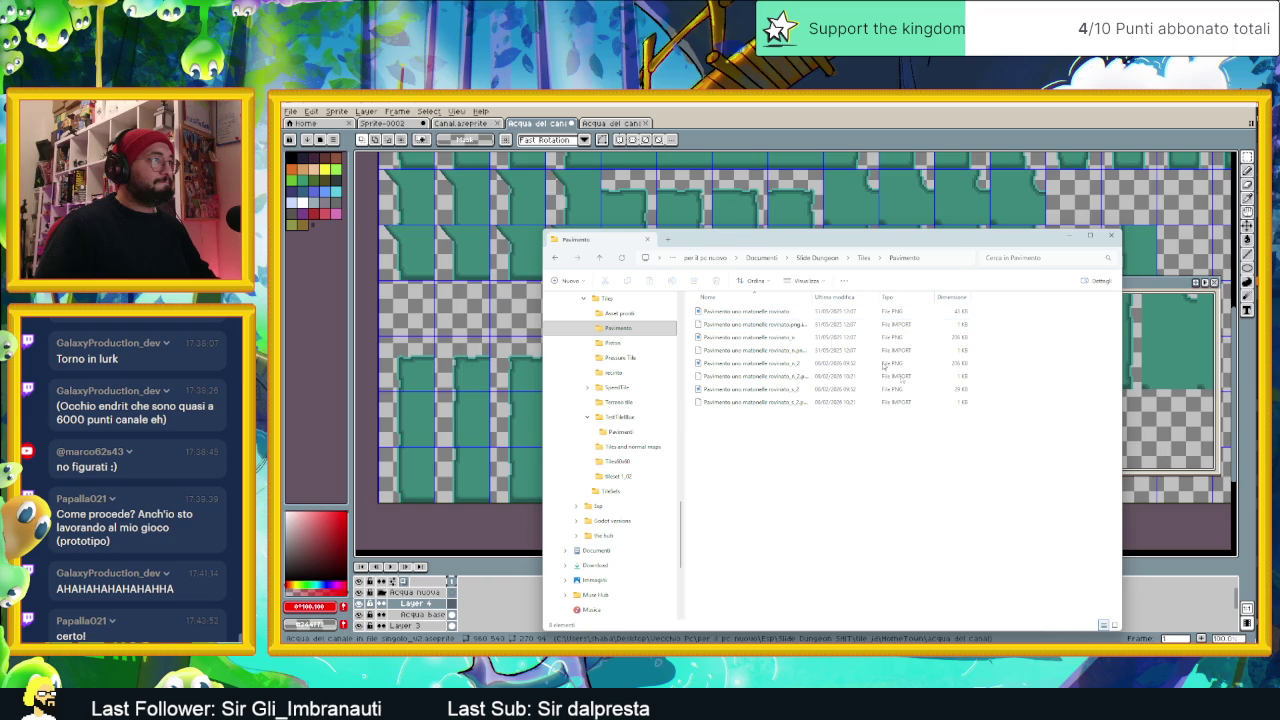
pyautogui.click(1115, 625)
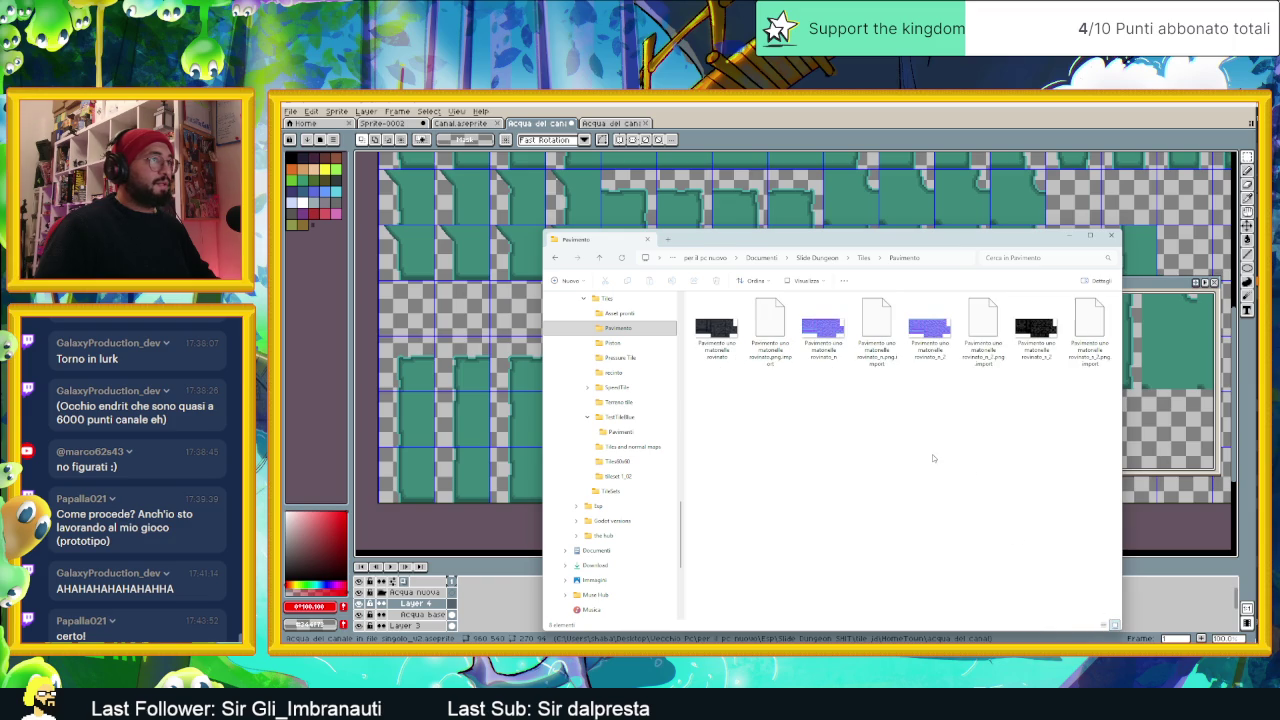
pyautogui.click(1103, 625)
pyautogui.click(612, 342)
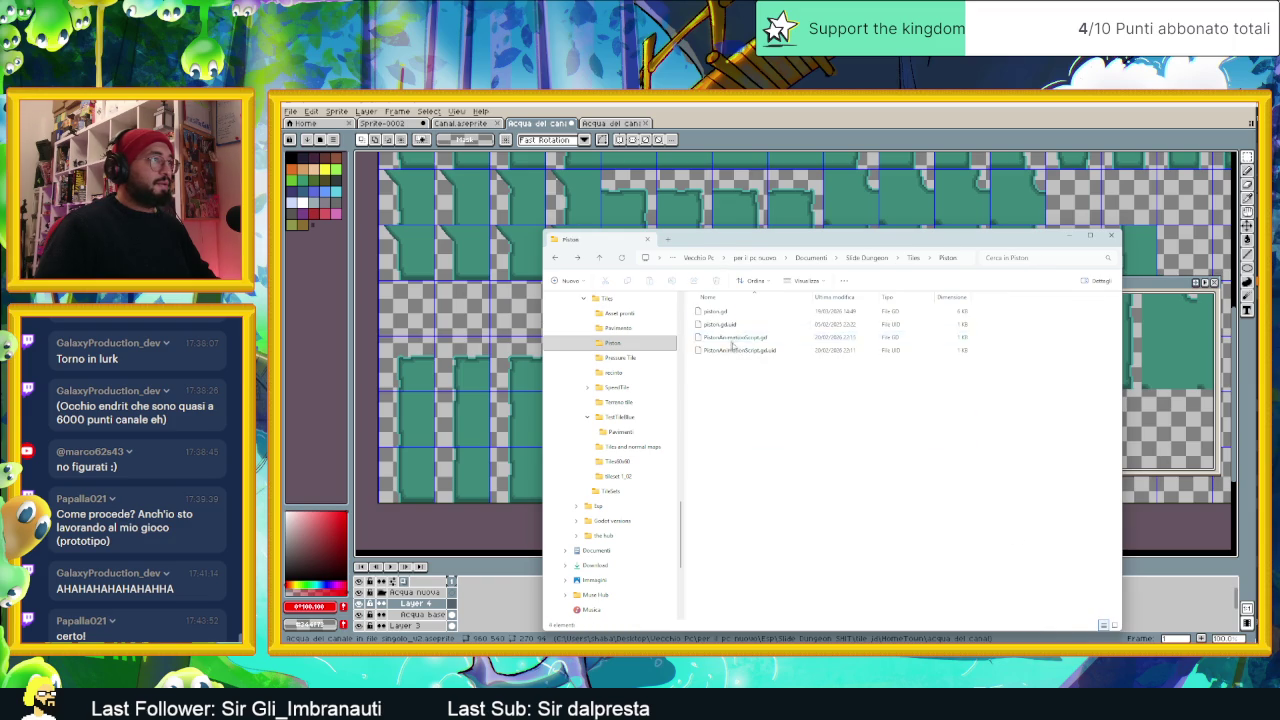
pyautogui.hotkey('alt', 'Up')
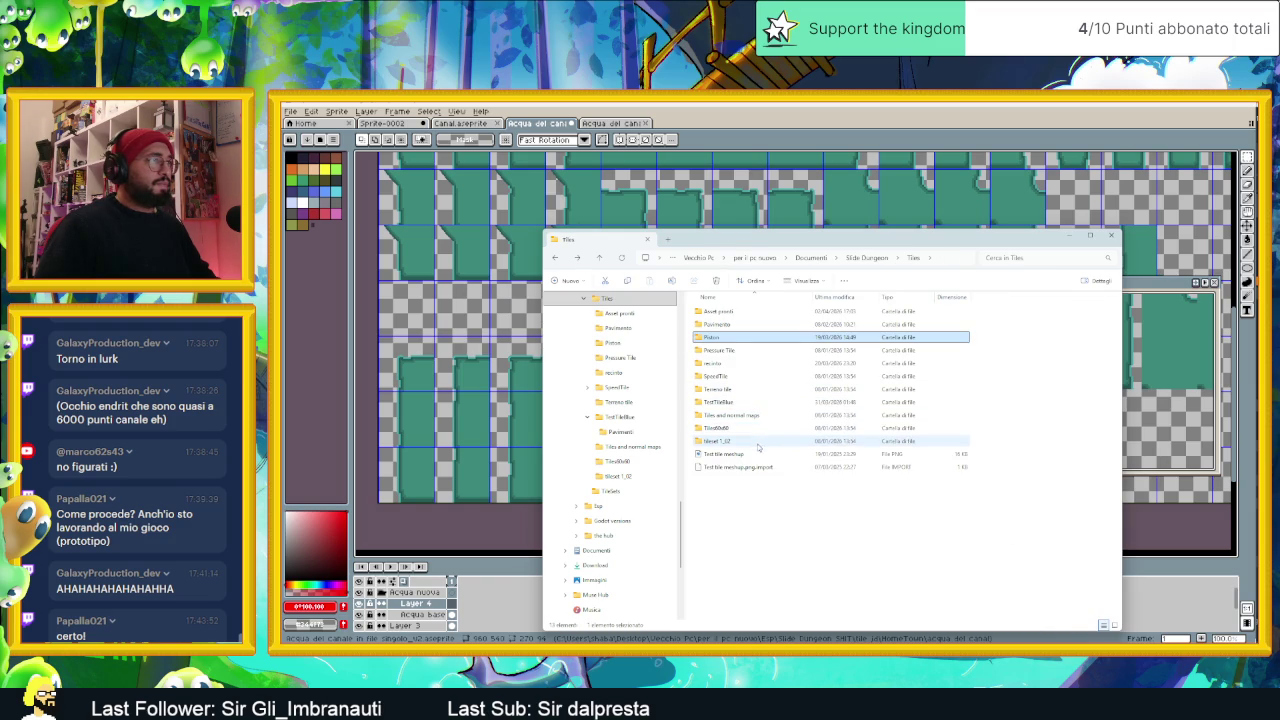
# Step: Preview the Tiles60x60 and tileset_1_02 folders as image thumbnails
pyautogui.click(755, 430)
pyautogui.doubleClick(756, 430)
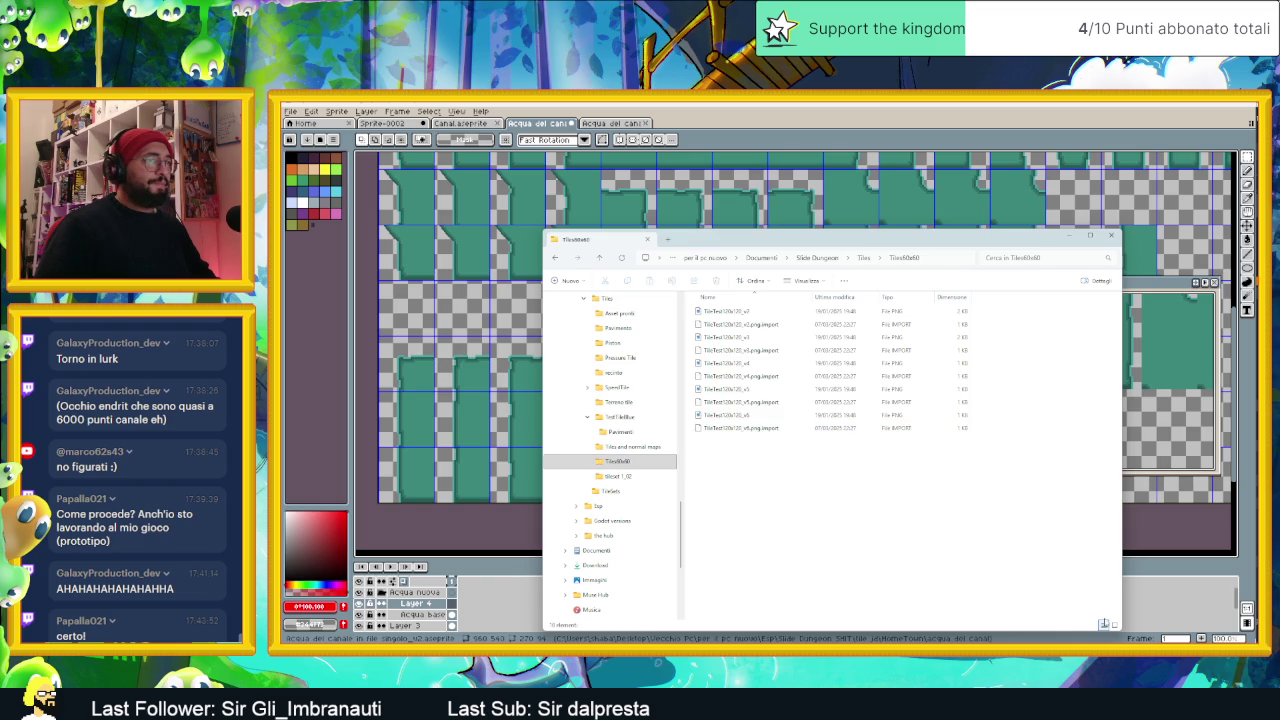
pyautogui.click(1114, 625)
pyautogui.hotkey('alt', 'Left')
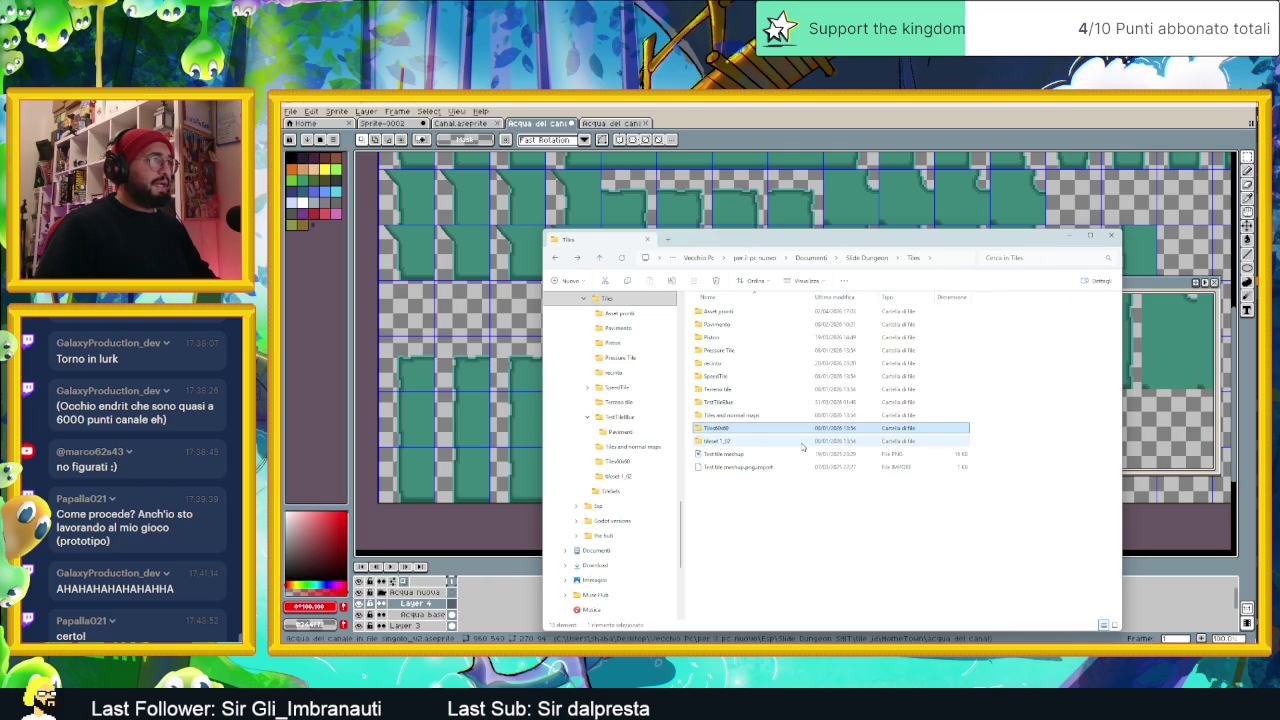
pyautogui.doubleClick(771, 442)
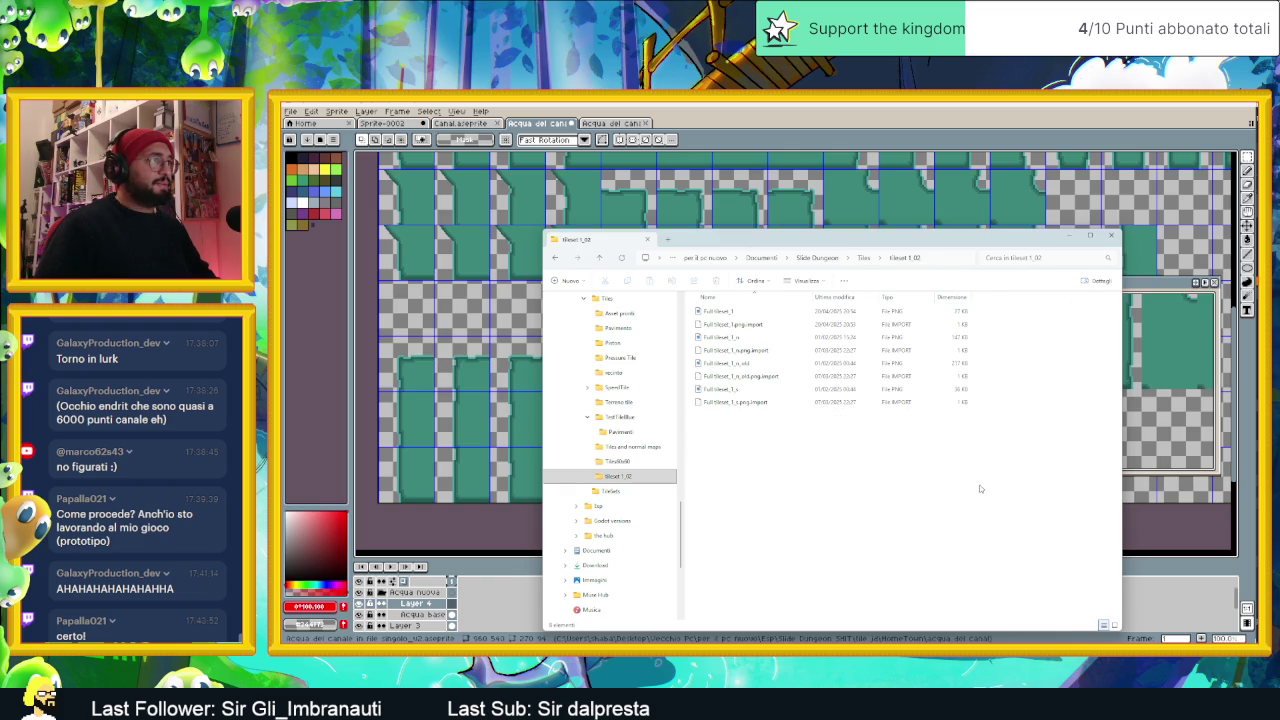
pyautogui.click(1112, 624)
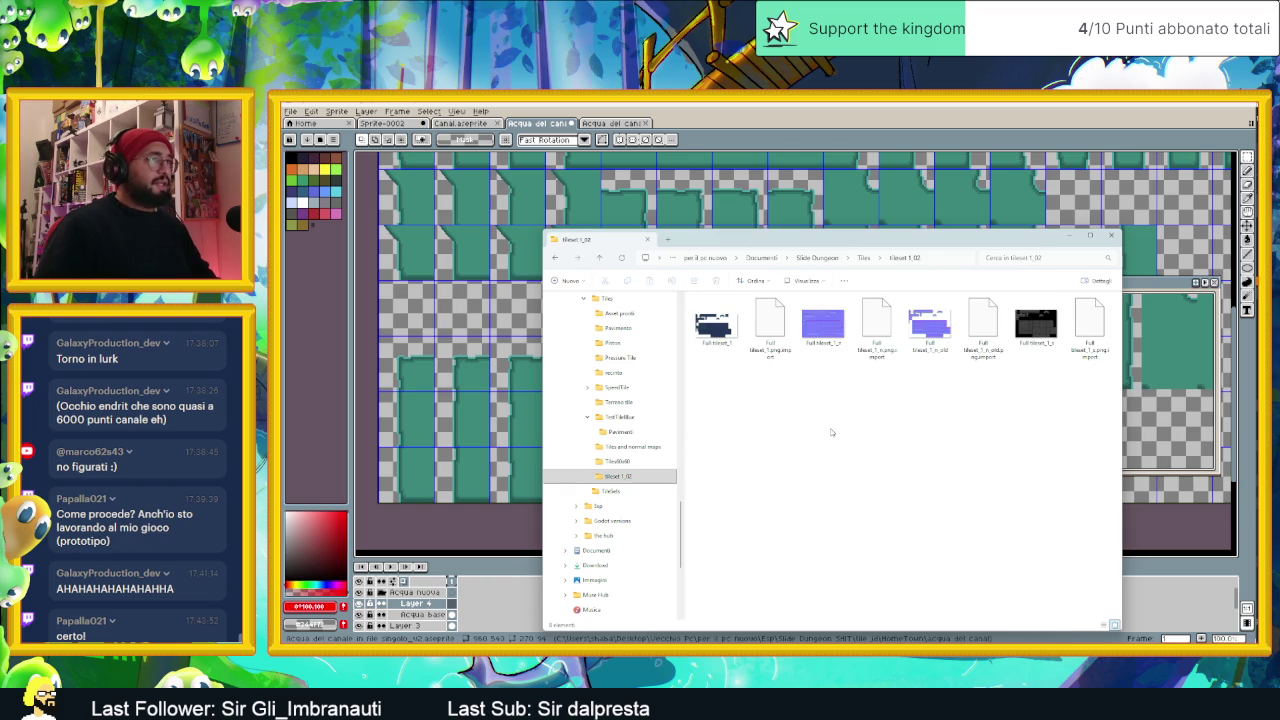
pyautogui.hotkey('alt', 'Left')
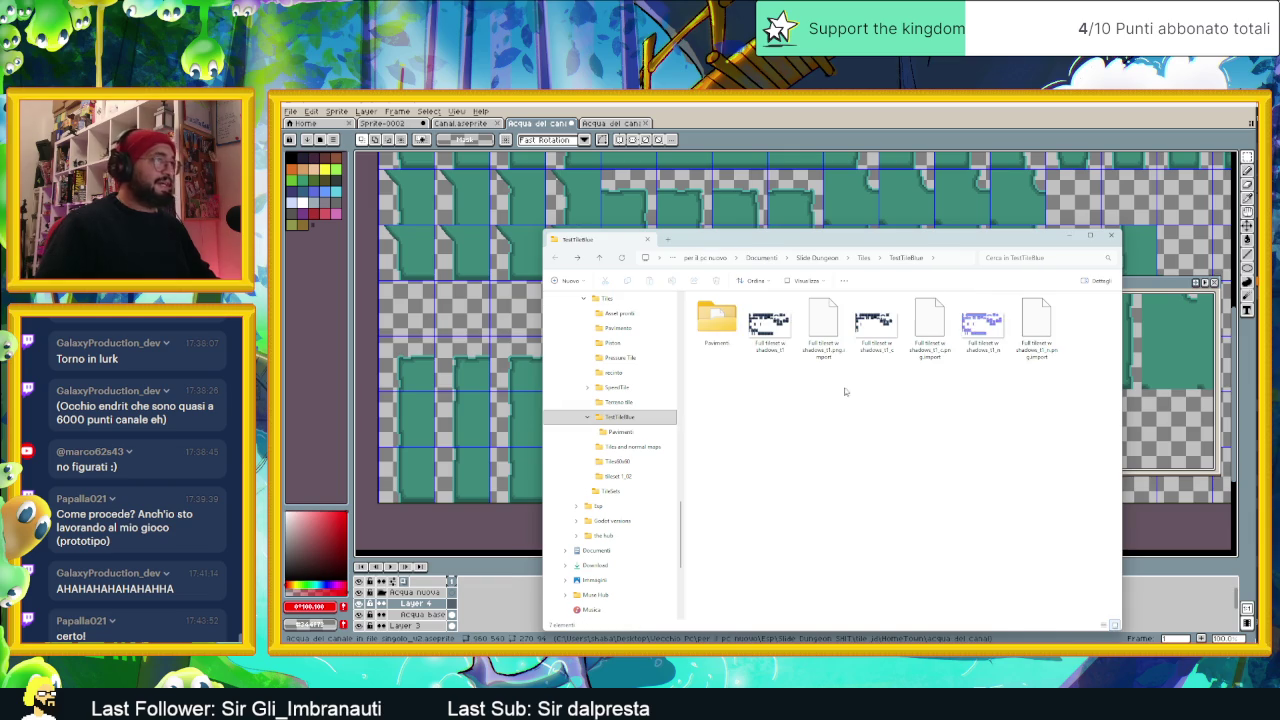
# Step: Open Slide Dungeon > Grafics, then bring the Godot editor forward
pyautogui.click(824, 258)
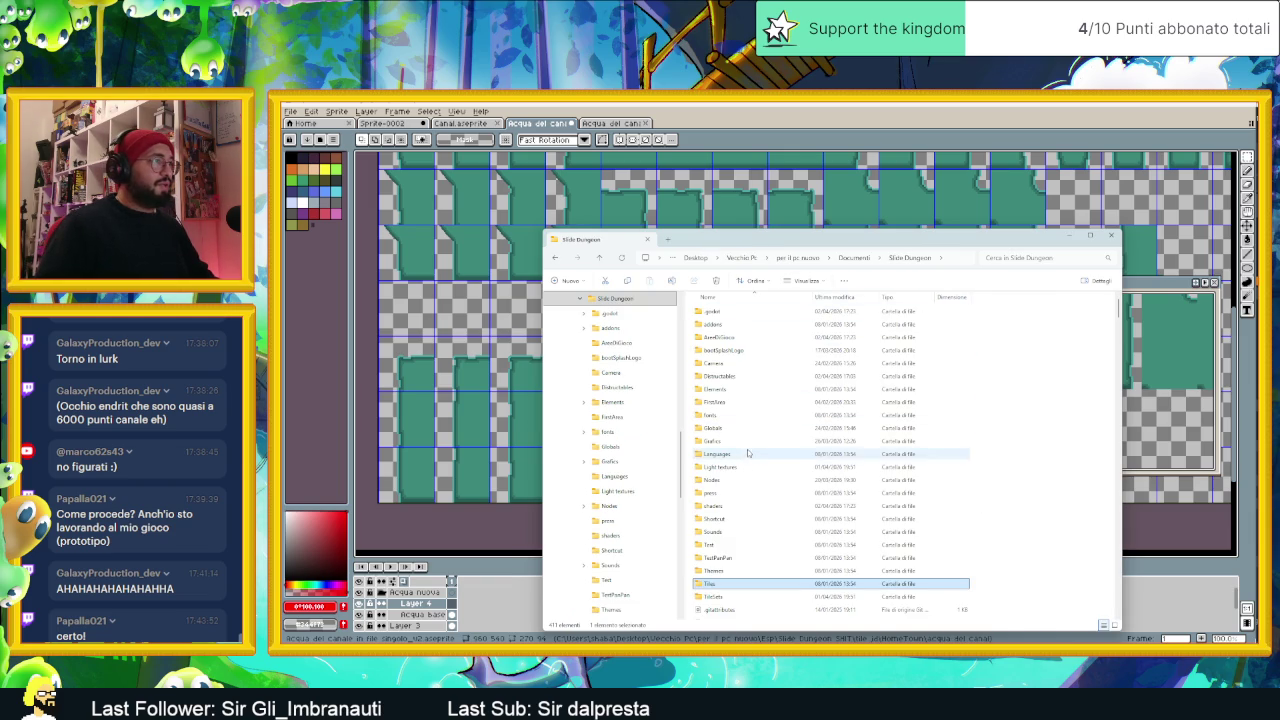
pyautogui.doubleClick(747, 442)
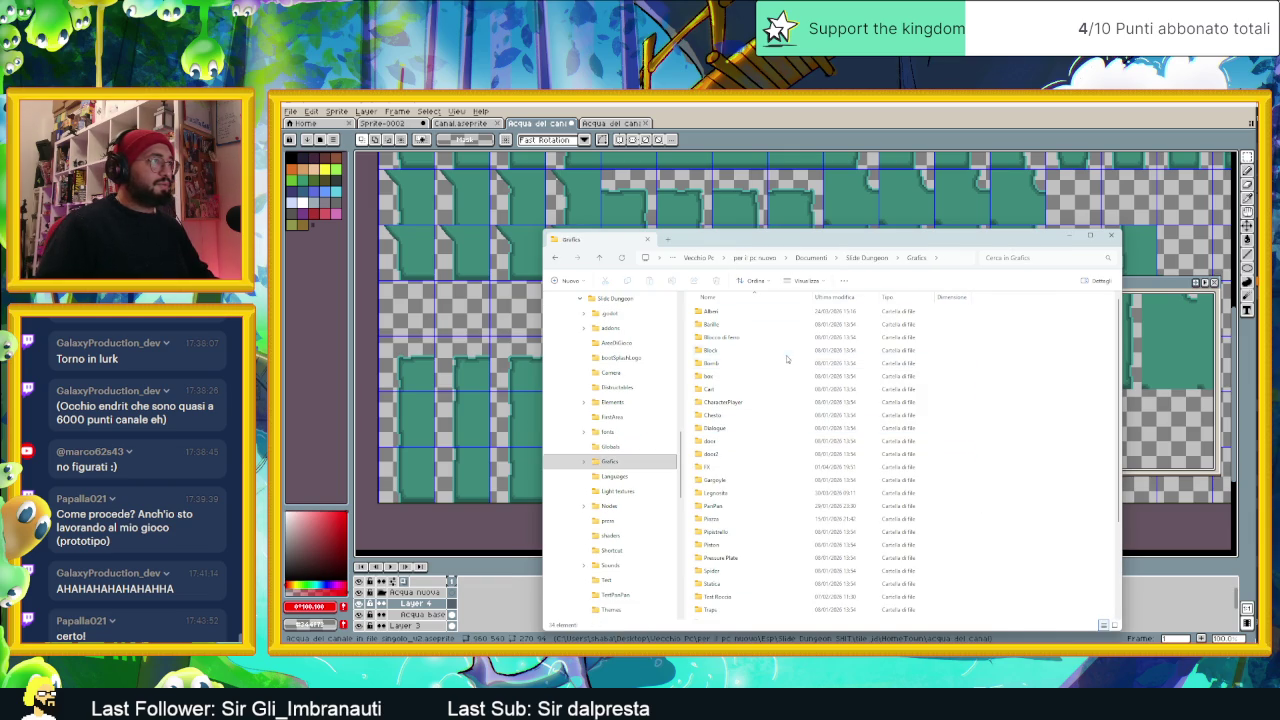
pyautogui.scroll(-3, 779, 472)
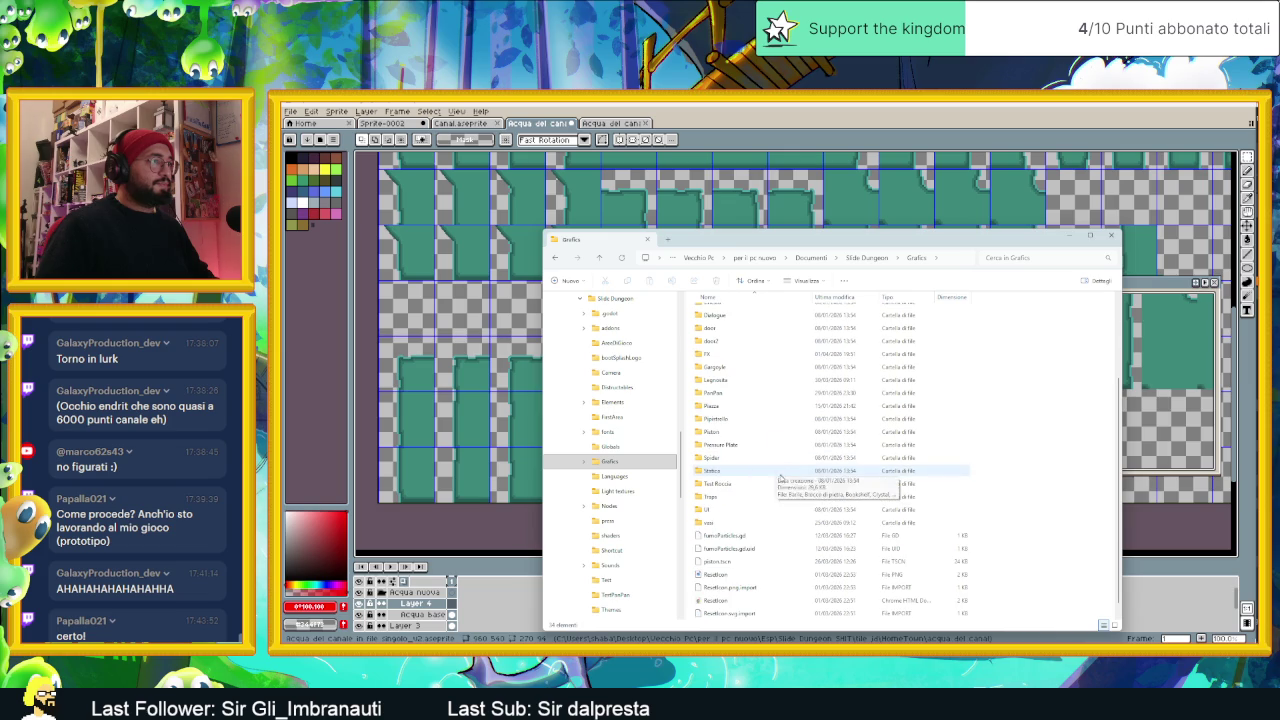
pyautogui.scroll(3, 782, 482)
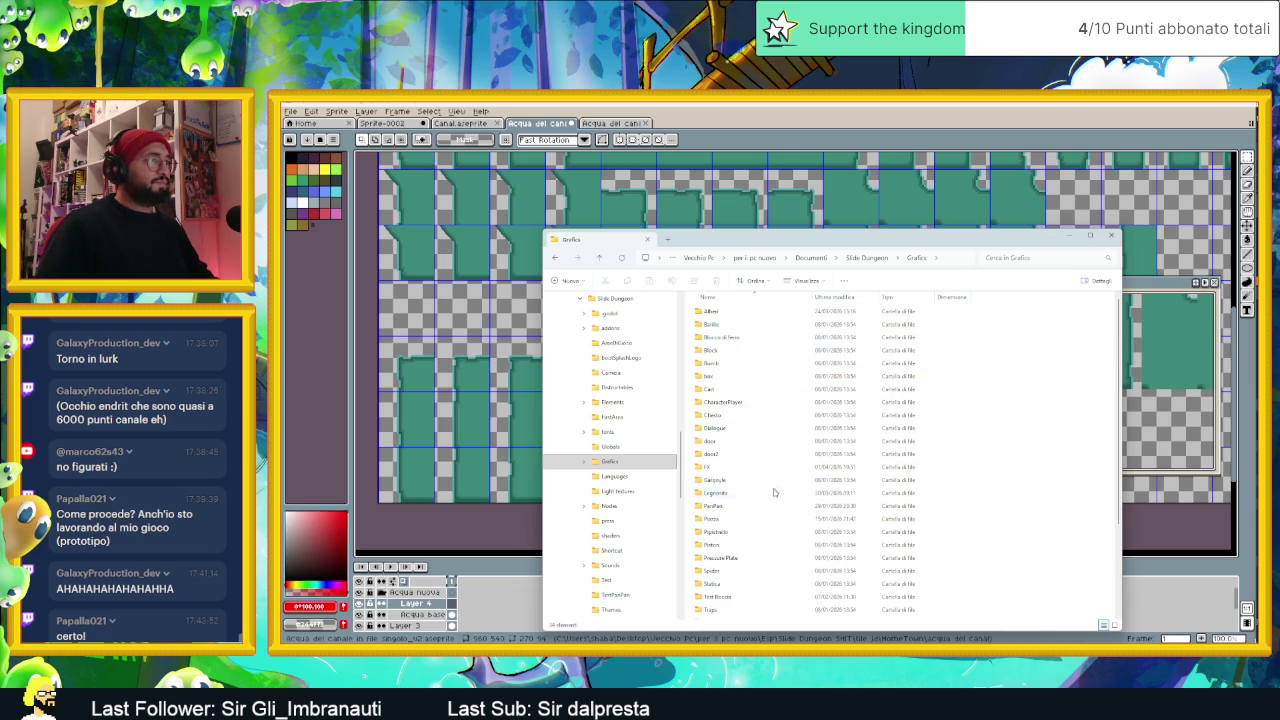
pyautogui.scroll(-3, 775, 495)
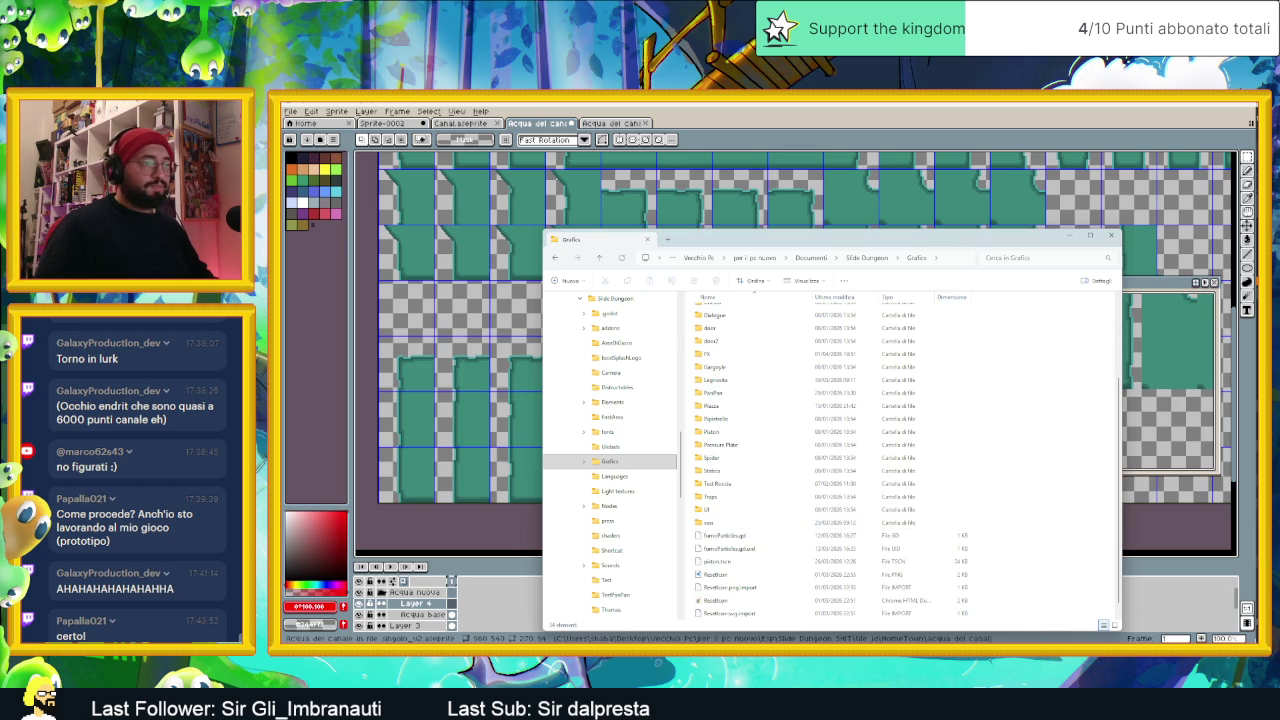
pyautogui.hotkey('alt', 'Tab')
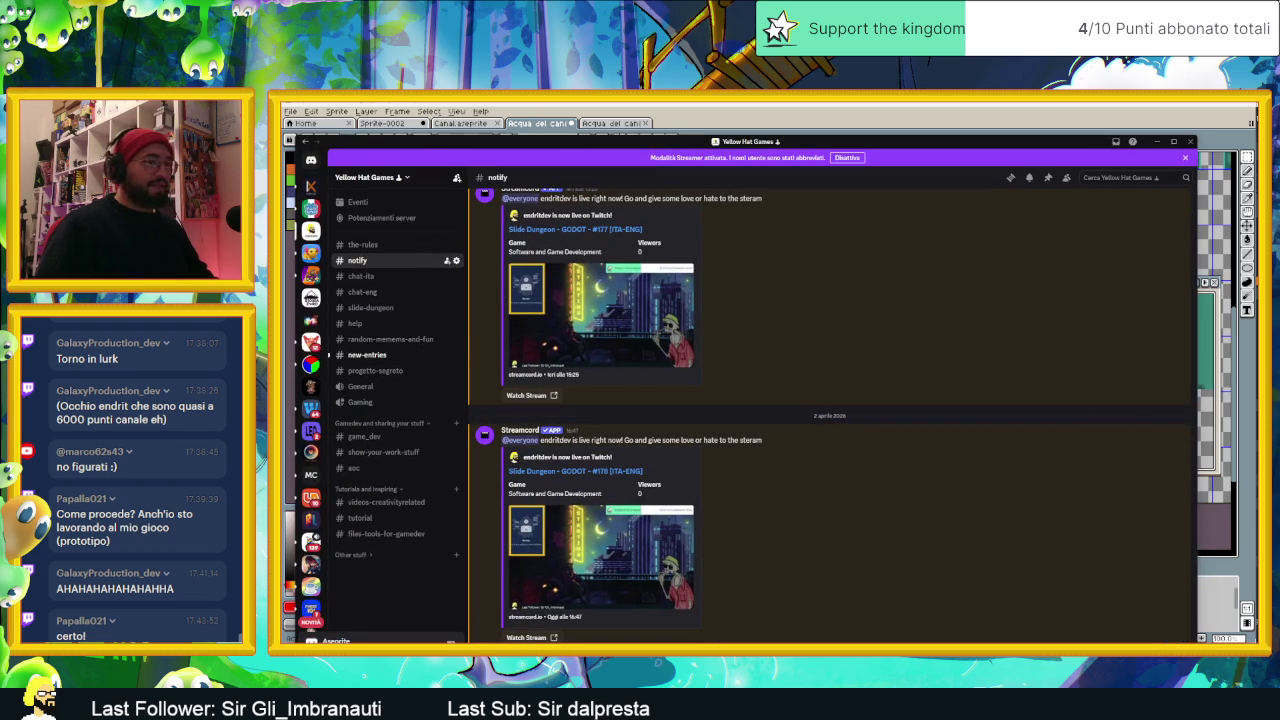
pyautogui.hotkey('alt', 'Tab')
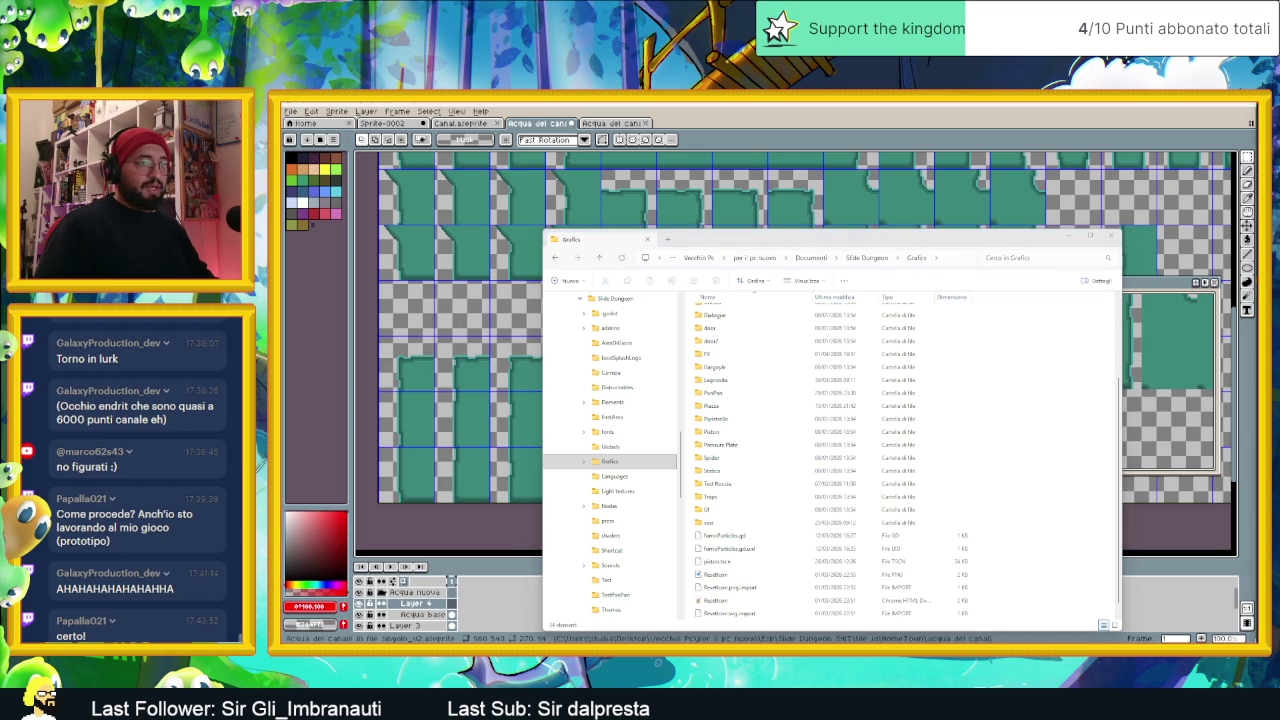
pyautogui.hotkey('alt', 'Tab')
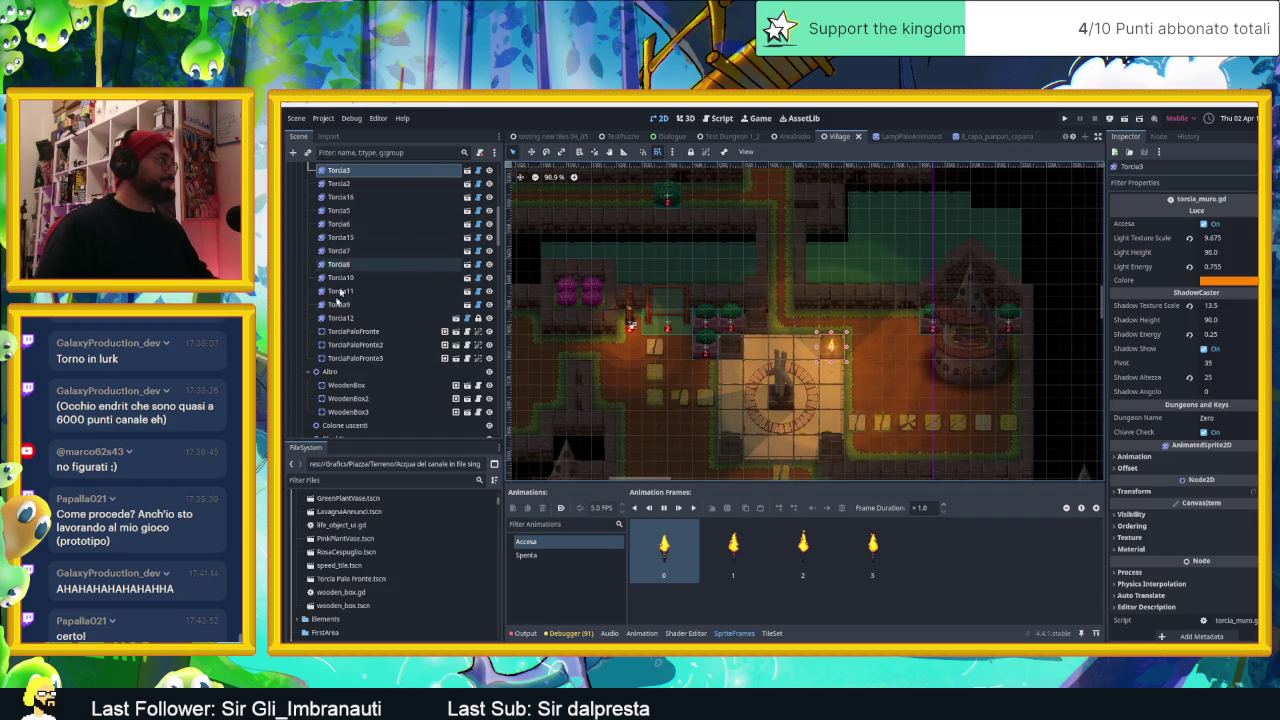
# Step: Select the Pavimento tile layer and open the Acqua Collision source's atlas settings in the TileSet panel
pyautogui.scroll(5, 340, 291)
pyautogui.scroll(5, 335, 270)
pyautogui.scroll(5, 330, 250)
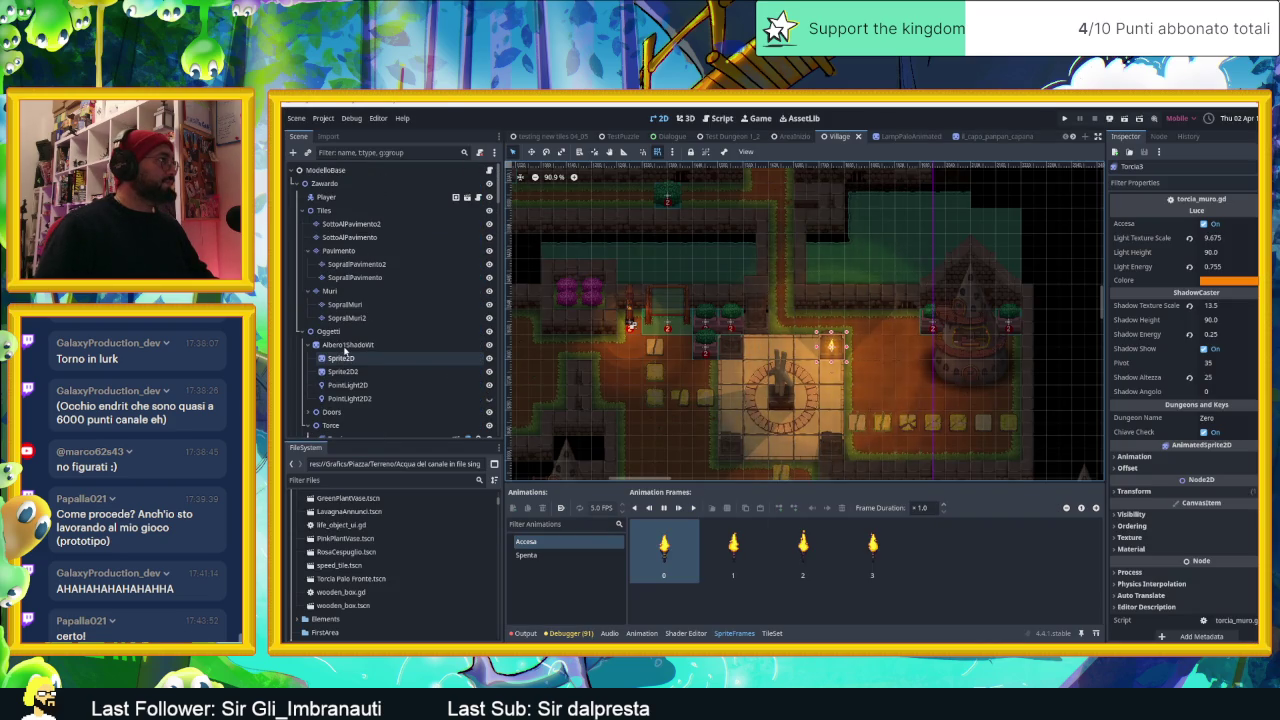
pyautogui.click(336, 251)
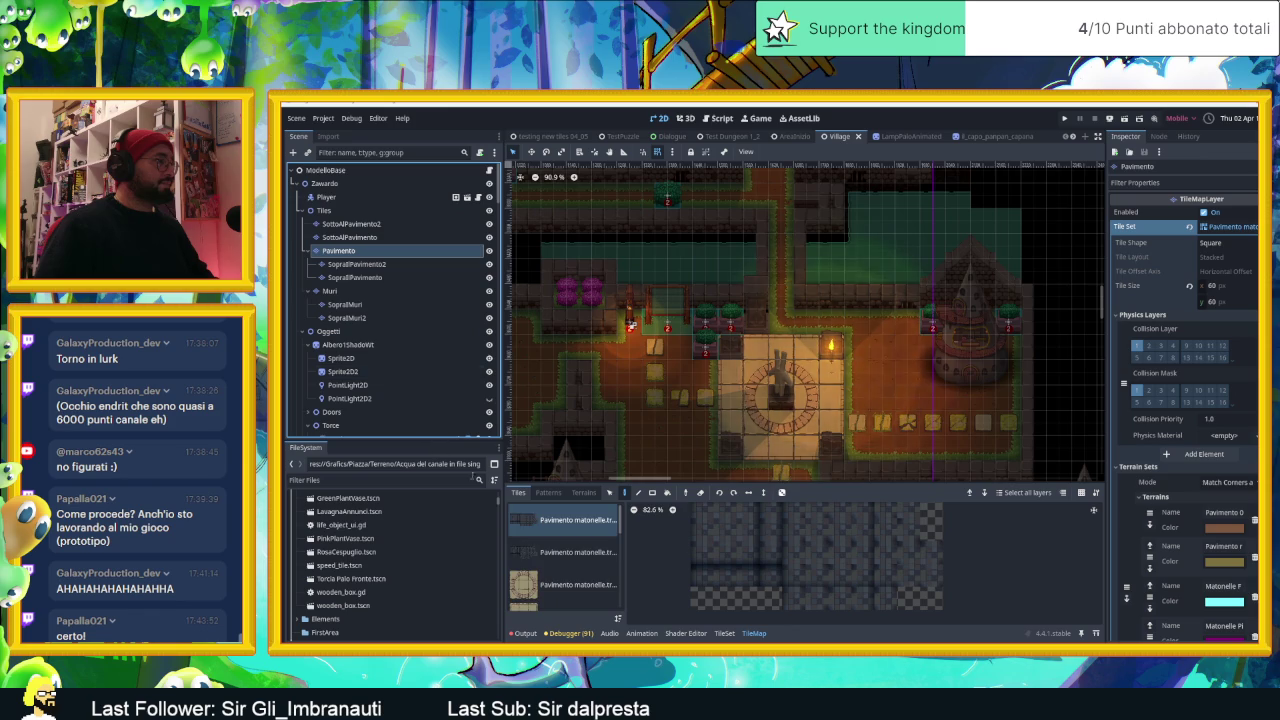
pyautogui.scroll(-3, 570, 560)
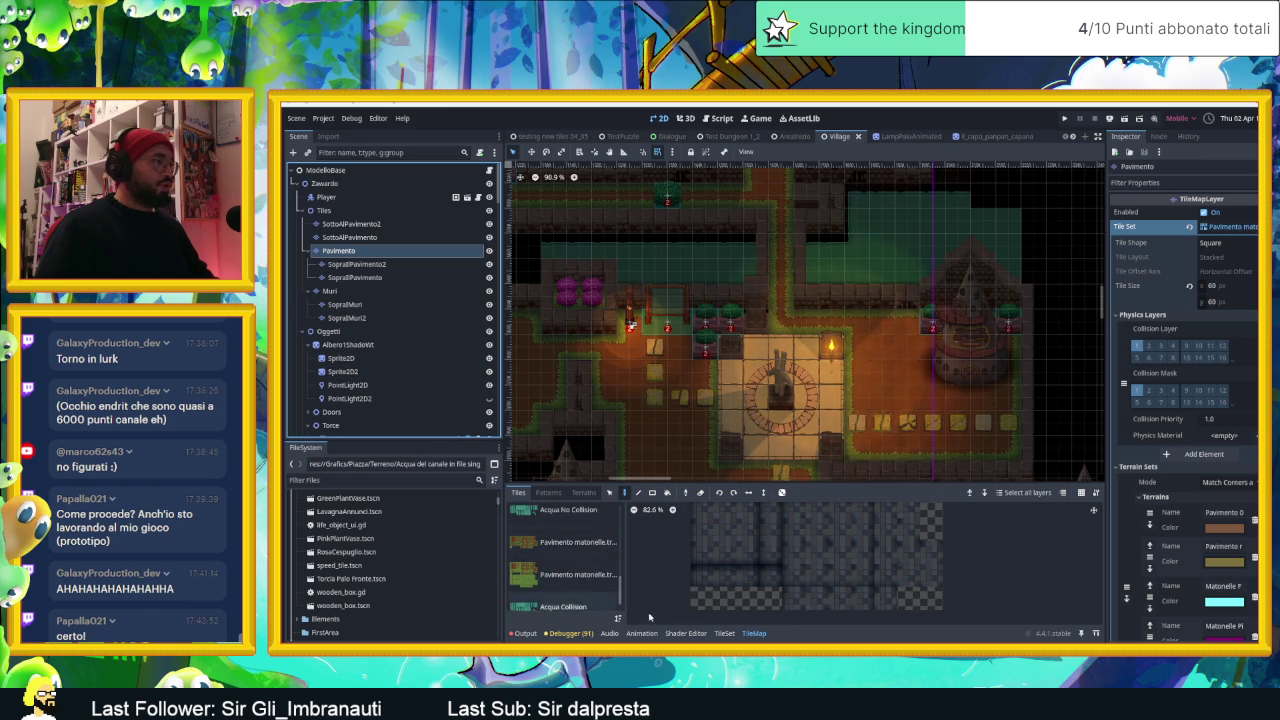
pyautogui.click(724, 633)
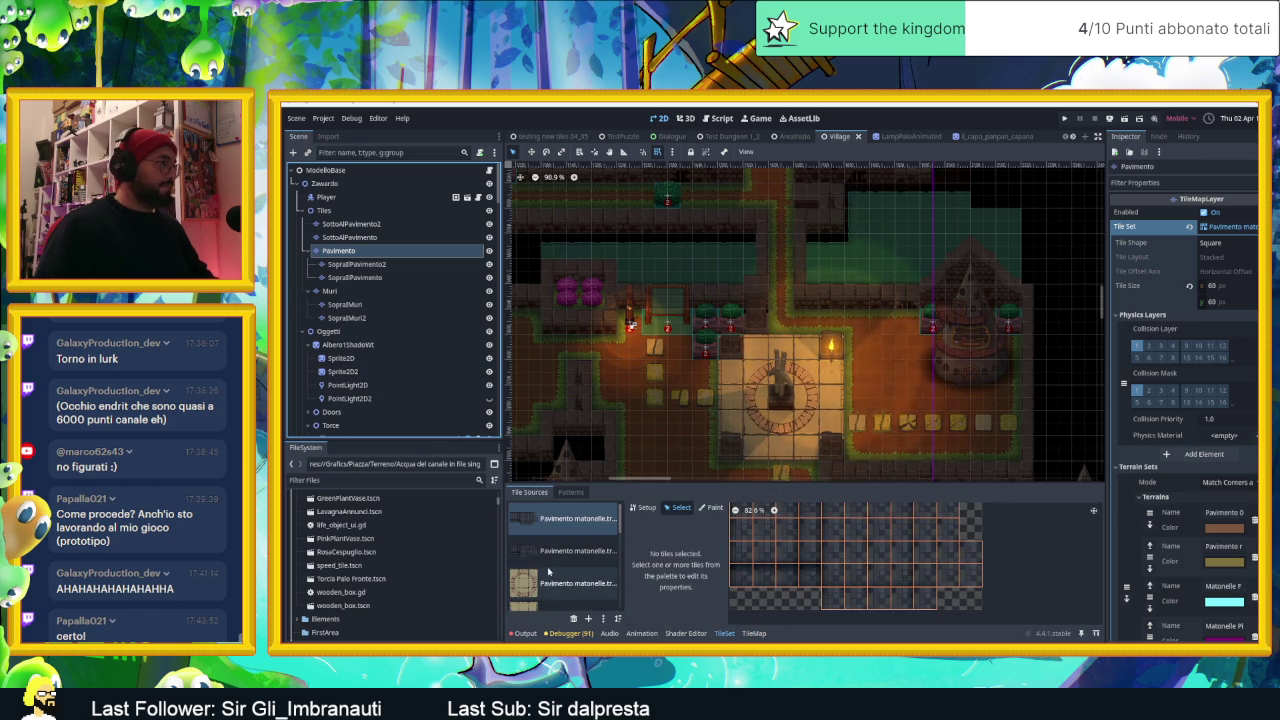
pyautogui.scroll(-5, 560, 575)
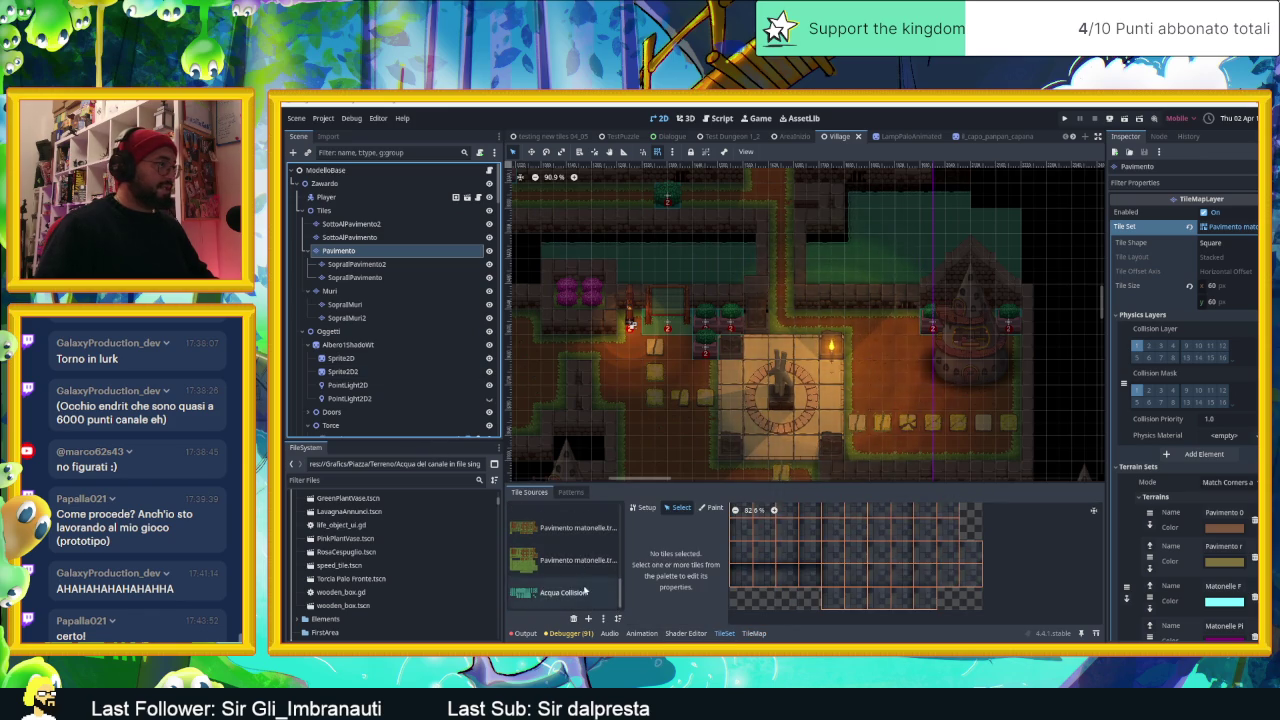
pyautogui.click(585, 592)
pyautogui.click(644, 508)
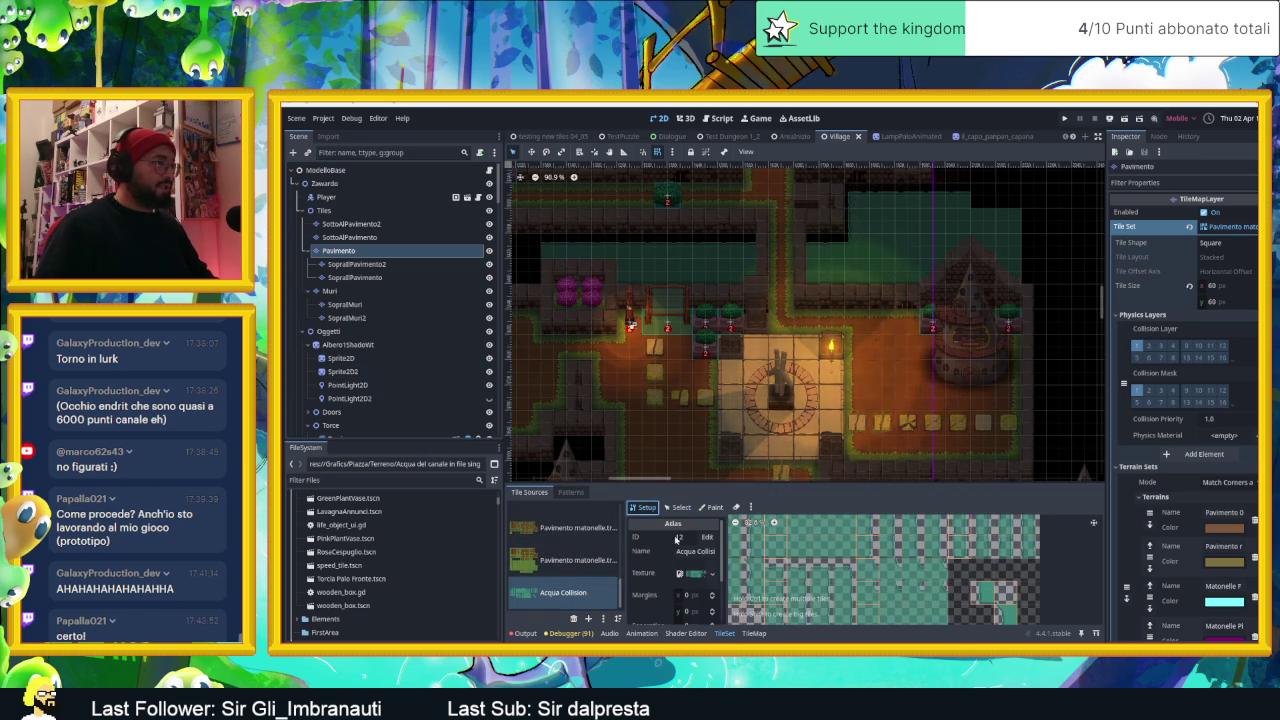
pyautogui.click(709, 576)
pyautogui.press('Escape')
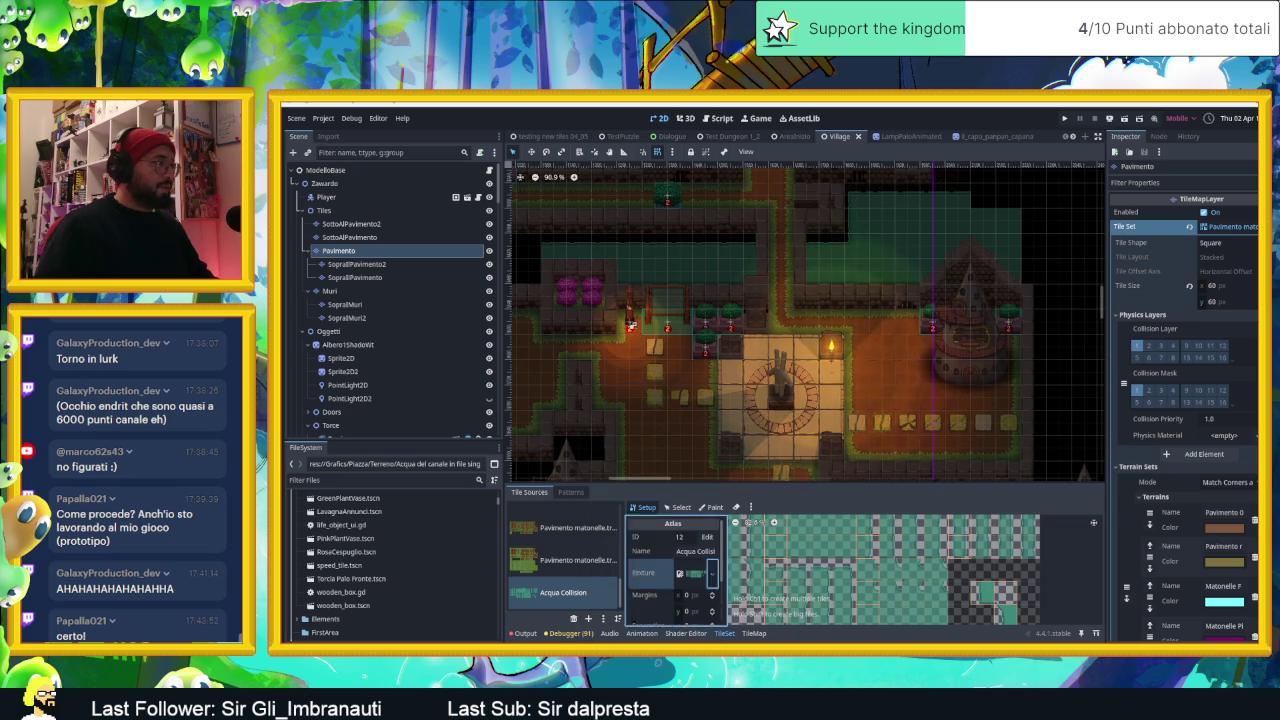
pyautogui.scroll(-5, 381, 600)
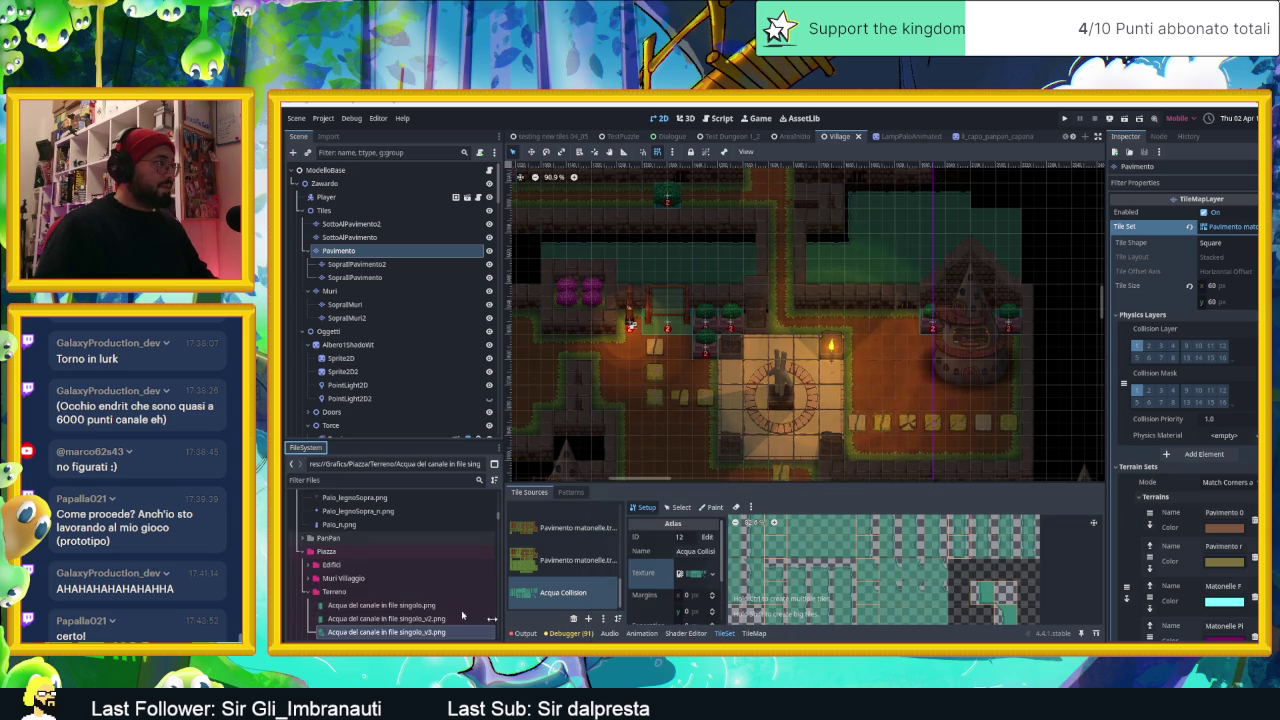
# Step: Show Acqua del canale singolo_v3.png in its Terreno folder, then switch to Aseprite
pyautogui.rightClick(381, 633)
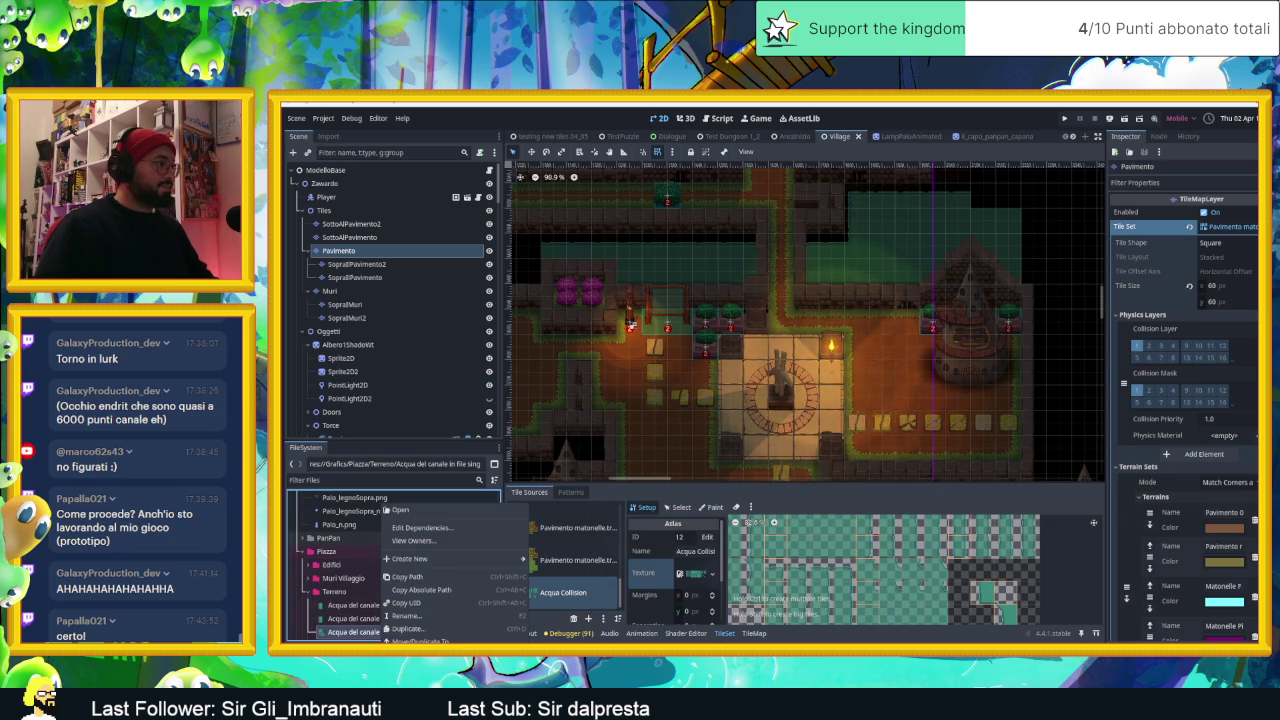
pyautogui.click(420, 675)
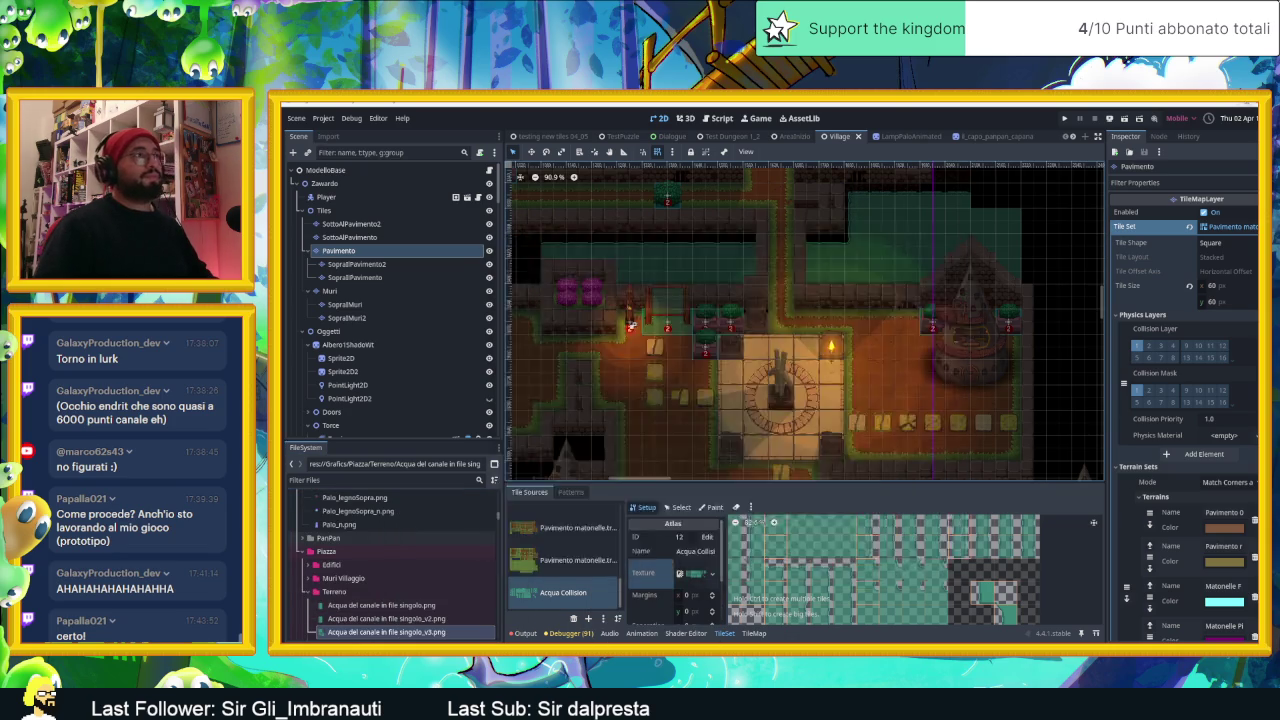
pyautogui.hotkey('alt', 'Tab')
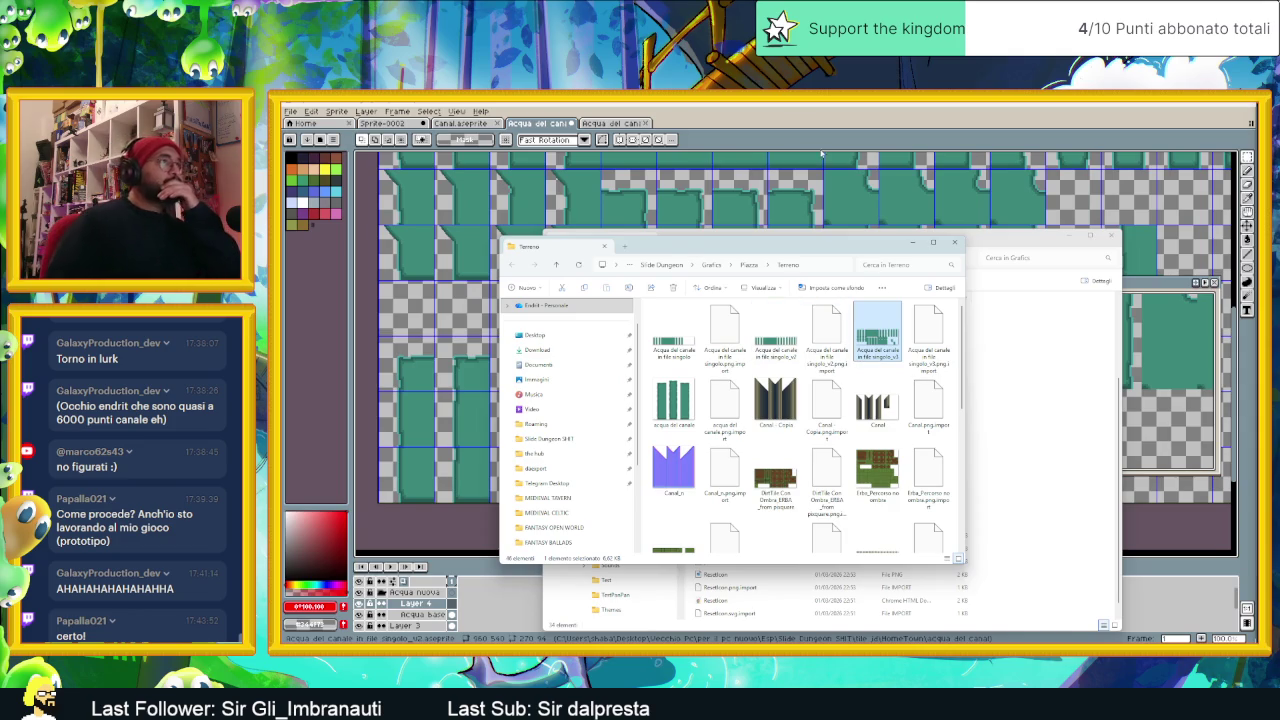
# Step: Open the v3 canal water PNG as a new Aseprite document
pyautogui.moveTo(791, 121); pyautogui.dragTo(788, 133)
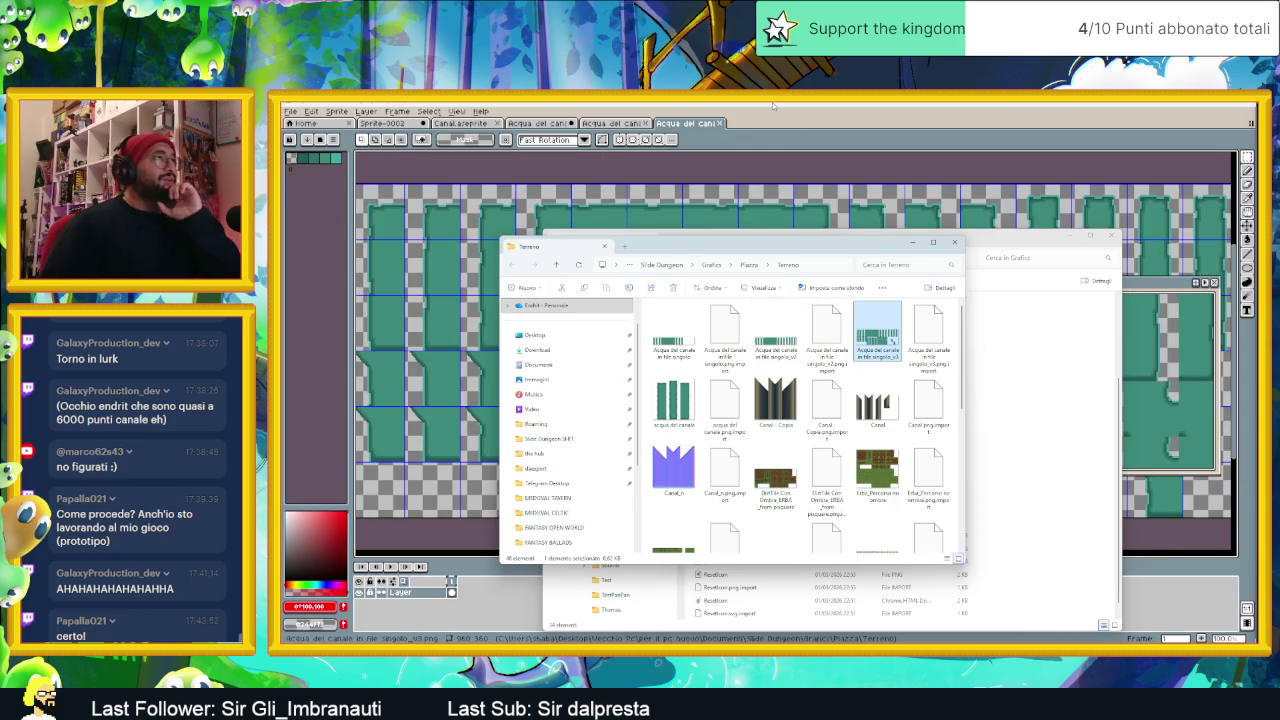
pyautogui.click(772, 102)
pyautogui.moveTo(636, 261)
pyautogui.mouseDown()
pyautogui.moveTo(703, 309)
pyautogui.moveTo(746, 320)
pyautogui.mouseUp()
pyautogui.moveTo(820, 382); pyautogui.dragTo(764, 290)
pyautogui.hscroll(2, 787, 350)
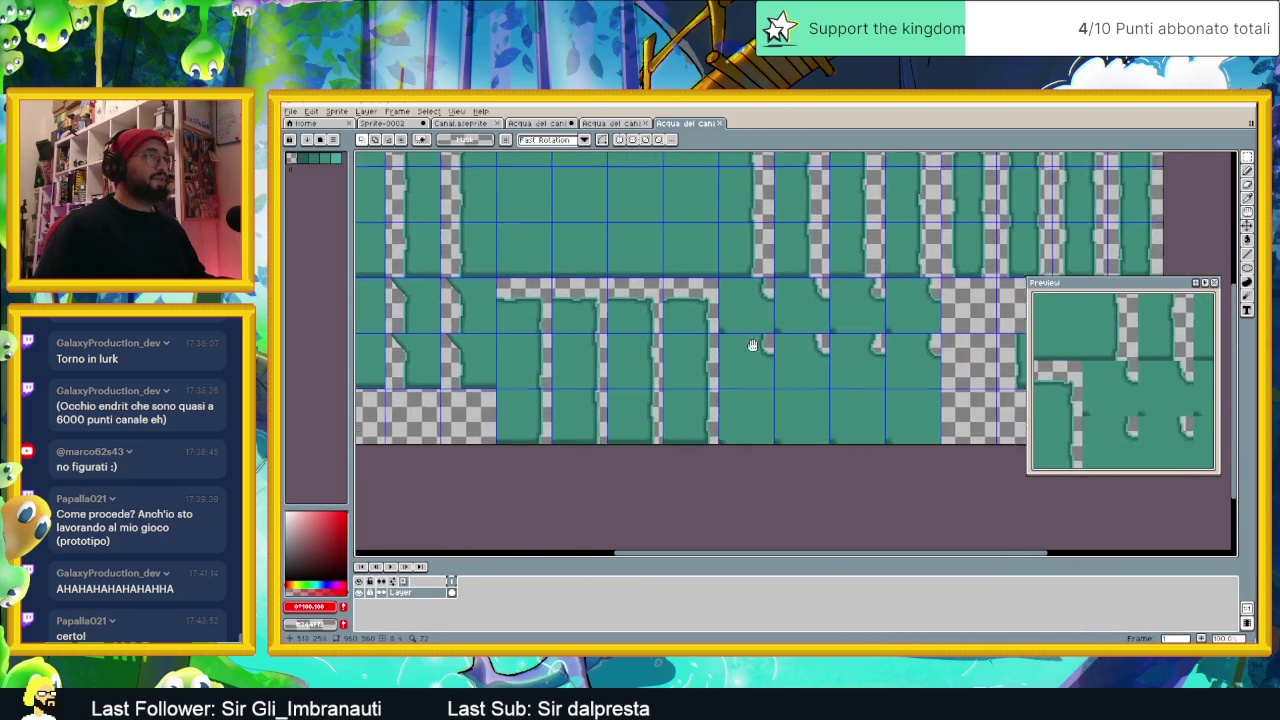
pyautogui.hscroll(2, 787, 350)
pyautogui.scroll(1, 704, 354)
pyautogui.scroll(1, 704, 354)
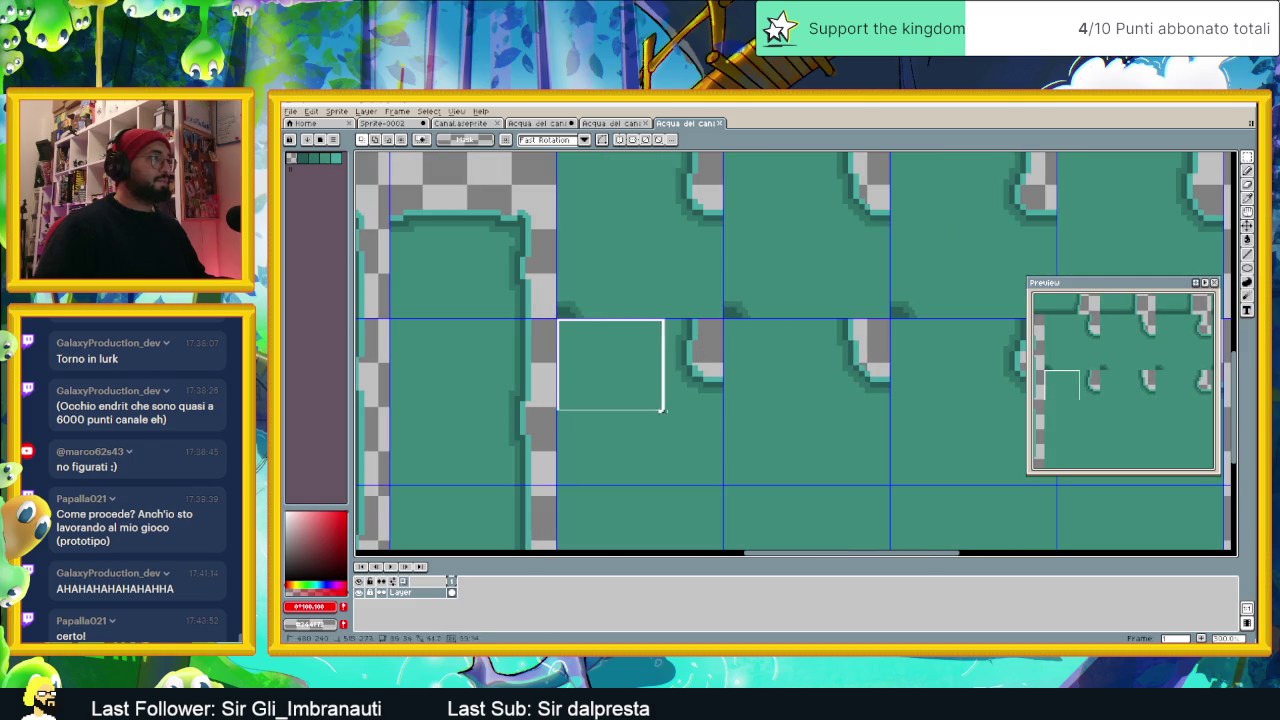
# Step: Select a 240×60 row of four water tiles, then return to the earlier canal water sprite
pyautogui.moveTo(558, 318); pyautogui.dragTo(776, 488)
pyautogui.scroll(-4, 767, 450)
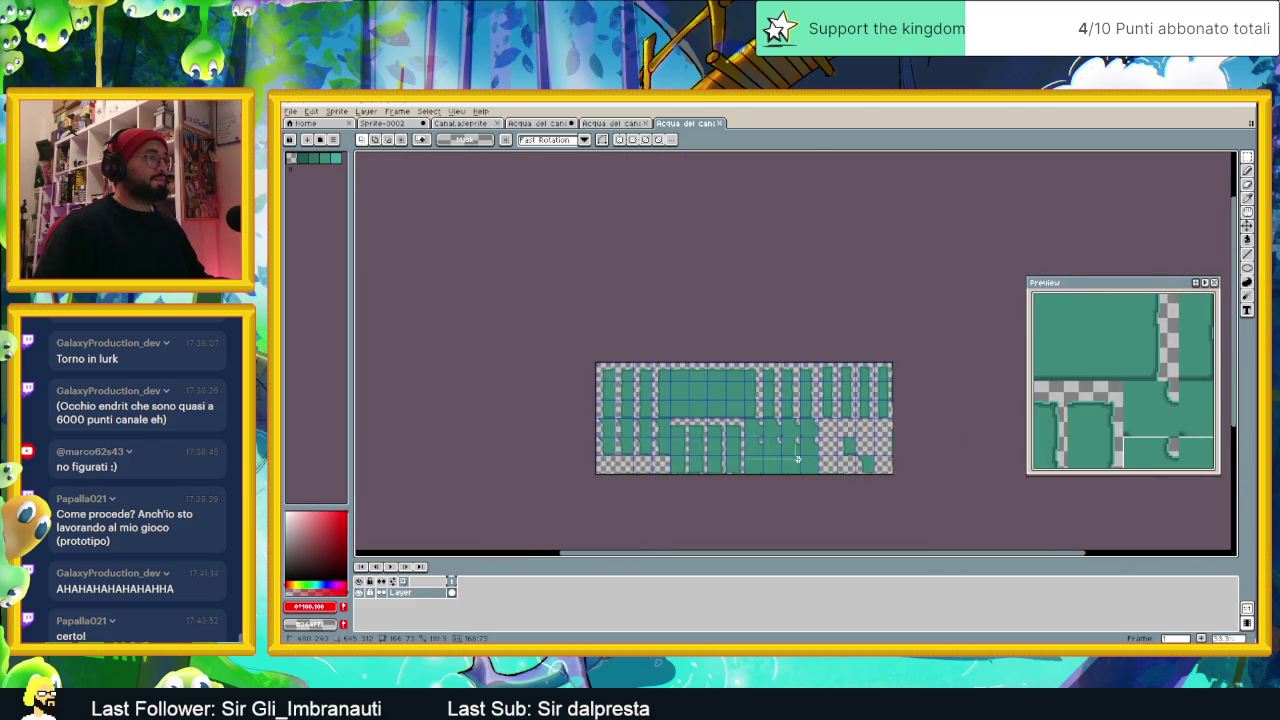
pyautogui.scroll(1, 767, 450)
pyautogui.scroll(1, 840, 452)
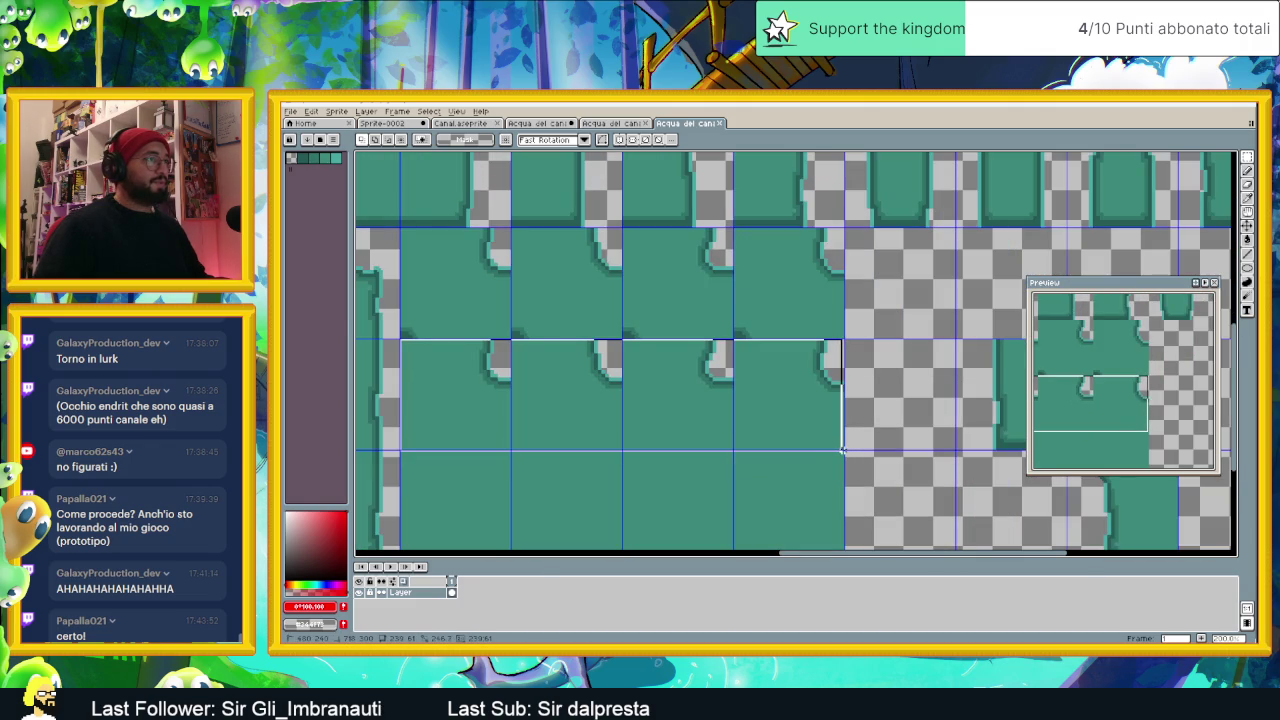
pyautogui.moveTo(842, 452); pyautogui.dragTo(846, 452)
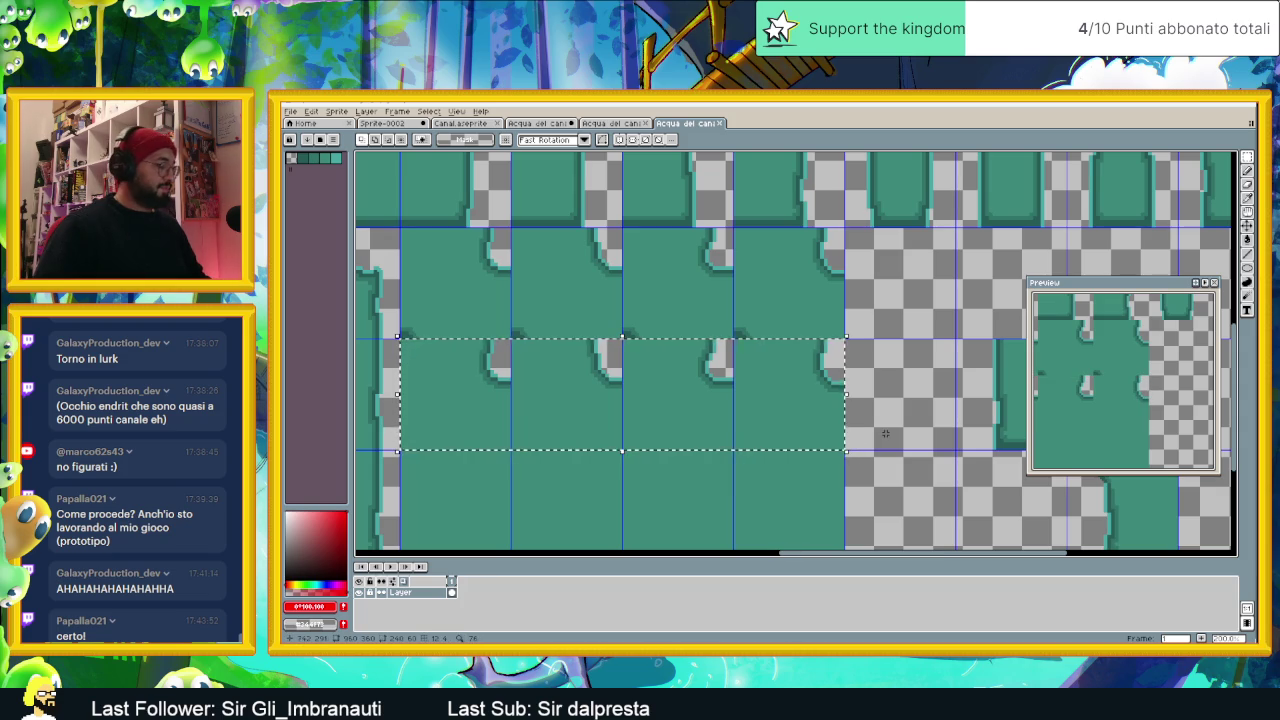
pyautogui.hscroll(1, 790, 402)
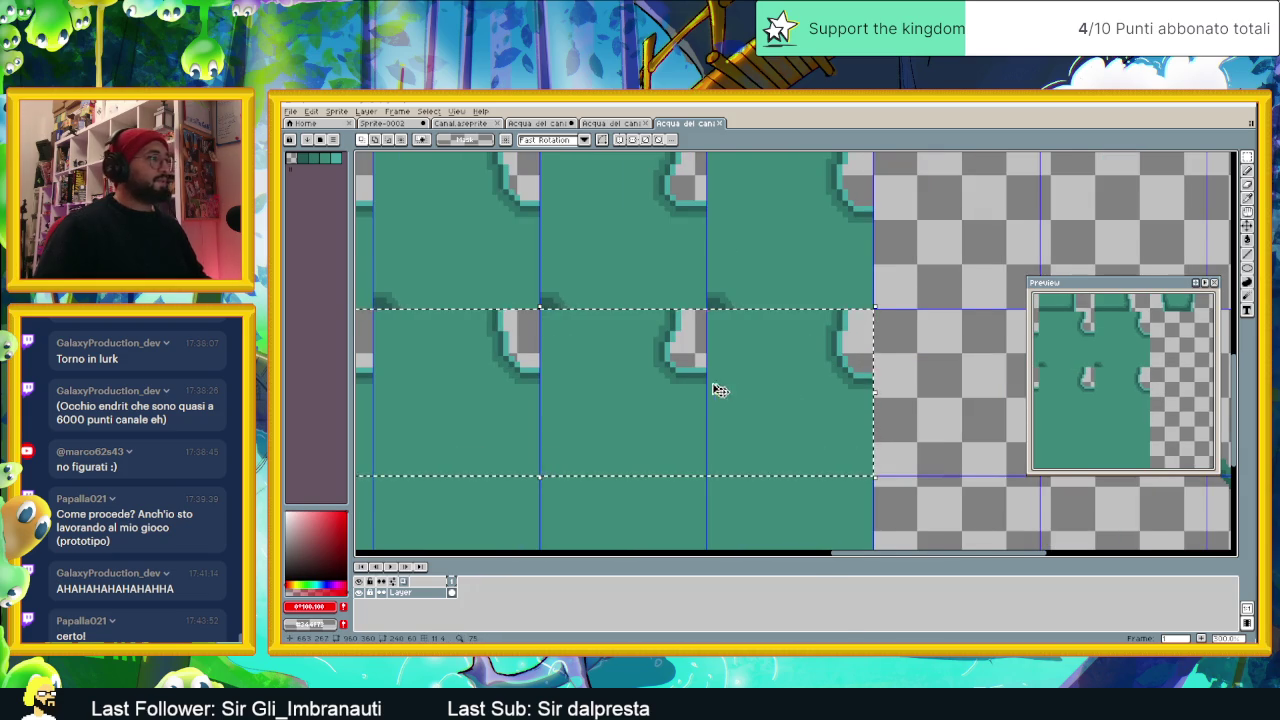
pyautogui.scroll(-1, 706, 392)
pyautogui.click(537, 123)
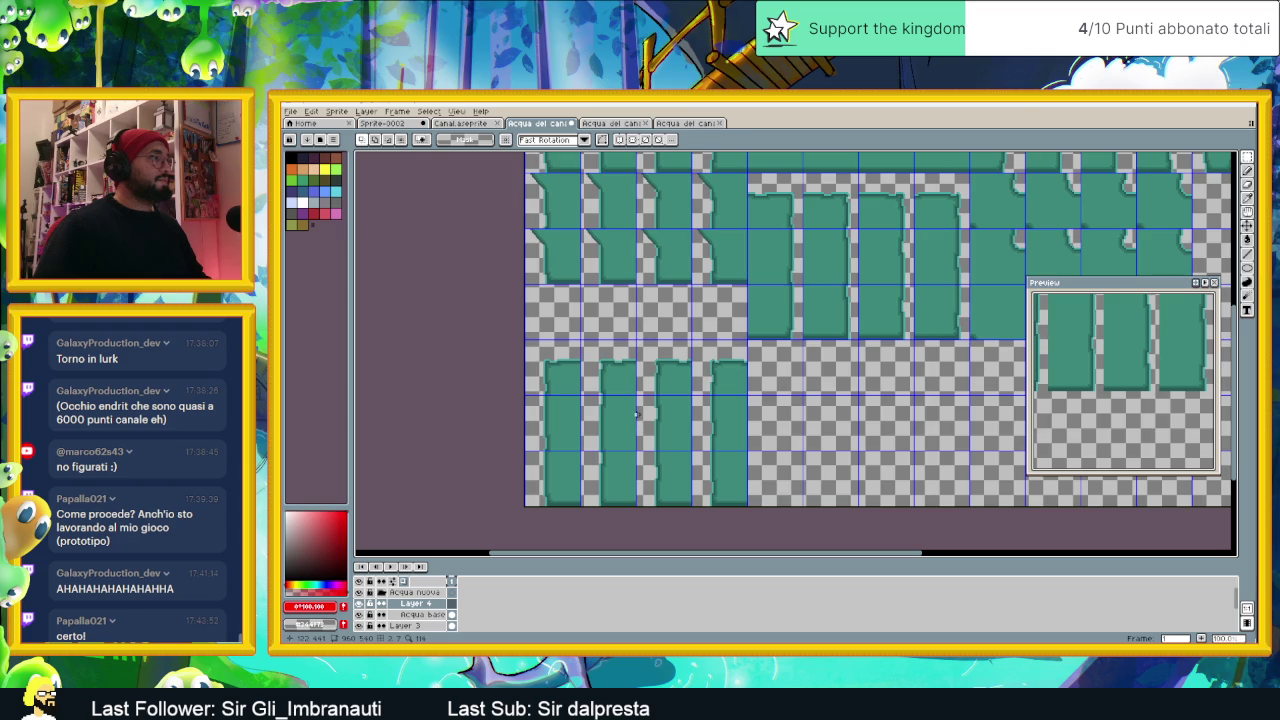
# Step: Paste the 240×60 water strip and align it pixel-exactly in the second tile row
pyautogui.hotkey('ctrl', 'v')
pyautogui.moveTo(997, 262); pyautogui.dragTo(561, 434)
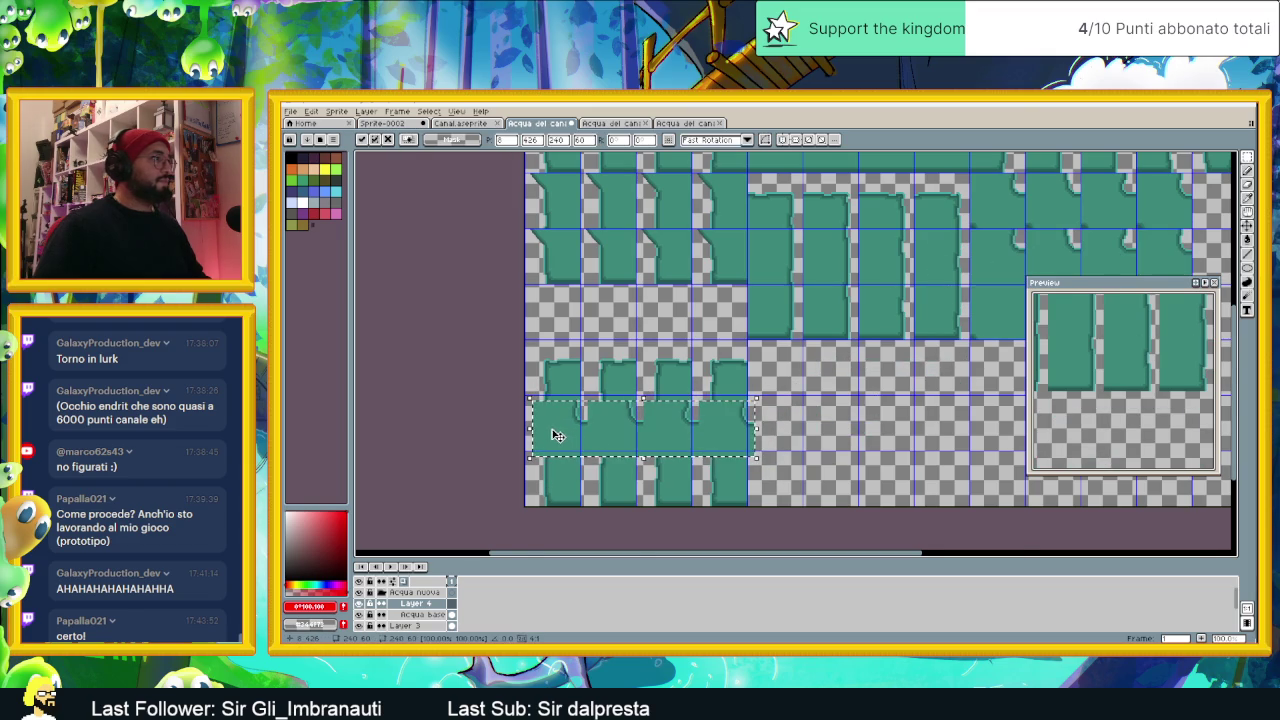
pyautogui.scroll(2, 557, 435)
pyautogui.moveTo(597, 426); pyautogui.dragTo(505, 410)
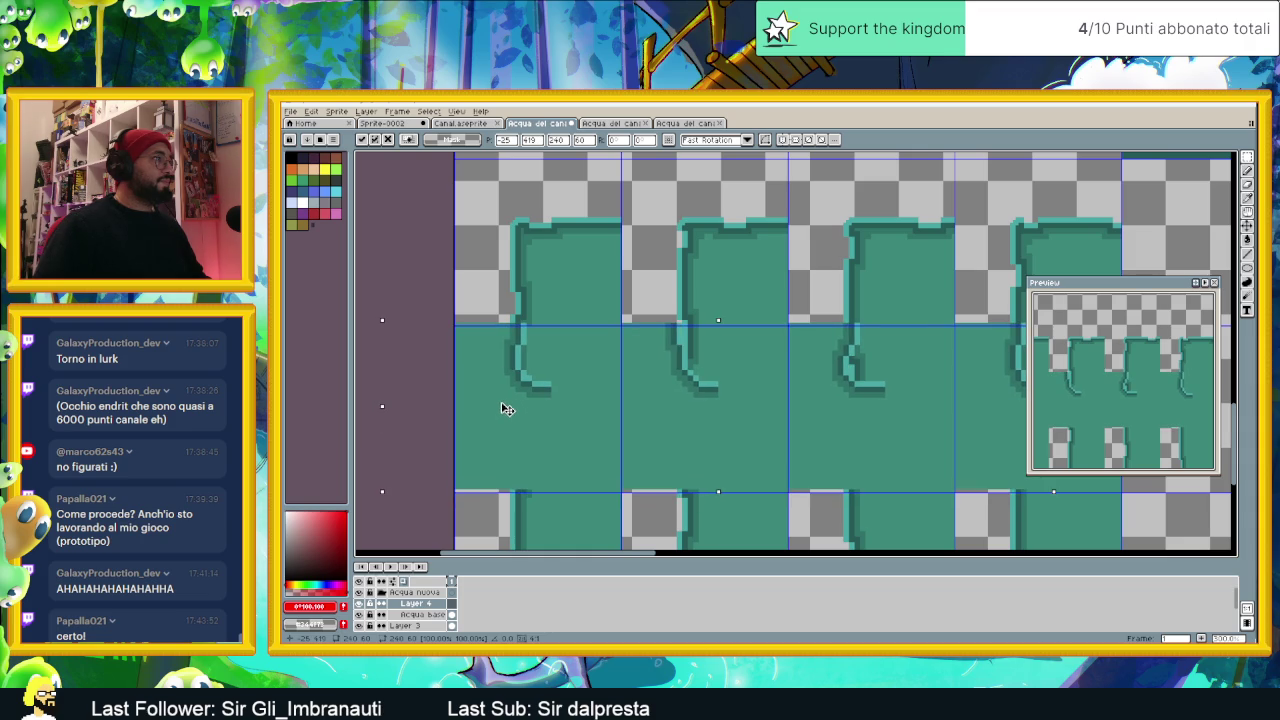
pyautogui.moveTo(505, 410); pyautogui.dragTo(497, 411)
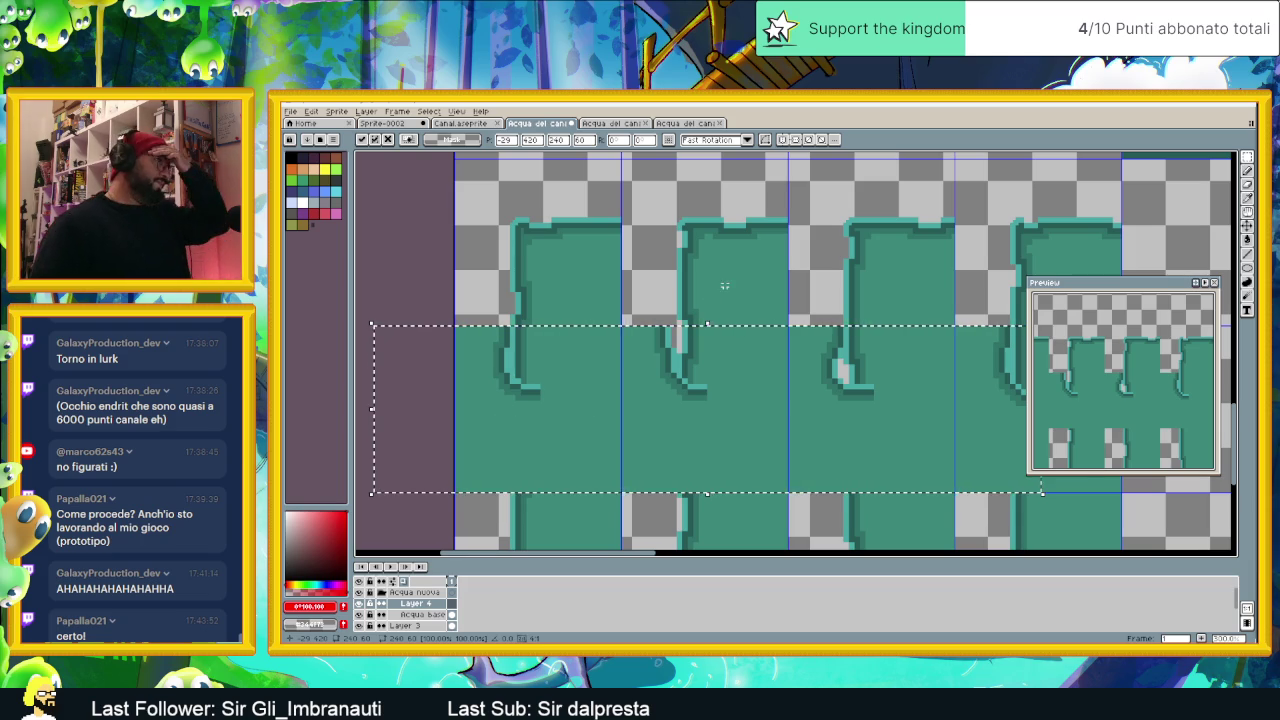
pyautogui.moveTo(860, 297); pyautogui.dragTo(763, 278)
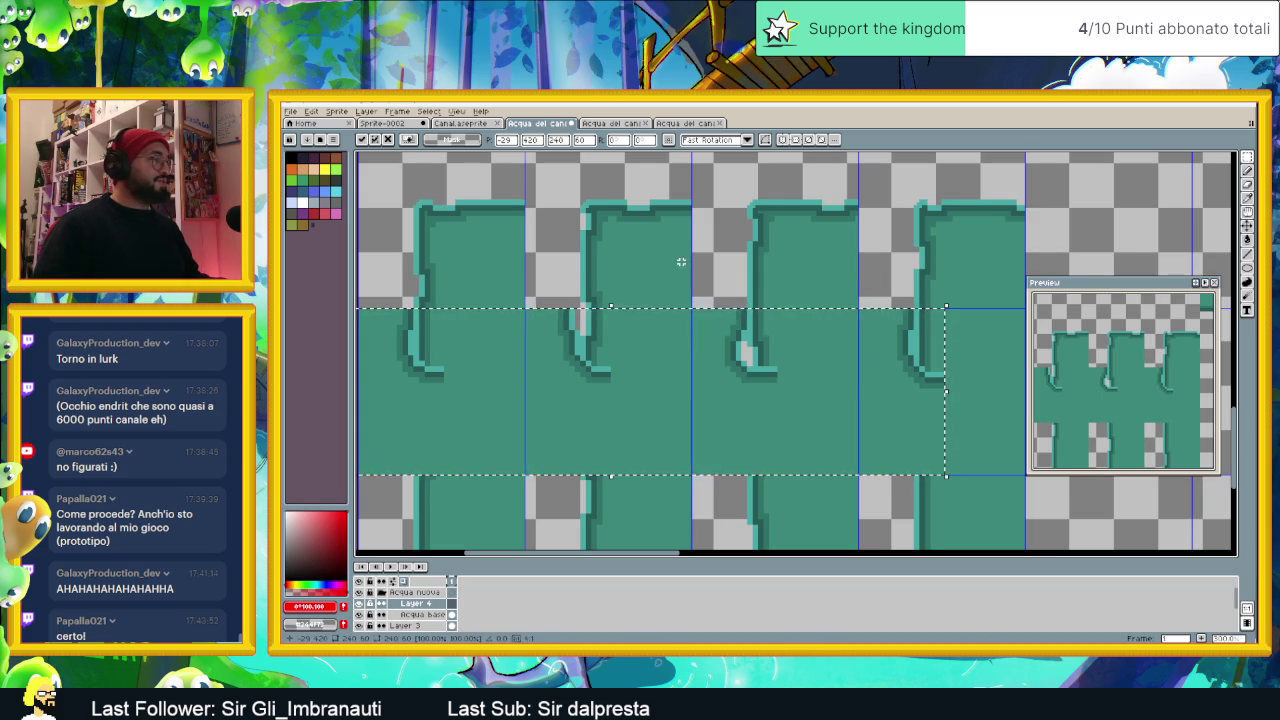
pyautogui.hotkey('ctrl', 'd')
# Step: Lower the Acqua base layer's opacity to 36% and inspect the drip edges across the tiles
pyautogui.doubleClick(415, 616)
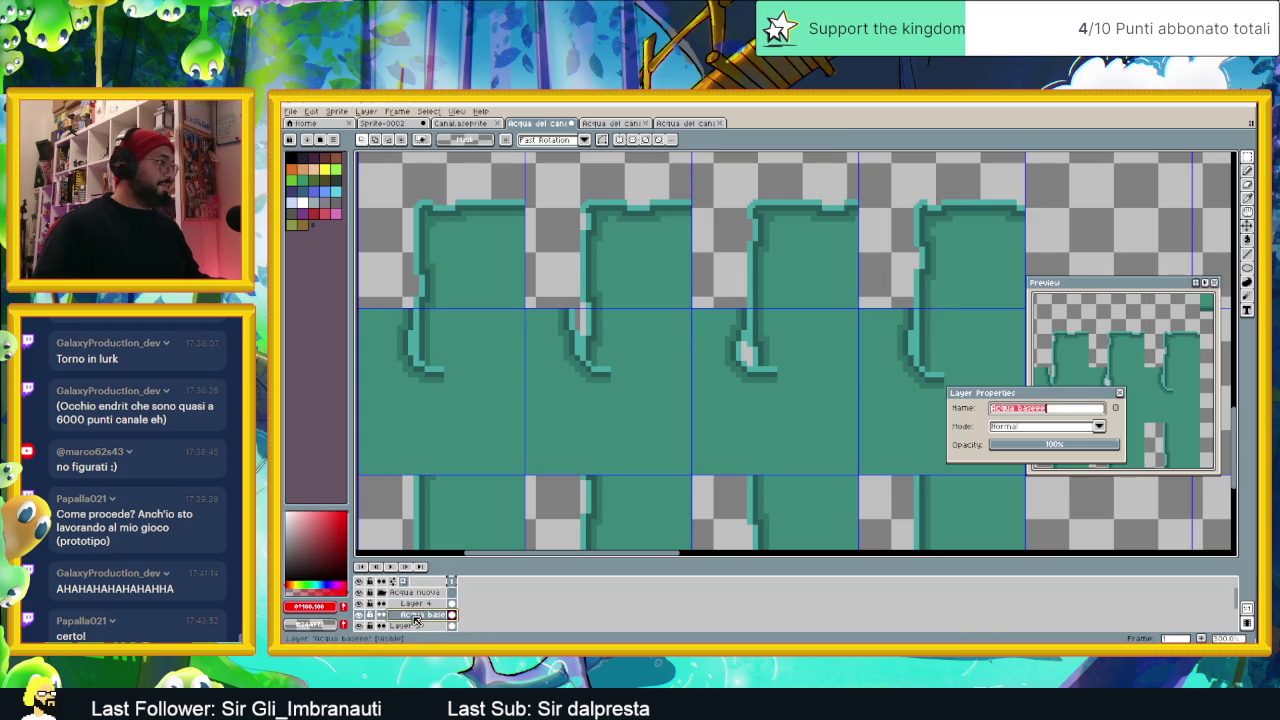
pyautogui.click(1037, 444)
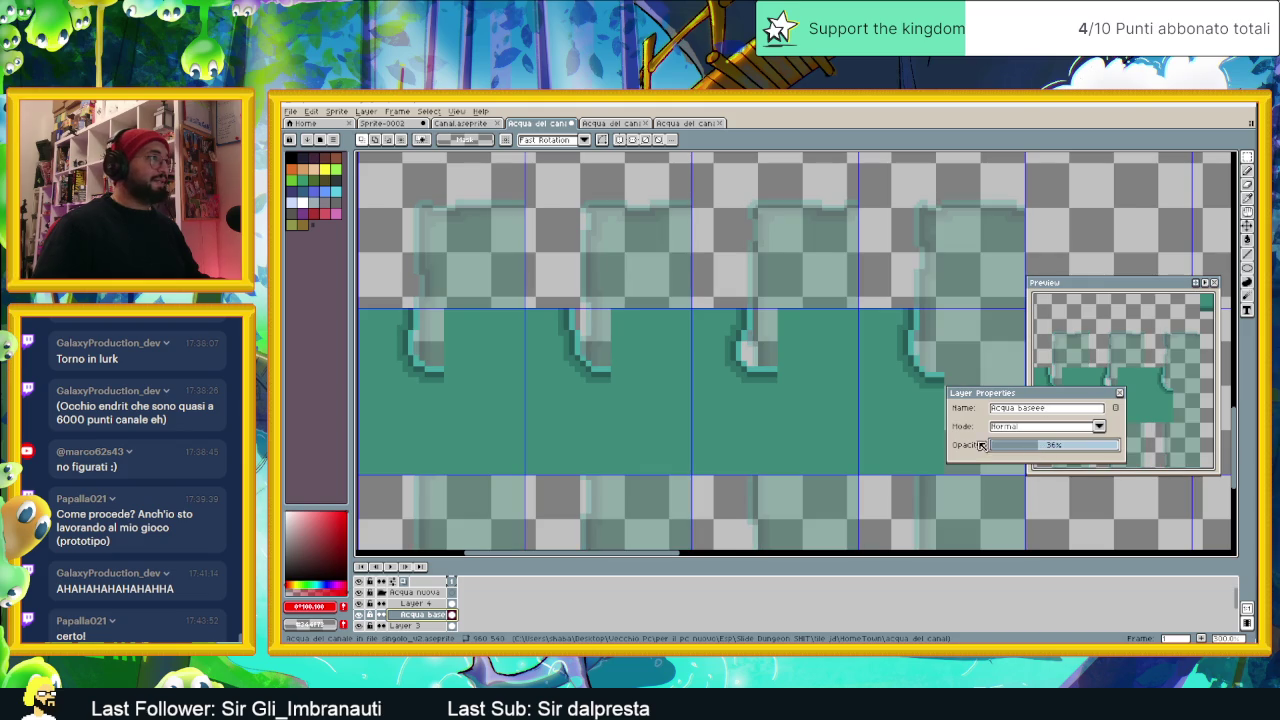
pyautogui.click(1120, 394)
pyautogui.moveTo(559, 328); pyautogui.dragTo(625, 334)
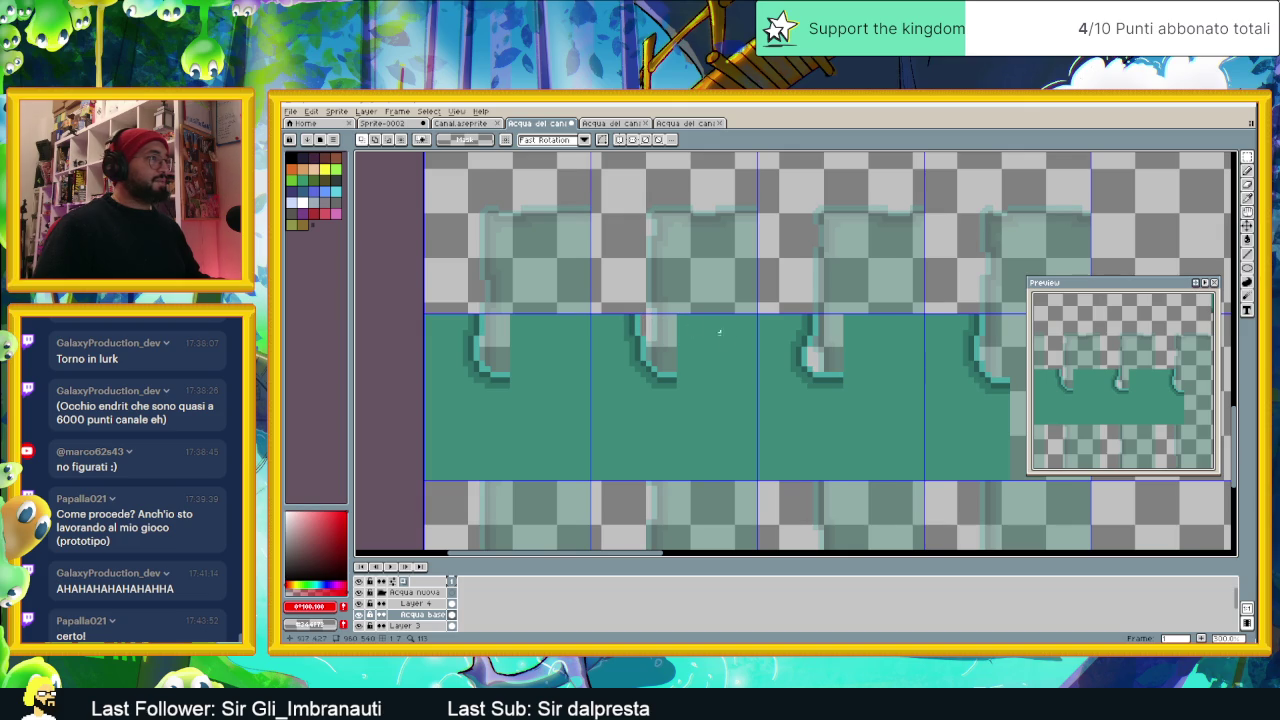
pyautogui.hscroll(3, 719, 332)
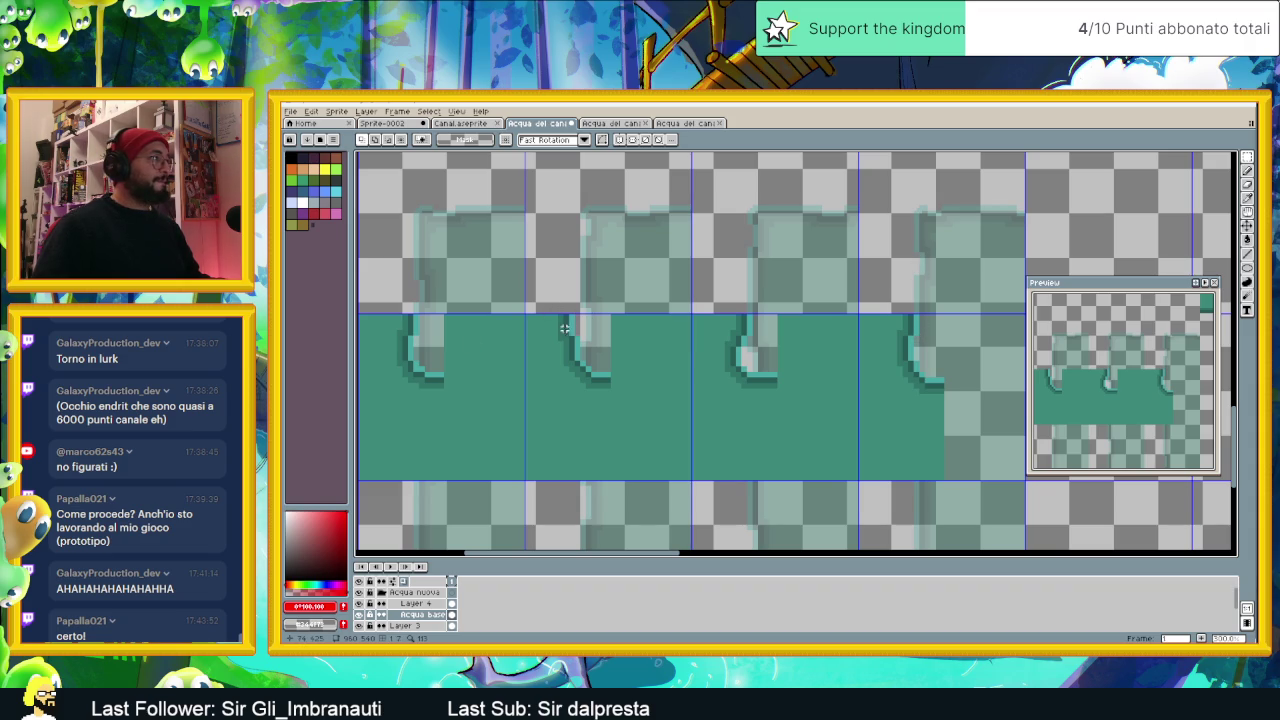
pyautogui.moveTo(484, 323); pyautogui.dragTo(592, 356)
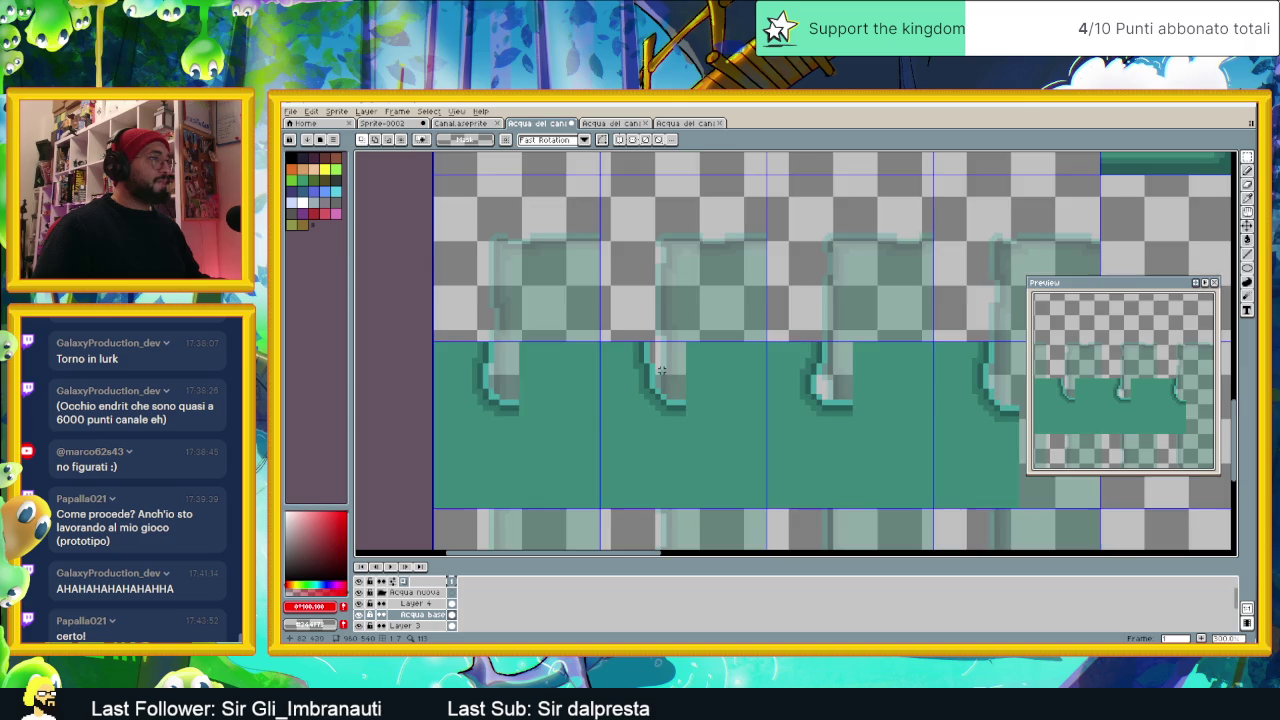
pyautogui.scroll(1, 661, 370)
pyautogui.scroll(-1, 658, 376)
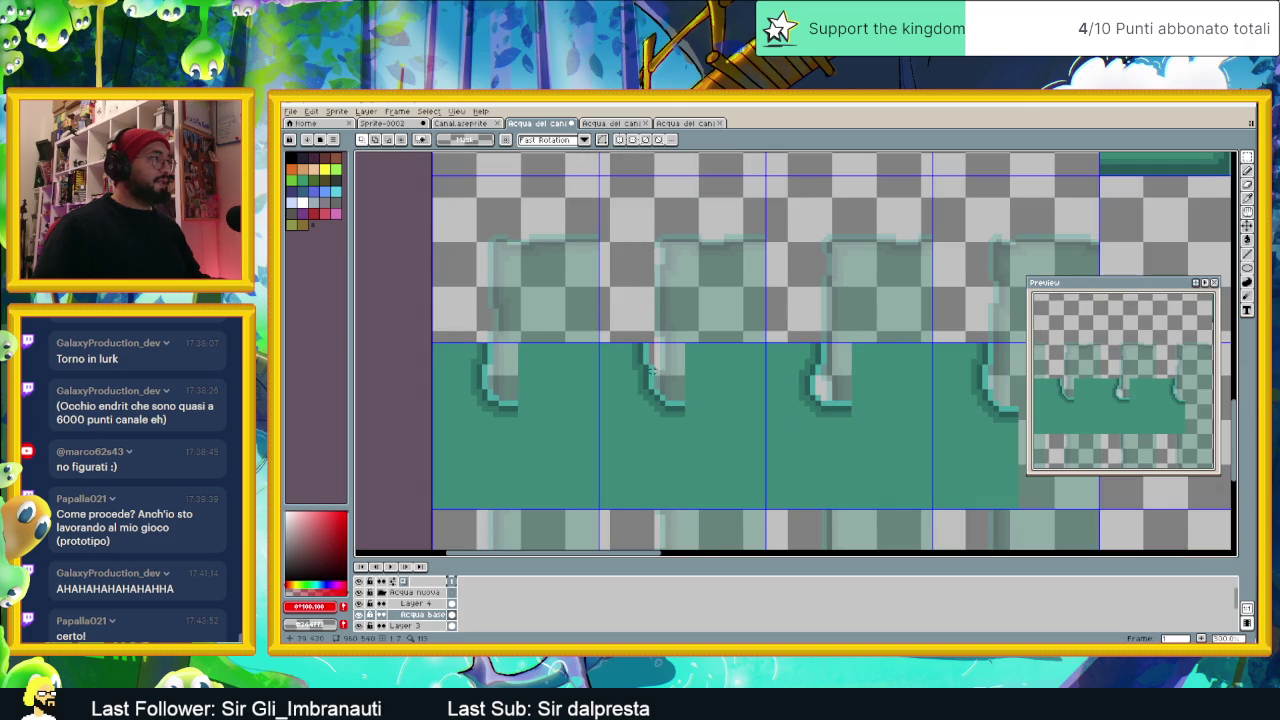
pyautogui.scroll(1, 653, 370)
pyautogui.scroll(-1, 793, 385)
pyautogui.scroll(1, 703, 377)
pyautogui.scroll(-1, 703, 377)
pyautogui.scroll(1, 606, 374)
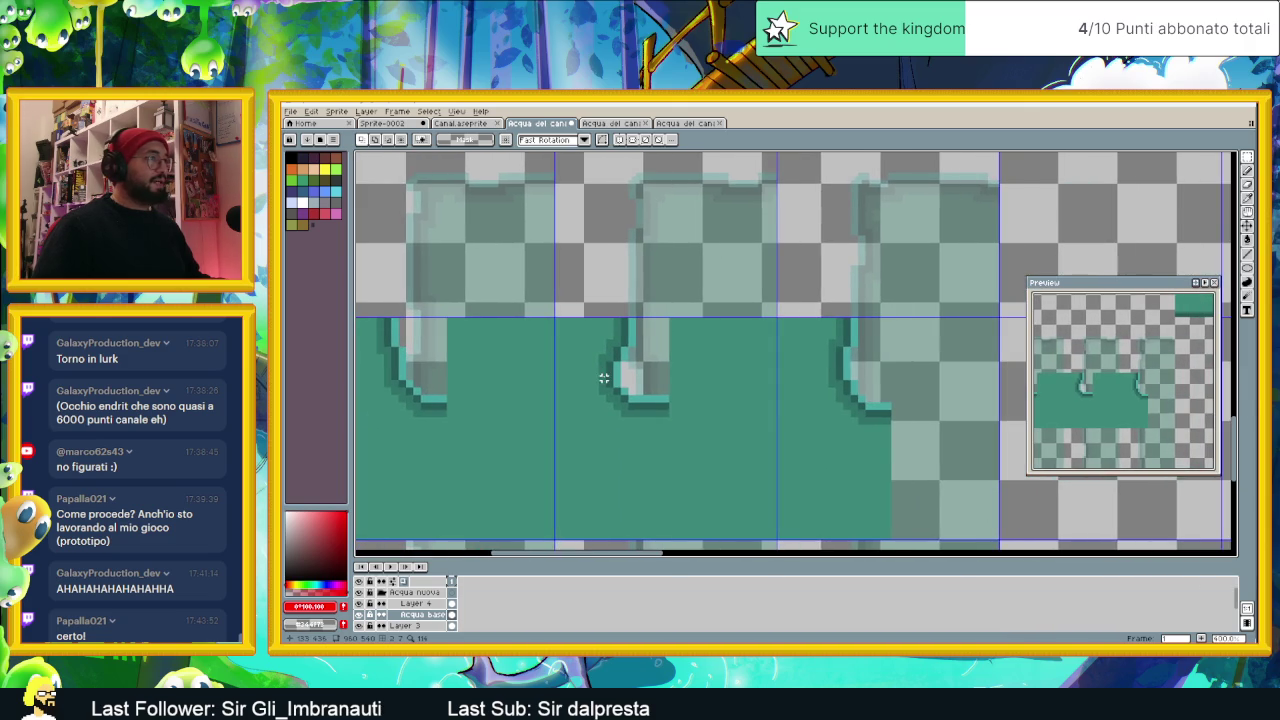
pyautogui.scroll(-1, 729, 397)
pyautogui.scroll(1, 643, 366)
pyautogui.scroll(1, 630, 365)
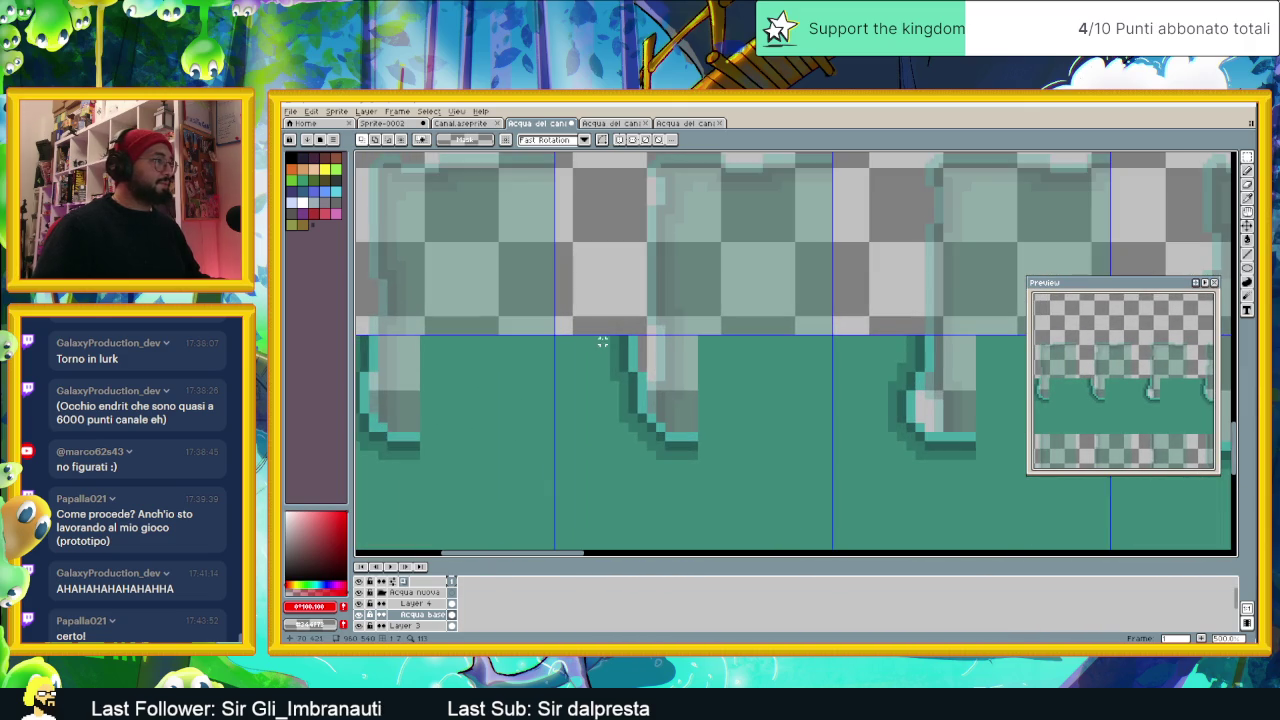
pyautogui.moveTo(600, 334); pyautogui.dragTo(654, 373)
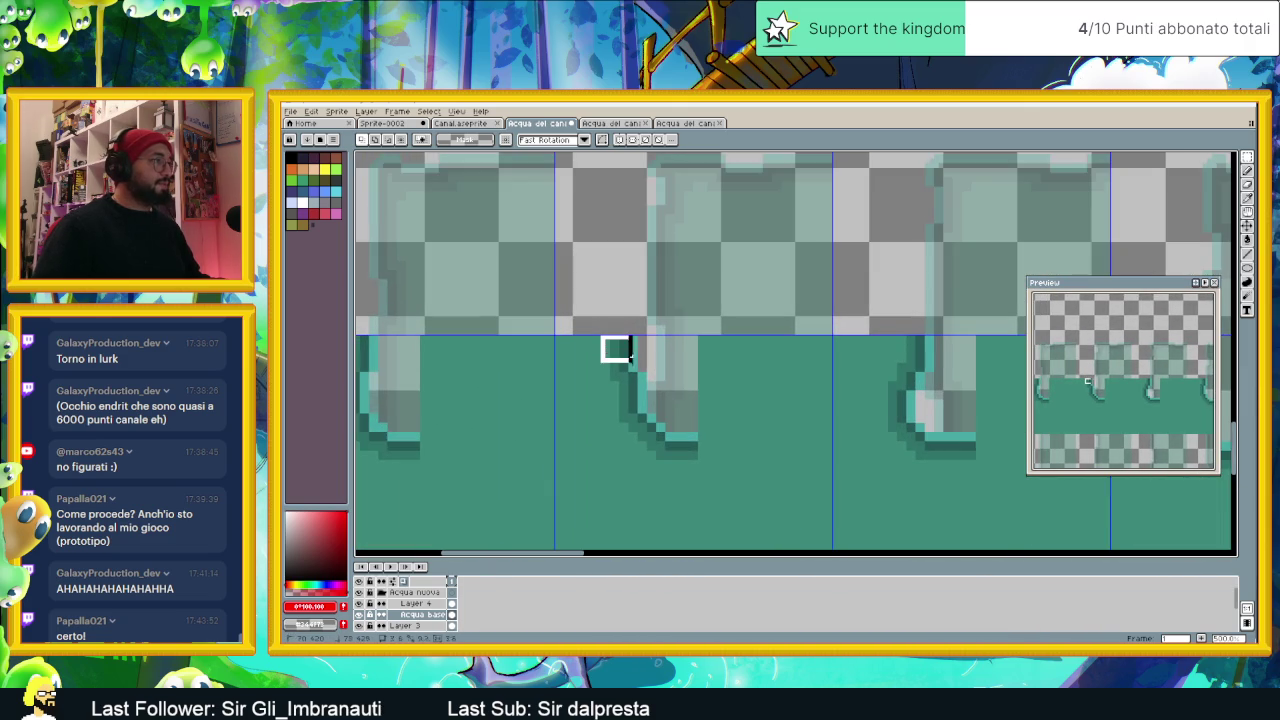
pyautogui.moveTo(600, 334); pyautogui.dragTo(655, 366)
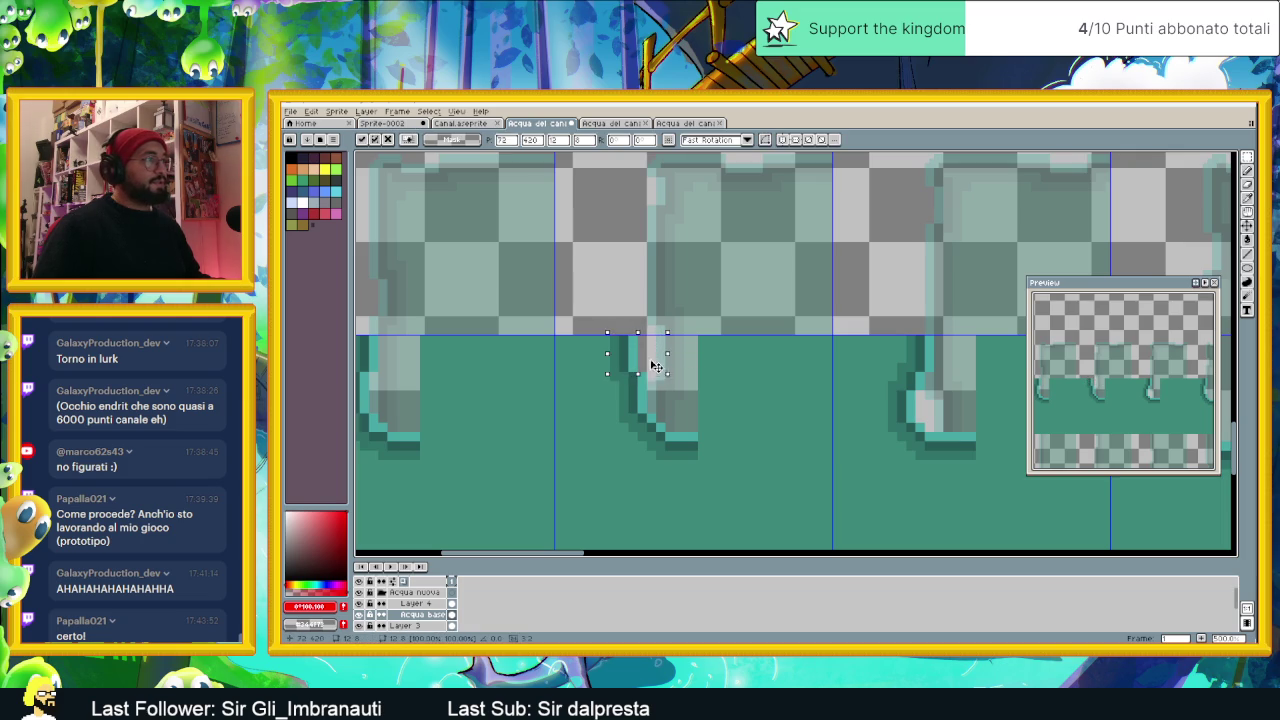
pyautogui.press('Return')
pyautogui.press('Up')
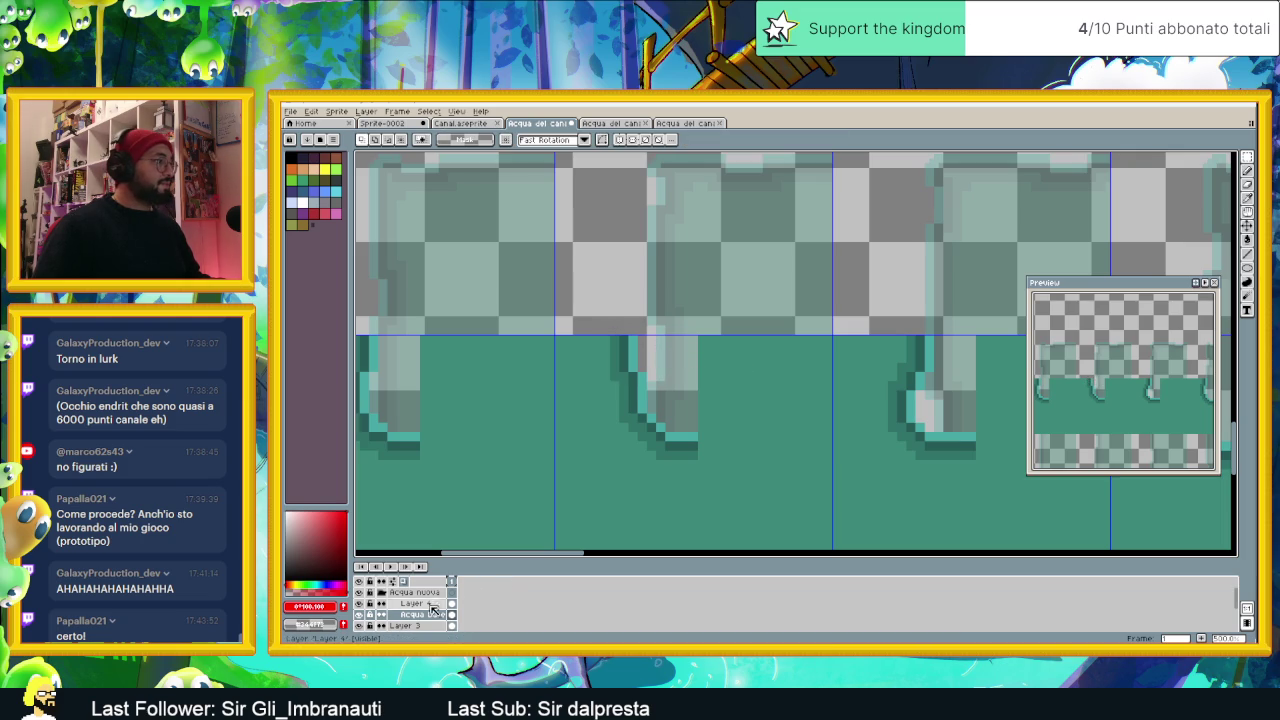
pyautogui.moveTo(602, 337); pyautogui.dragTo(658, 361)
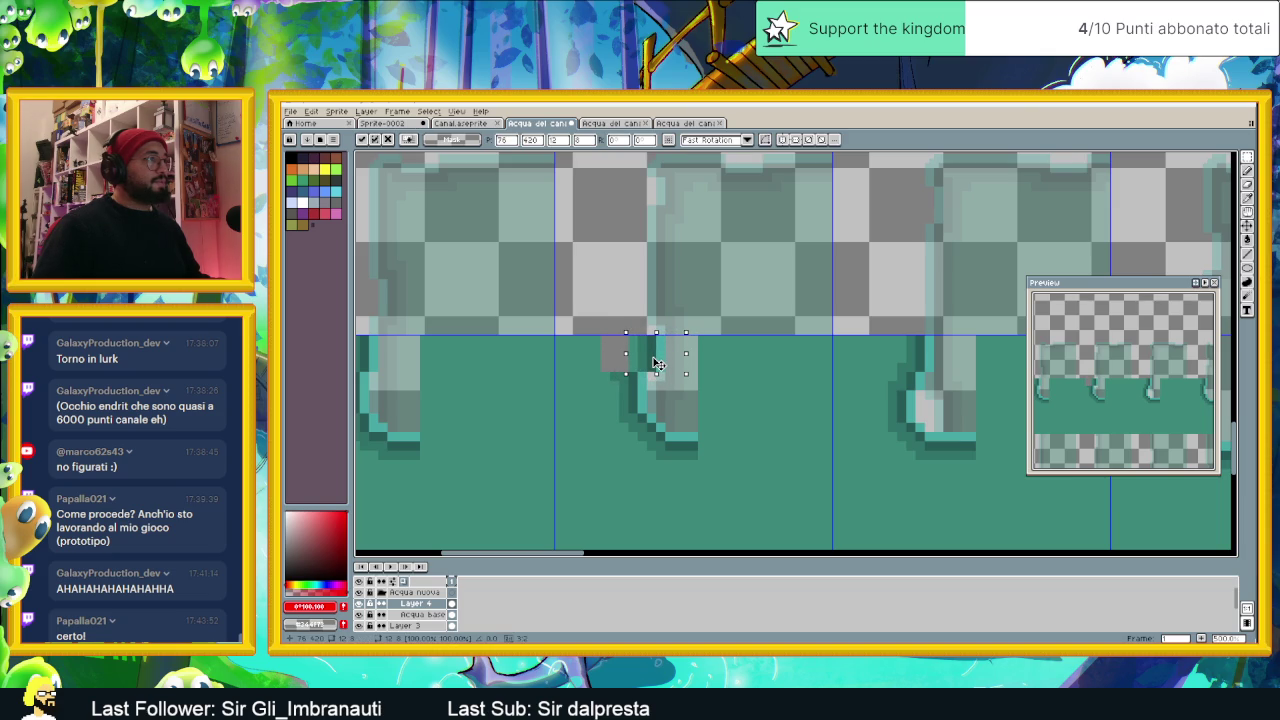
pyautogui.press('Return')
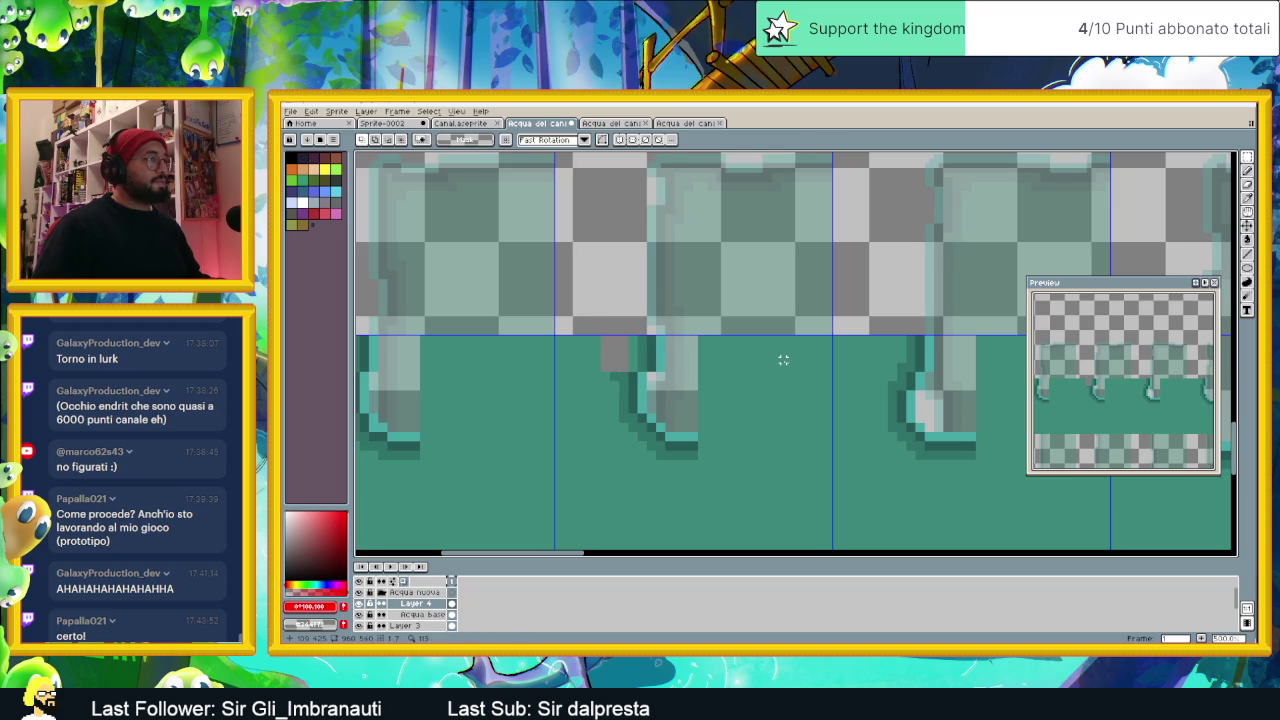
pyautogui.moveTo(630, 337); pyautogui.dragTo(672, 352)
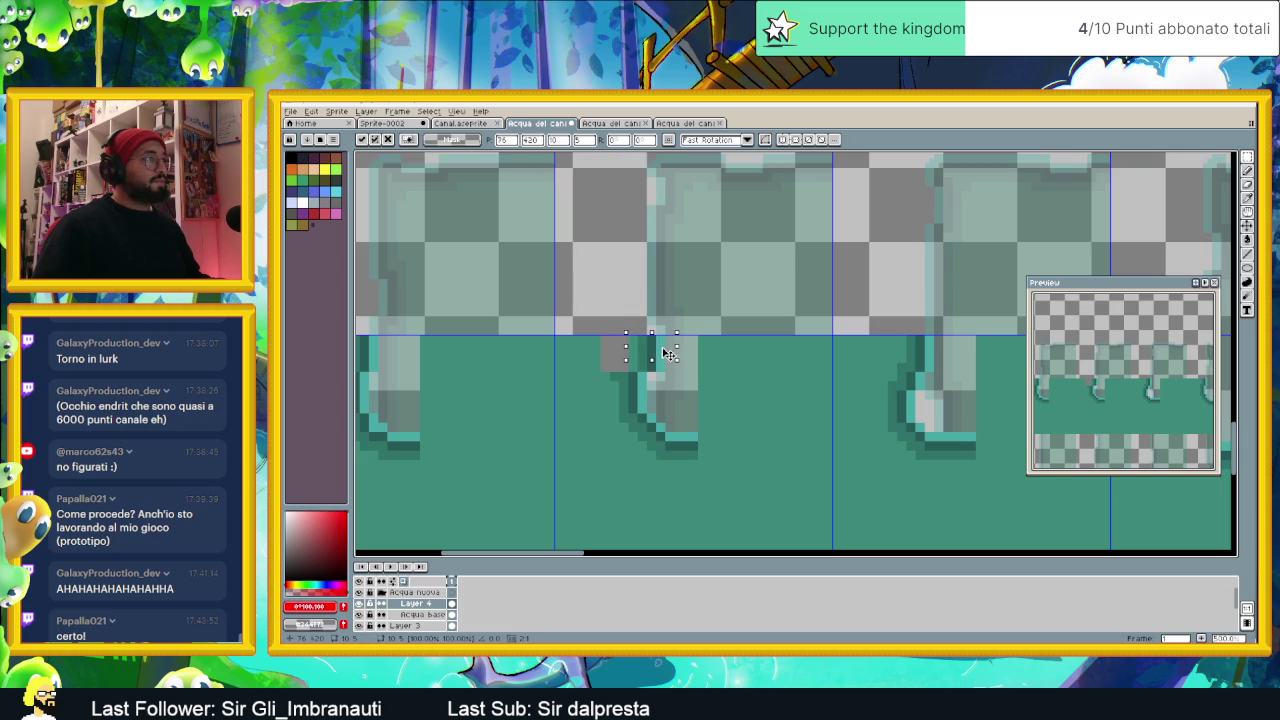
pyautogui.scroll(2, 660, 345)
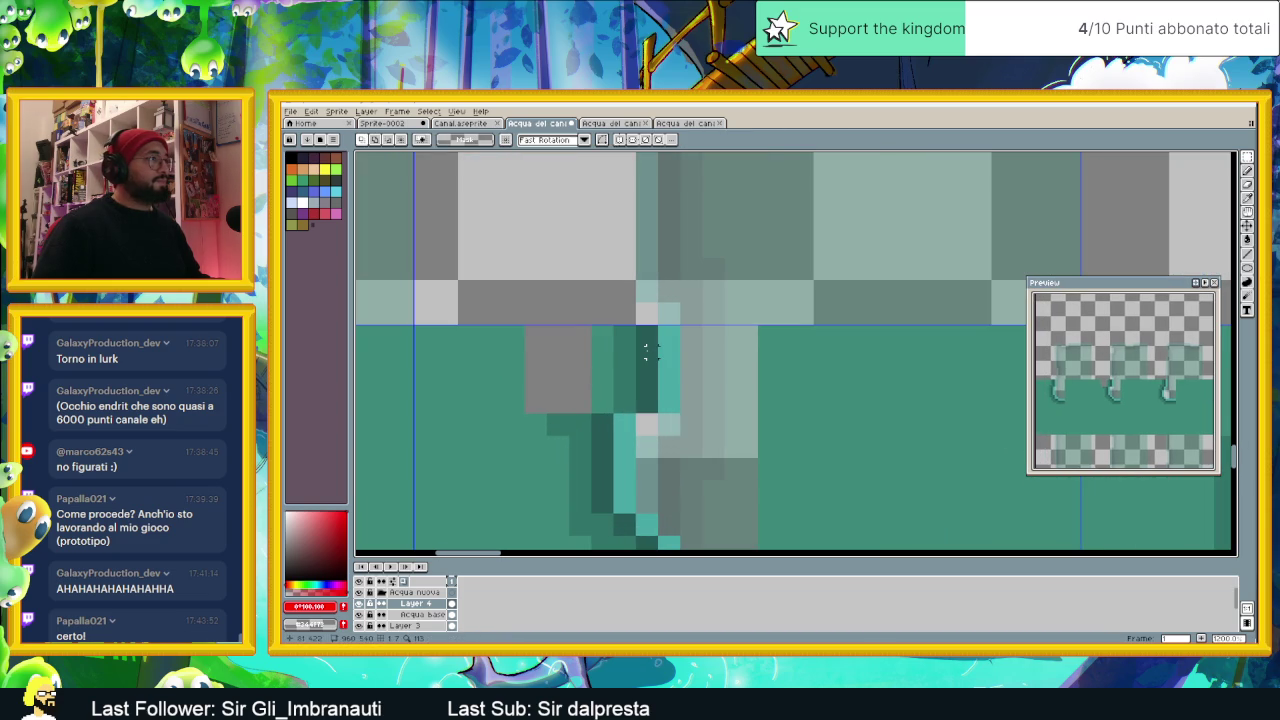
pyautogui.scroll(-1, 645, 350)
pyautogui.scroll(-1, 646, 352)
pyautogui.scroll(-1, 647, 355)
pyautogui.scroll(-1, 648, 357)
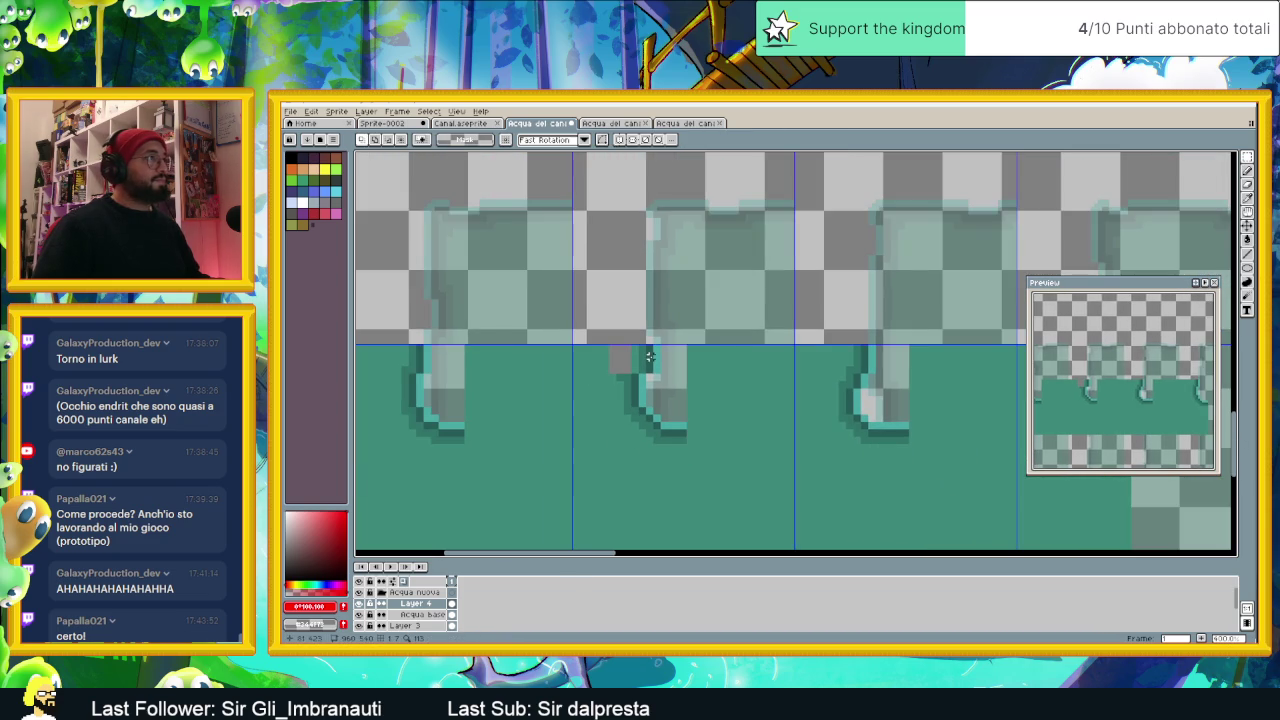
pyautogui.scroll(-1, 655, 360)
pyautogui.scroll(-1, 691, 374)
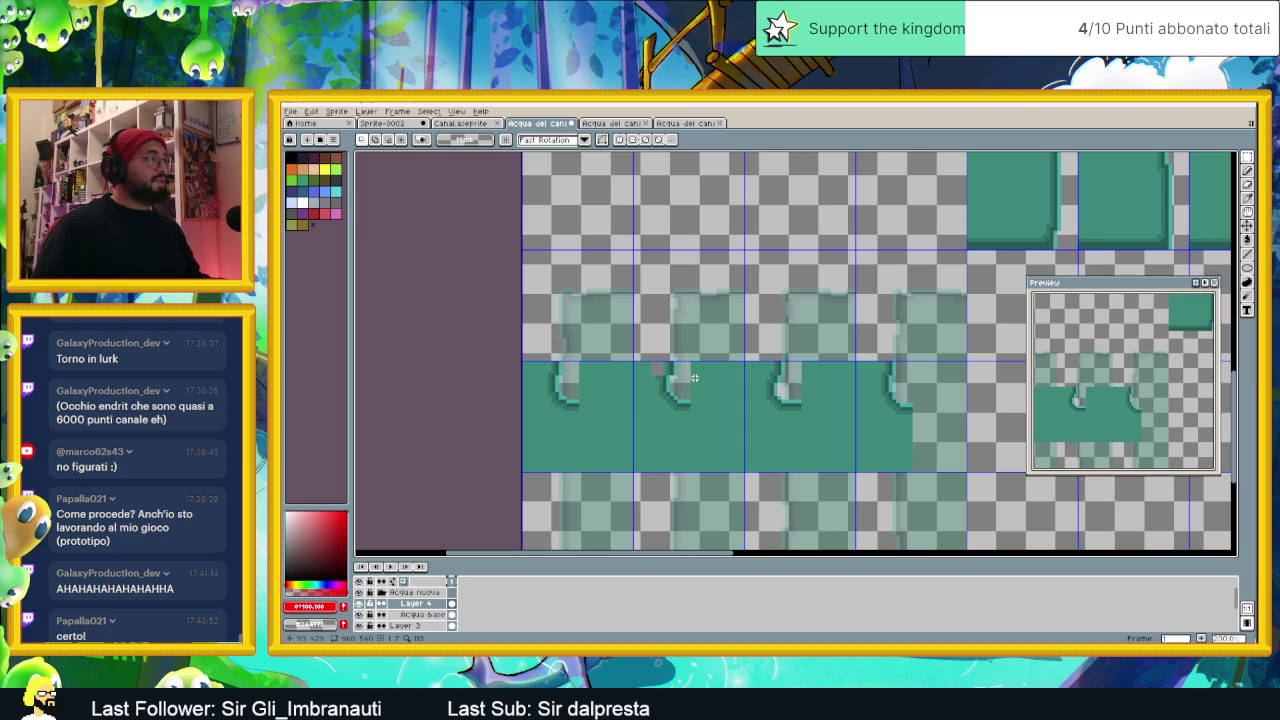
# Step: Undo the last selection and the base layer's opacity change
pyautogui.hotkey('ctrl', 'z')
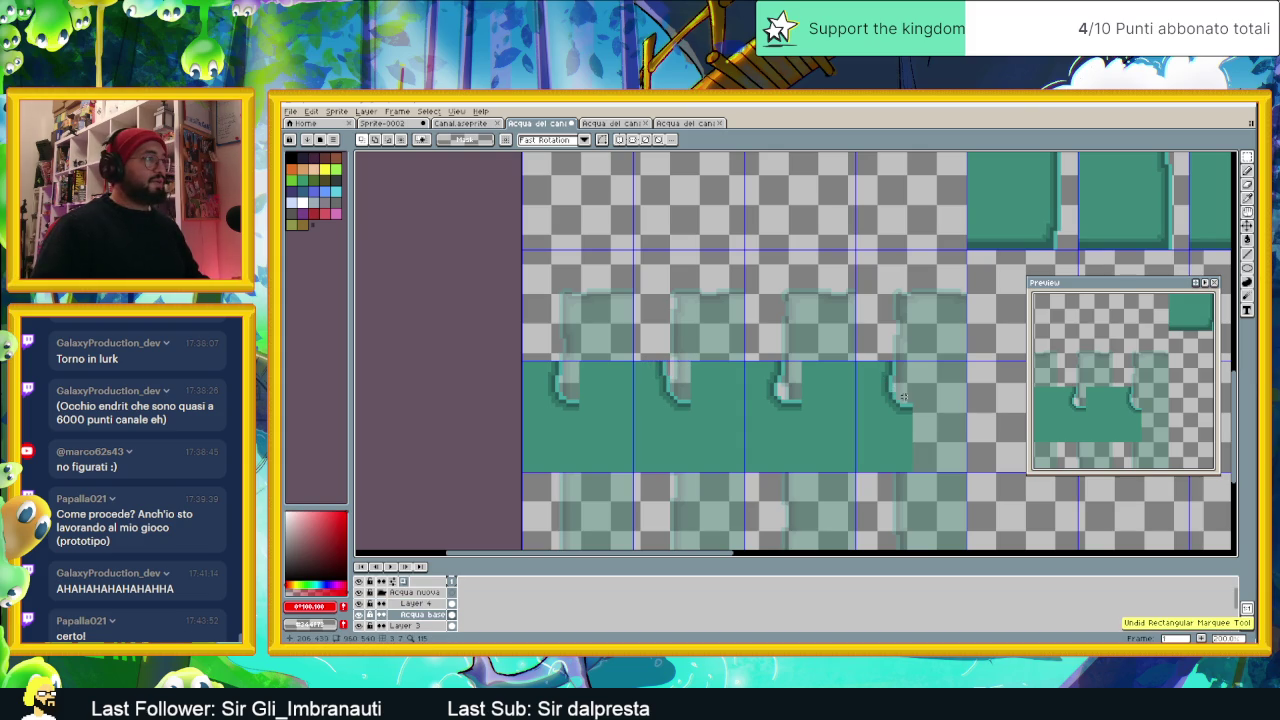
pyautogui.hotkey('ctrl', 'z')
pyautogui.hotkey('ctrl', 'z')
pyautogui.hotkey('ctrl', 'z')
pyautogui.scroll(-3, 914, 404)
pyautogui.scroll(1, 900, 400)
pyautogui.scroll(1, 820, 395)
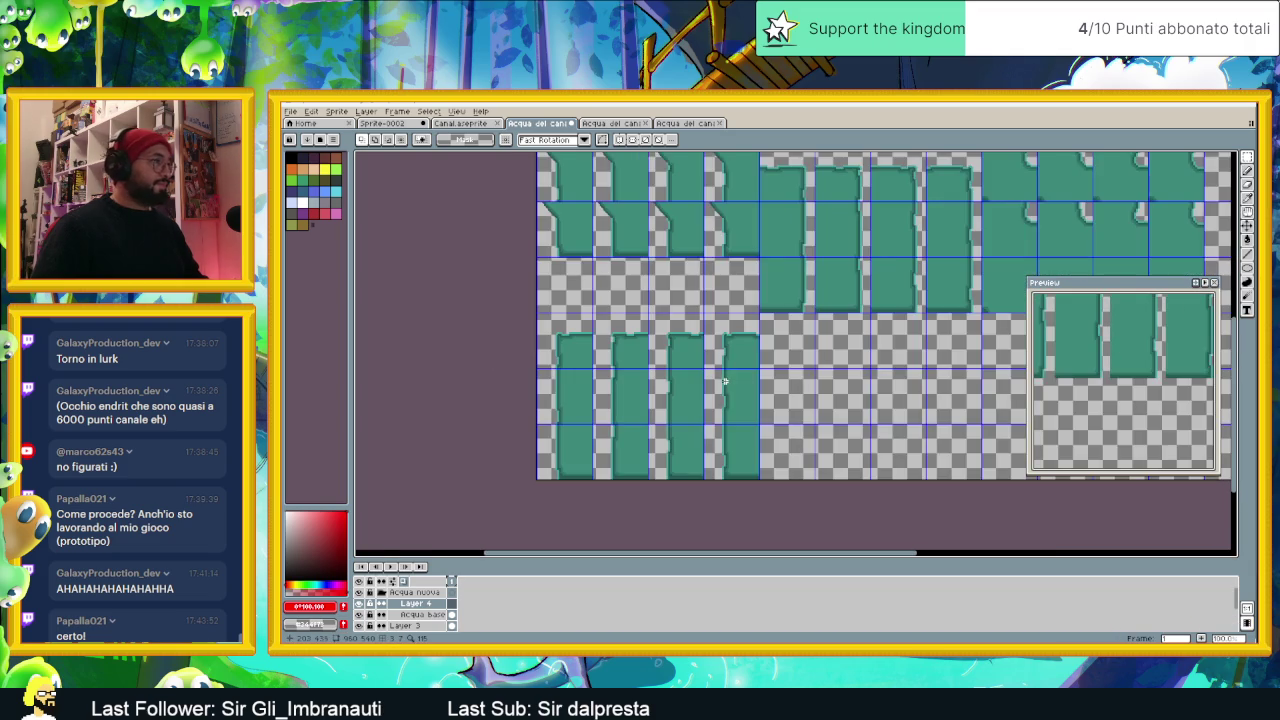
pyautogui.scroll(1, 751, 389)
# Step: Paste the water strip again and place it directly under the four pillar drips
pyautogui.hotkey('ctrl', 'v')
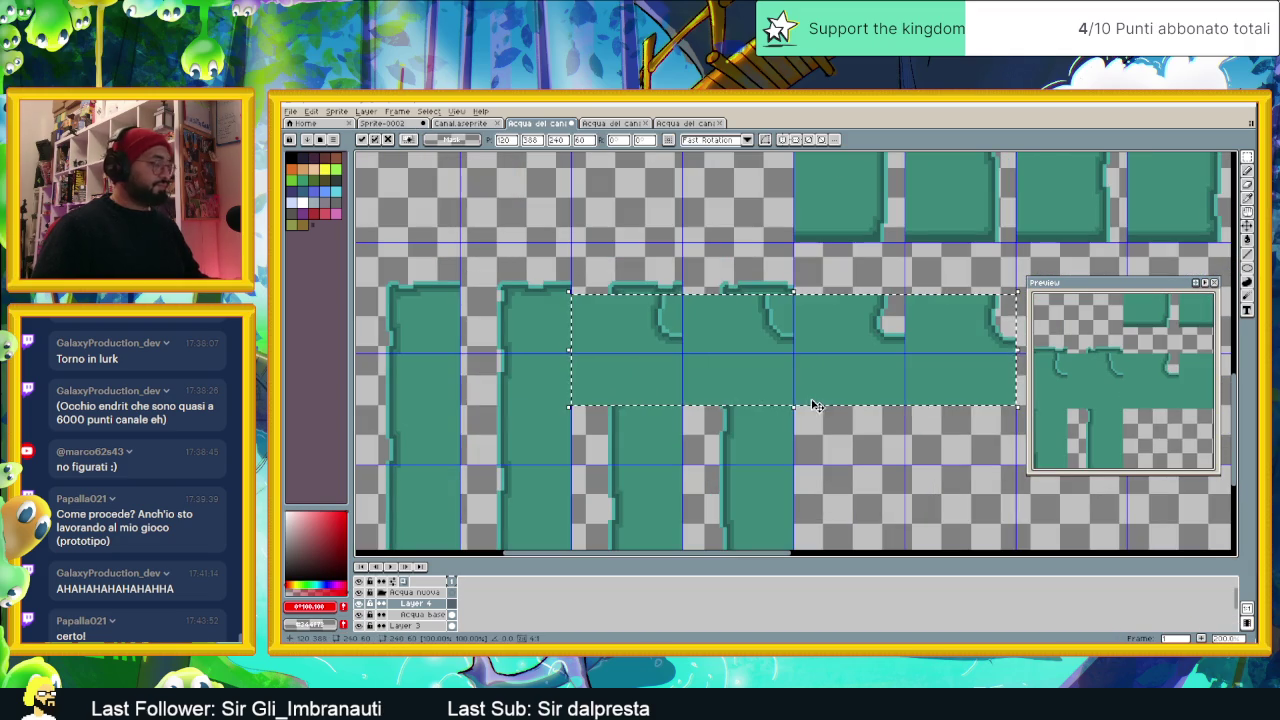
pyautogui.moveTo(845, 372); pyautogui.dragTo(761, 423)
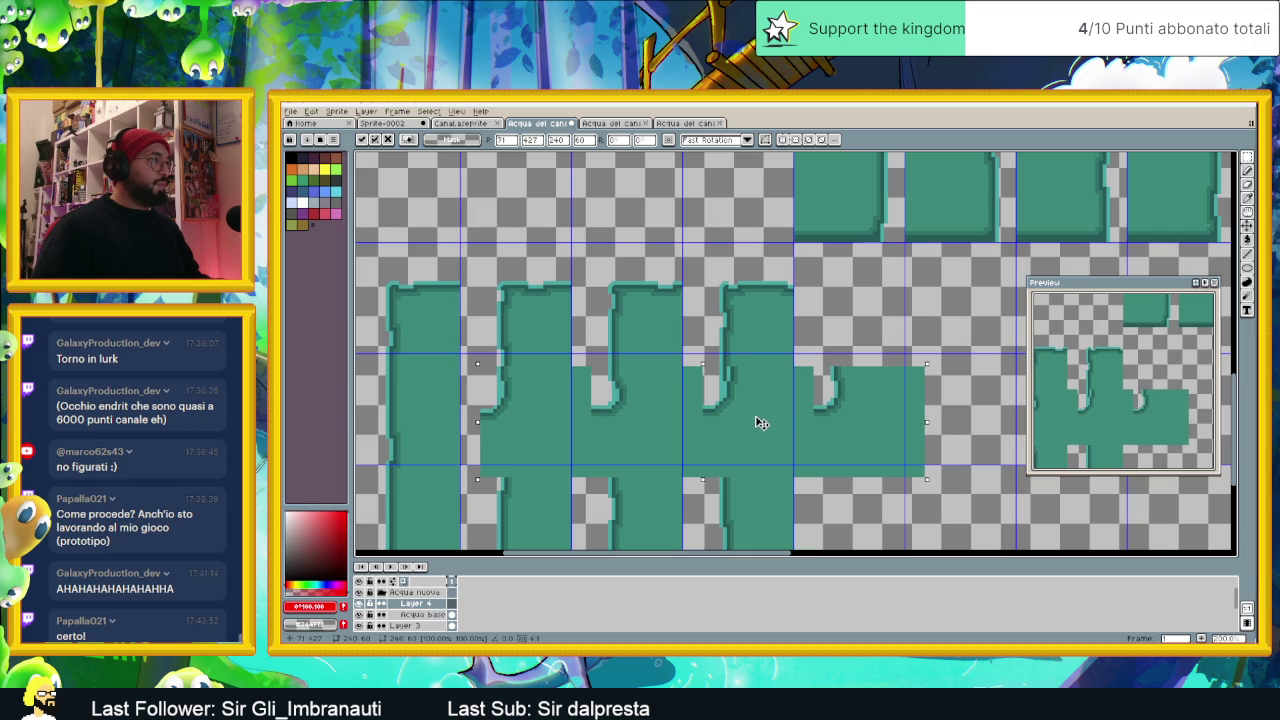
pyautogui.hscroll(-3, 690, 399)
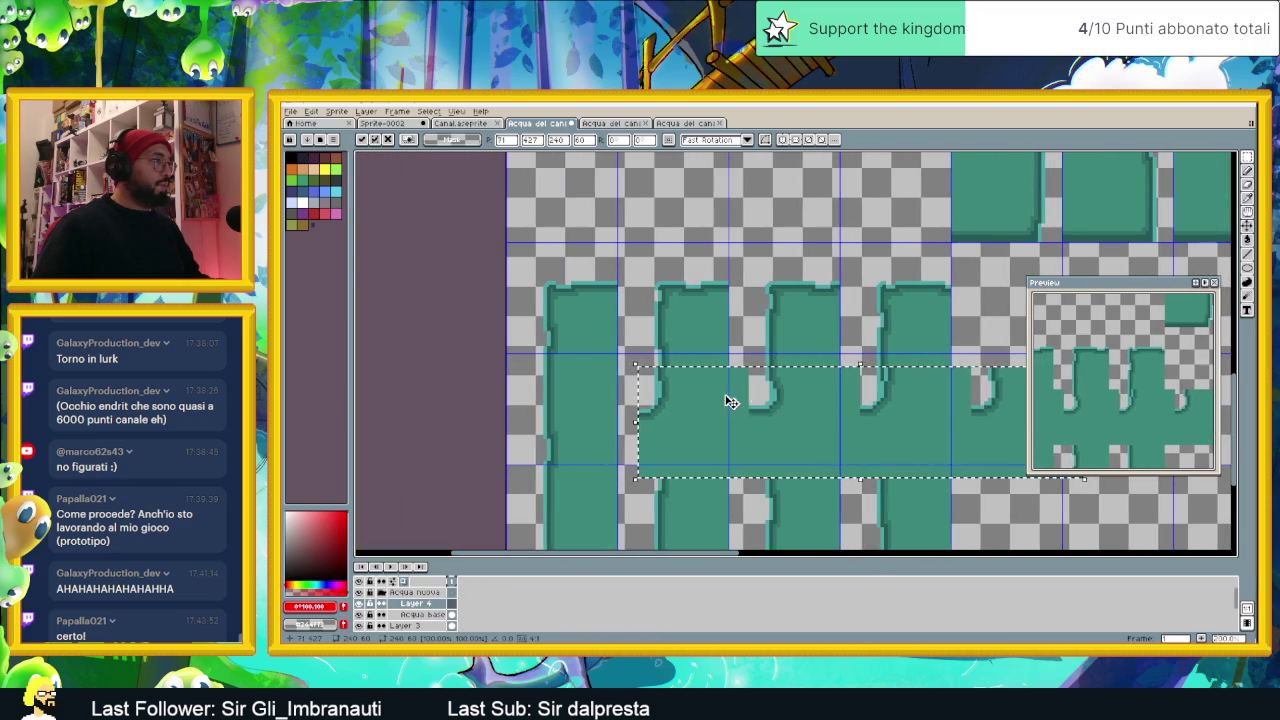
pyautogui.moveTo(731, 401)
pyautogui.mouseDown()
pyautogui.moveTo(591, 387)
pyautogui.moveTo(620, 451)
pyautogui.mouseUp()
pyautogui.scroll(-3, 620, 451)
pyautogui.moveTo(647, 370)
pyautogui.mouseDown()
pyautogui.moveTo(623, 414)
pyautogui.moveTo(645, 414)
pyautogui.mouseUp()
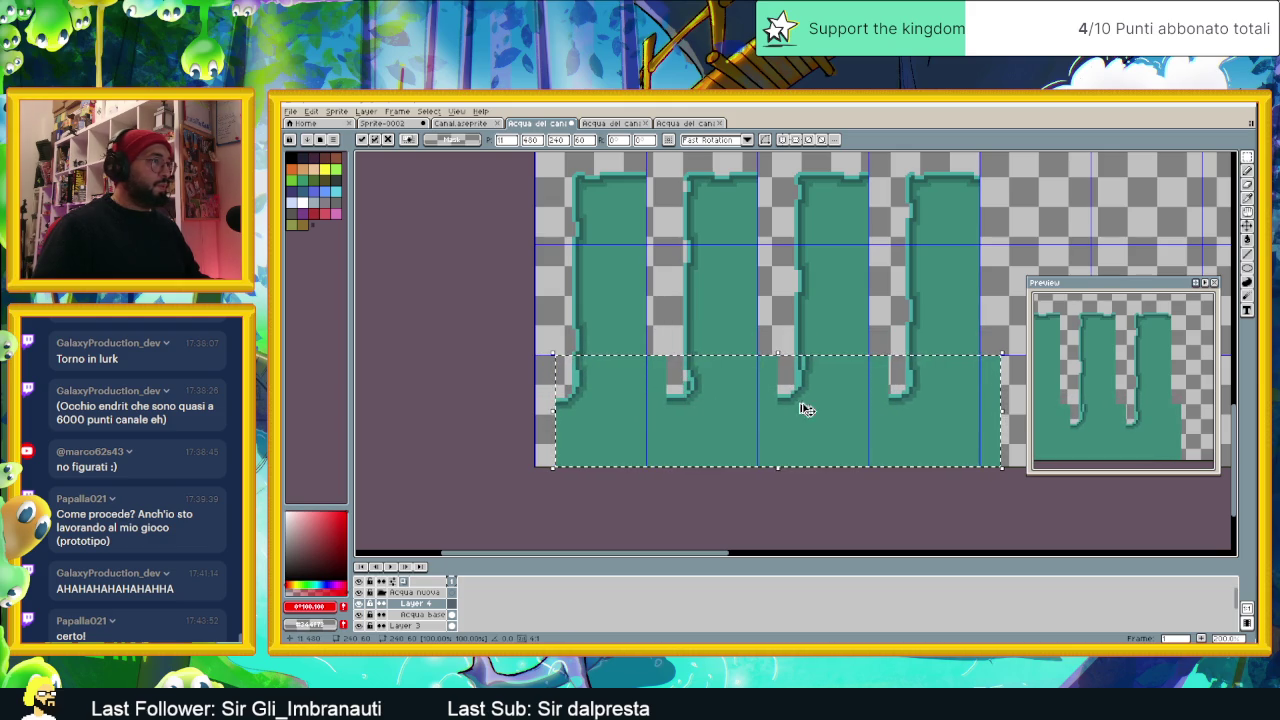
pyautogui.scroll(1, 842, 401)
pyautogui.scroll(1, 842, 401)
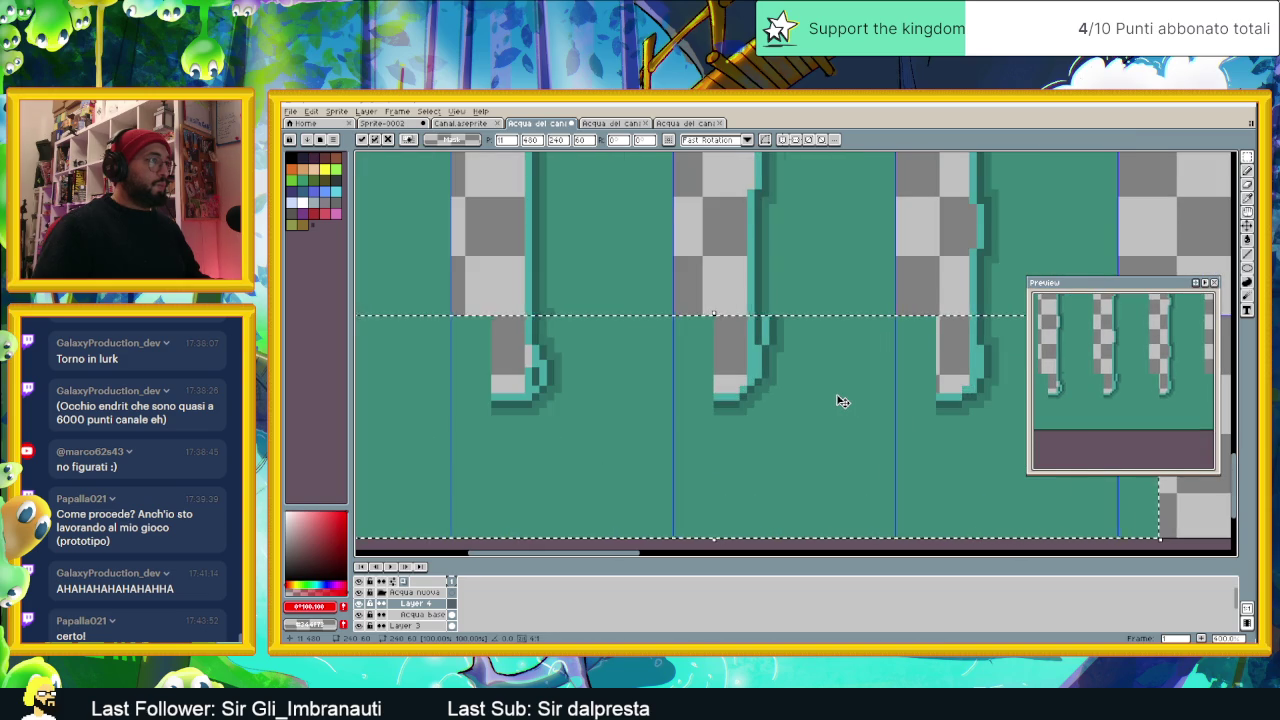
pyautogui.scroll(-1, 842, 401)
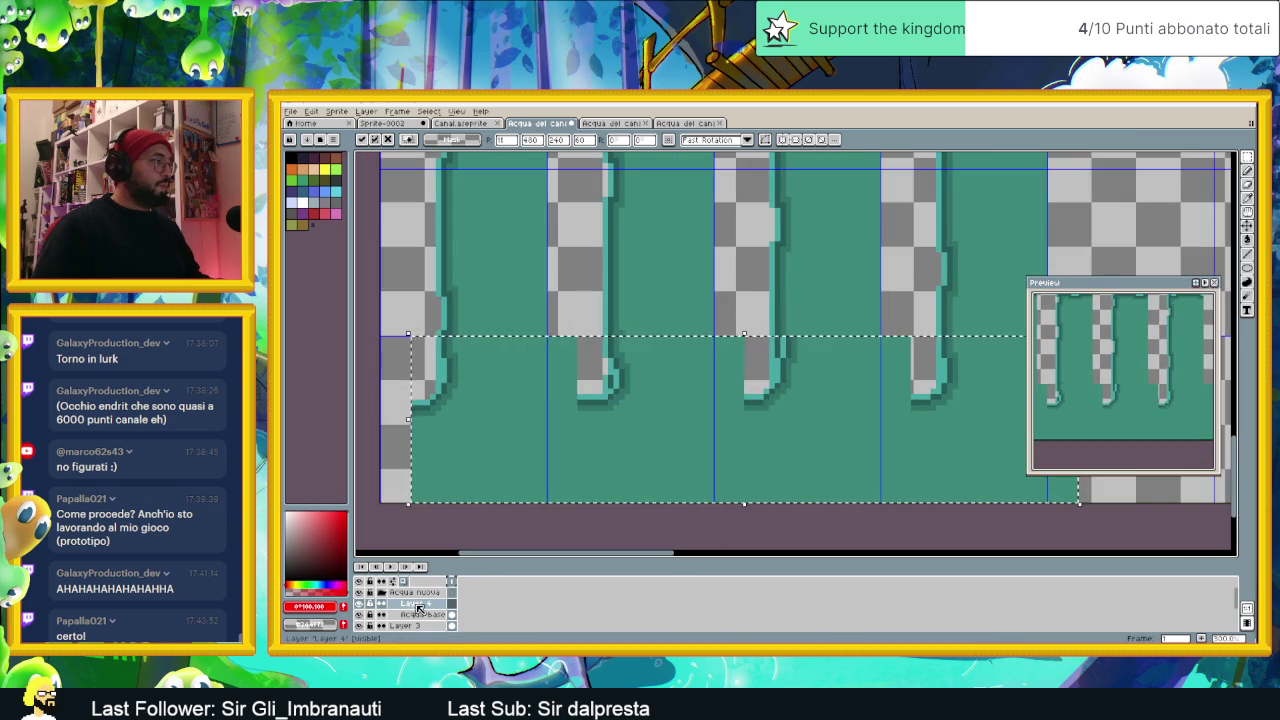
# Step: Set the Acqua base layer's opacity to 51% and clear the leftover selection
pyautogui.doubleClick(422, 613)
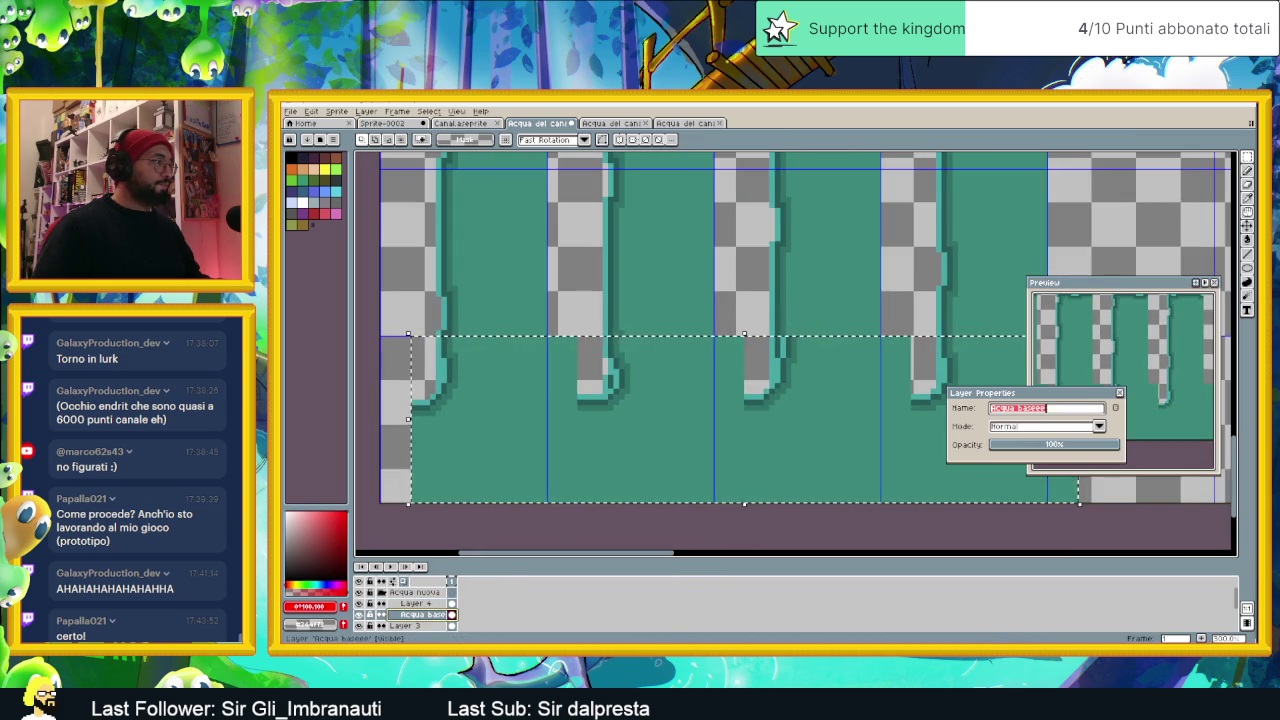
pyautogui.click(1055, 444)
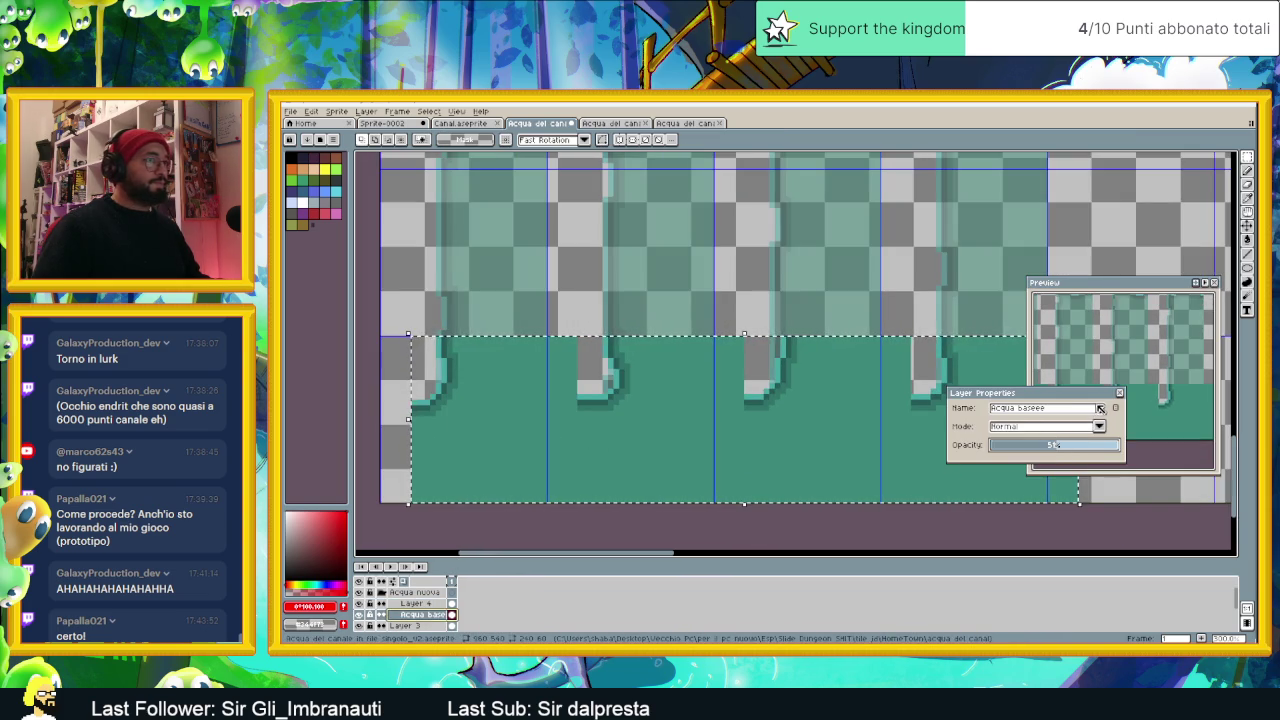
pyautogui.click(1122, 395)
pyautogui.hotkey('ctrl', 'd')
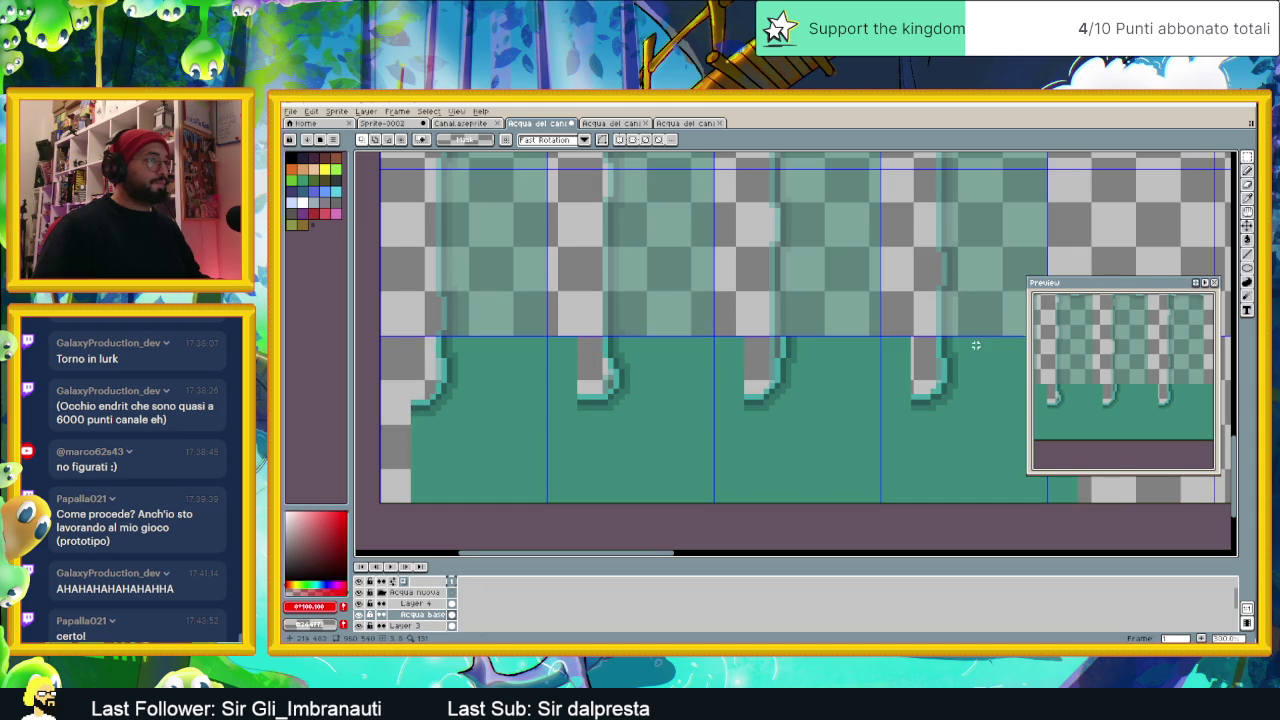
# Step: Select a small block of pixels at the middle drip's top and shift it slightly right
pyautogui.hscroll(2, 976, 345)
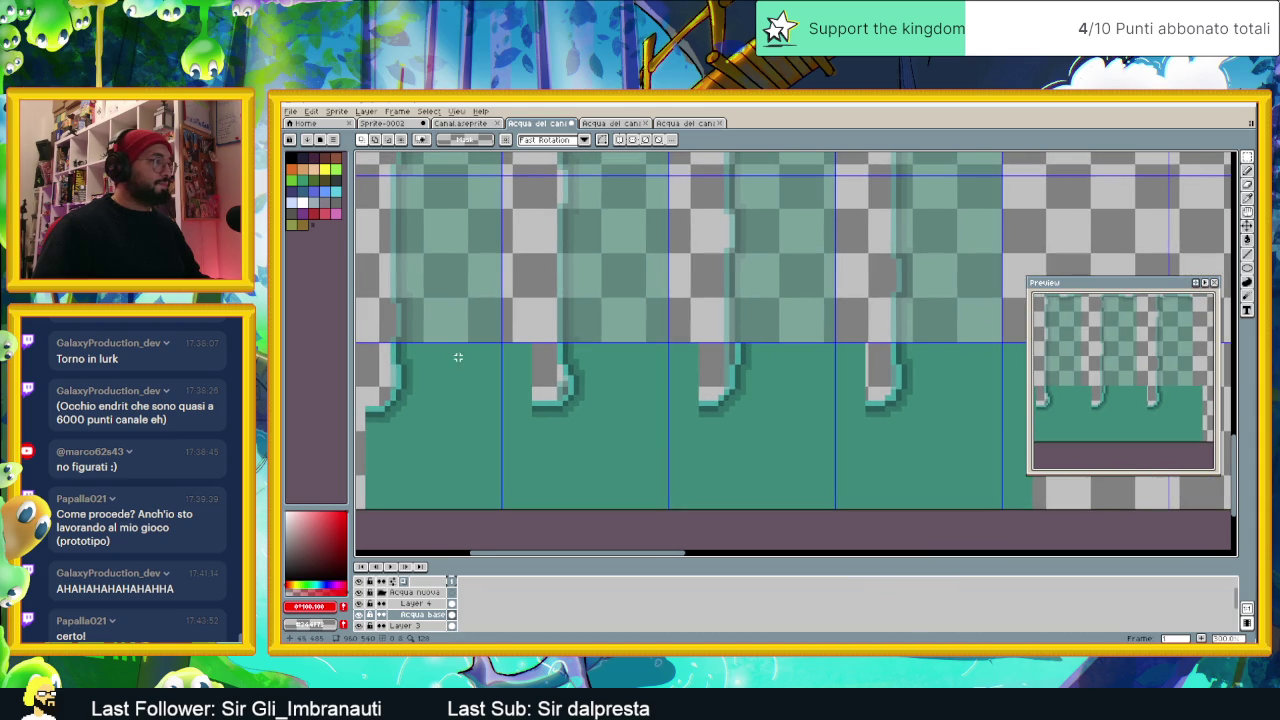
pyautogui.scroll(1, 582, 360)
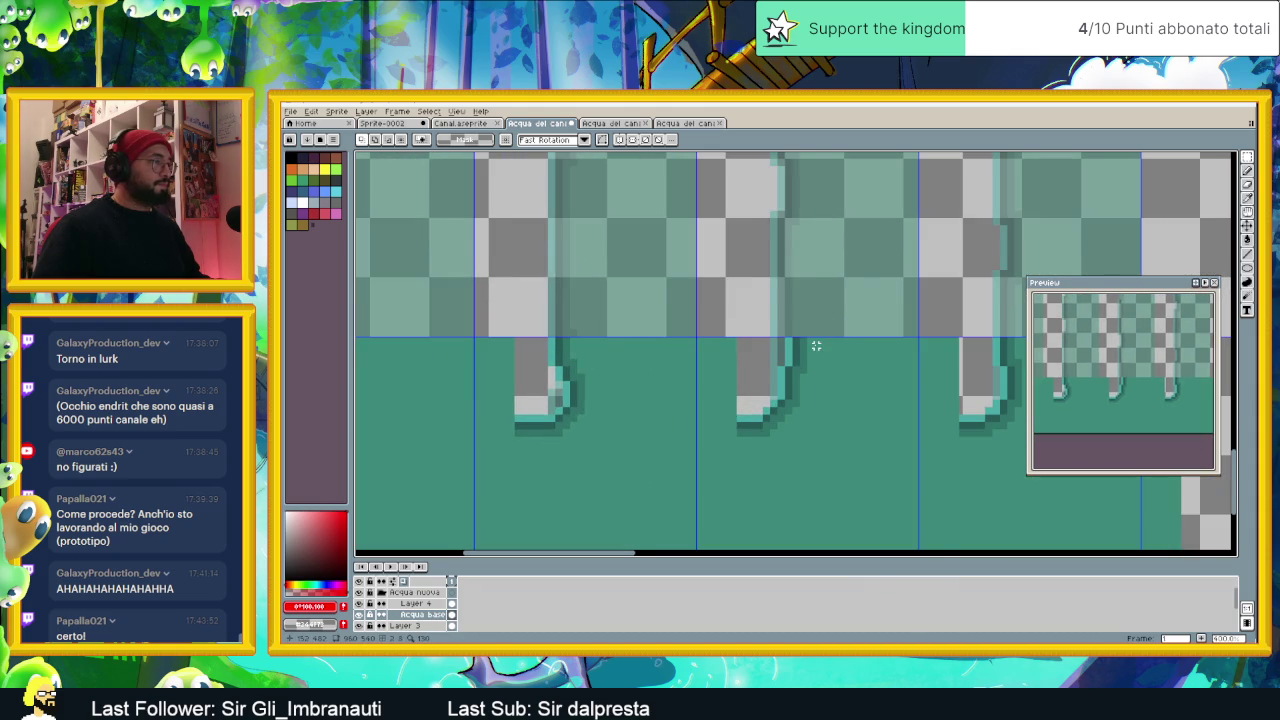
pyautogui.scroll(1, 816, 345)
pyautogui.hscroll(4, 790, 360)
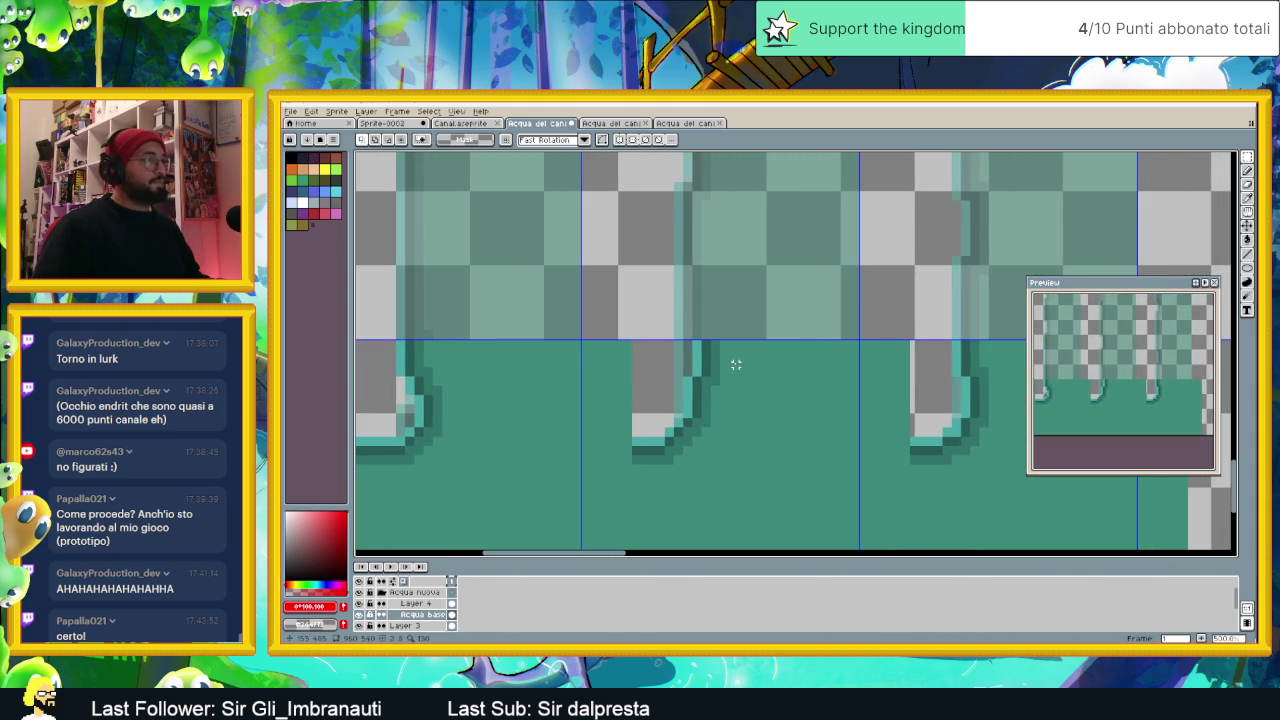
pyautogui.moveTo(727, 342); pyautogui.dragTo(671, 365)
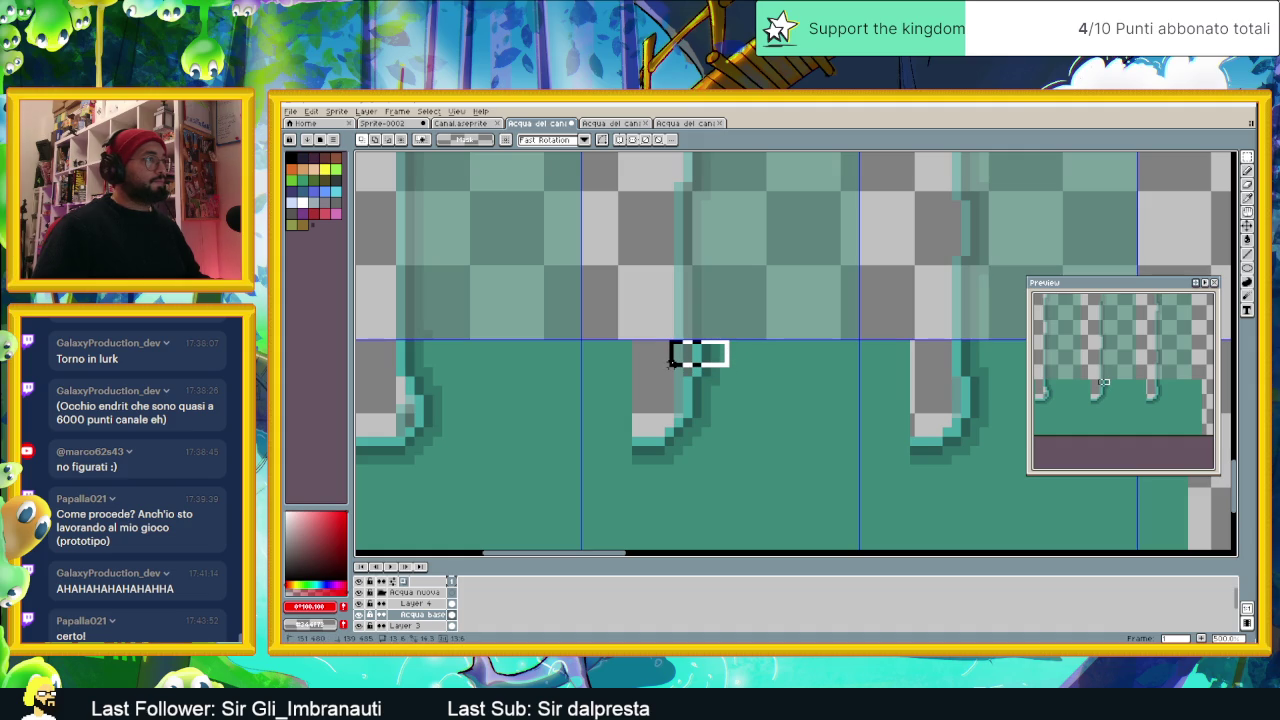
pyautogui.moveTo(673, 362)
pyautogui.mouseDown()
pyautogui.moveTo(670, 378)
pyautogui.moveTo(706, 365)
pyautogui.mouseUp()
pyautogui.press('Escape')
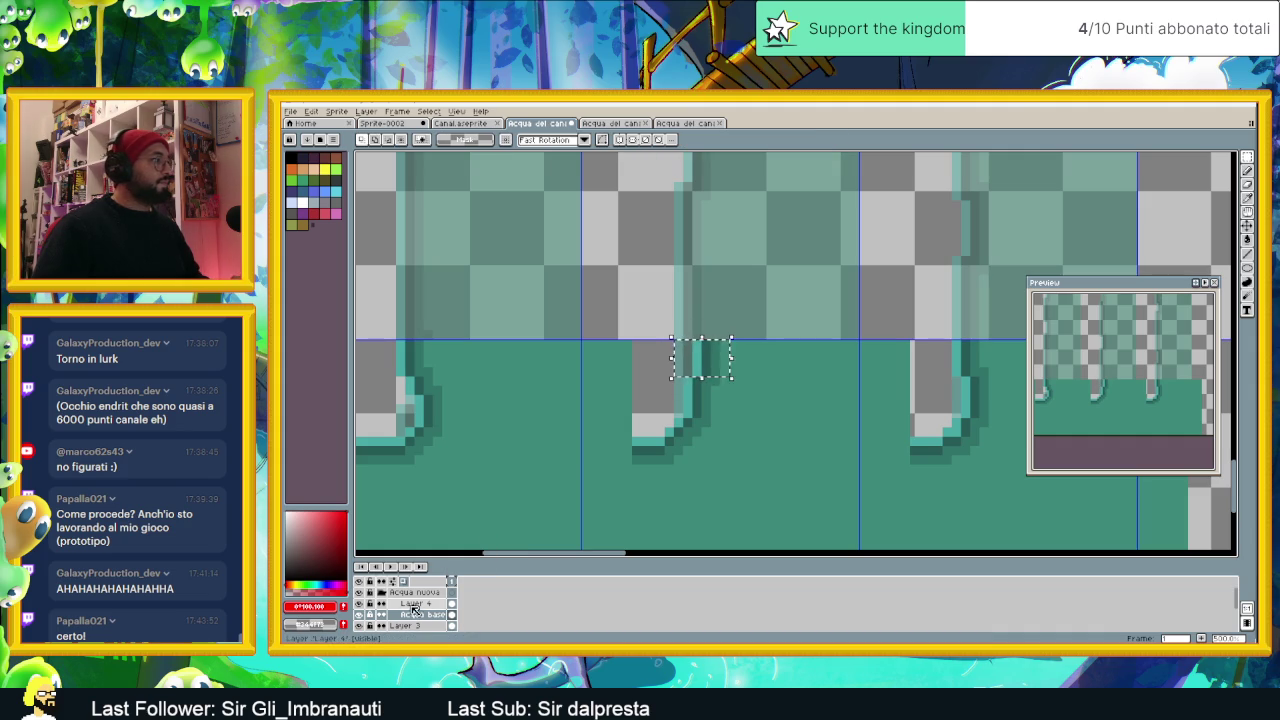
pyautogui.moveTo(713, 365); pyautogui.dragTo(759, 355)
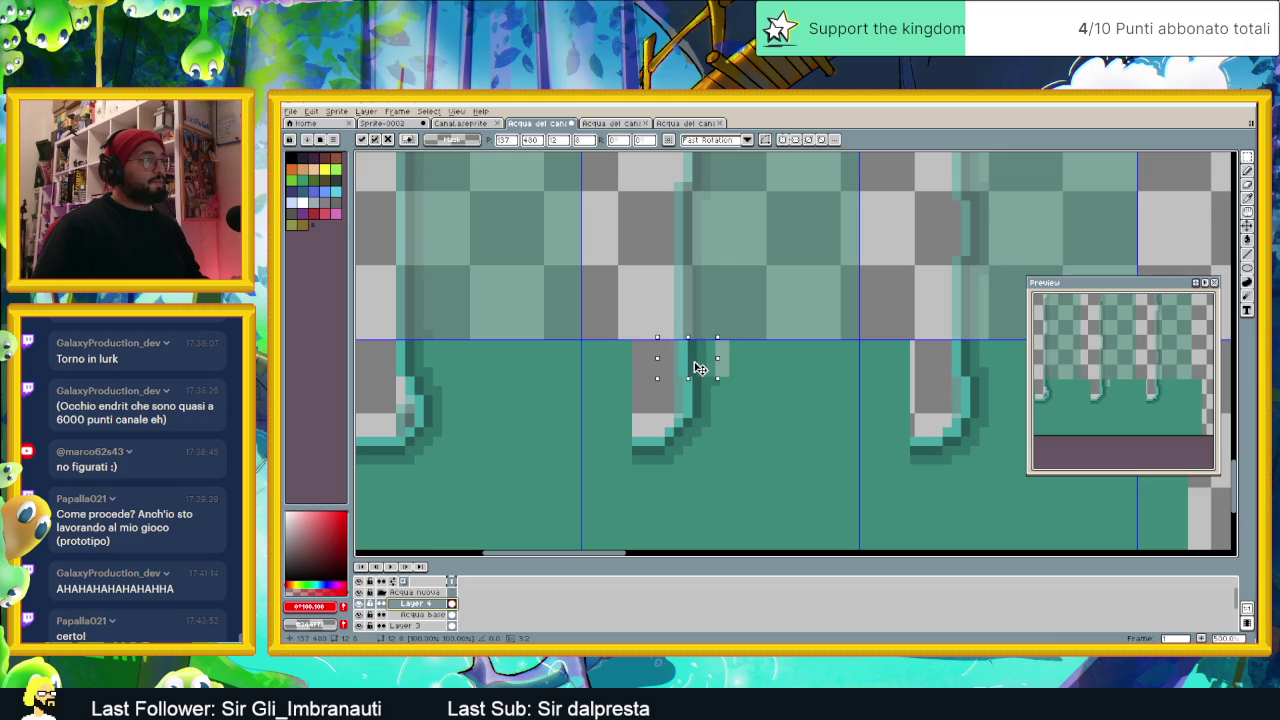
pyautogui.press('Return')
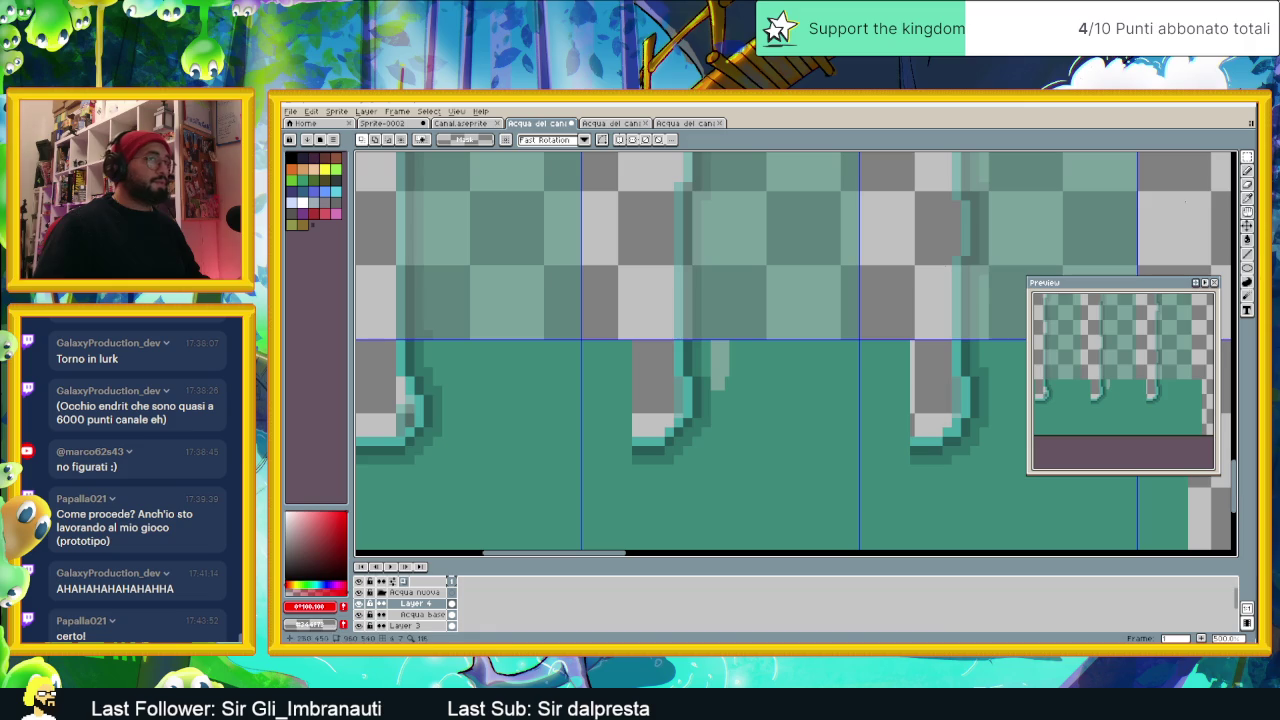
# Step: Pencil over the grey line beside the middle drip in sampled teal, then pick #317368
pyautogui.press('b')
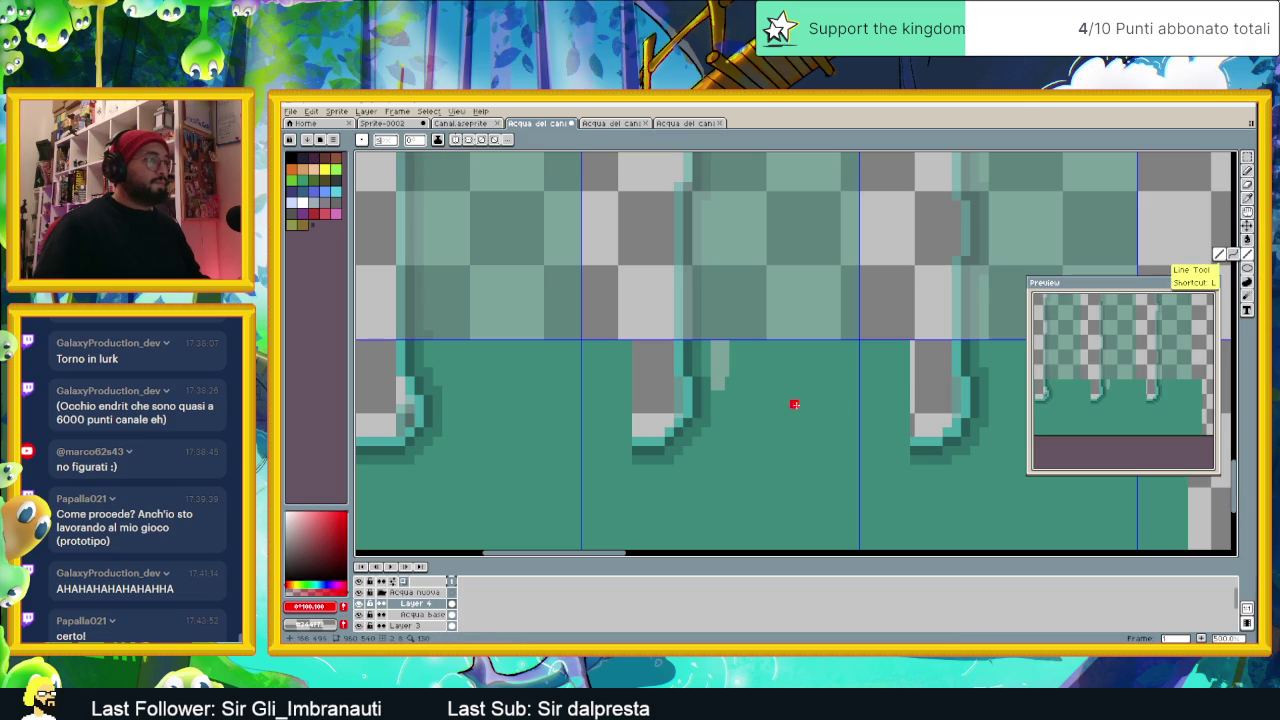
pyautogui.keyDown('alt'); pyautogui.click(790, 400); pyautogui.keyUp('alt')
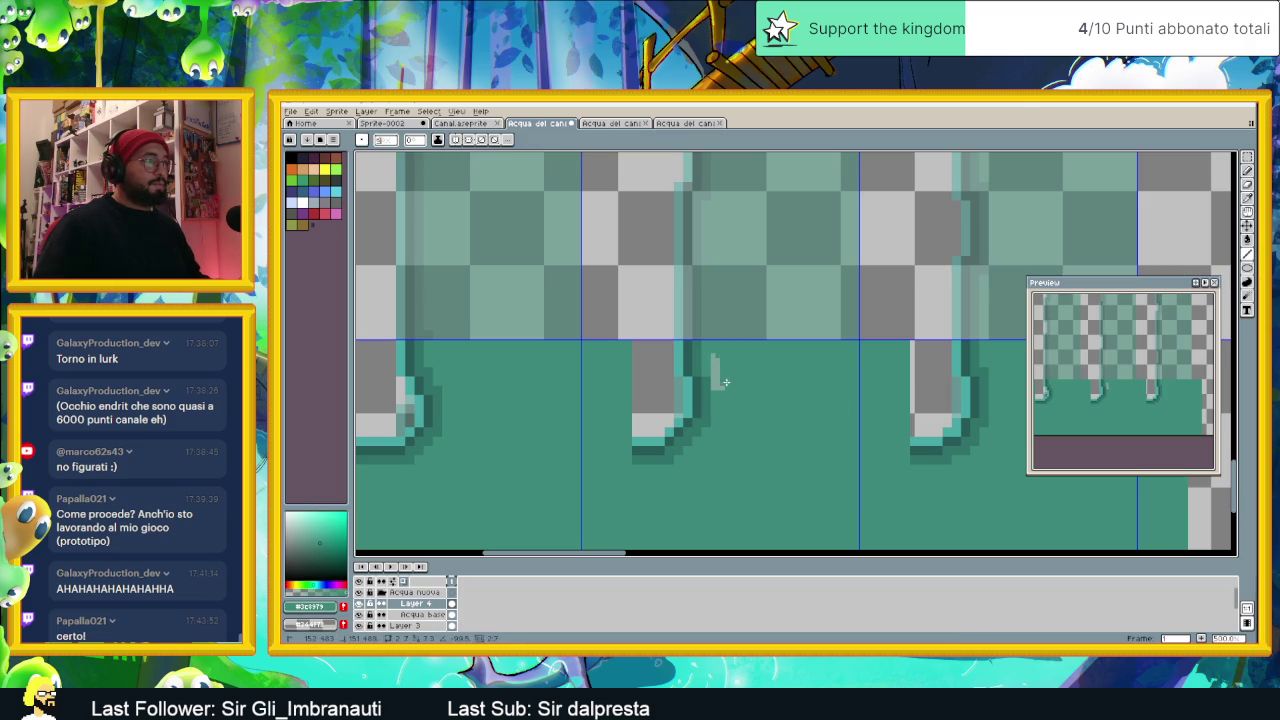
pyautogui.moveTo(726, 390); pyautogui.dragTo(722, 356)
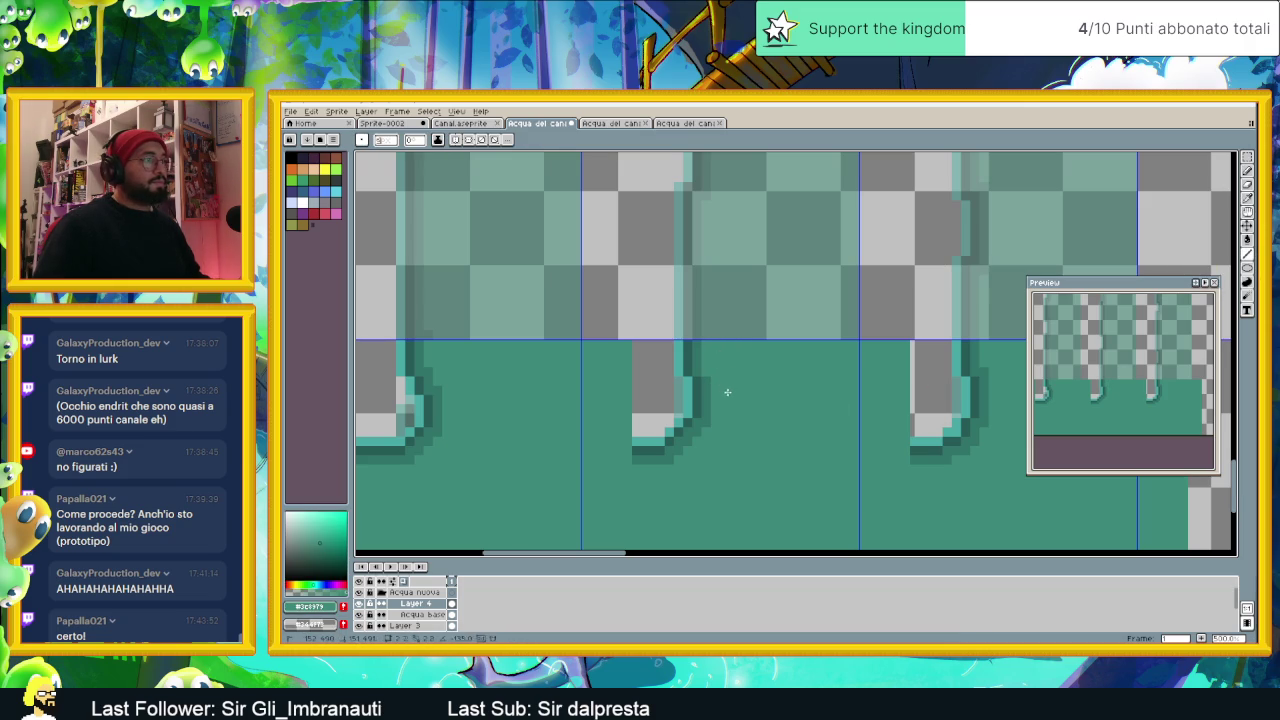
pyautogui.keyDown('alt'); pyautogui.click(706, 376); pyautogui.keyUp('alt')
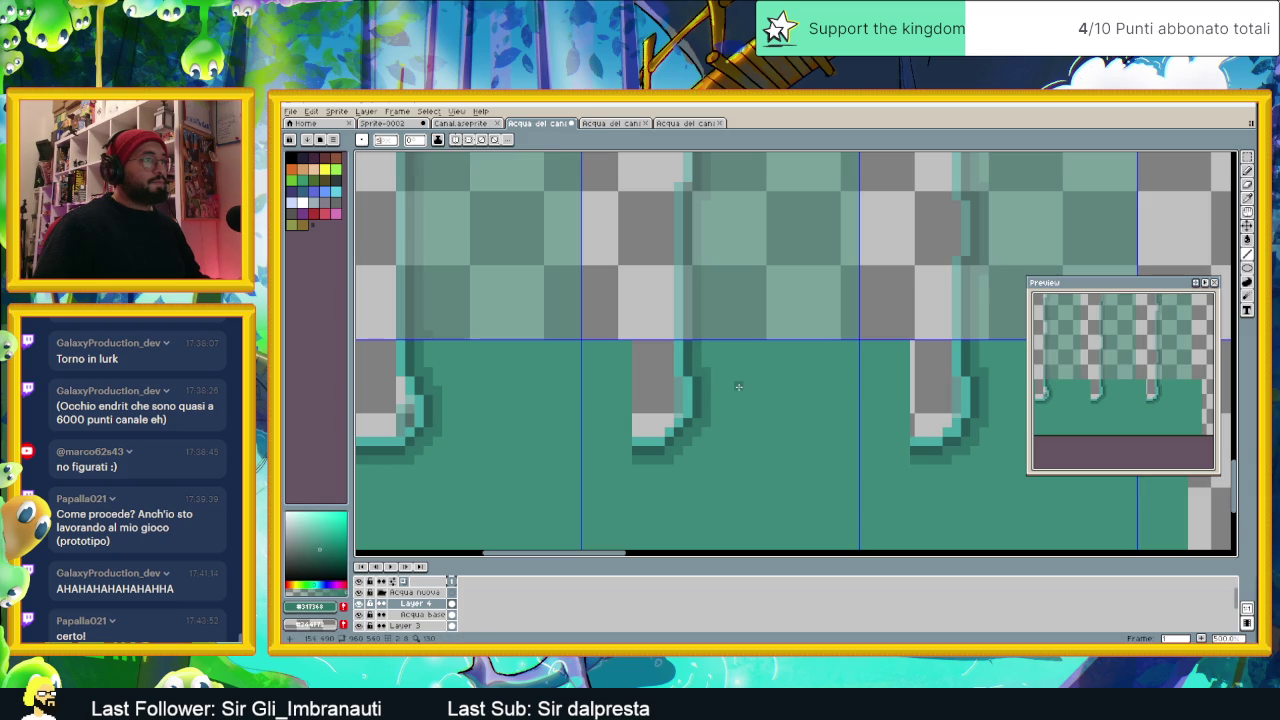
pyautogui.scroll(-1, 688, 445)
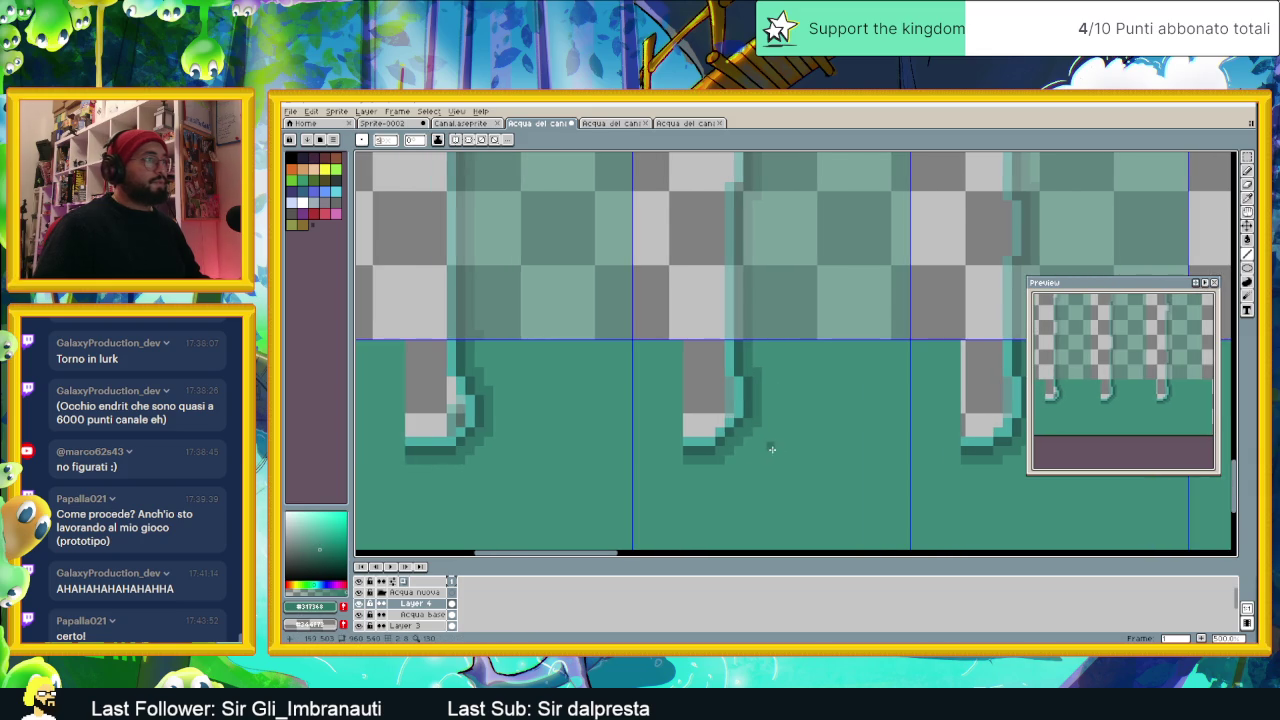
pyautogui.scroll(-1, 692, 443)
pyautogui.scroll(-1, 692, 443)
pyautogui.scroll(-1, 688, 444)
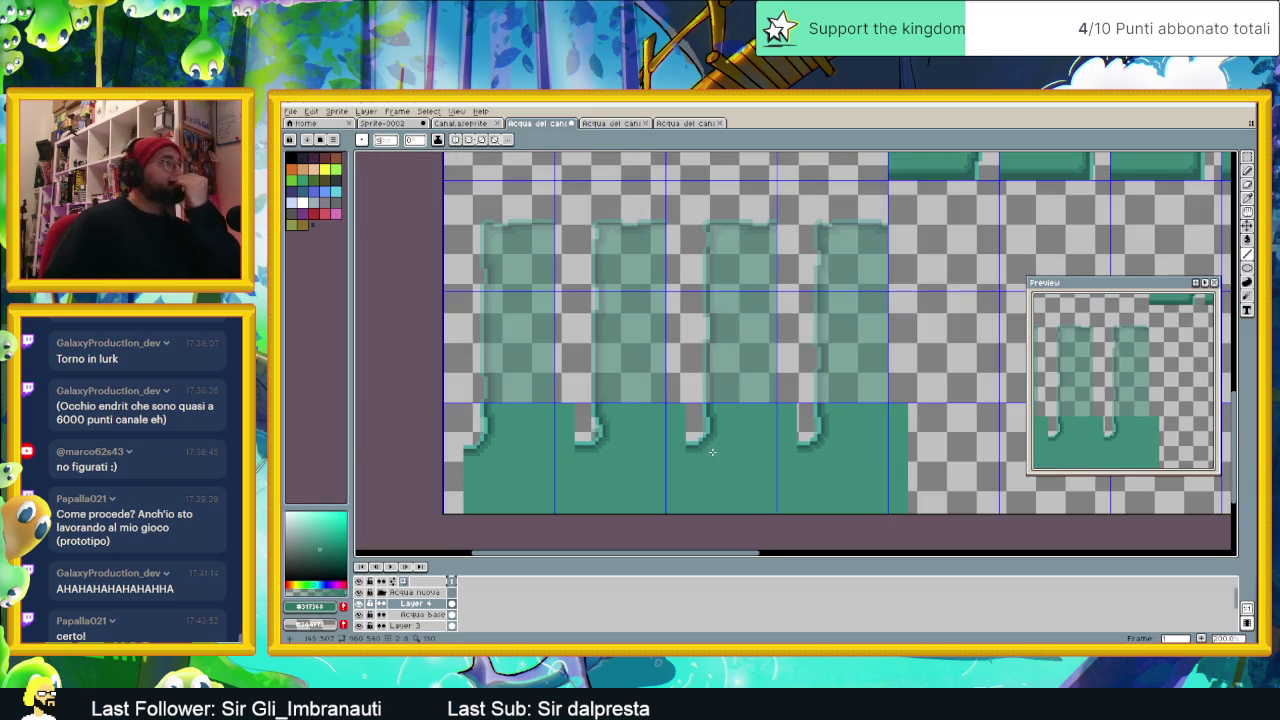
pyautogui.scroll(1, 717, 420)
pyautogui.scroll(1, 717, 420)
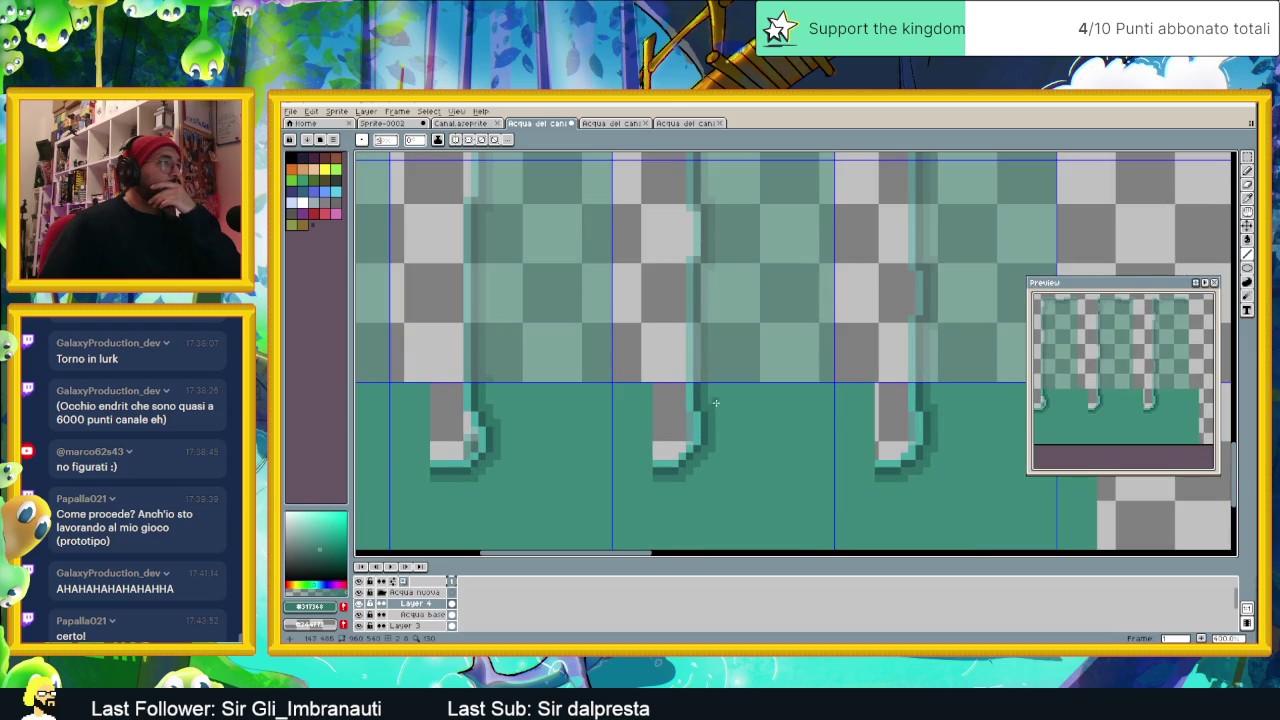
pyautogui.scroll(1, 710, 408)
pyautogui.moveTo(713, 411); pyautogui.dragTo(809, 419)
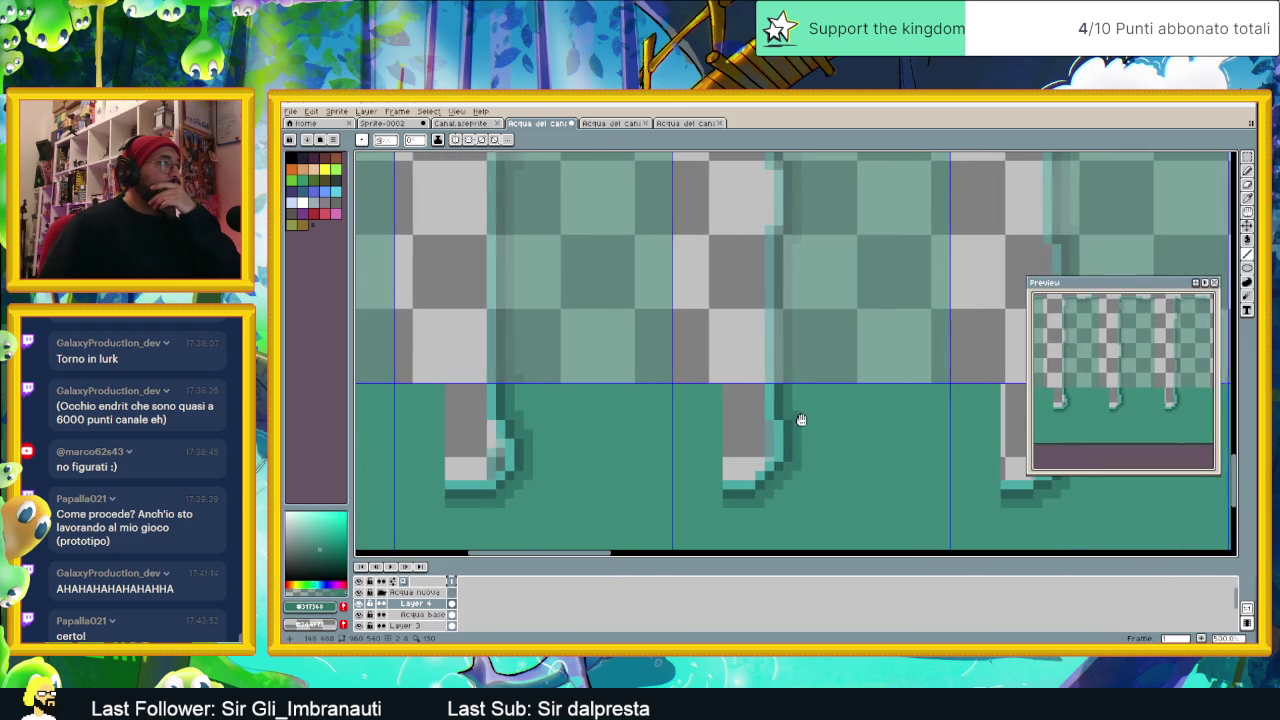
pyautogui.scroll(-1, 810, 420)
pyautogui.scroll(-1, 816, 426)
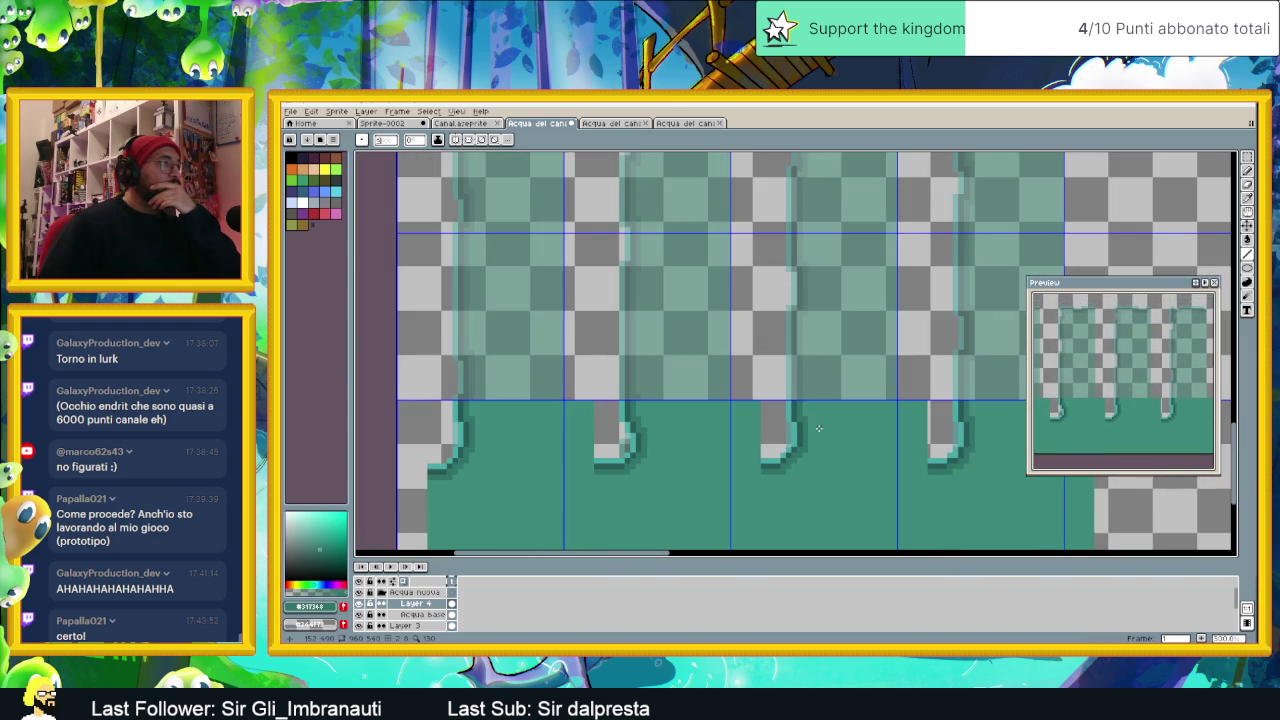
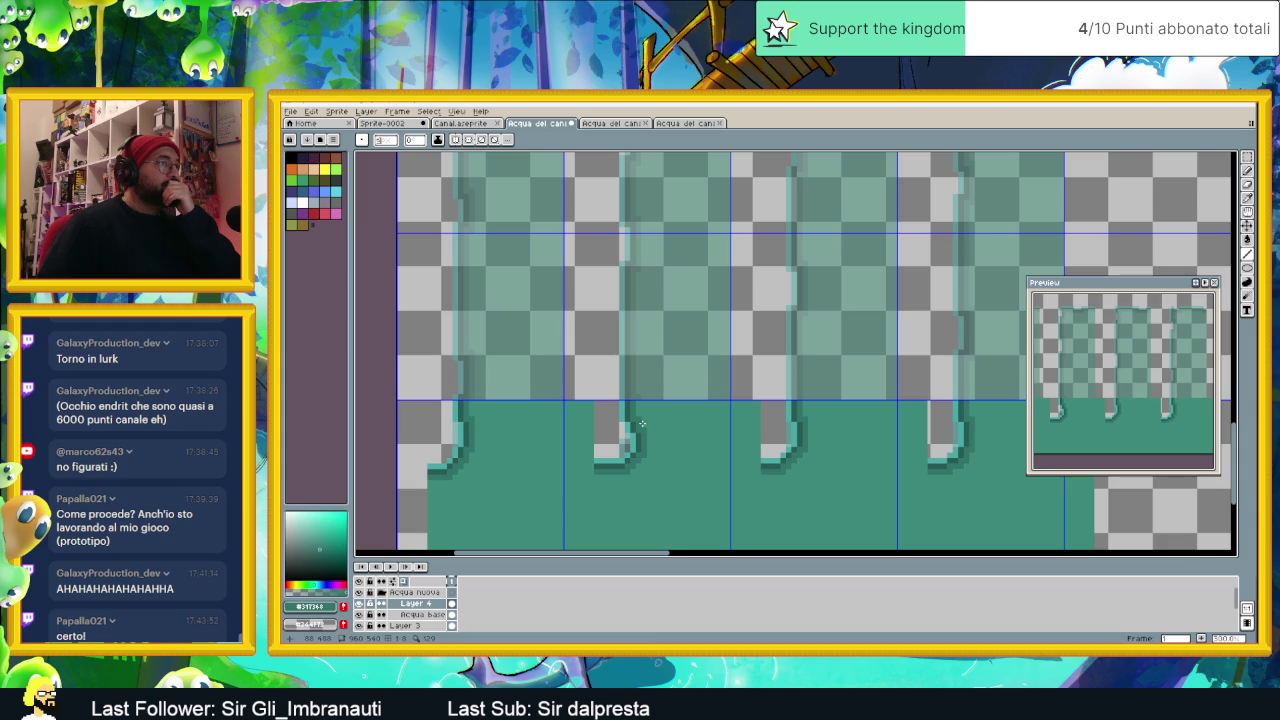
# Step: Undo the stray line stroke and the last transformation
pyautogui.scroll(1, 642, 424)
pyautogui.scroll(1, 730, 375)
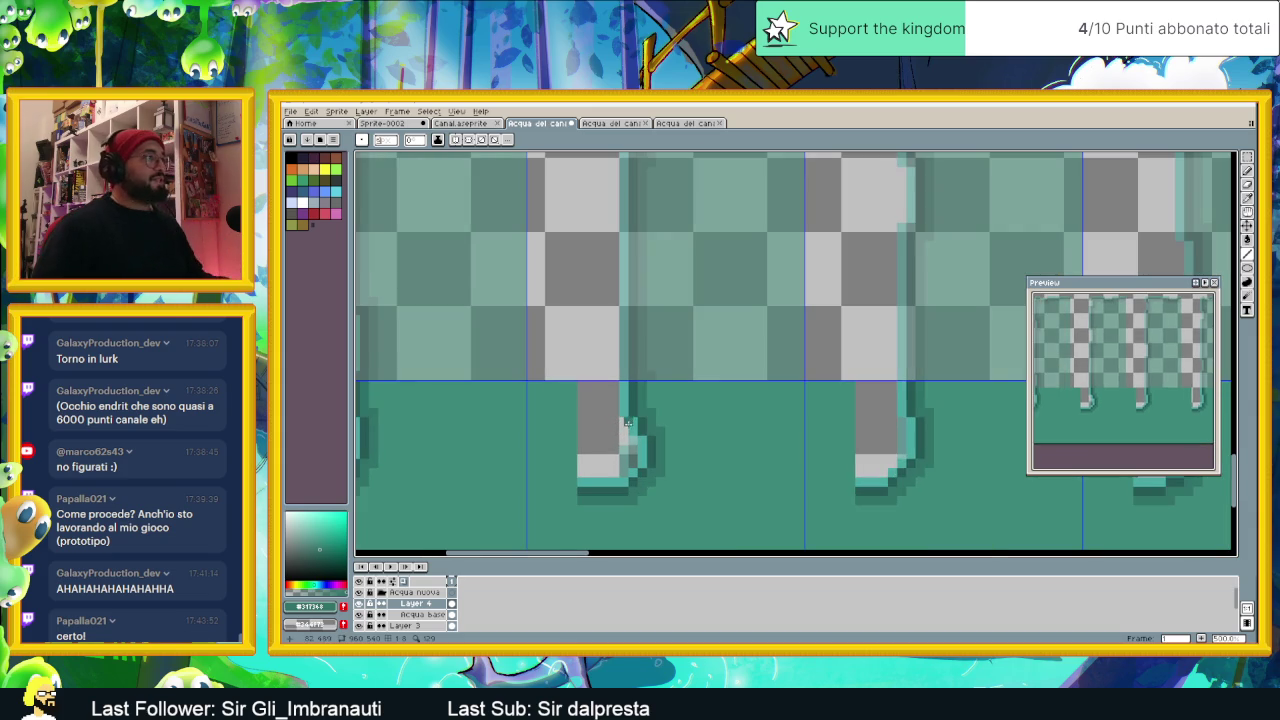
pyautogui.hotkey('ctrl', 'z')
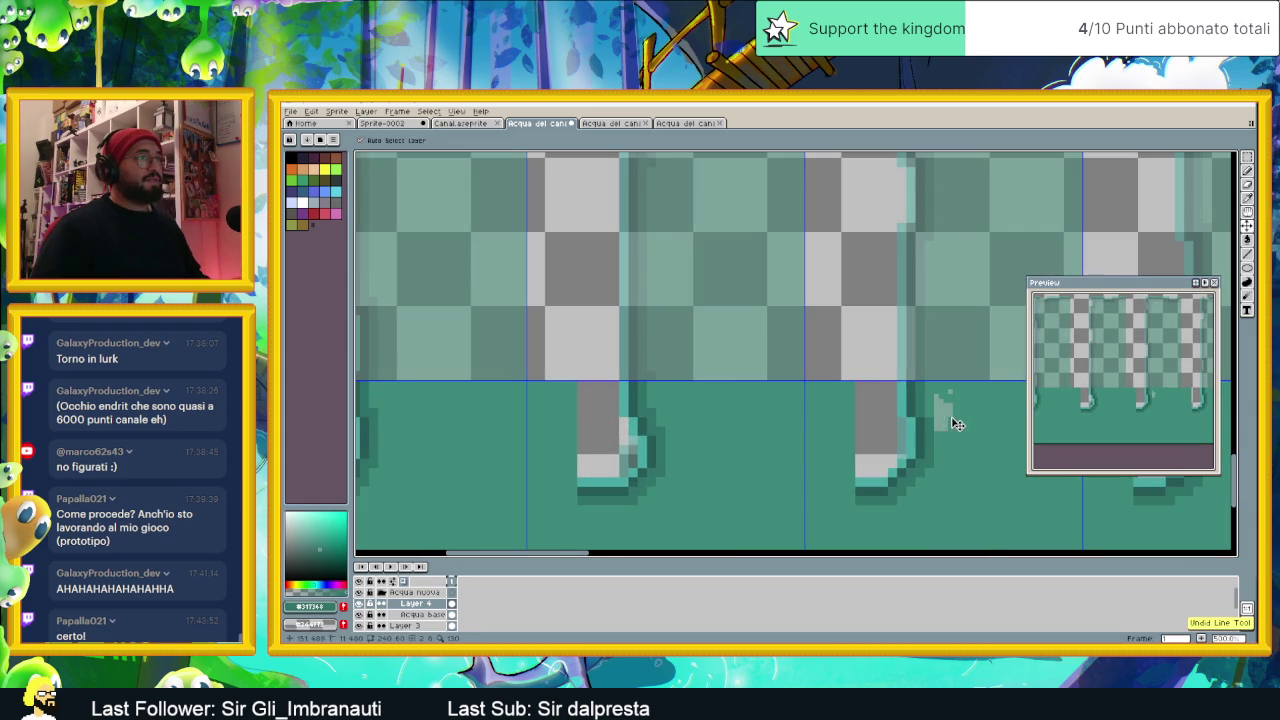
pyautogui.hotkey('ctrl', 'z')
pyautogui.hotkey('ctrl', 'z')
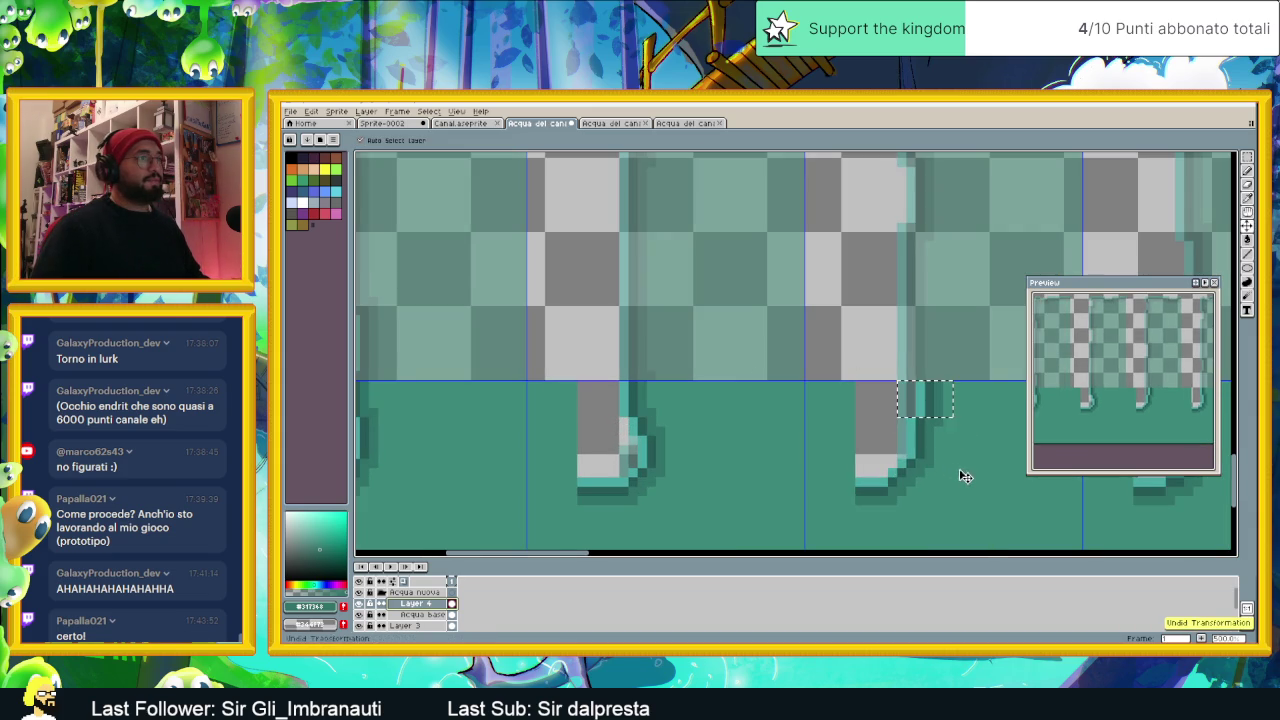
# Step: Clear the middle water tile to transparency
pyautogui.moveTo(963, 472); pyautogui.dragTo(850, 403)
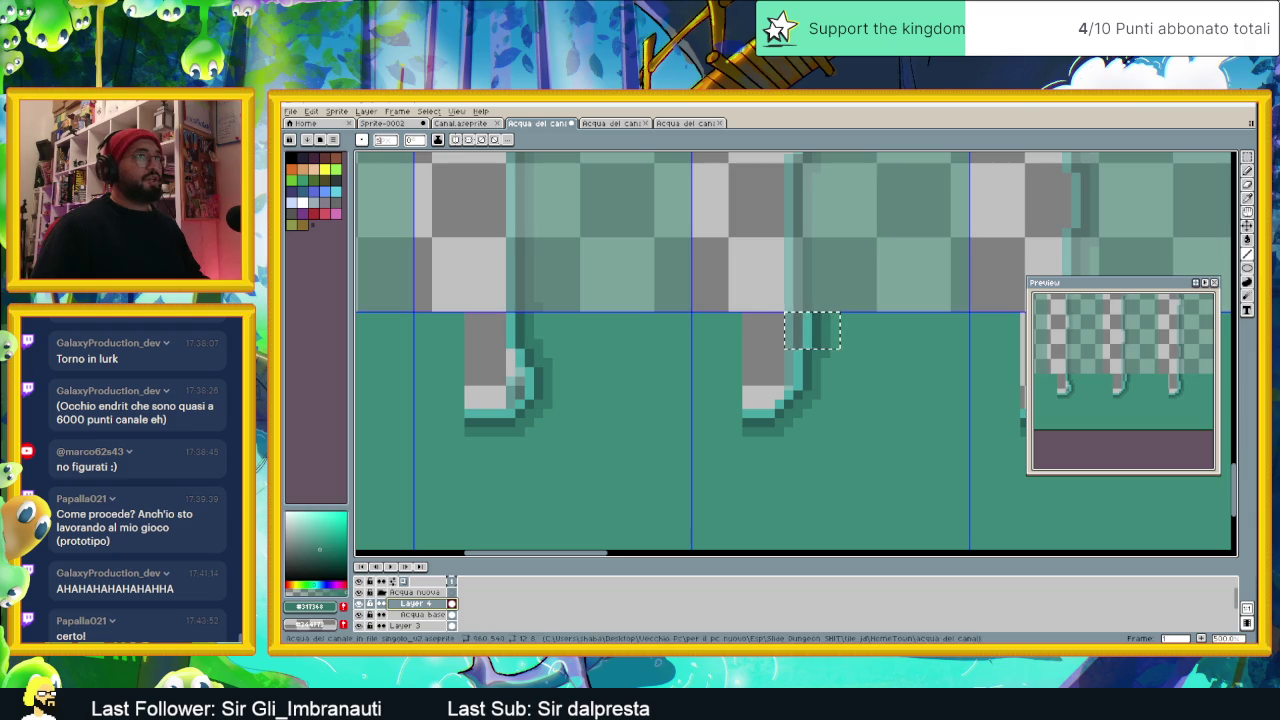
pyautogui.moveTo(926, 360); pyautogui.dragTo(864, 296)
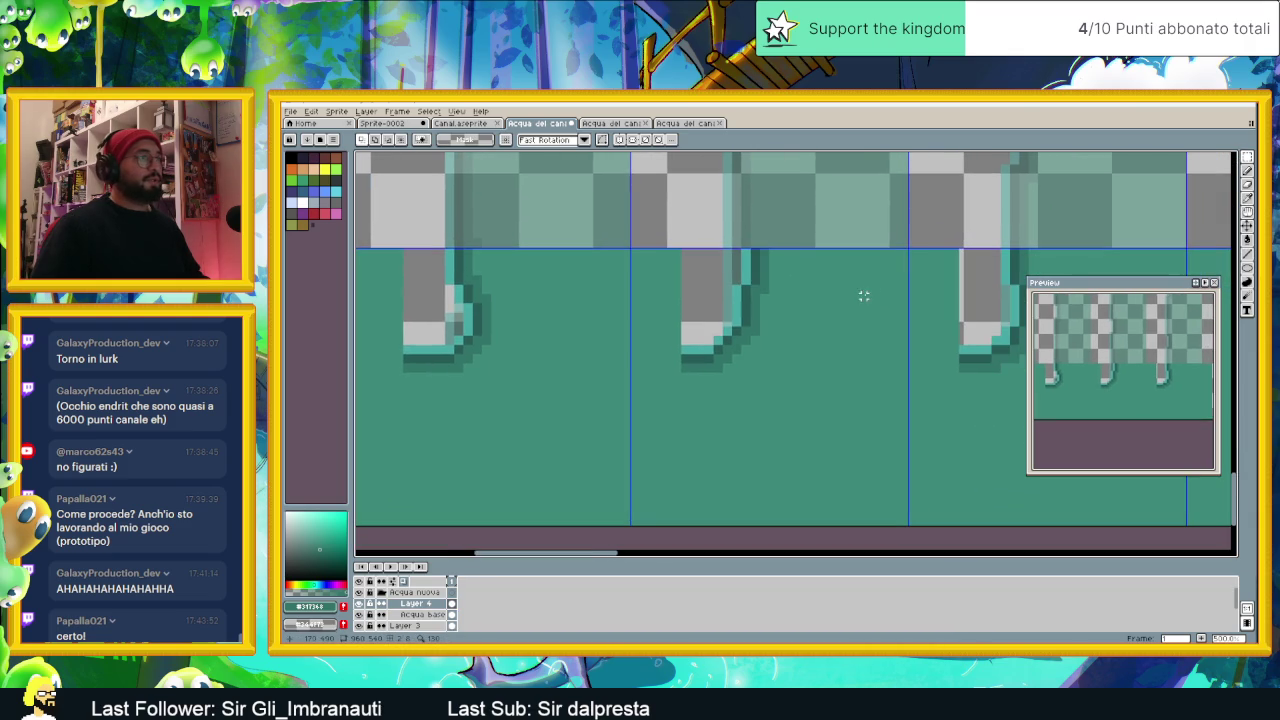
pyautogui.moveTo(905, 250); pyautogui.dragTo(632, 522)
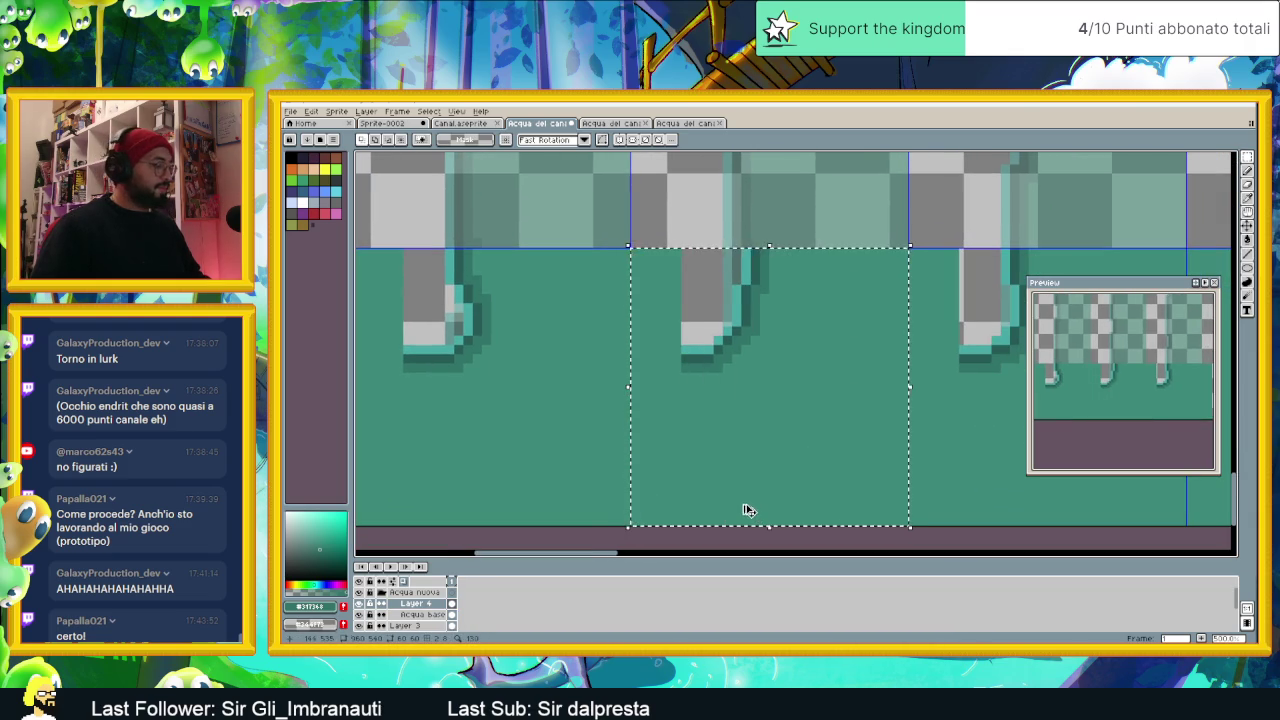
pyautogui.press('Delete')
# Step: Move the lower middle water block up into the emptied tile, raised a few pixels
pyautogui.scroll(-1, 733, 430)
pyautogui.scroll(-2, 731, 410)
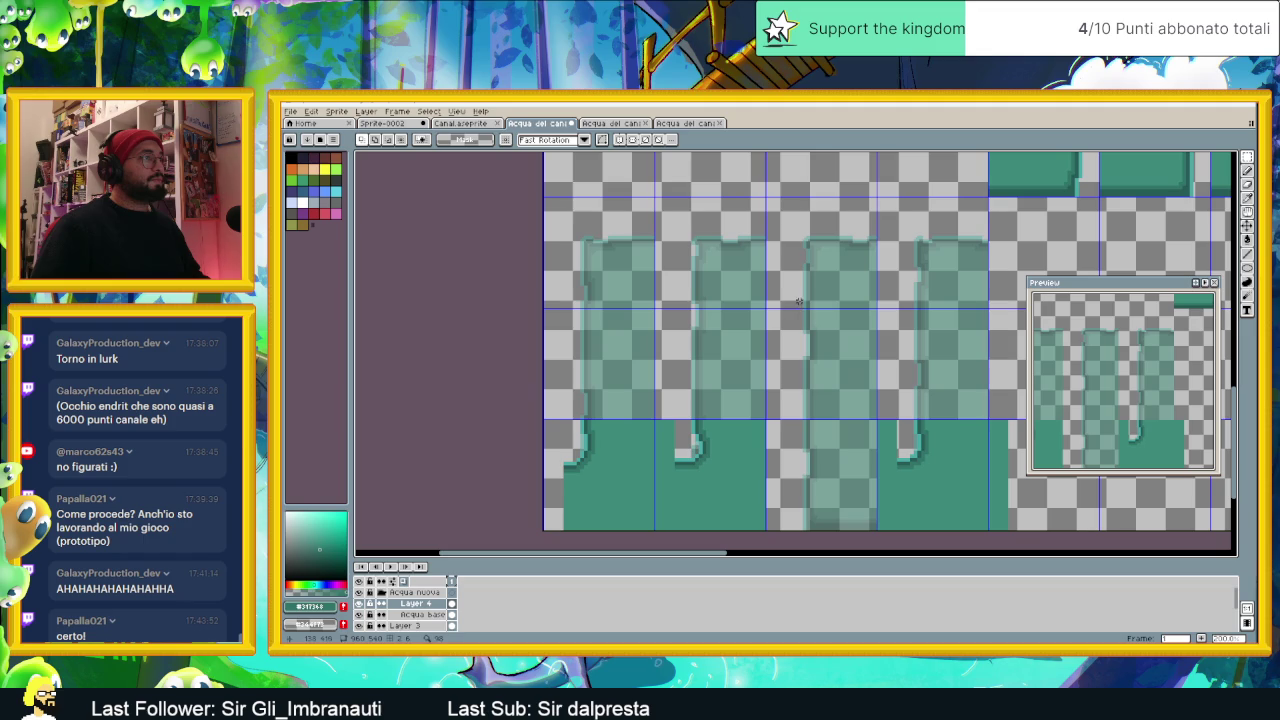
pyautogui.moveTo(767, 416); pyautogui.dragTo(880, 534)
pyautogui.moveTo(829, 457)
pyautogui.mouseDown()
pyautogui.moveTo(791, 326)
pyautogui.moveTo(722, 341)
pyautogui.mouseUp()
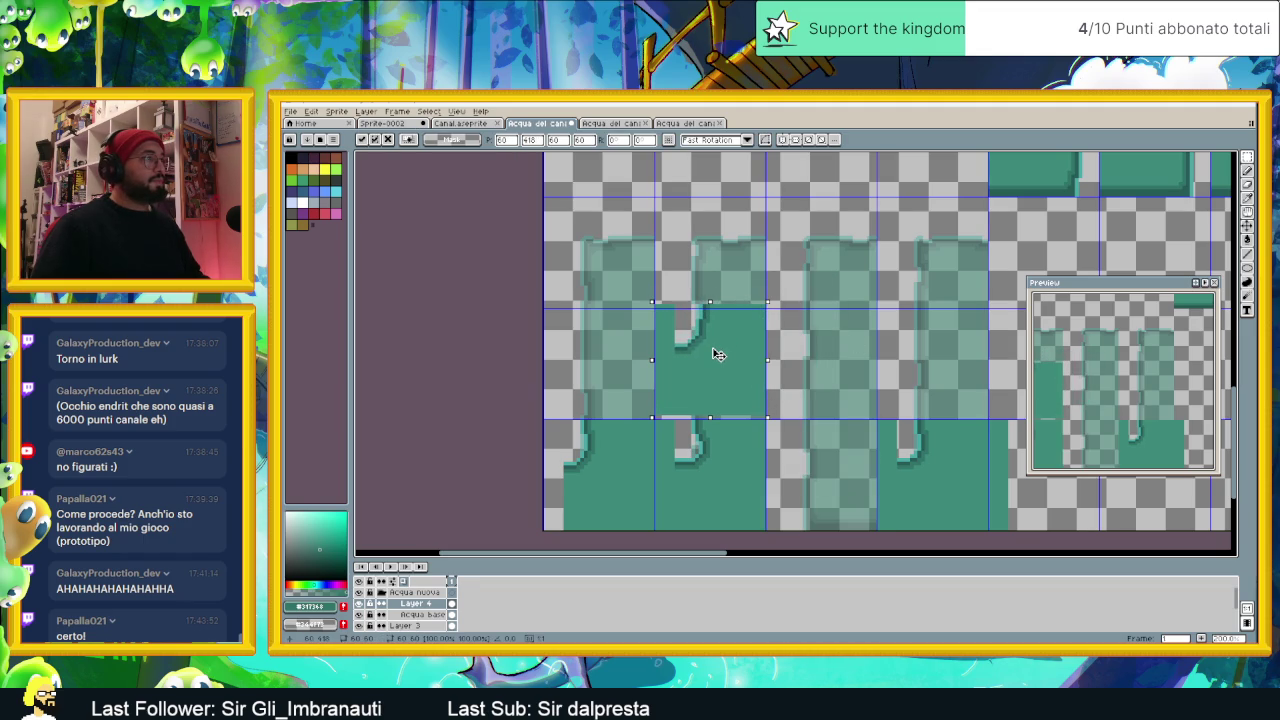
pyautogui.moveTo(719, 353); pyautogui.dragTo(720, 298)
# Step: Move another water block right, nudge it a few pixels and commit it
pyautogui.moveTo(764, 421)
pyautogui.mouseDown()
pyautogui.moveTo(654, 520)
pyautogui.moveTo(656, 540)
pyautogui.mouseUp()
pyautogui.scroll(2, 700, 514)
pyautogui.moveTo(709, 489)
pyautogui.mouseDown()
pyautogui.moveTo(899, 453)
pyautogui.moveTo(729, 423)
pyautogui.mouseUp()
pyautogui.press('Right')
pyautogui.press('Right')
pyautogui.press('Right')
pyautogui.hotkey('ctrl', 'd')
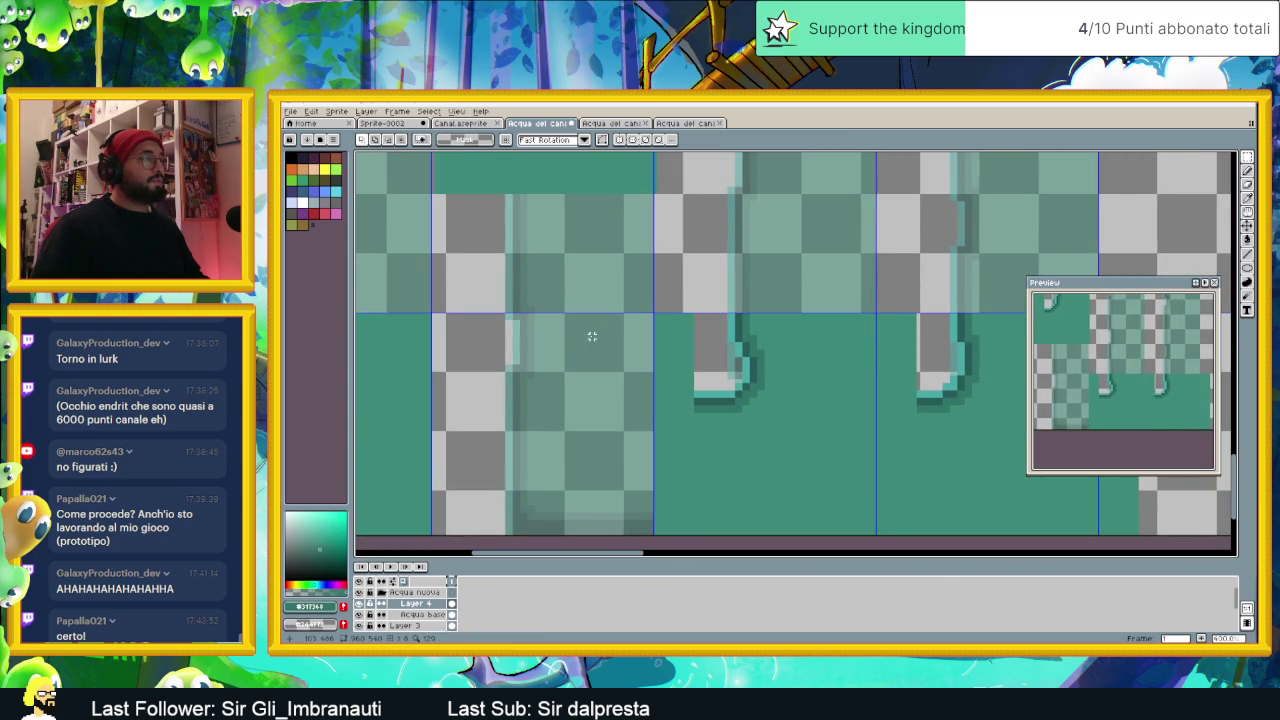
# Step: Move a green water block down into the lower tile row, one pixel left
pyautogui.scroll(-1, 592, 337)
pyautogui.scroll(-1, 592, 337)
pyautogui.moveTo(743, 200); pyautogui.dragTo(588, 358)
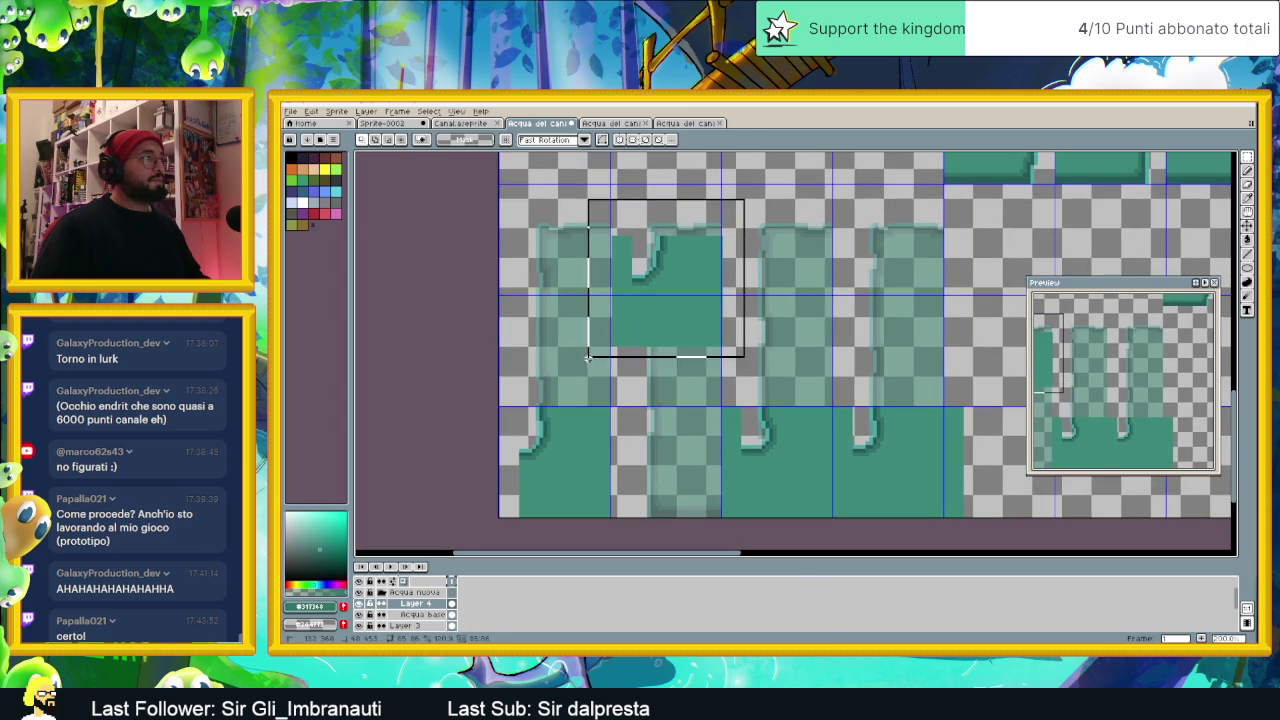
pyautogui.moveTo(663, 306); pyautogui.dragTo(666, 474)
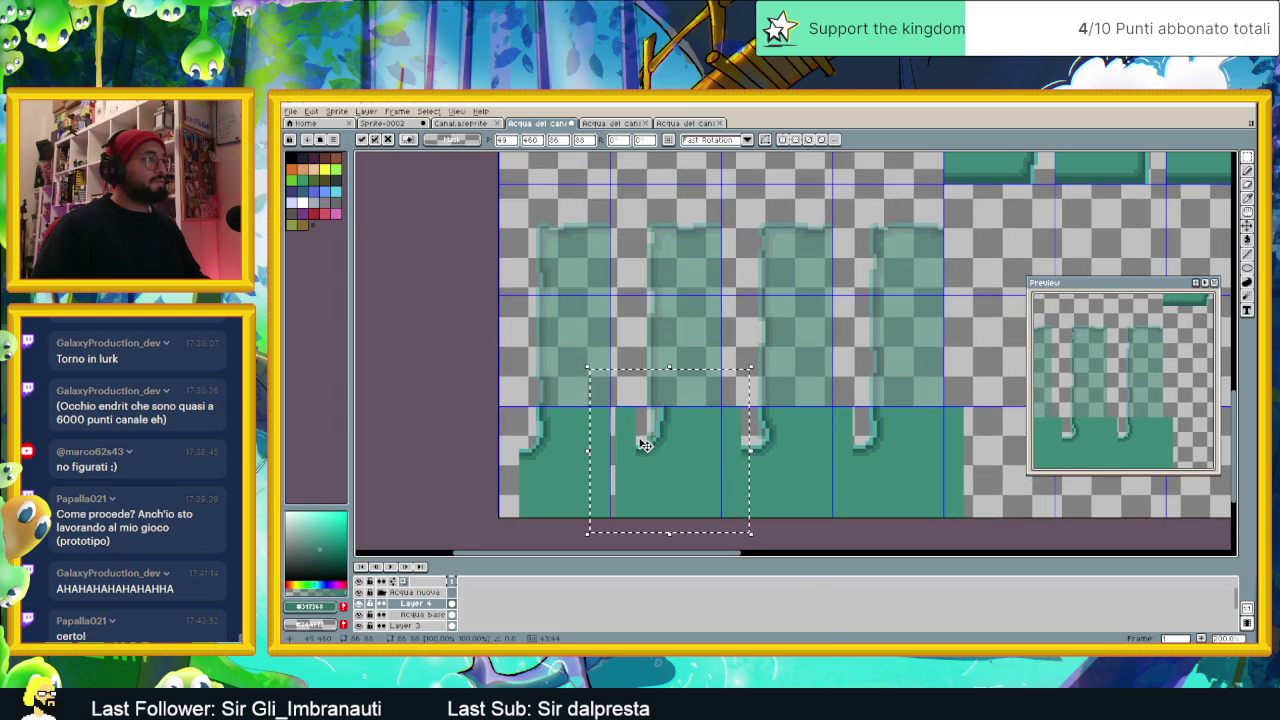
pyautogui.scroll(1, 645, 445)
pyautogui.scroll(1, 670, 435)
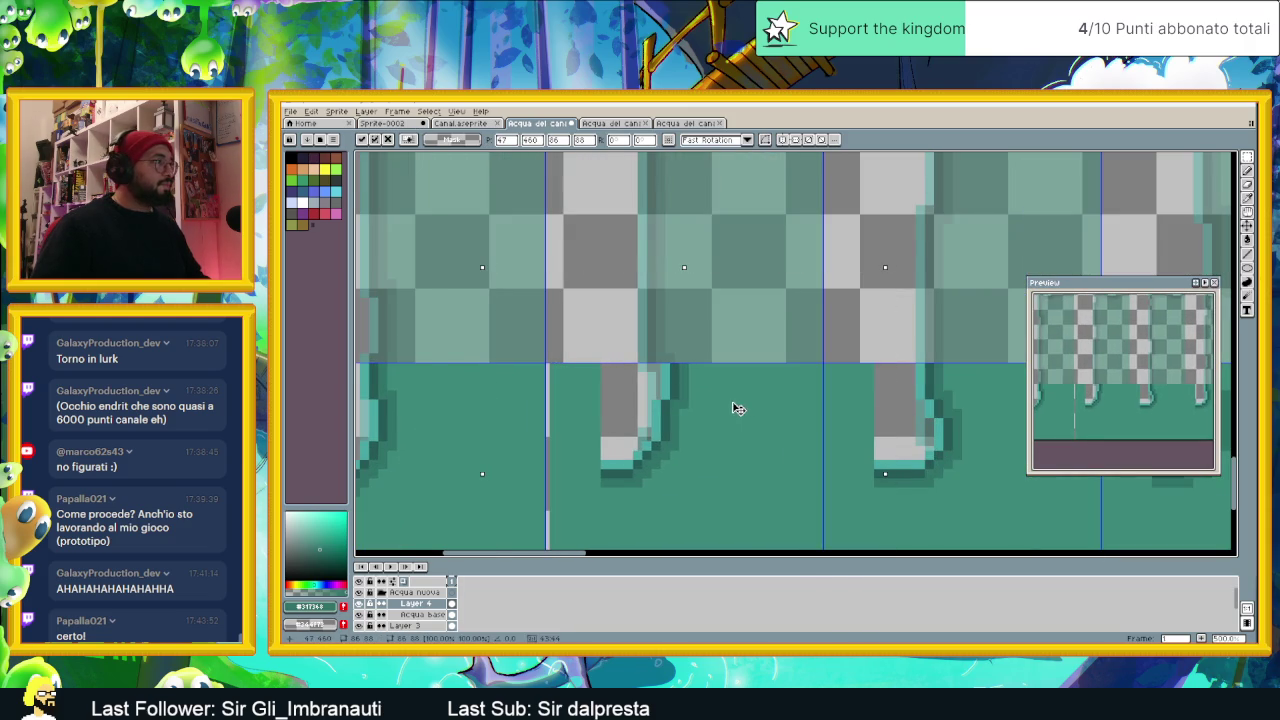
pyautogui.press('Left')
pyautogui.click(959, 234)
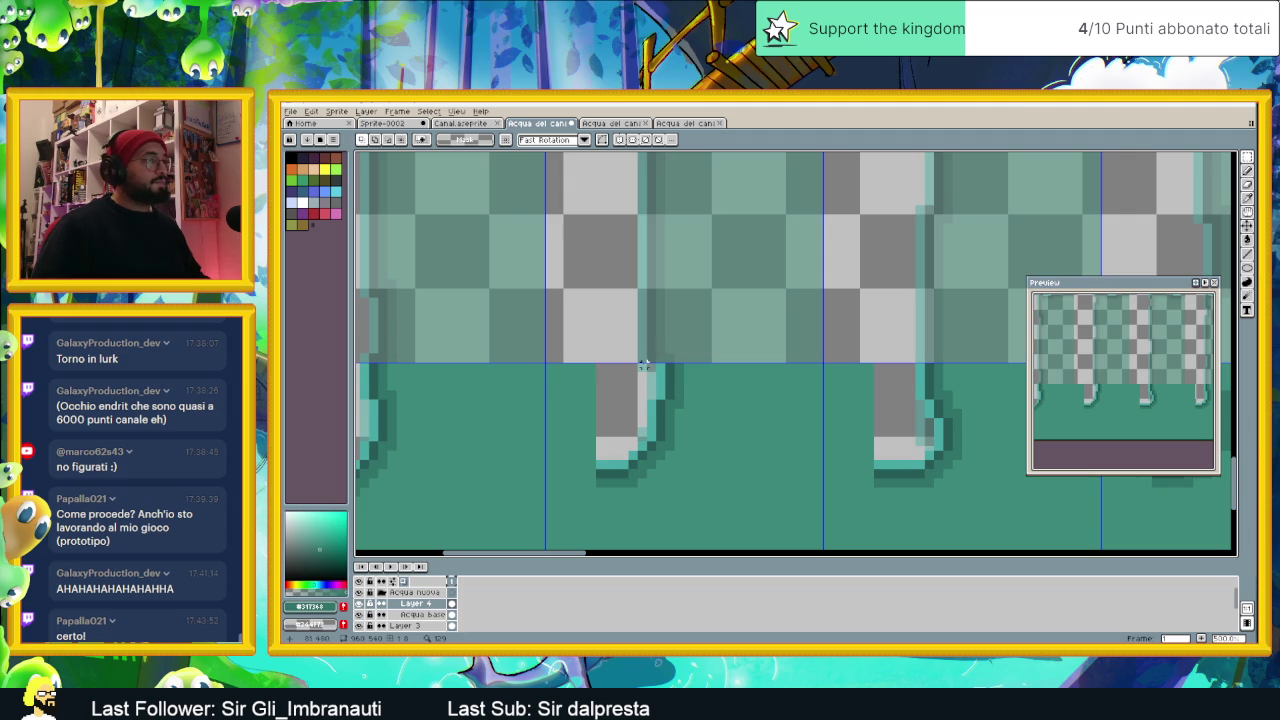
# Step: Draw a dark outline along the pillar's top edge and shift it slightly left
pyautogui.scroll(-1, 645, 366)
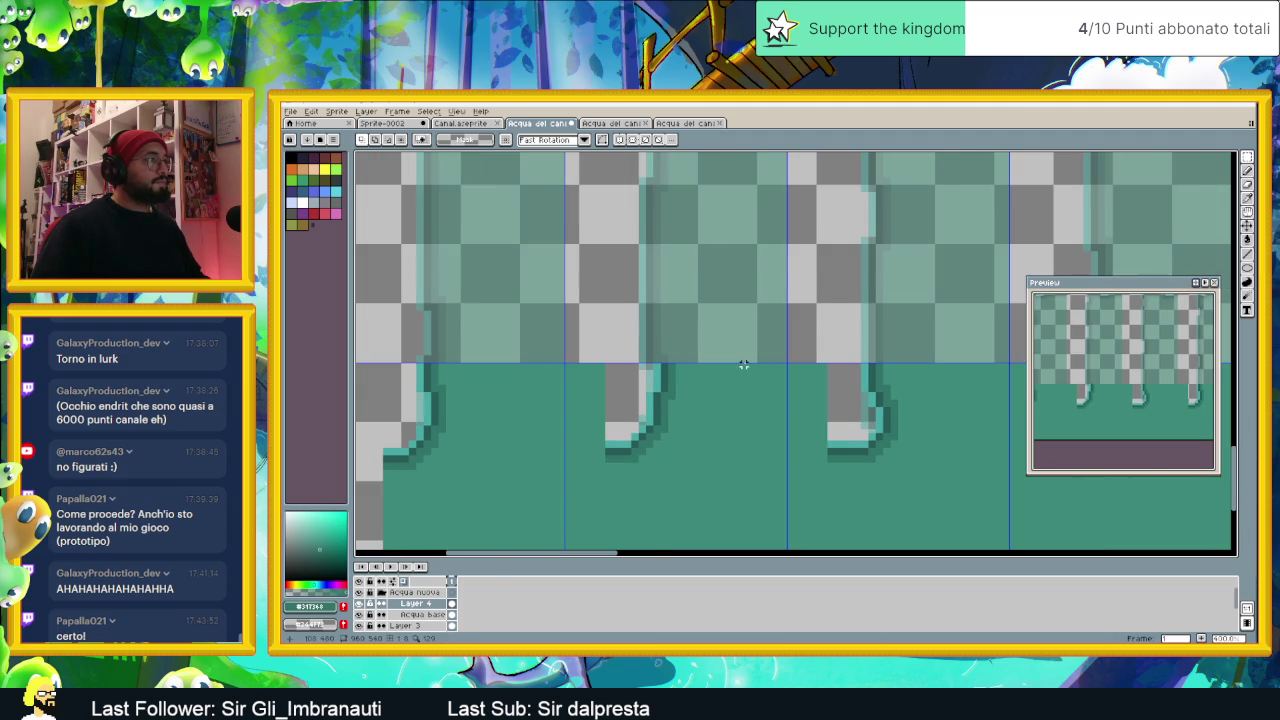
pyautogui.scroll(-1, 744, 365)
pyautogui.scroll(1, 655, 364)
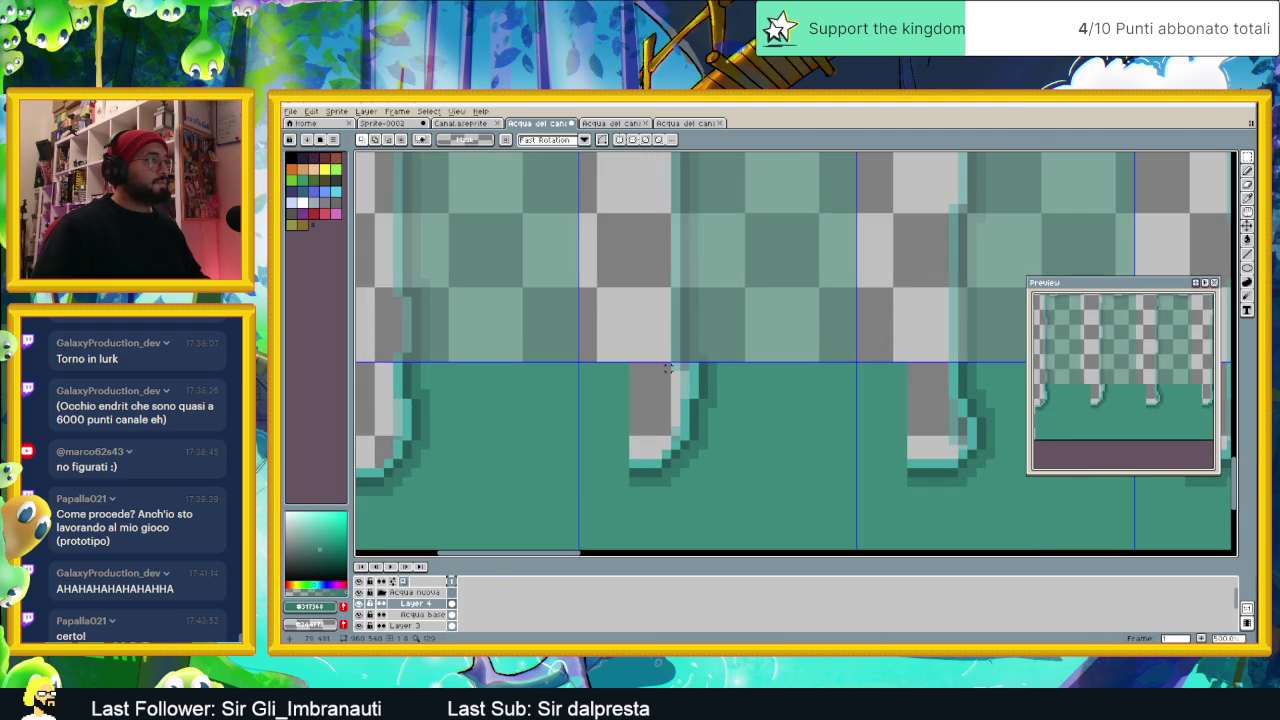
pyautogui.moveTo(667, 365); pyautogui.dragTo(711, 367)
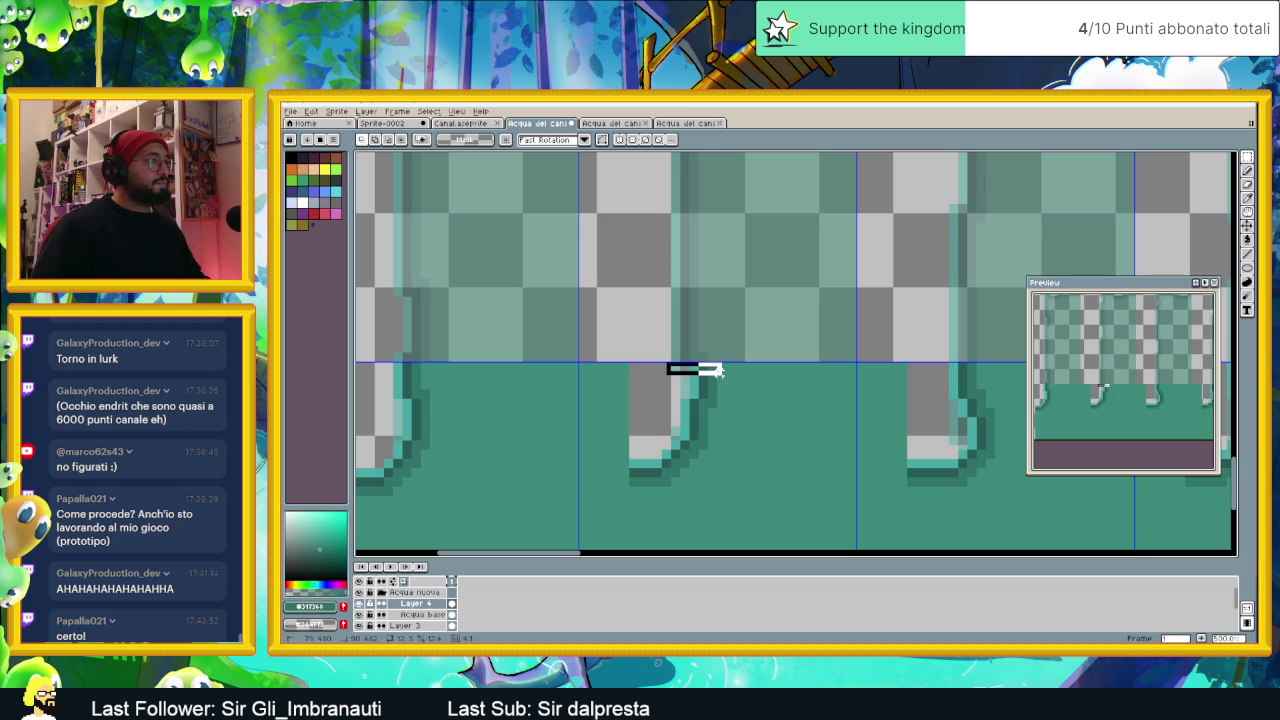
pyautogui.scroll(1, 716, 367)
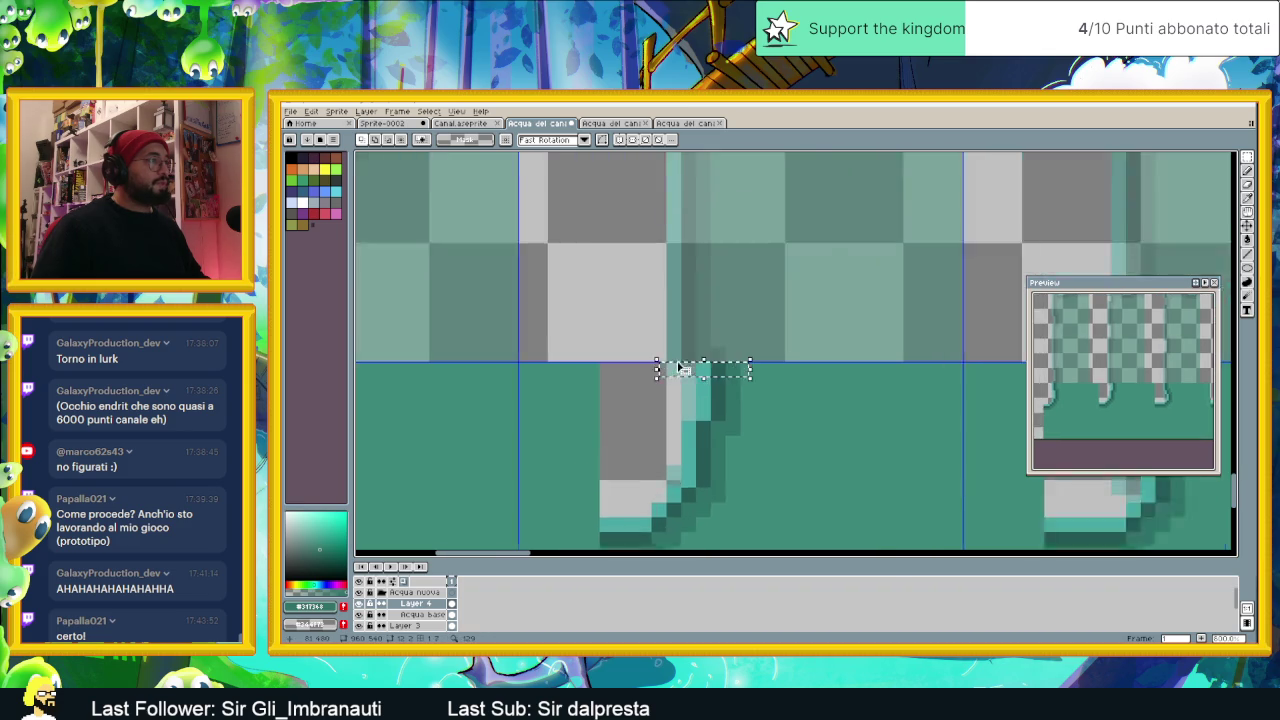
pyautogui.scroll(1, 749, 366)
pyautogui.moveTo(728, 370)
pyautogui.mouseDown()
pyautogui.moveTo(690, 373)
pyautogui.moveTo(762, 424)
pyautogui.moveTo(810, 432)
pyautogui.mouseUp()
pyautogui.press('b')
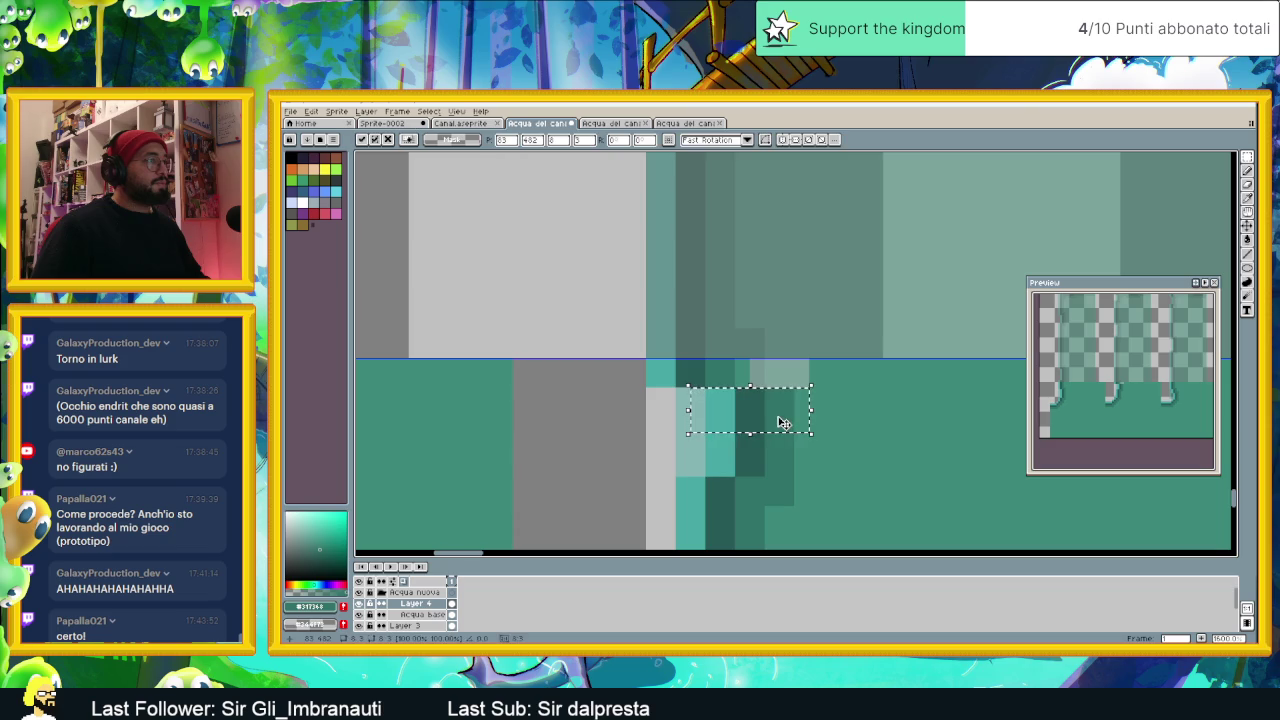
# Step: Shift the pixel strips beside the pillar's upper edge to reshape the water edge
pyautogui.moveTo(688, 388)
pyautogui.mouseDown()
pyautogui.moveTo(826, 418)
pyautogui.moveTo(752, 412)
pyautogui.mouseUp()
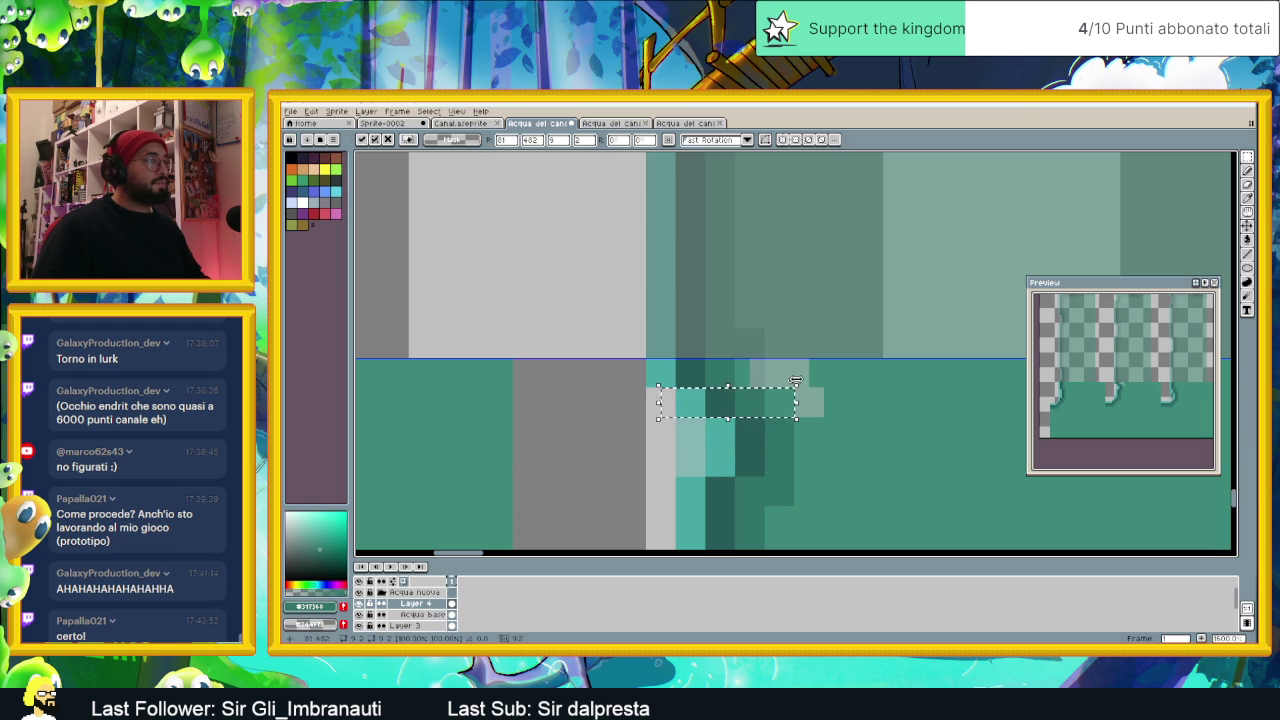
pyautogui.scroll(-2, 796, 366)
pyautogui.scroll(-1, 796, 366)
pyautogui.hotkey('ctrl', 'd')
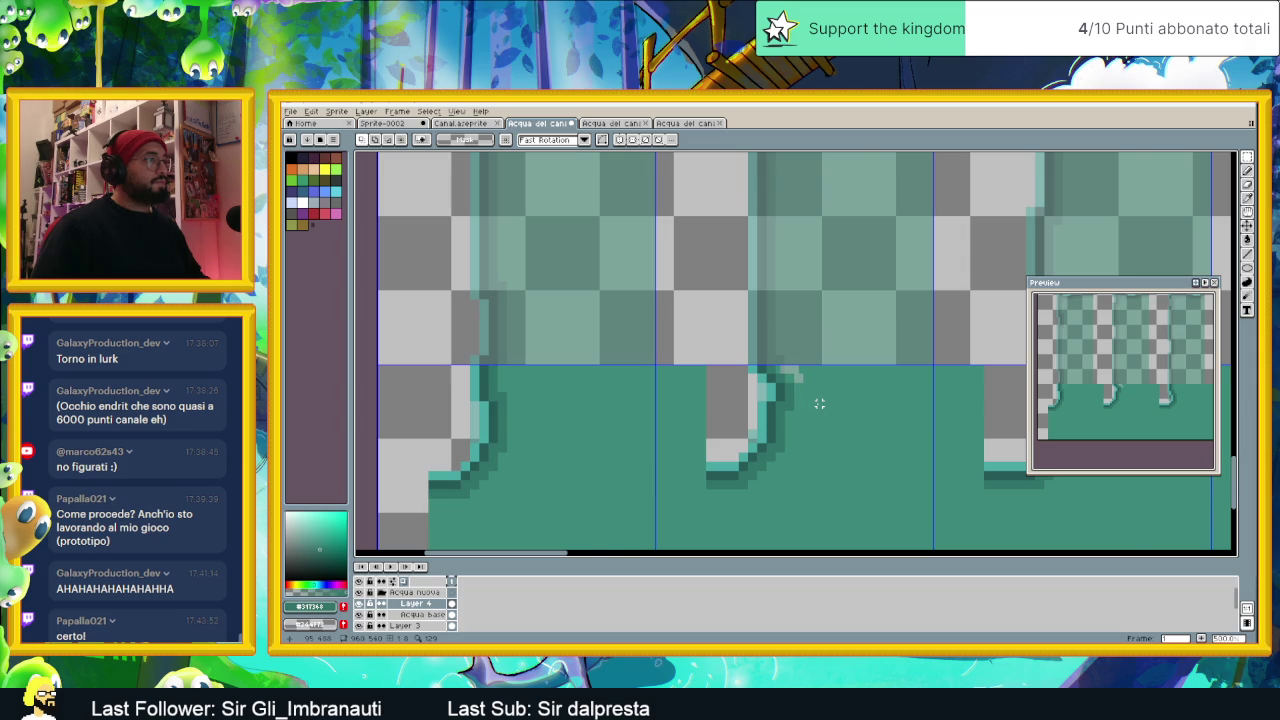
pyautogui.scroll(-1, 819, 403)
pyautogui.scroll(-1, 848, 412)
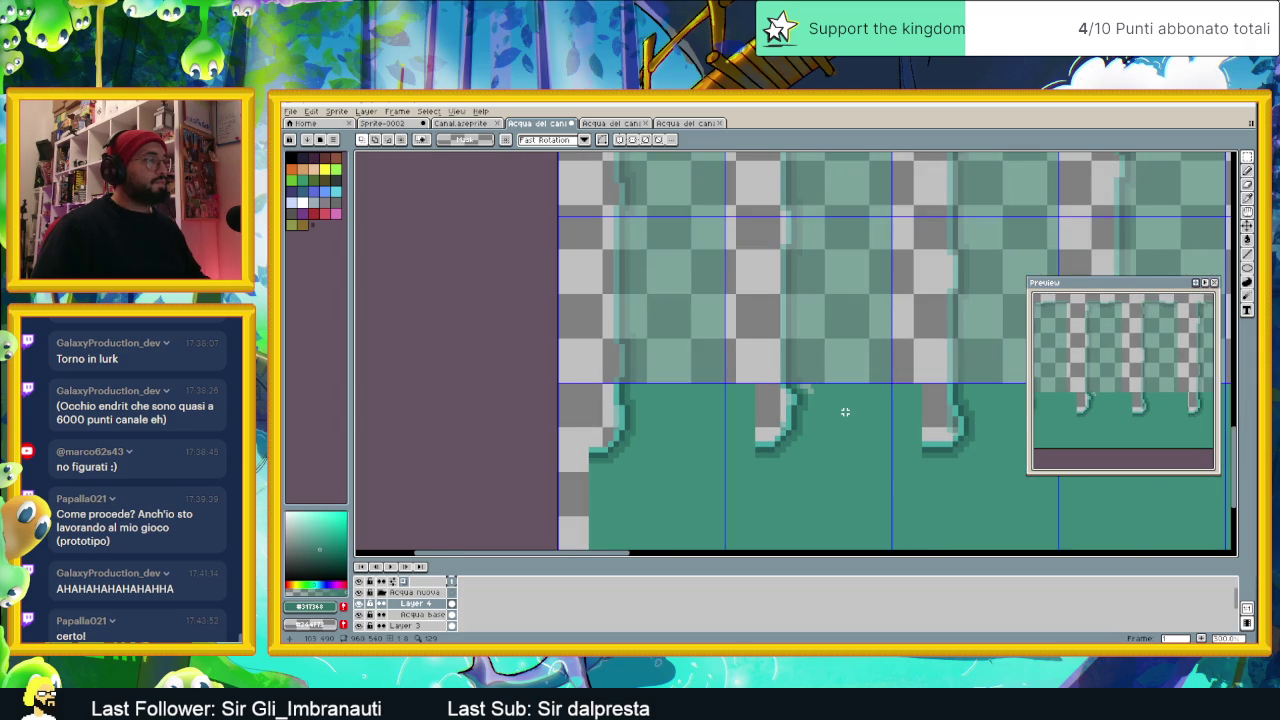
pyautogui.scroll(3, 800, 400)
pyautogui.moveTo(775, 388); pyautogui.dragTo(868, 412)
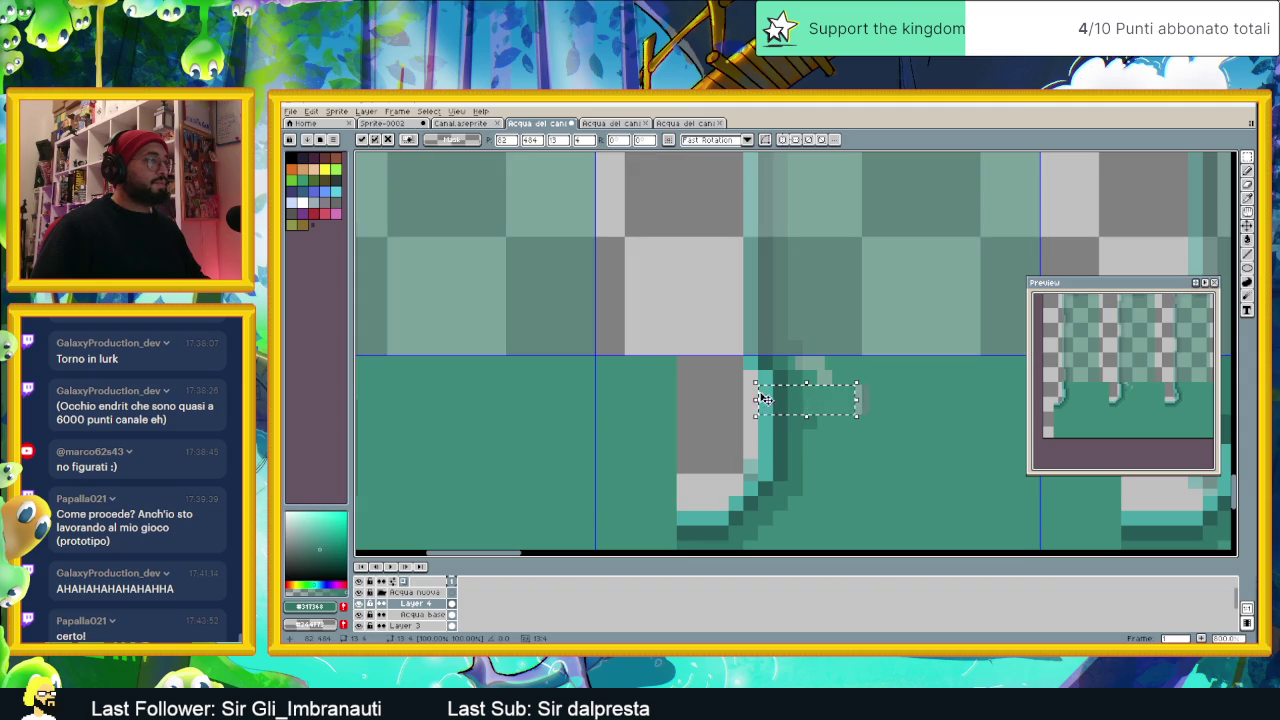
pyautogui.click(710, 392)
pyautogui.scroll(-2, 712, 393)
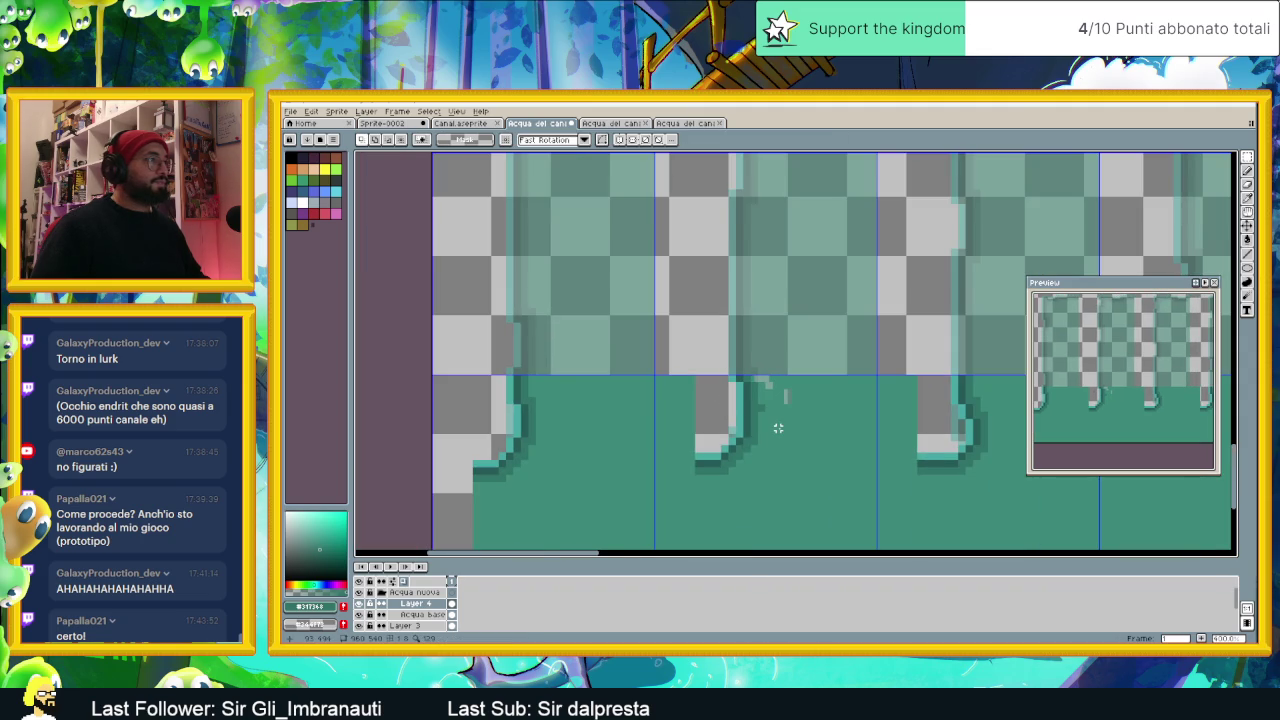
pyautogui.scroll(-1, 778, 428)
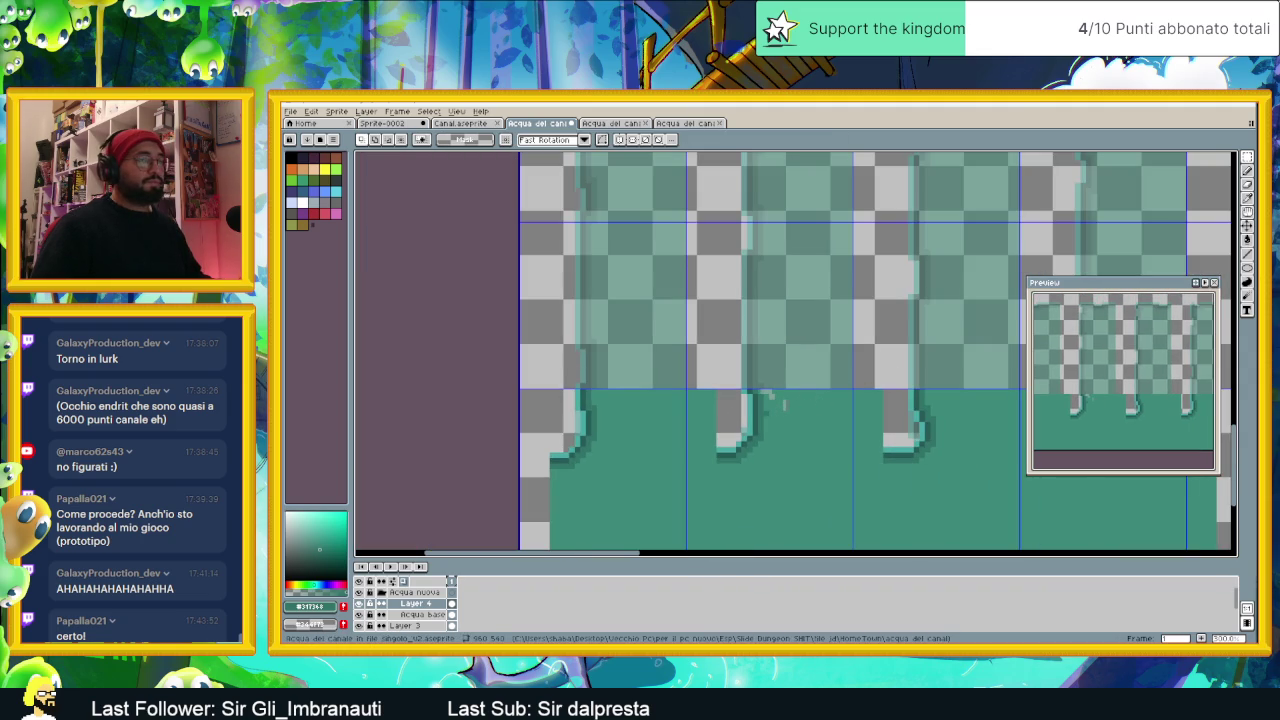
# Step: Paint the sampled water teal over the light notches and patches near the pillar
pyautogui.click(1247, 198)
pyautogui.click(797, 436)
pyautogui.scroll(1, 797, 436)
pyautogui.scroll(1, 810, 400)
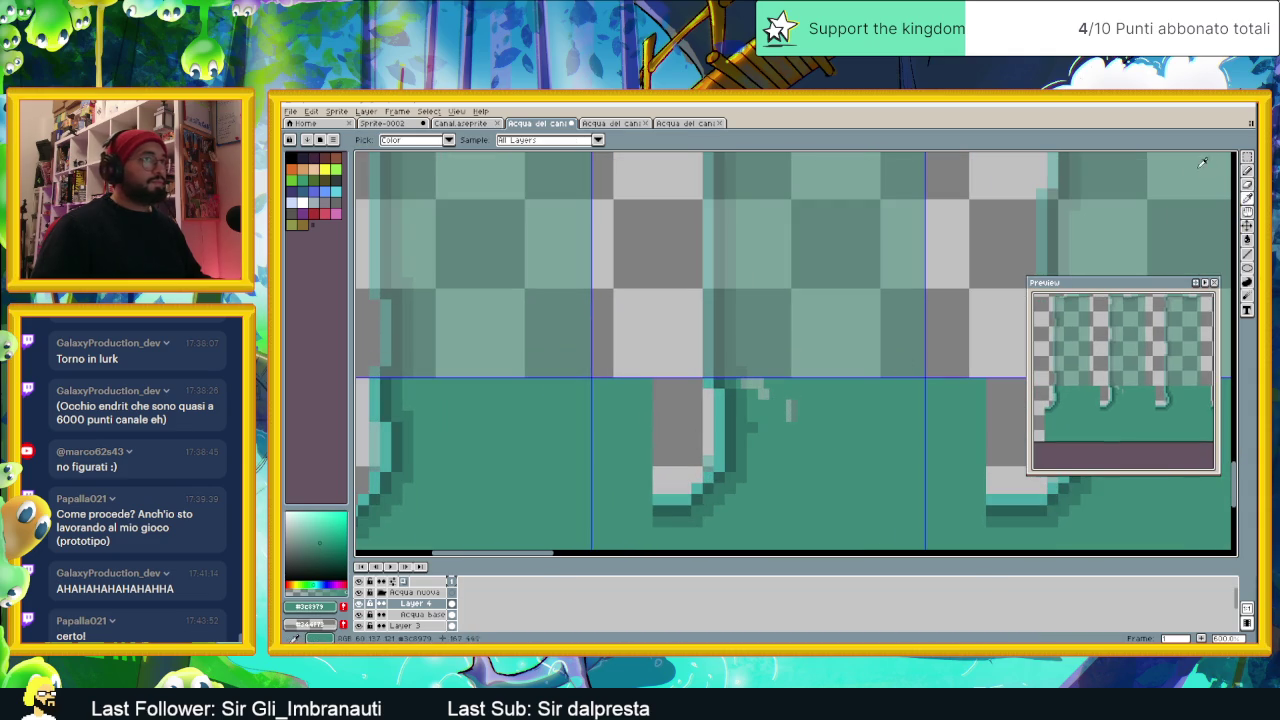
pyautogui.press('b')
pyautogui.scroll(2, 755, 422)
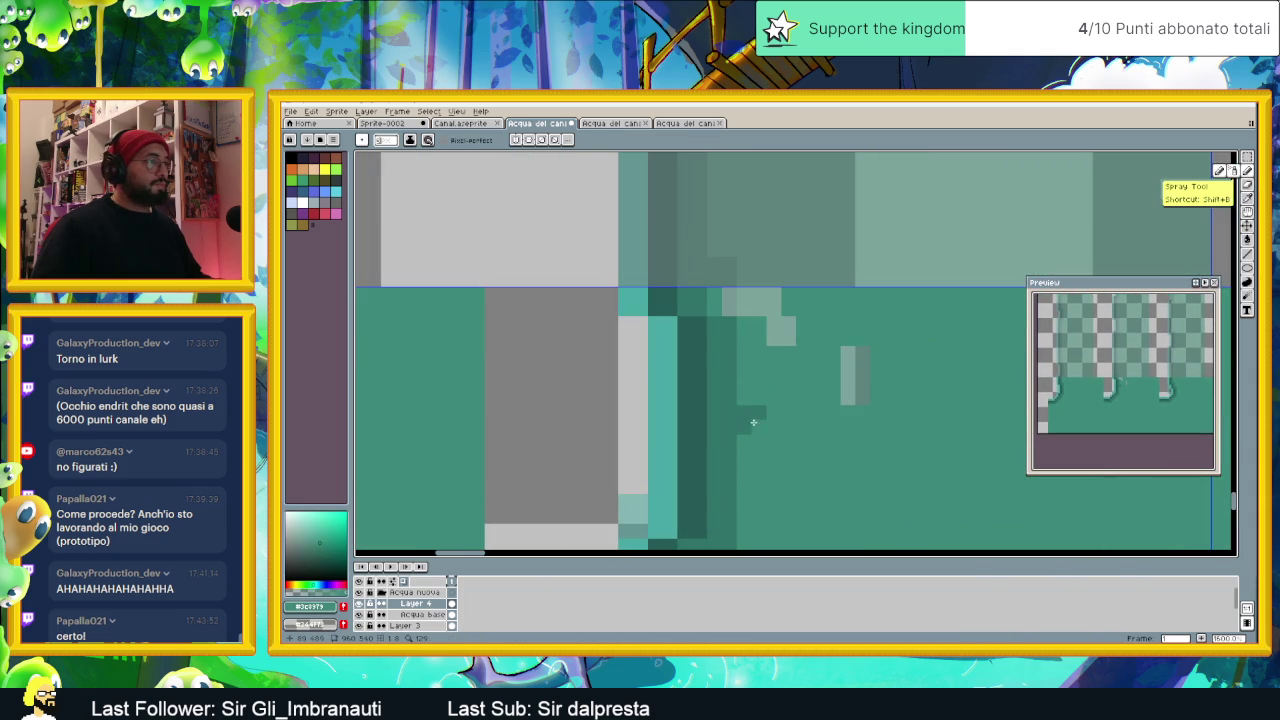
pyautogui.moveTo(729, 419); pyautogui.dragTo(745, 419)
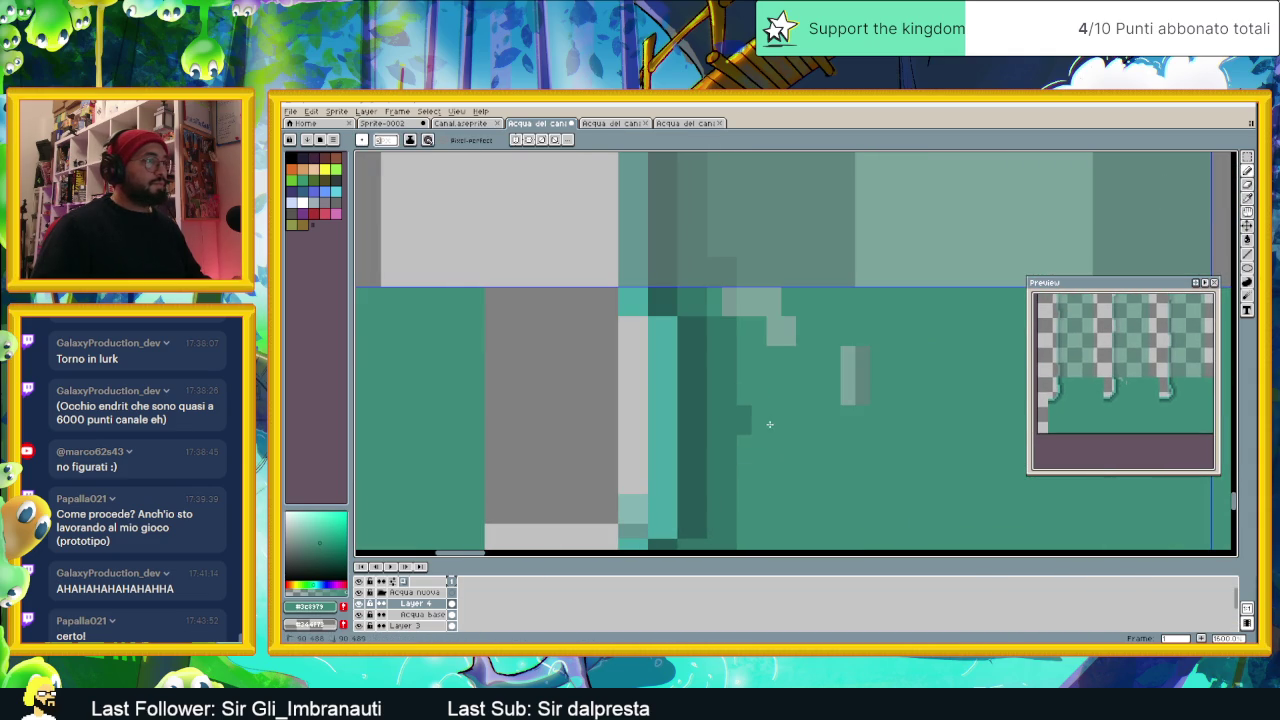
pyautogui.moveTo(848, 402); pyautogui.dragTo(861, 356)
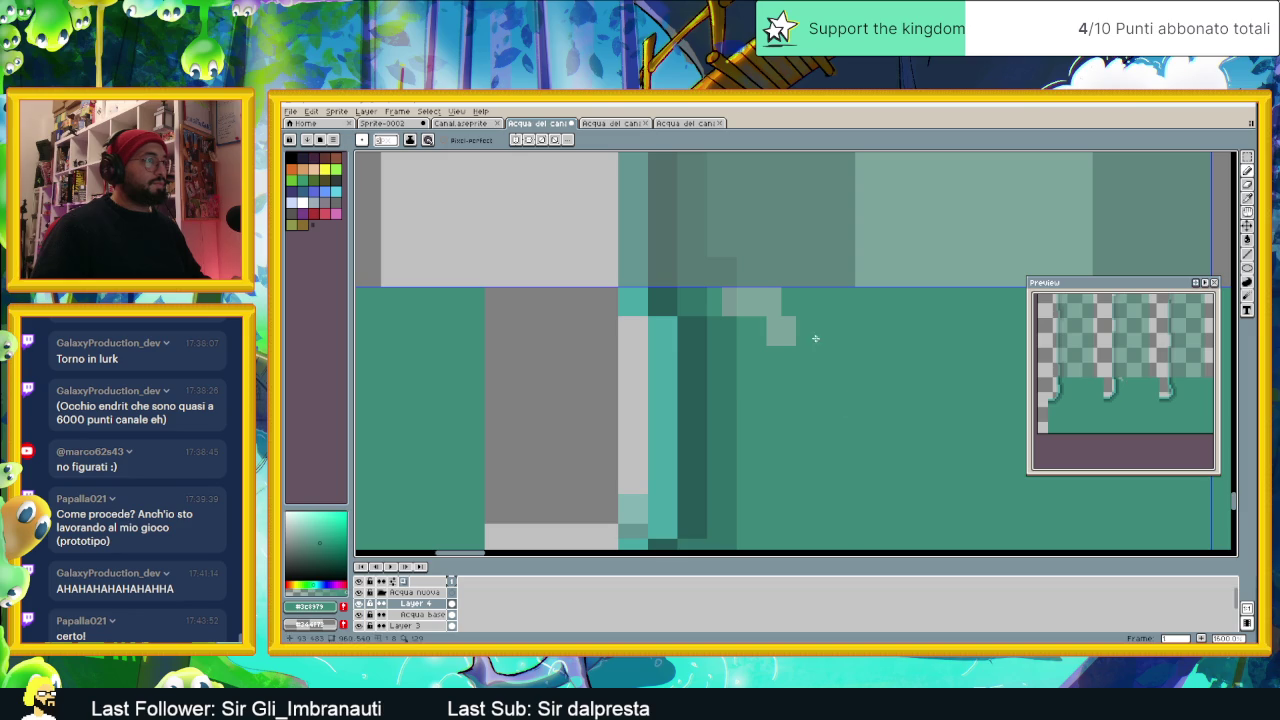
pyautogui.click(781, 331)
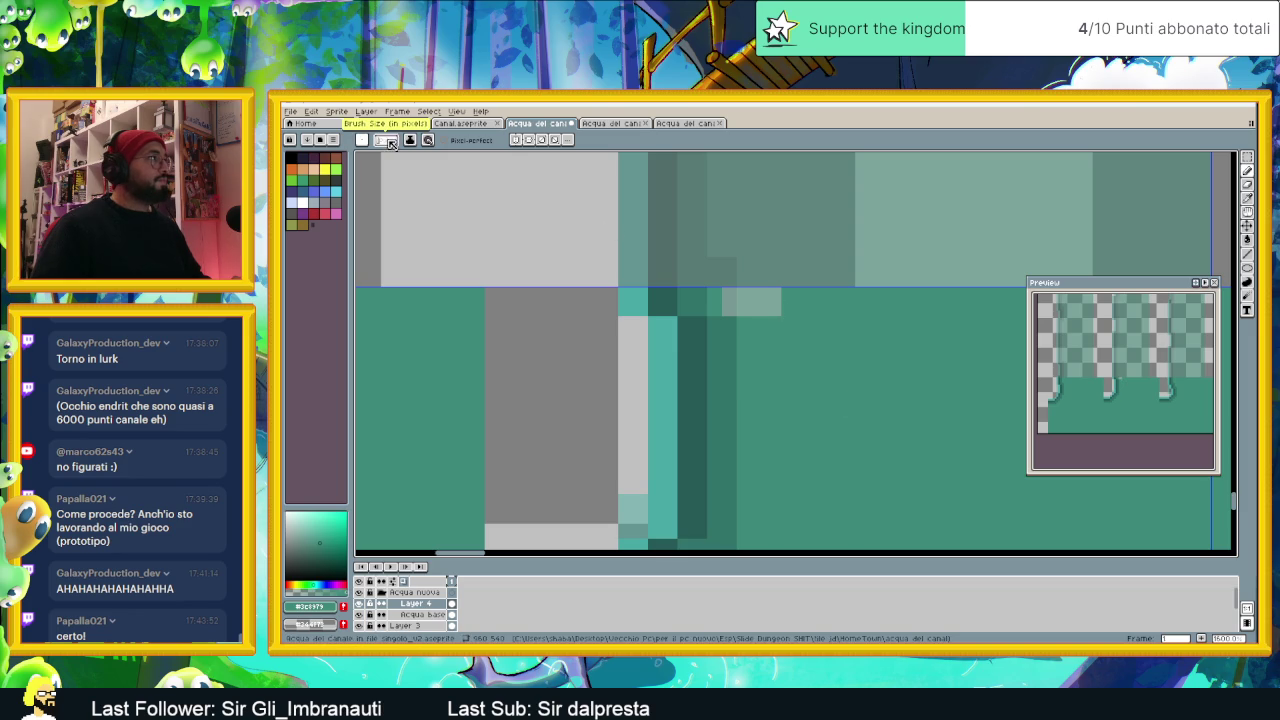
# Step: With a larger brush, cover the leftover light grey pixels in teal and sample darker teal
pyautogui.press('+')
pyautogui.press('+')
pyautogui.moveTo(744, 300); pyautogui.dragTo(780, 311)
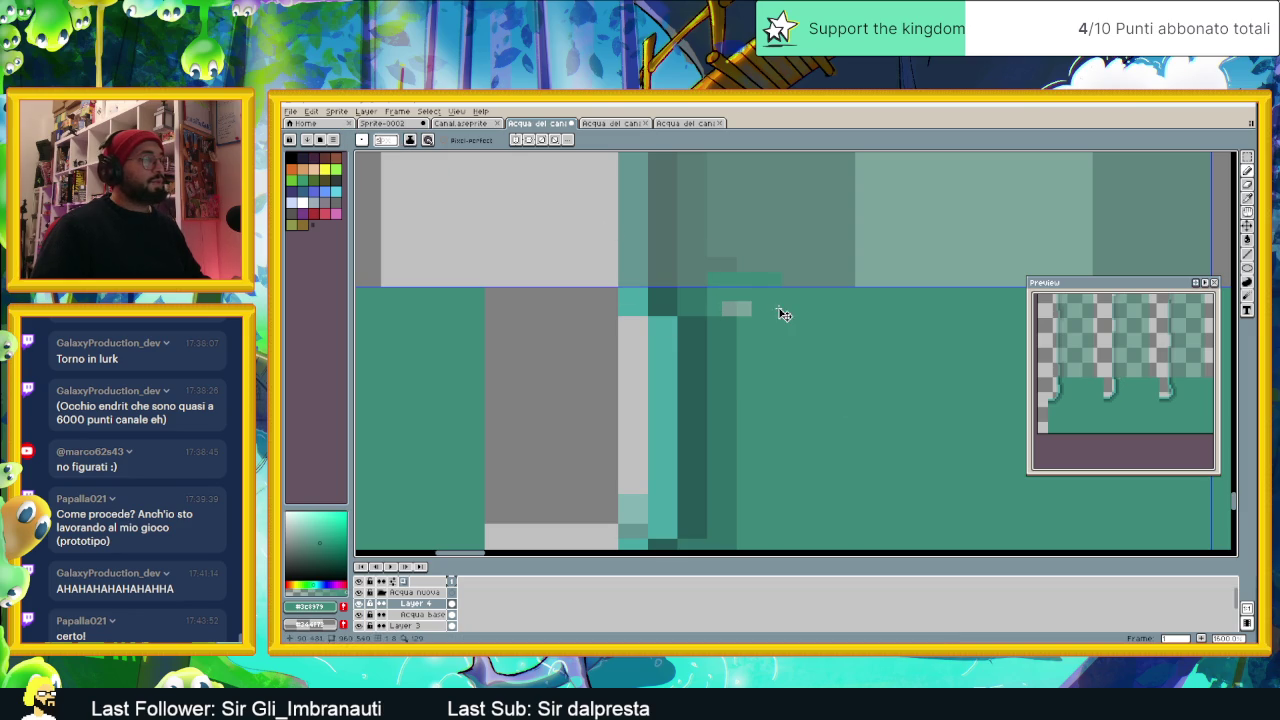
pyautogui.scroll(-3, 768, 311)
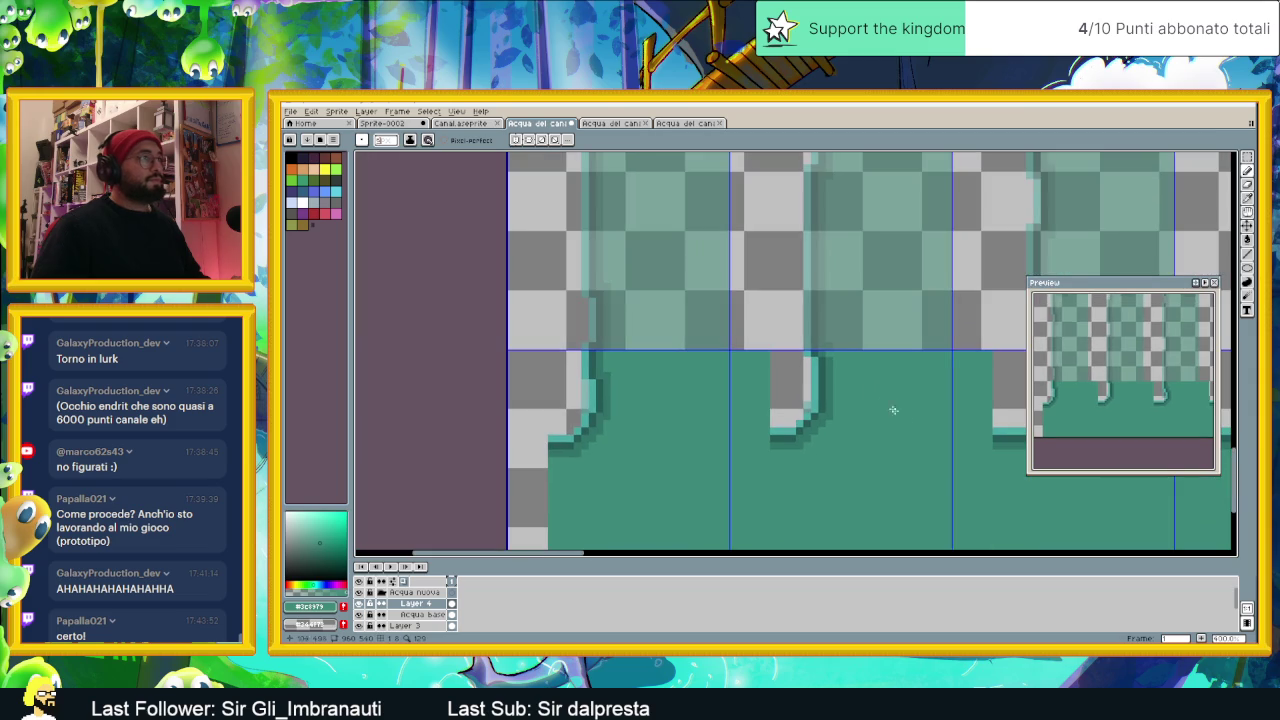
pyautogui.scroll(2, 863, 388)
pyautogui.keyDown('alt'); pyautogui.click(757, 359); pyautogui.keyUp('alt')
pyautogui.scroll(2, 757, 359)
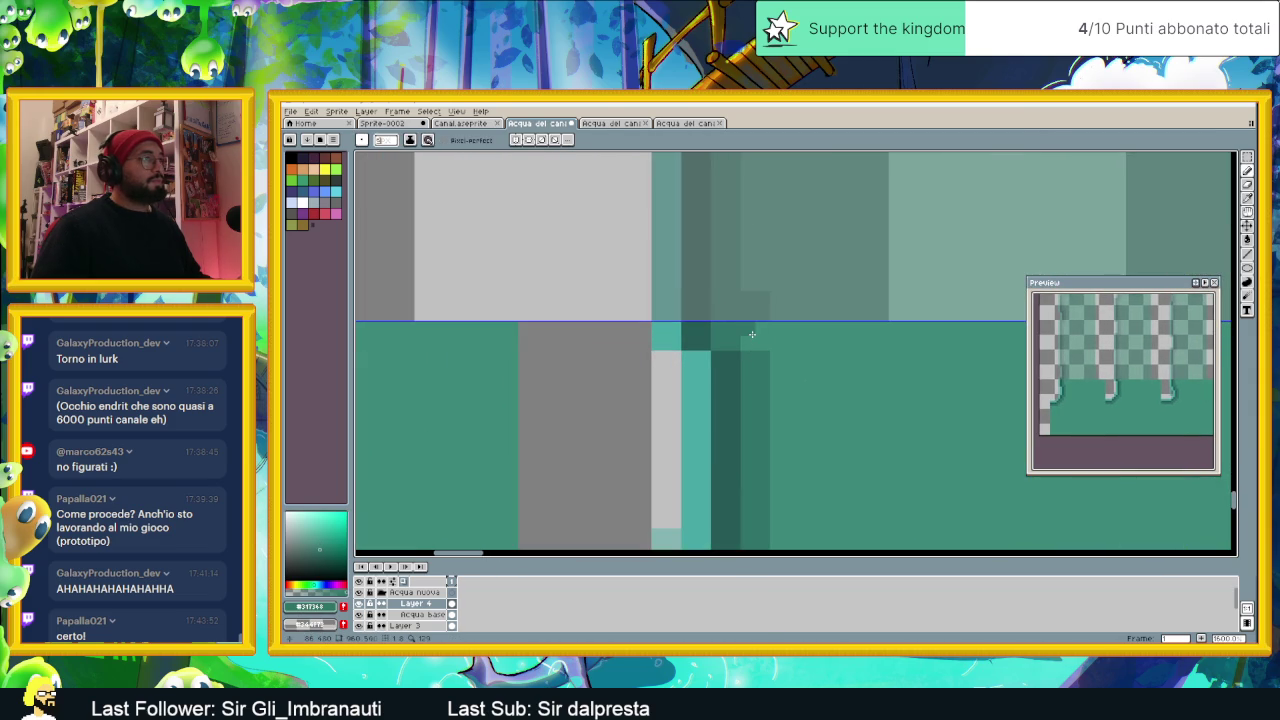
pyautogui.scroll(-2, 821, 408)
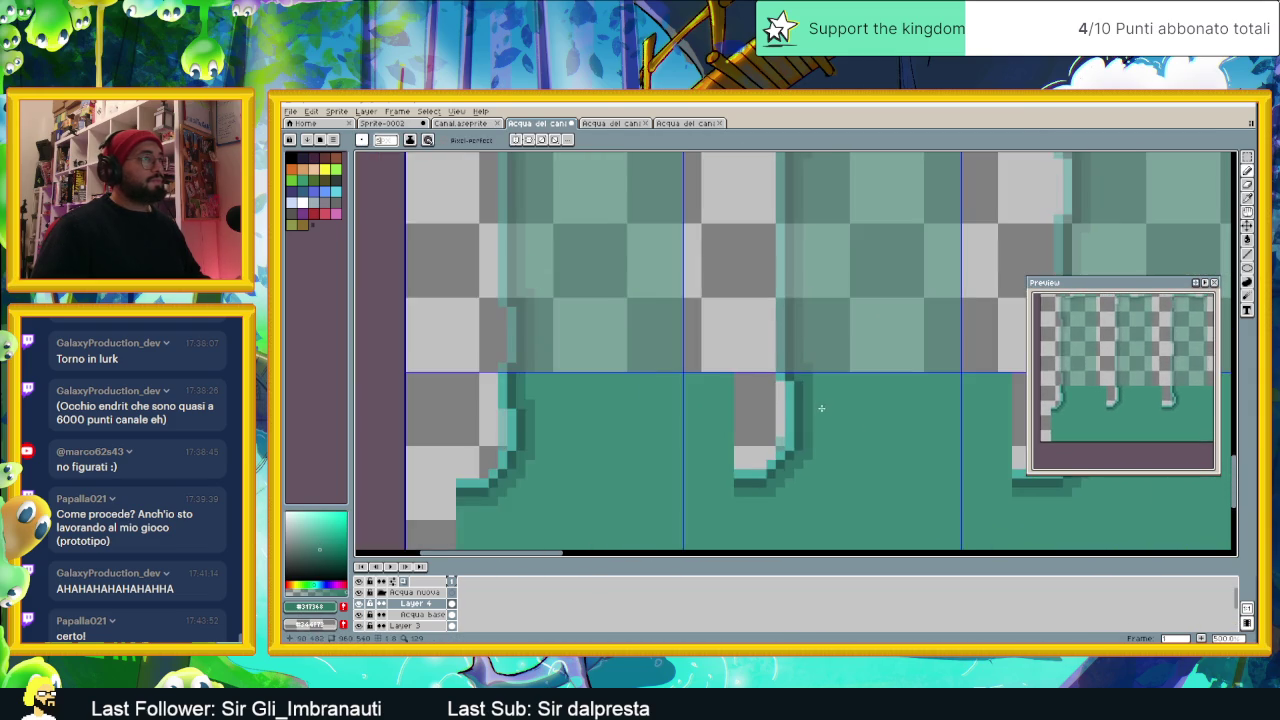
pyautogui.scroll(-1, 740, 395)
pyautogui.scroll(-1, 671, 385)
pyautogui.scroll(-1, 720, 424)
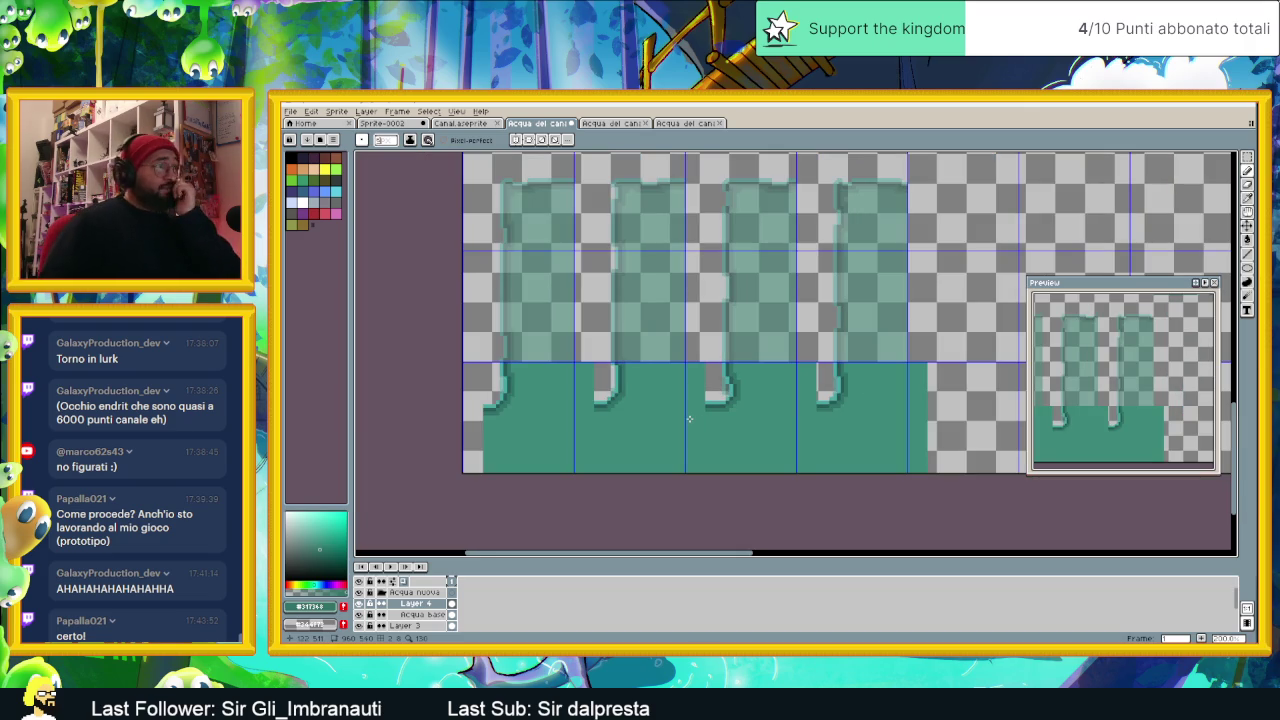
pyautogui.scroll(1, 689, 419)
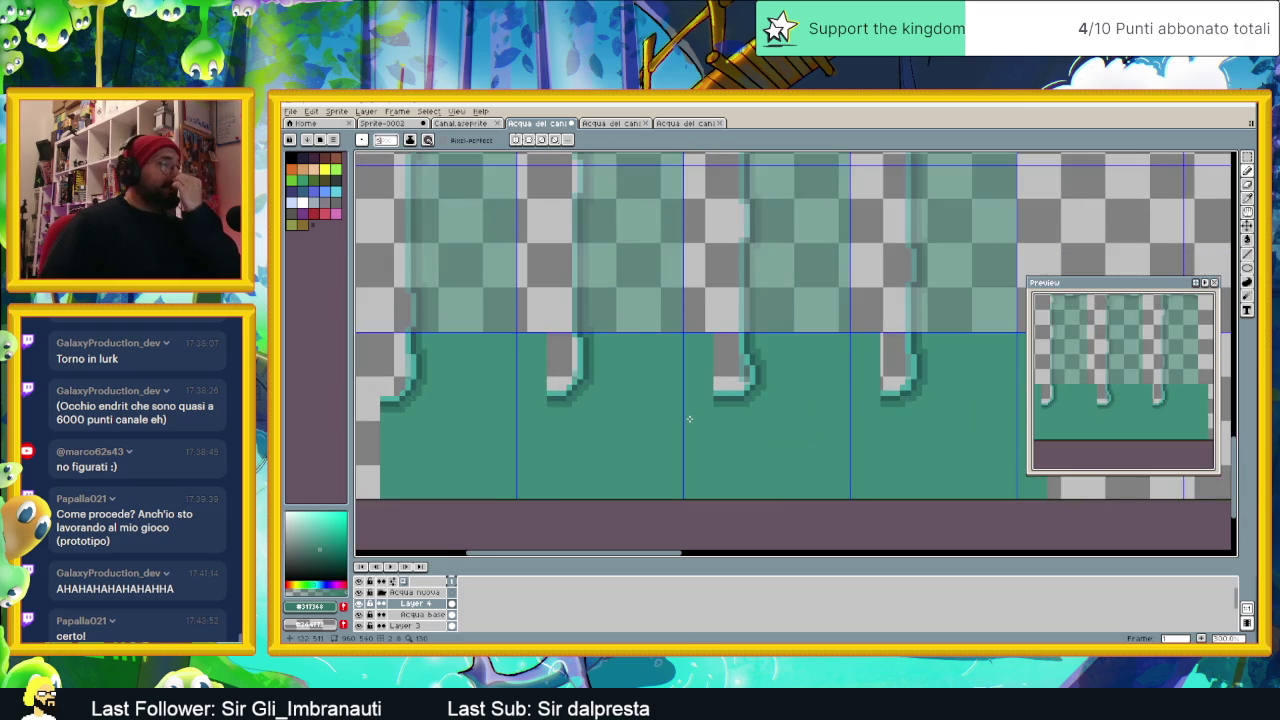
# Step: Delete the thin green water strip past the right edge of the last tile
pyautogui.scroll(-1, 750, 426)
pyautogui.scroll(-1, 752, 427)
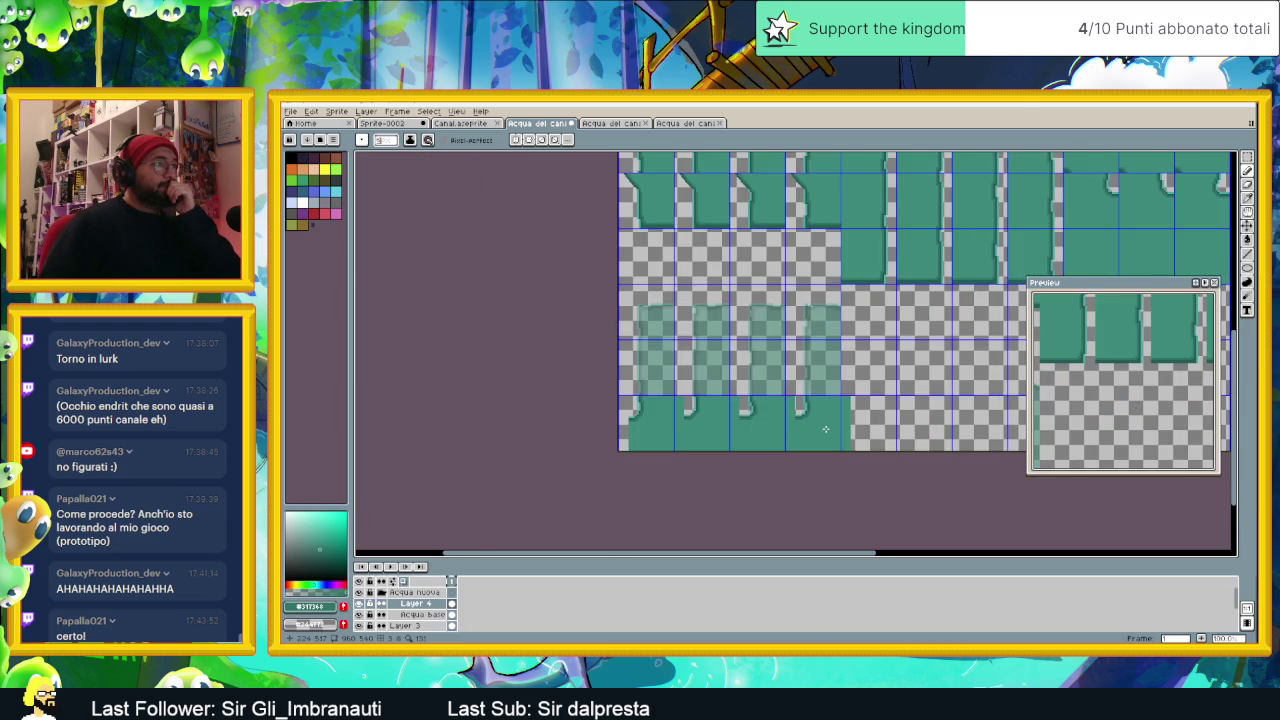
pyautogui.scroll(1, 826, 429)
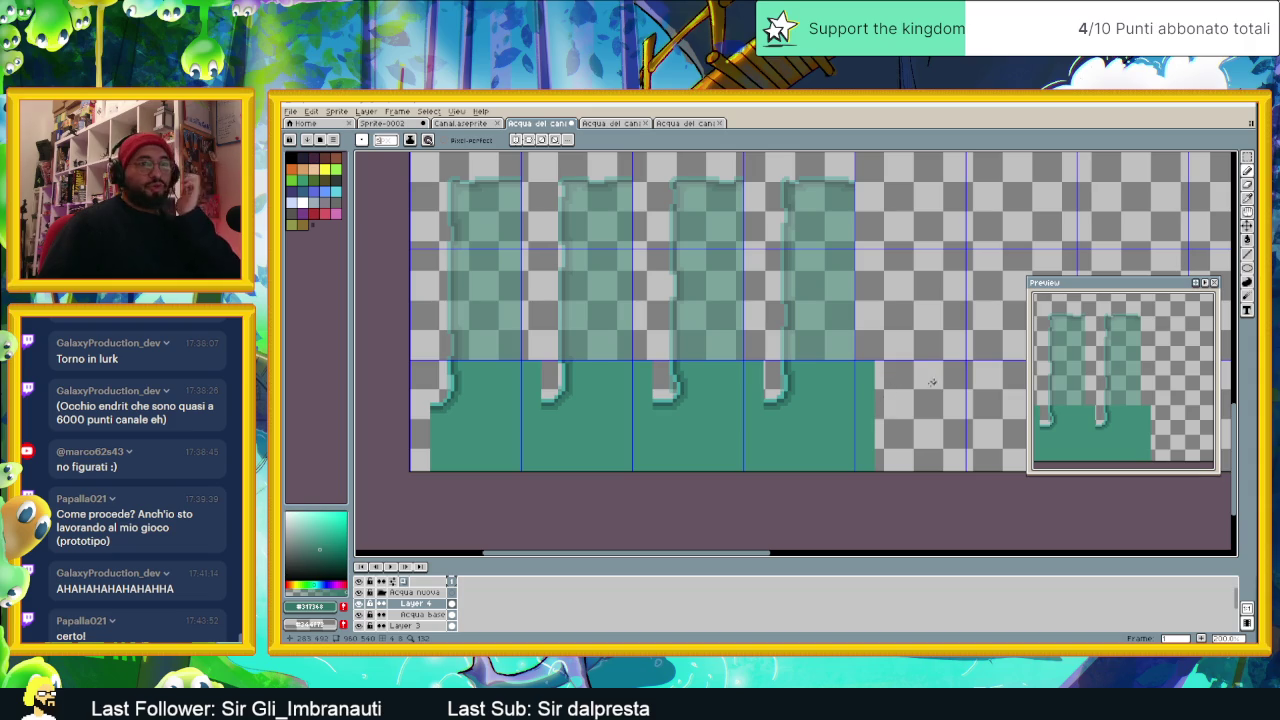
pyautogui.click(1243, 165)
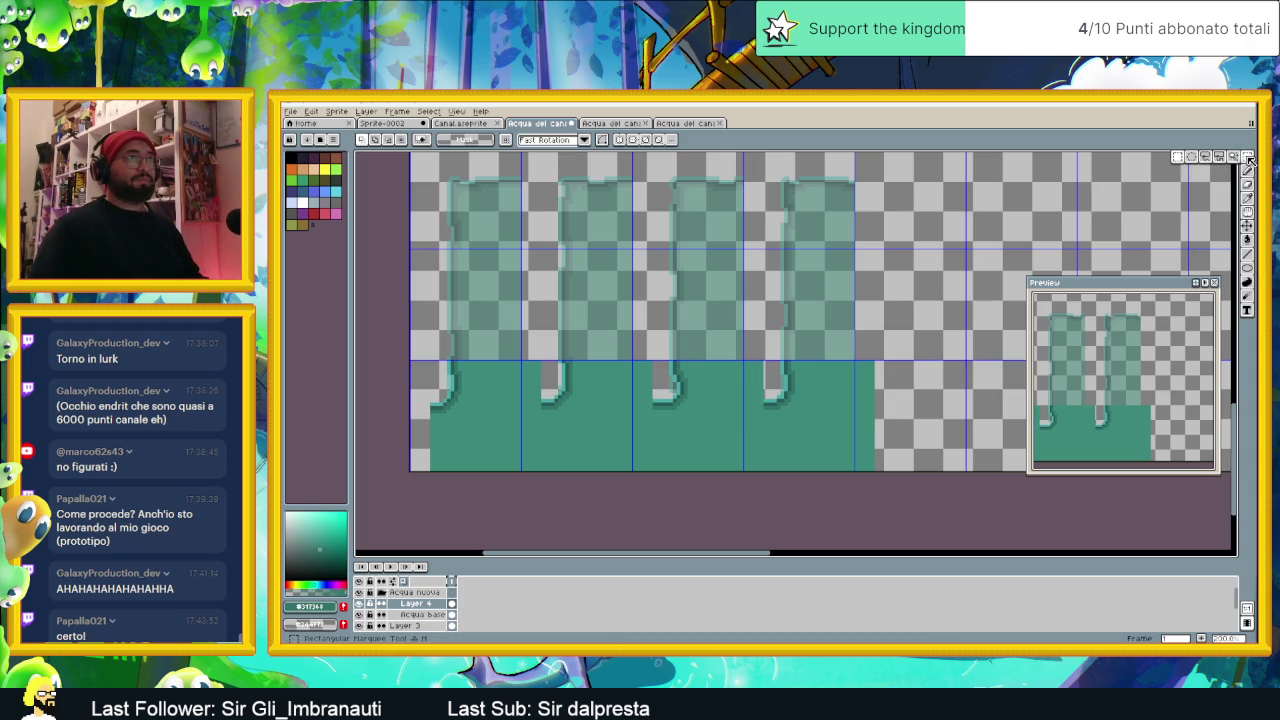
pyautogui.moveTo(904, 362); pyautogui.dragTo(855, 488)
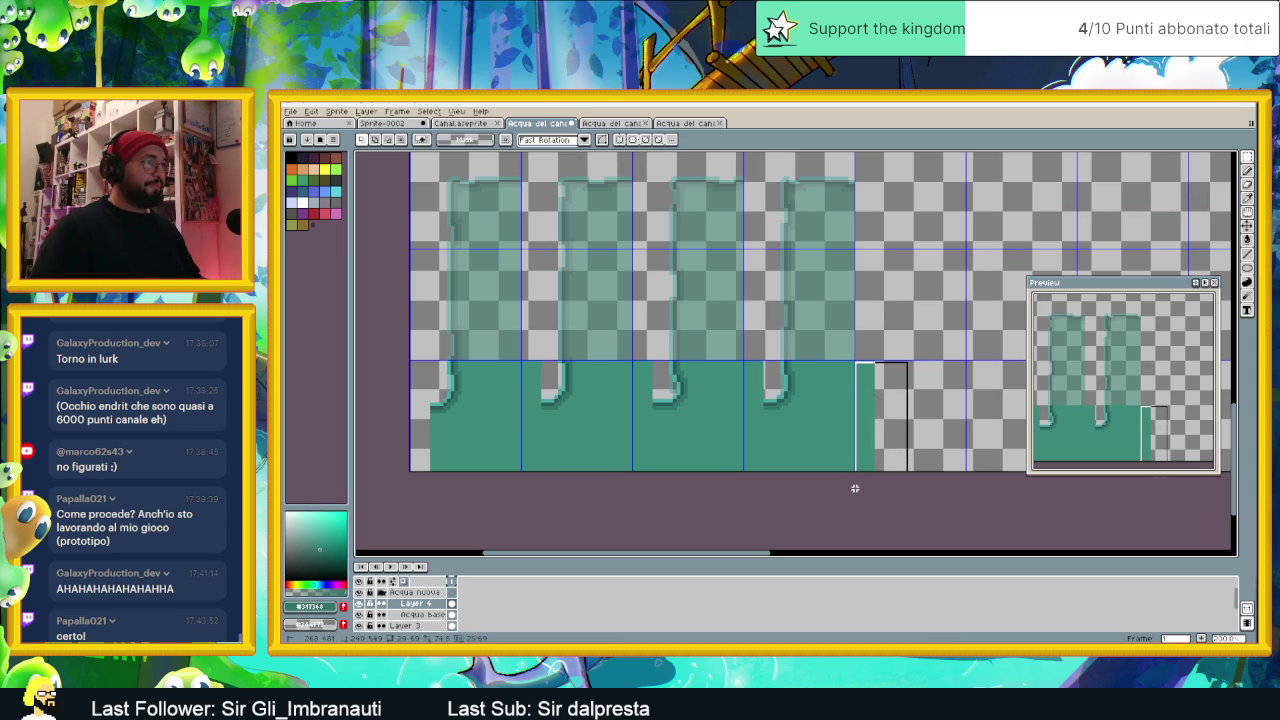
pyautogui.press('Delete')
pyautogui.moveTo(891, 392); pyautogui.dragTo(853, 334)
pyautogui.click(895, 396)
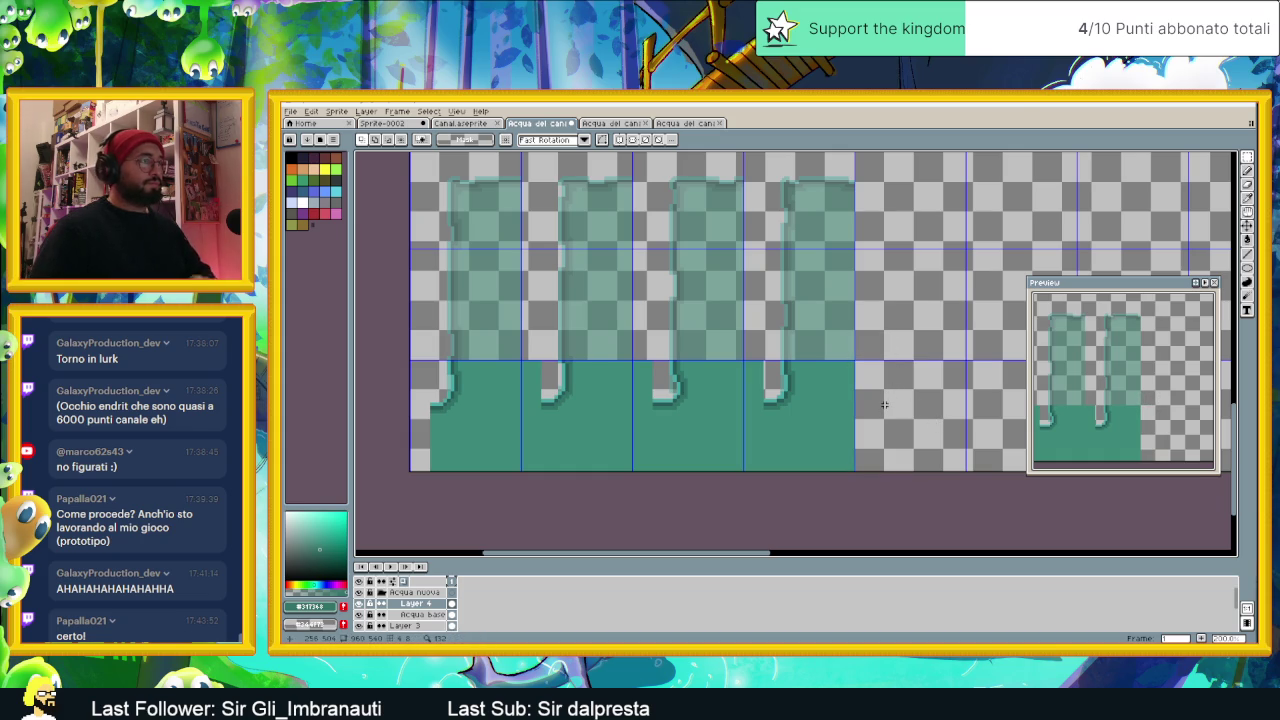
# Step: Select the rightmost water tile with the Polygonal Lasso
pyautogui.scroll(1, 694, 411)
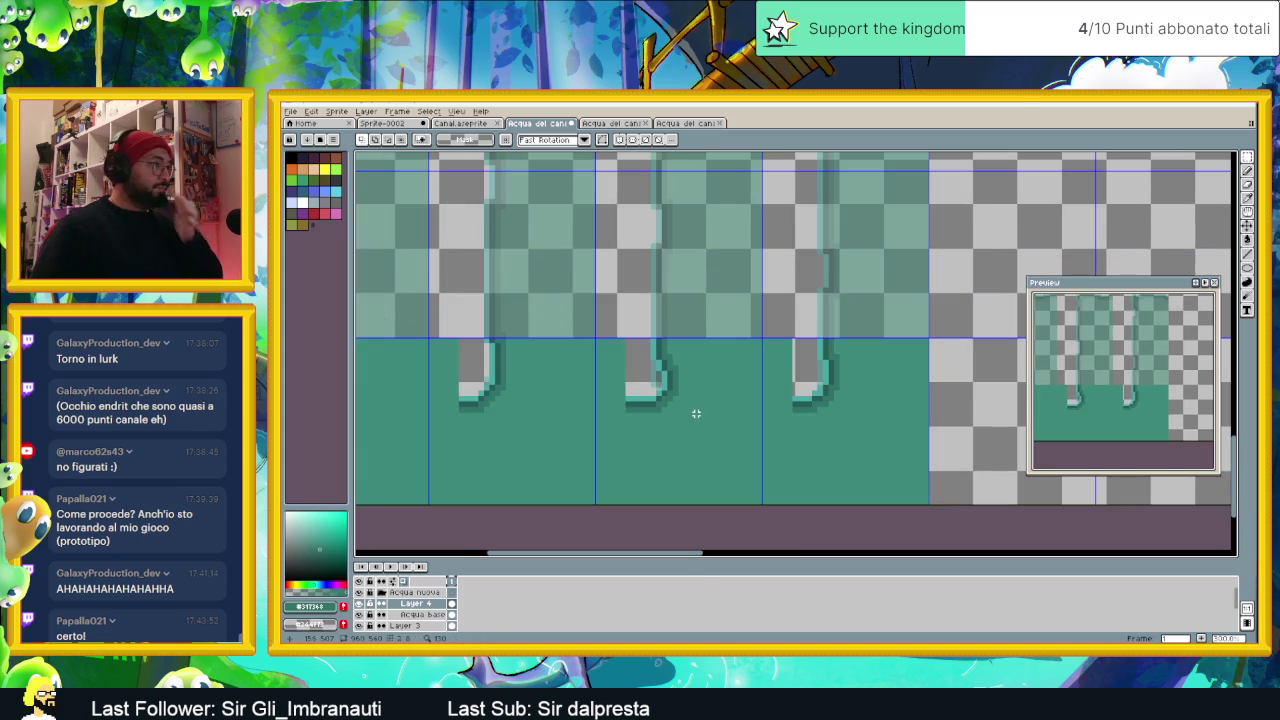
pyautogui.scroll(1, 531, 371)
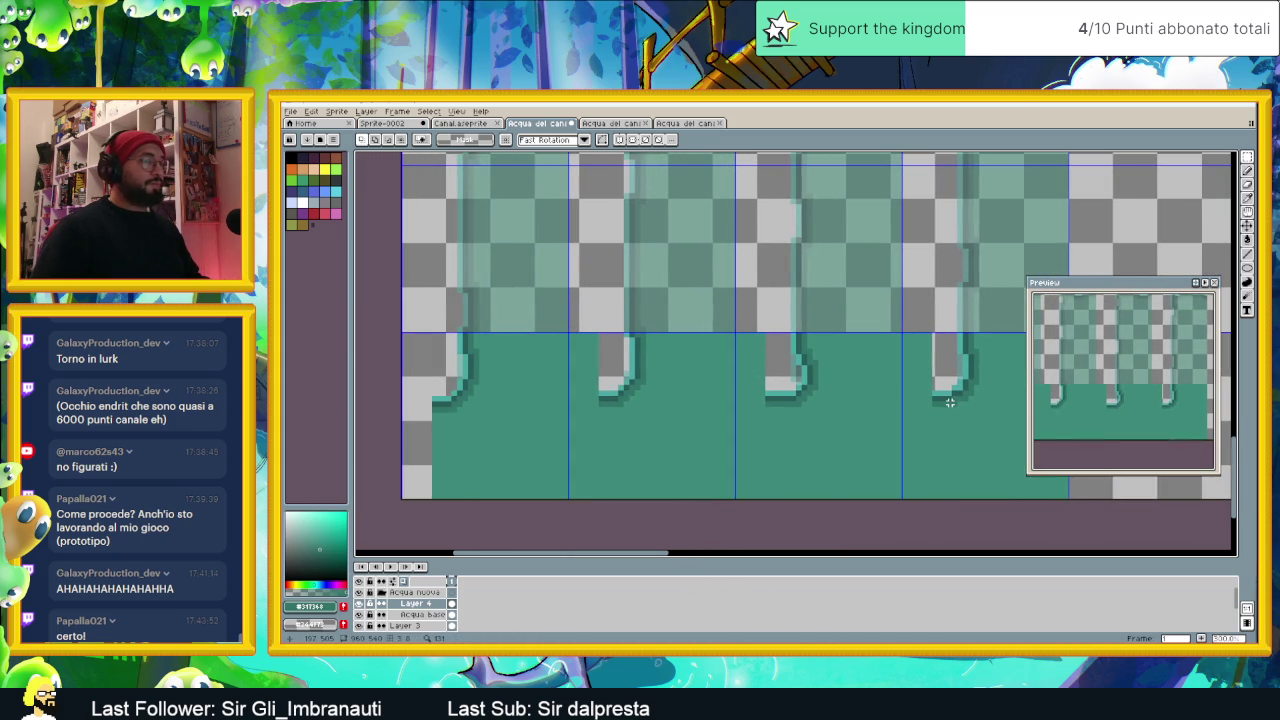
pyautogui.scroll(-1, 950, 402)
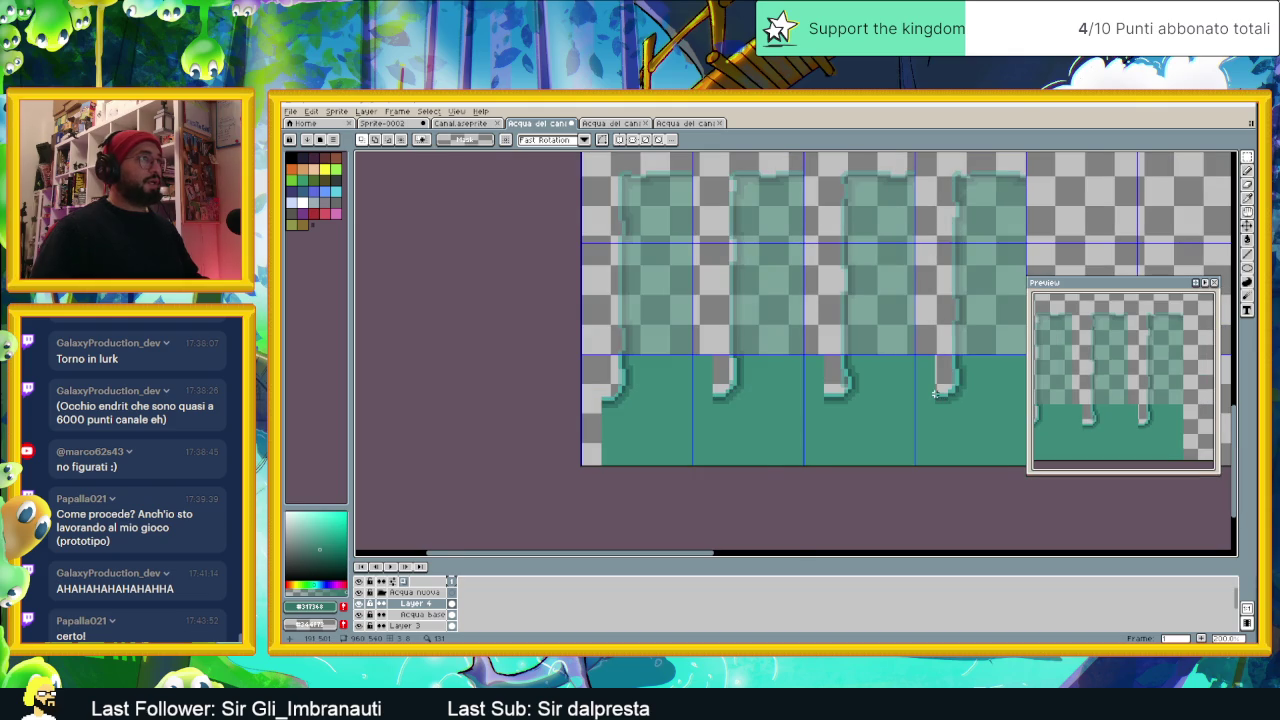
pyautogui.scroll(-1, 934, 393)
pyautogui.hscroll(2, 870, 390)
pyautogui.scroll(1, 819, 388)
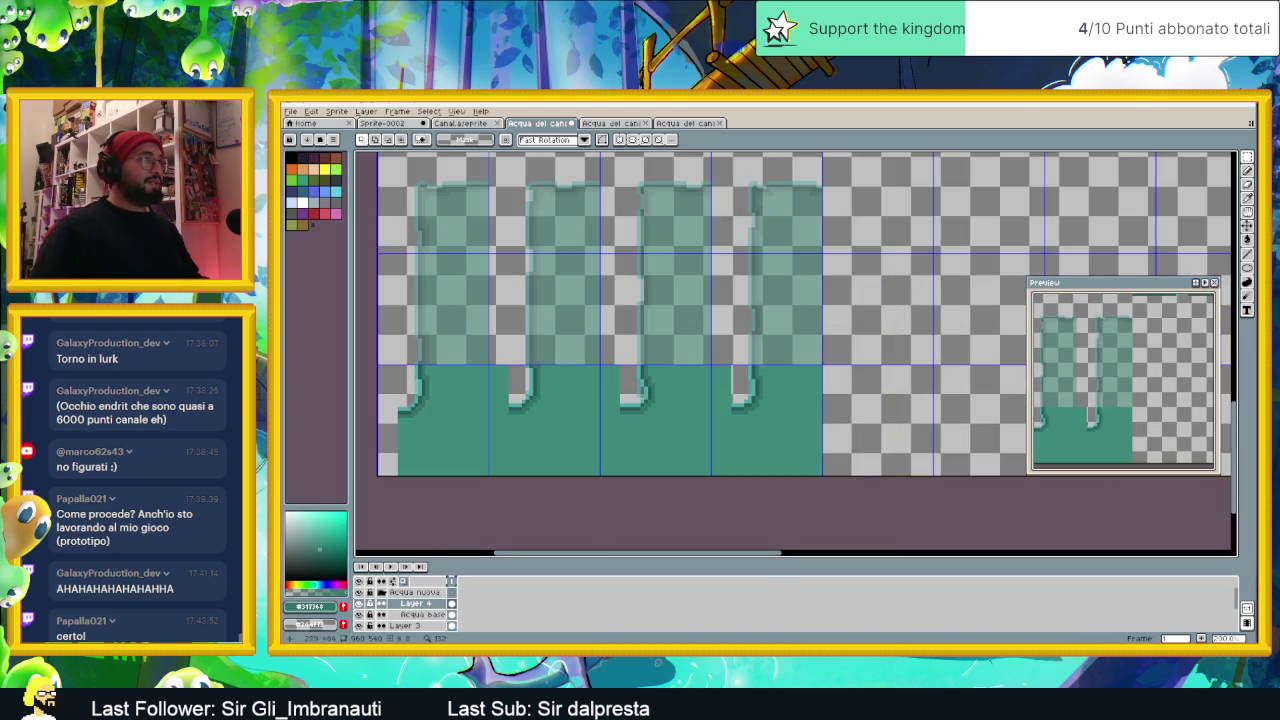
pyautogui.hotkey('shift', 'q')
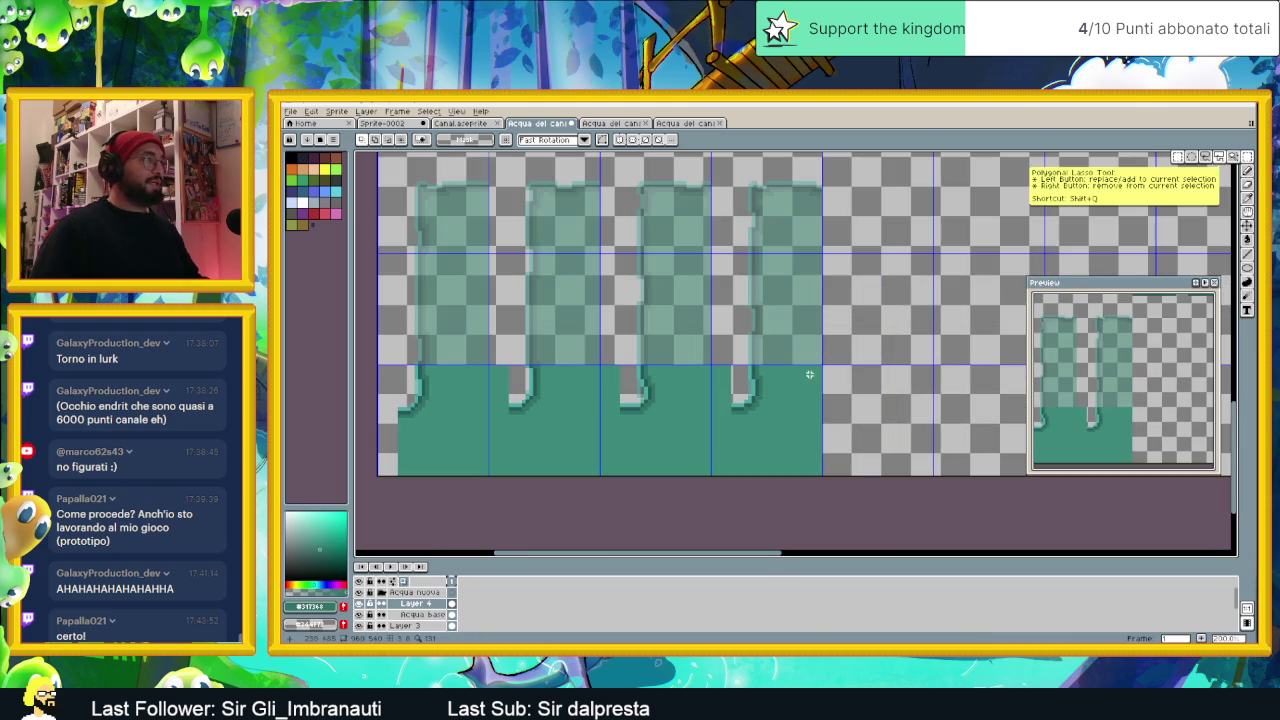
pyautogui.moveTo(846, 354)
pyautogui.mouseDown()
pyautogui.moveTo(711, 477)
pyautogui.moveTo(794, 423)
pyautogui.moveTo(886, 280)
pyautogui.moveTo(849, 486)
pyautogui.moveTo(829, 429)
pyautogui.moveTo(800, 429)
pyautogui.moveTo(807, 415)
pyautogui.mouseUp()
# Step: Move the selected notched water tile down and left into place and drop it
pyautogui.scroll(3, 886, 280)
pyautogui.scroll(1, 808, 415)
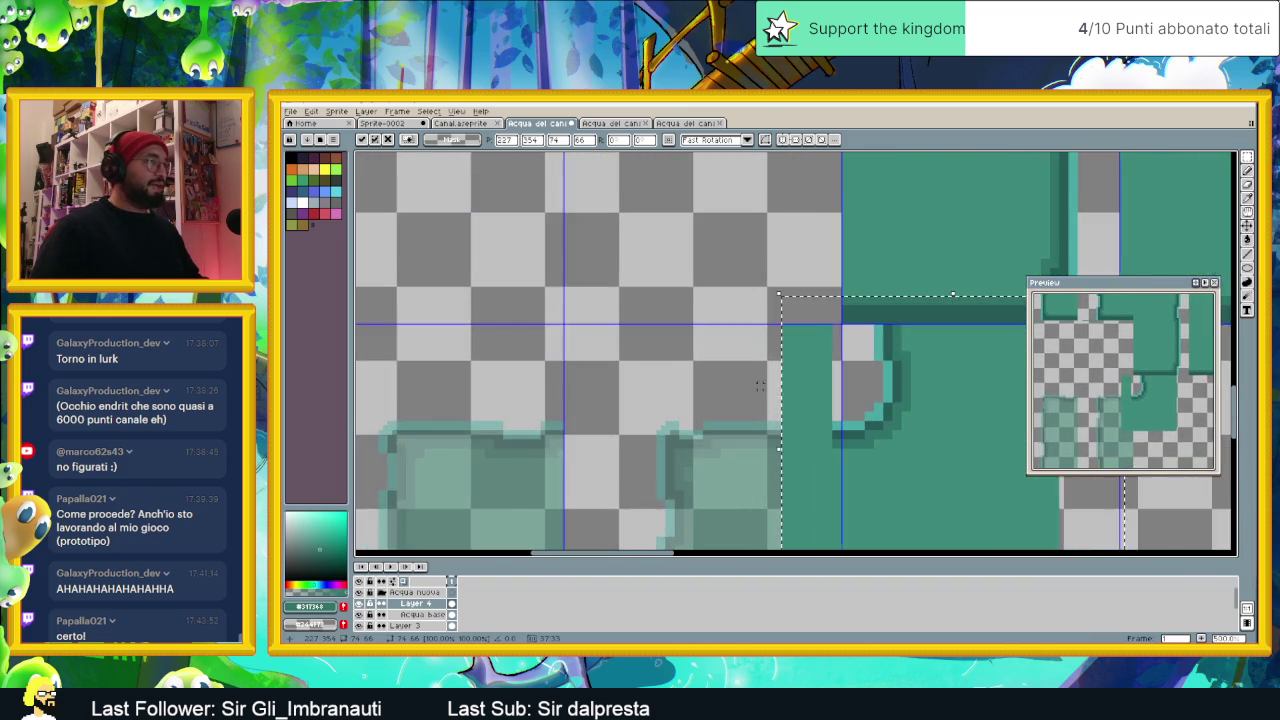
pyautogui.scroll(1, 815, 440)
pyautogui.scroll(1, 840, 435)
pyautogui.scroll(-1, 840, 435)
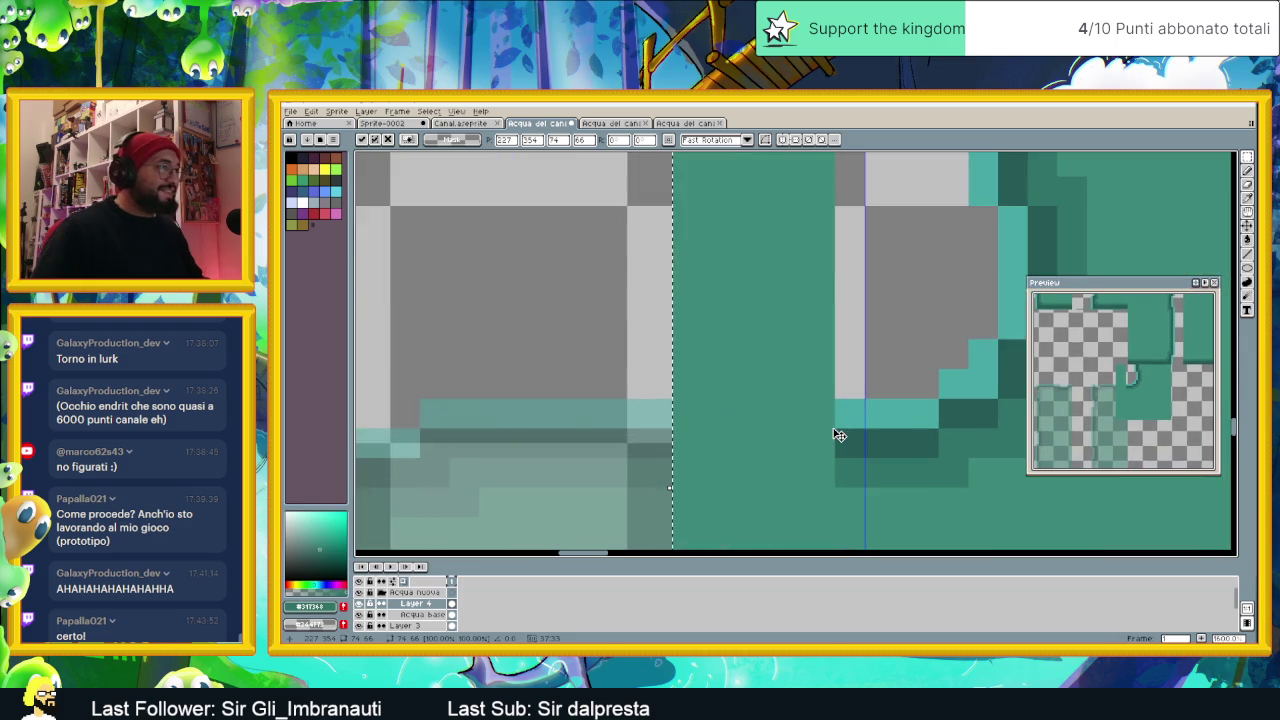
pyautogui.scroll(-1, 838, 434)
pyautogui.scroll(-2, 838, 434)
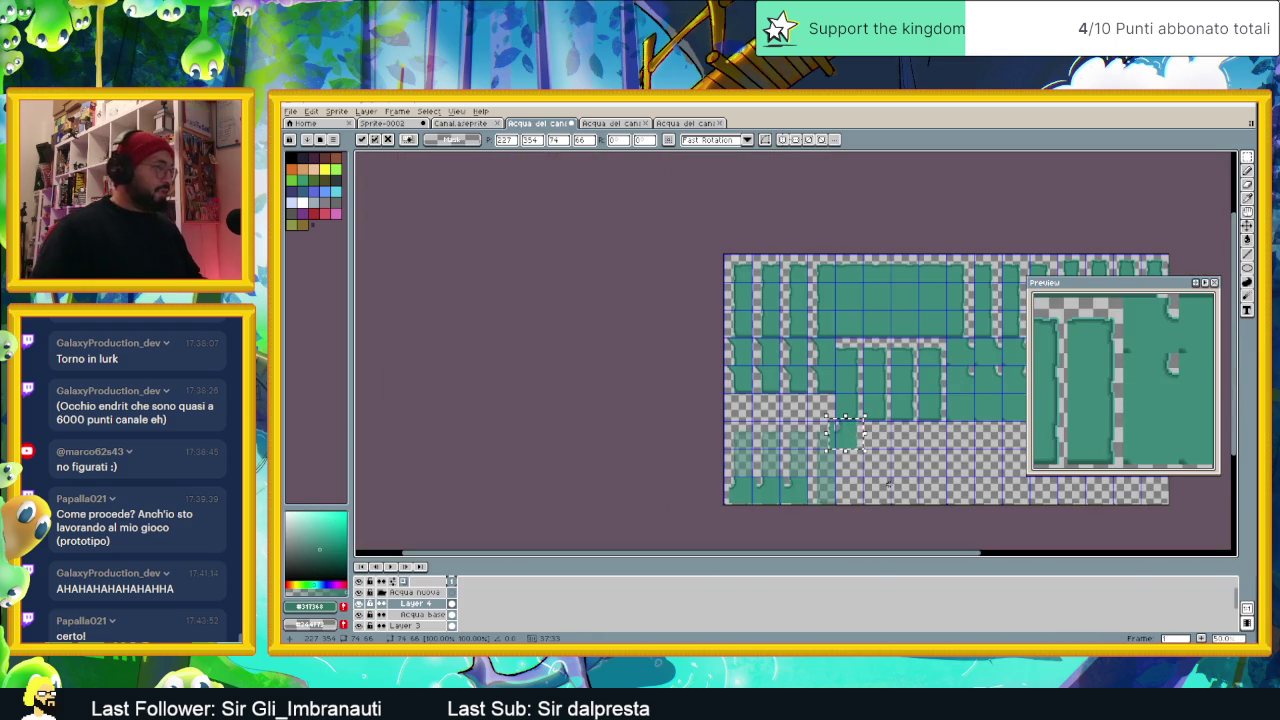
pyautogui.moveTo(845, 430); pyautogui.dragTo(827, 490)
pyautogui.scroll(2, 866, 484)
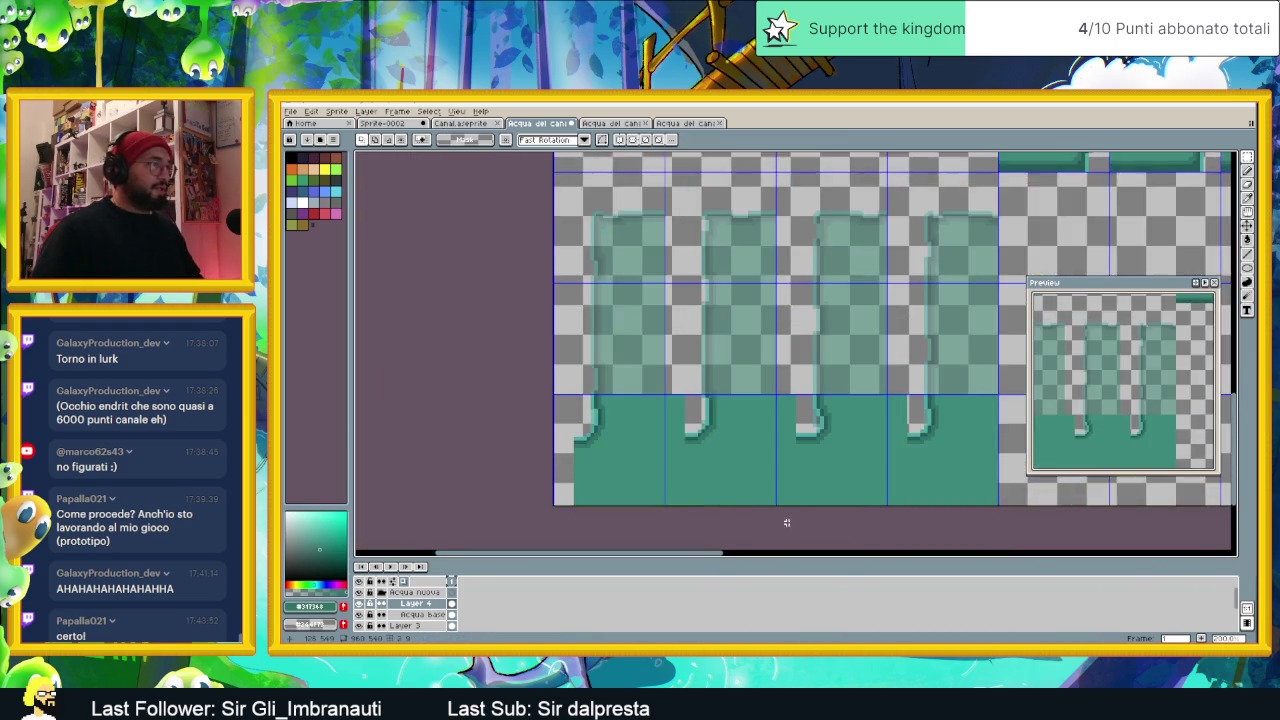
pyautogui.scroll(1, 850, 480)
pyautogui.scroll(1, 836, 432)
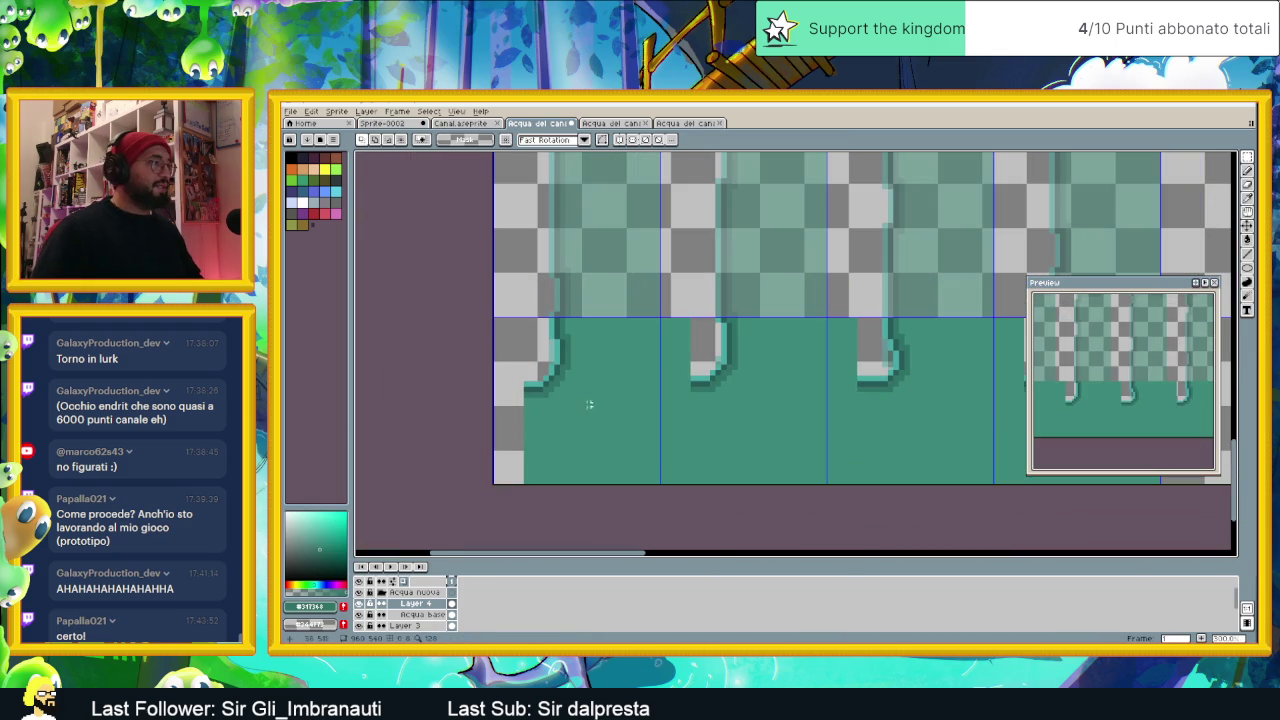
pyautogui.moveTo(846, 389); pyautogui.dragTo(812, 404)
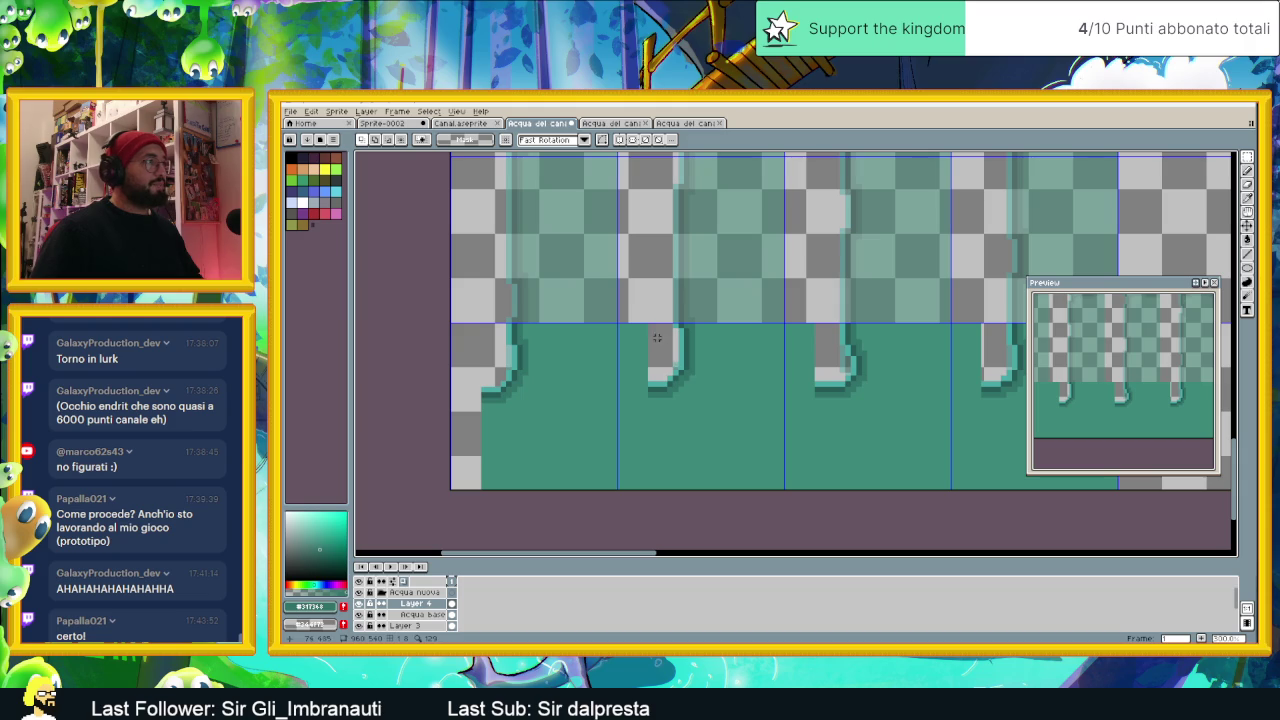
# Step: Clear the water columns below the three pillars to transparency
pyautogui.moveTo(645, 325); pyautogui.dragTo(620, 506)
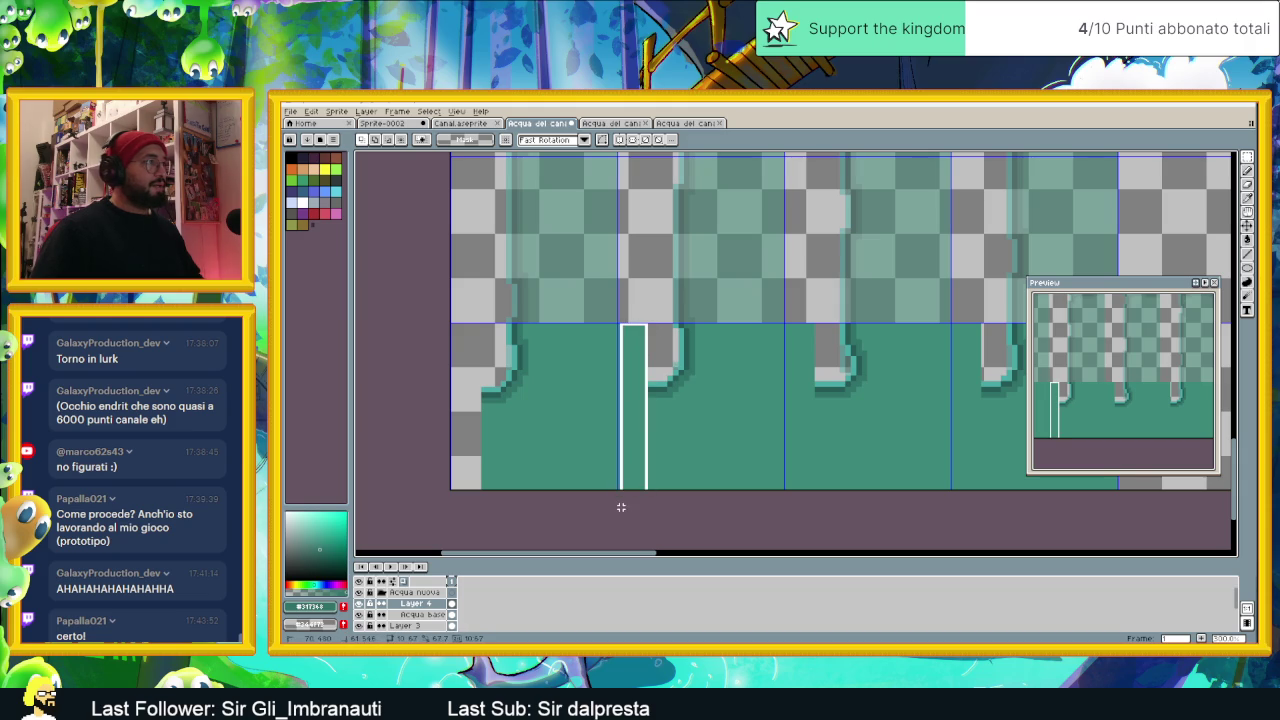
pyautogui.press('Delete')
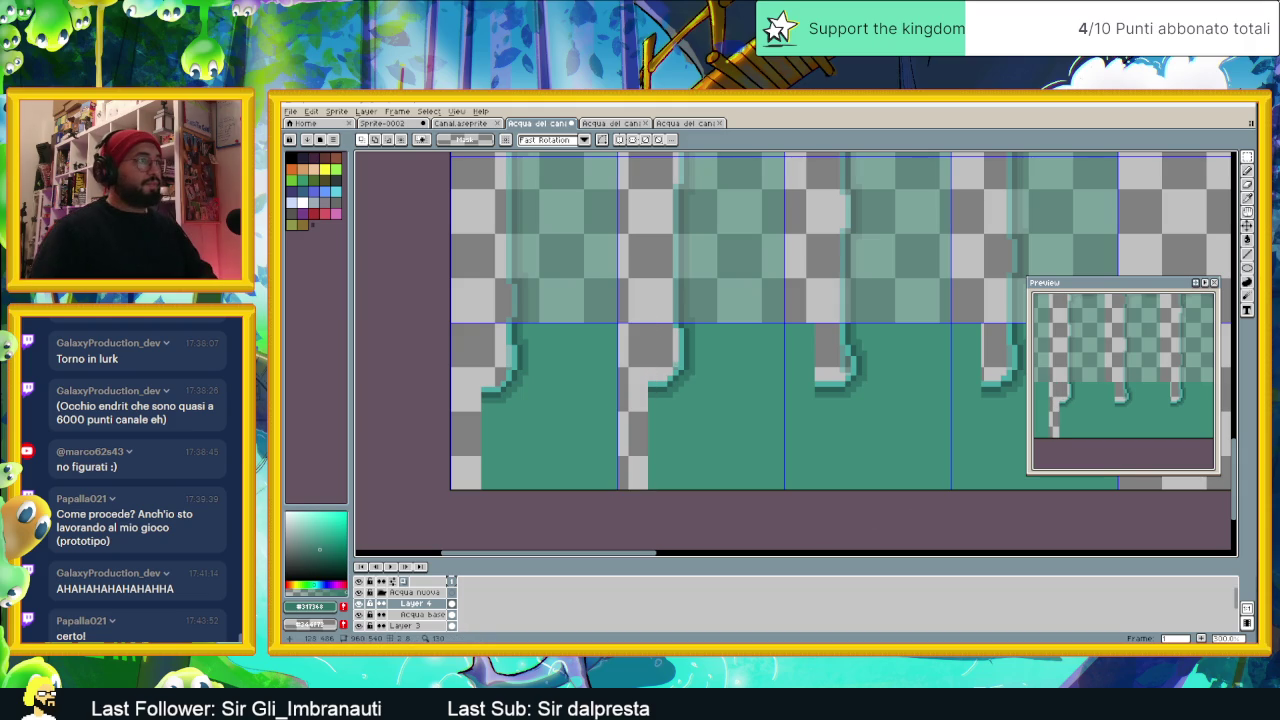
pyautogui.moveTo(812, 325); pyautogui.dragTo(785, 546)
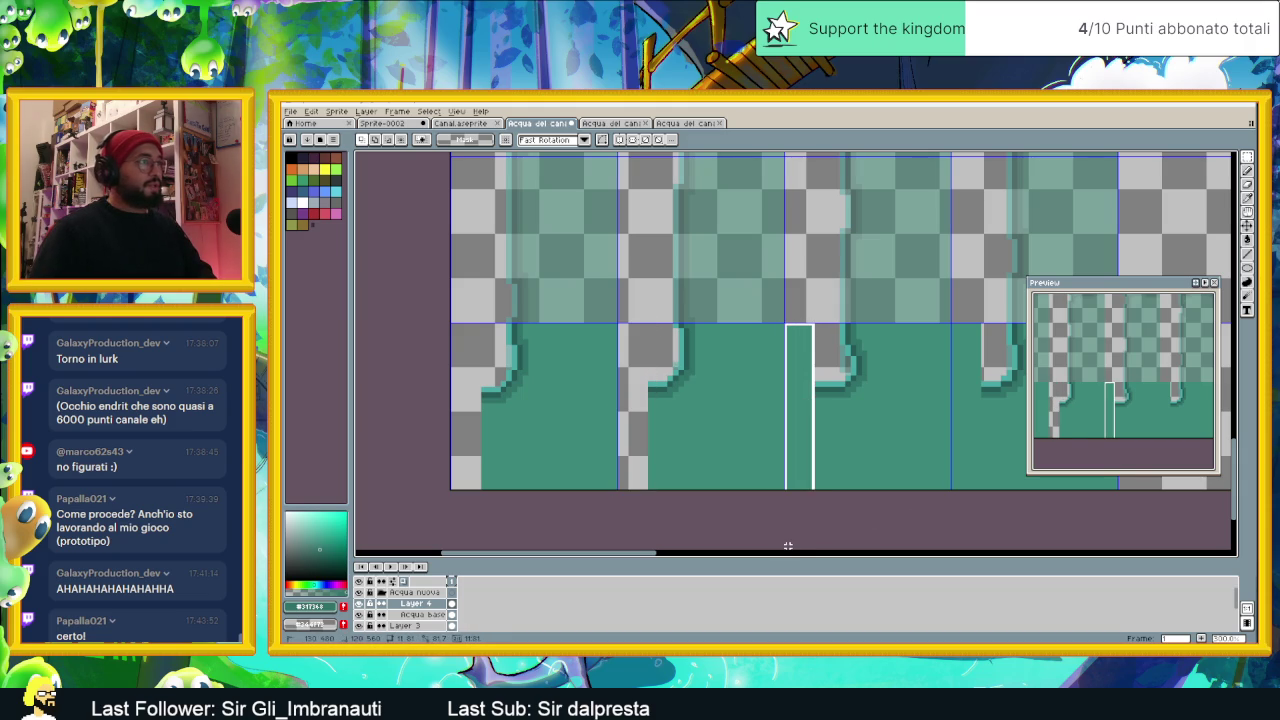
pyautogui.press('Delete')
pyautogui.hscroll(3, 746, 522)
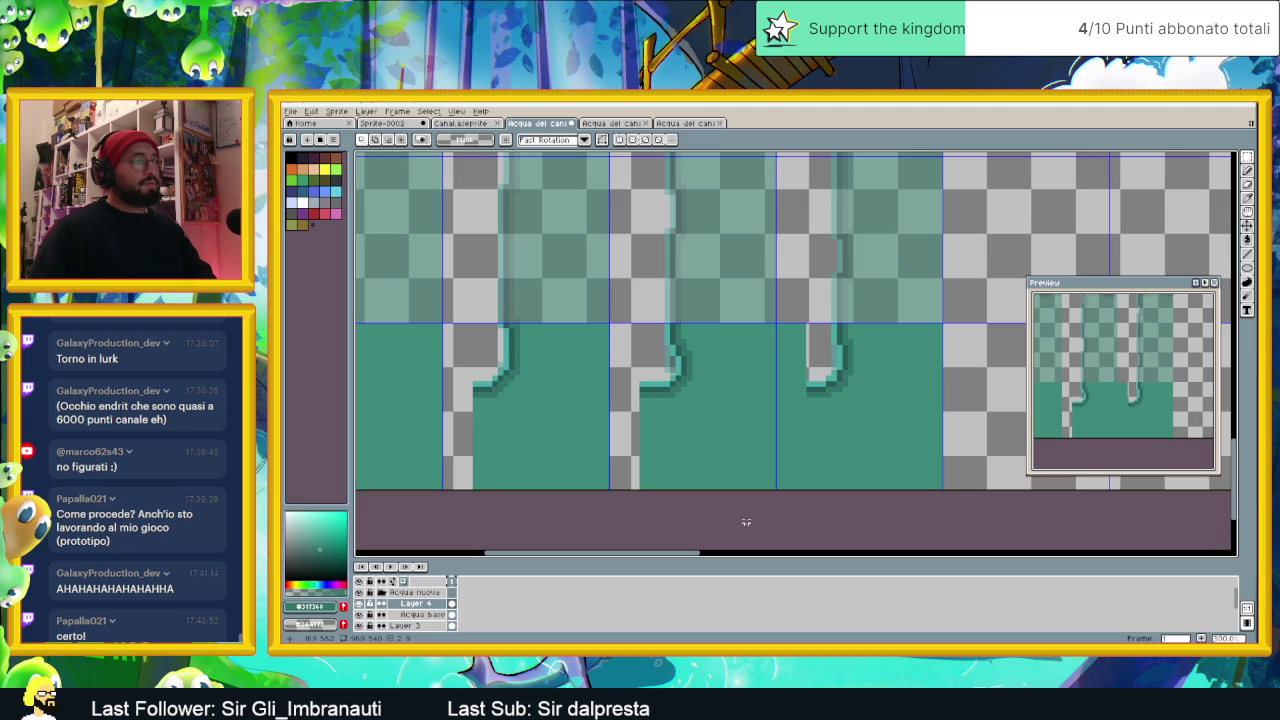
pyautogui.moveTo(804, 325); pyautogui.dragTo(779, 524)
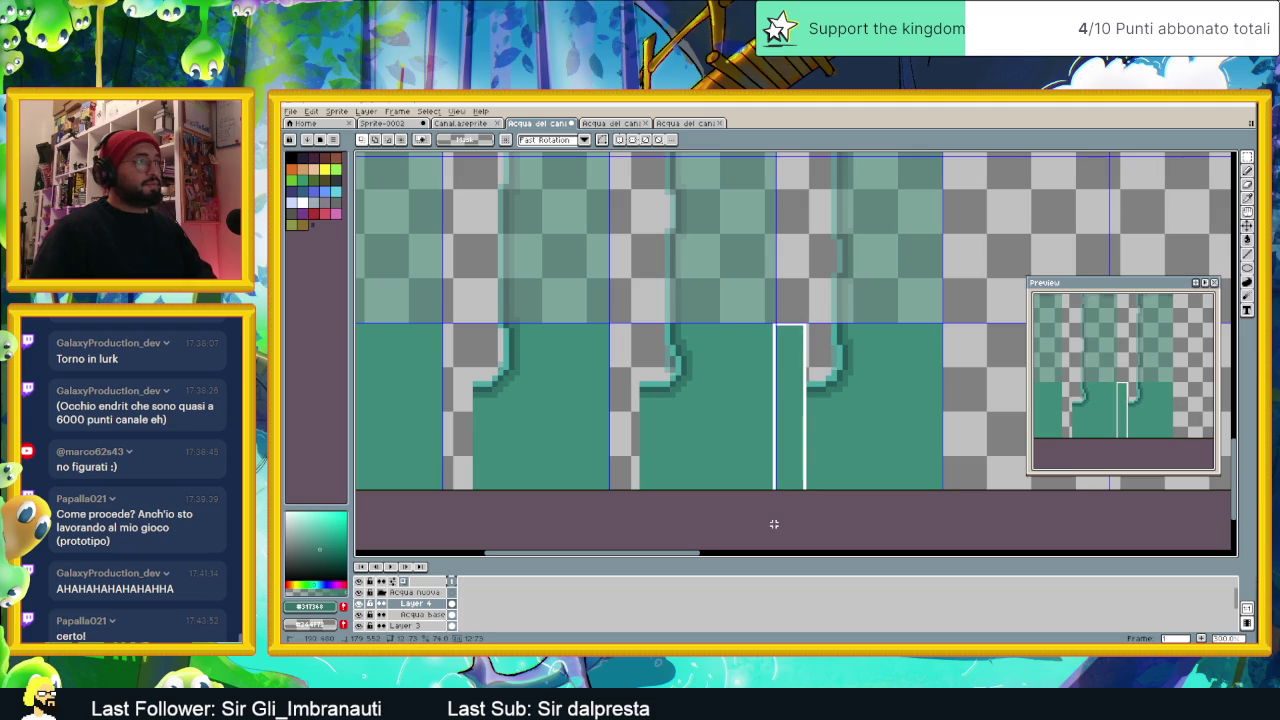
pyautogui.press('Delete')
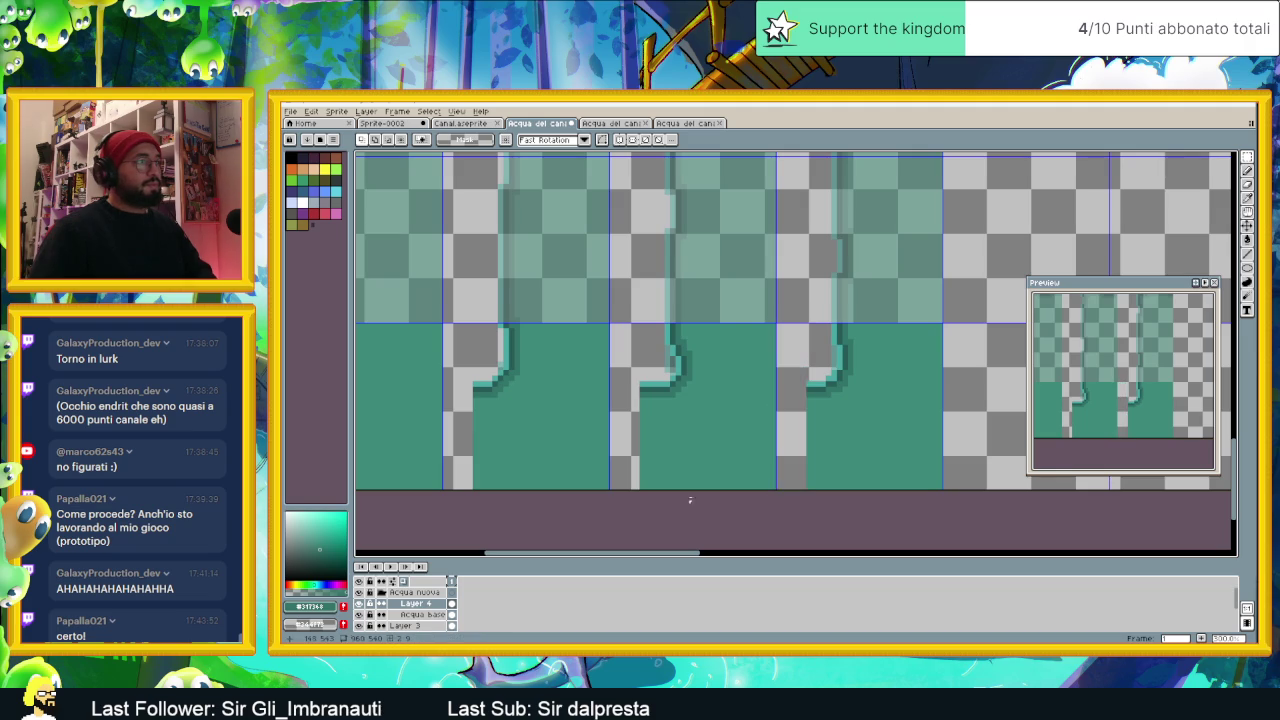
pyautogui.hscroll(-2, 686, 503)
pyautogui.hscroll(2, 618, 376)
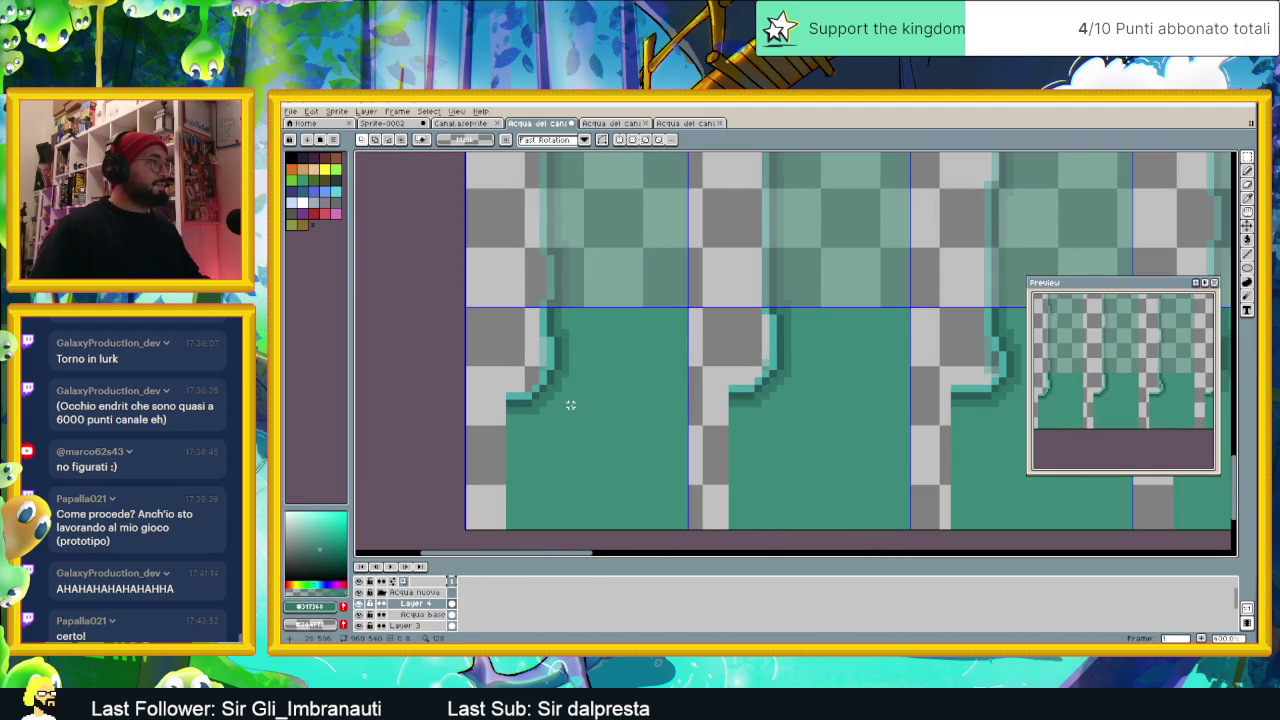
pyautogui.hscroll(-4, 614, 386)
pyautogui.scroll(1, 582, 387)
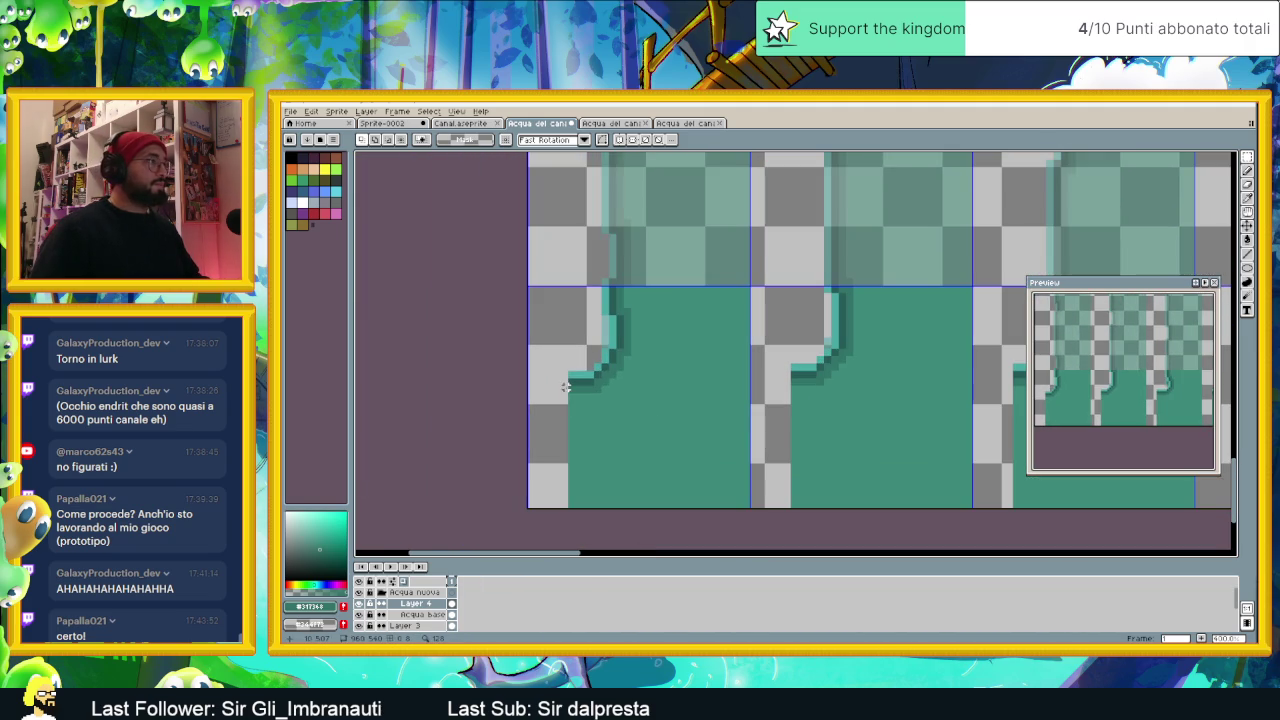
# Step: Draw dark outline lines along the first pillar's base using the sampled outline colour
pyautogui.press('l')
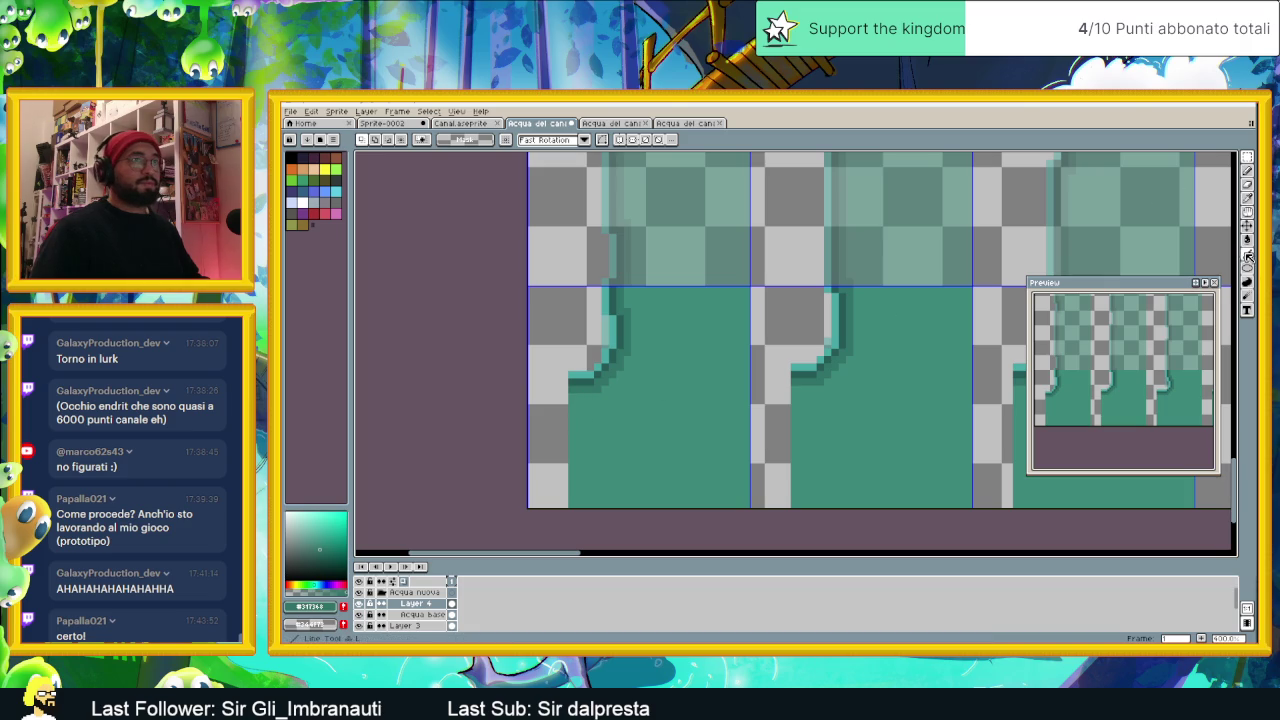
pyautogui.scroll(1, 565, 380)
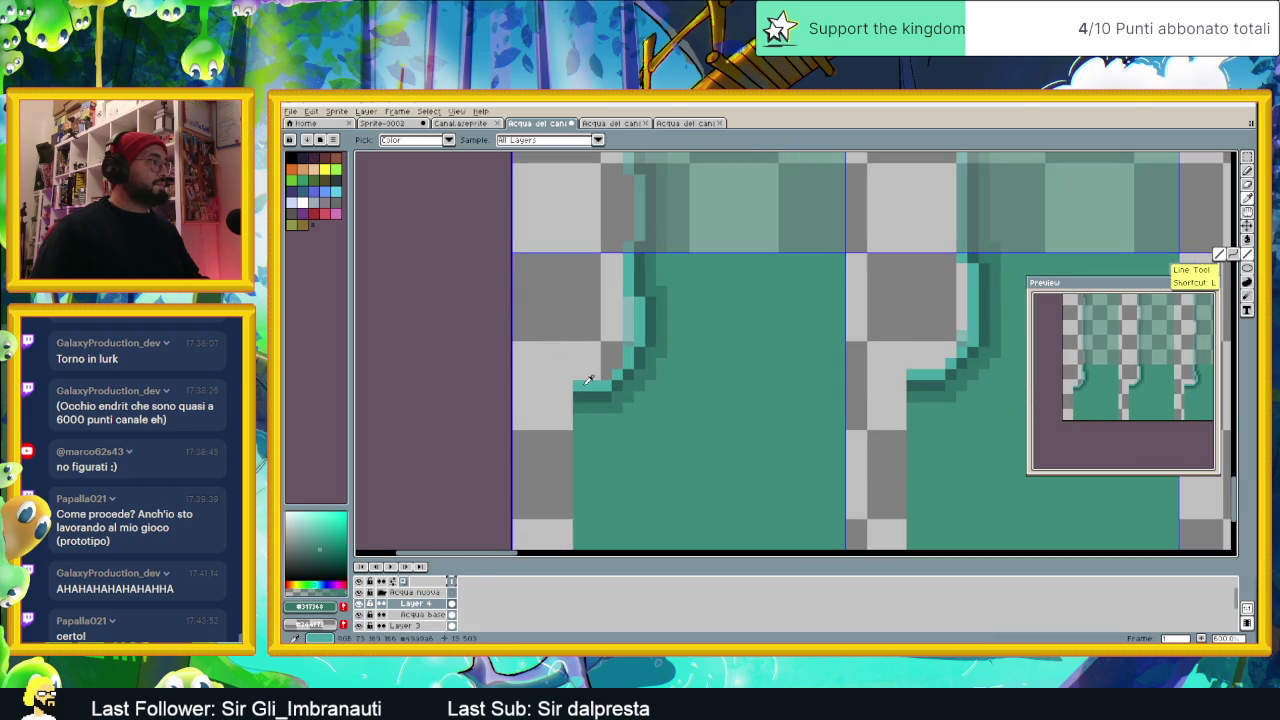
pyautogui.press('i')
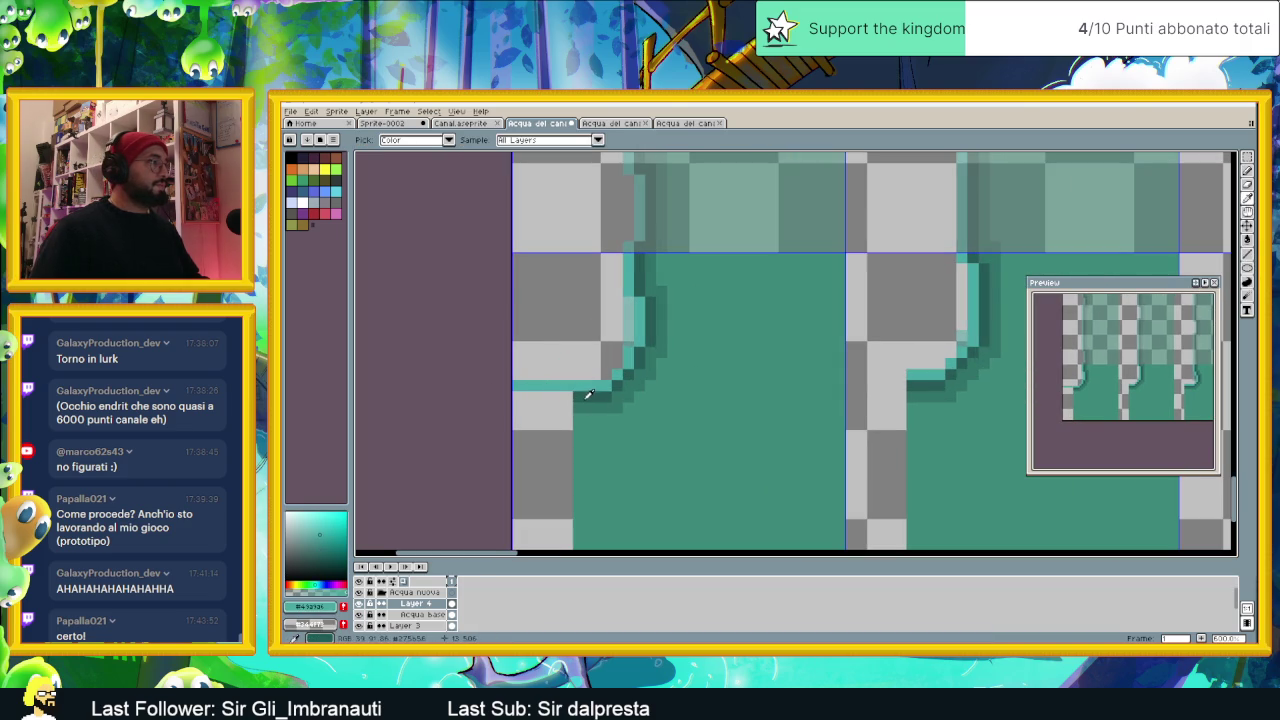
pyautogui.keyDown('alt'); pyautogui.click(588, 394); pyautogui.keyUp('alt')
pyautogui.moveTo(576, 397); pyautogui.dragTo(489, 397)
pyautogui.keyDown('alt'); pyautogui.click(581, 407); pyautogui.keyUp('alt')
pyautogui.moveTo(579, 409); pyautogui.dragTo(506, 408)
# Step: Draw a teal line along the step edge and a dark outline at the next pillar's base
pyautogui.hscroll(3, 900, 357)
pyautogui.keyDown('alt'); pyautogui.click(799, 386); pyautogui.keyUp('alt')
pyautogui.moveTo(776, 396); pyautogui.dragTo(716, 407)
pyautogui.keyDown('alt'); pyautogui.click(784, 405); pyautogui.keyUp('alt')
pyautogui.keyDown('alt'); pyautogui.click(783, 415); pyautogui.keyUp('alt')
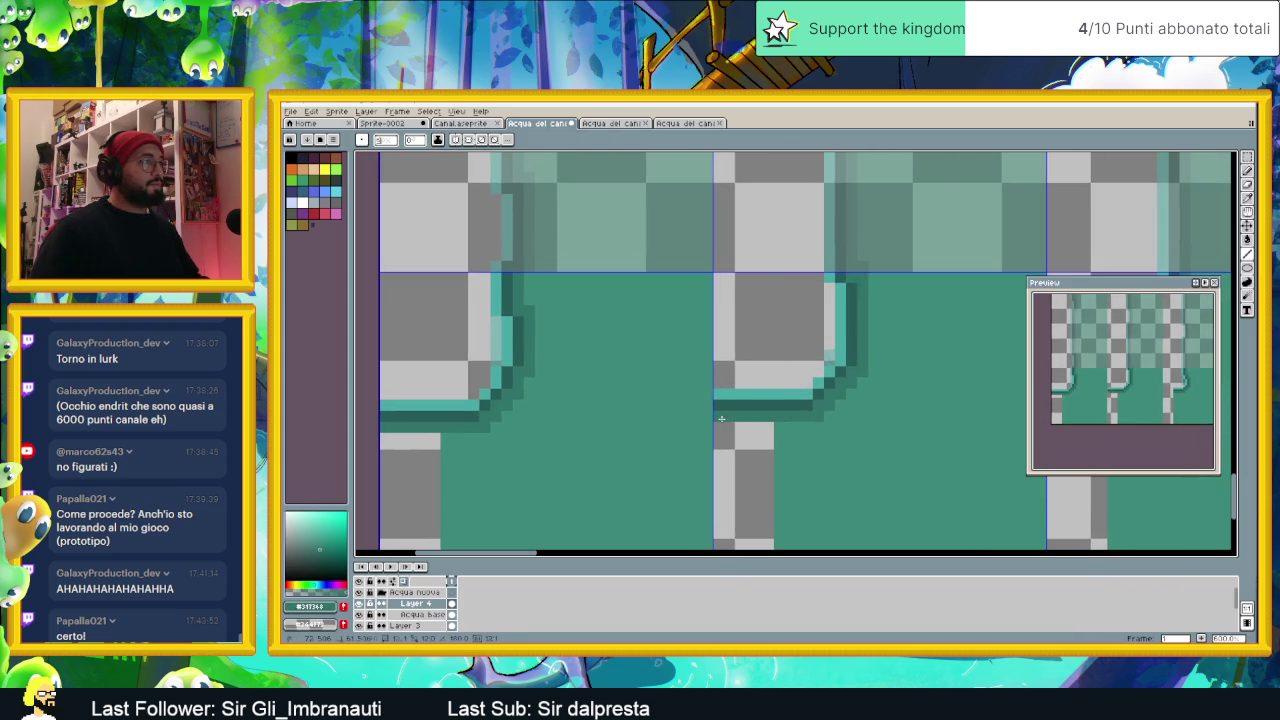
pyautogui.moveTo(721, 418); pyautogui.dragTo(787, 391)
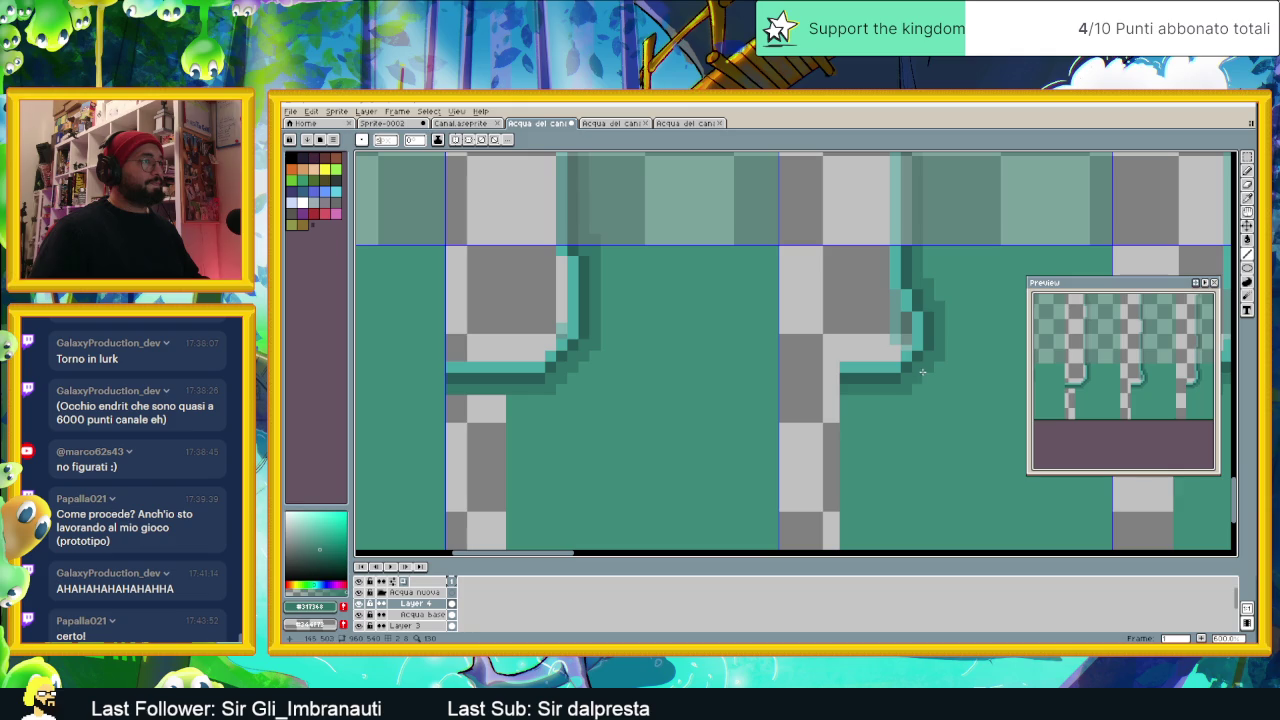
pyautogui.keyDown('alt'); pyautogui.click(842, 378); pyautogui.keyUp('alt')
pyautogui.keyDown('alt'); pyautogui.click(878, 387); pyautogui.keyUp('alt')
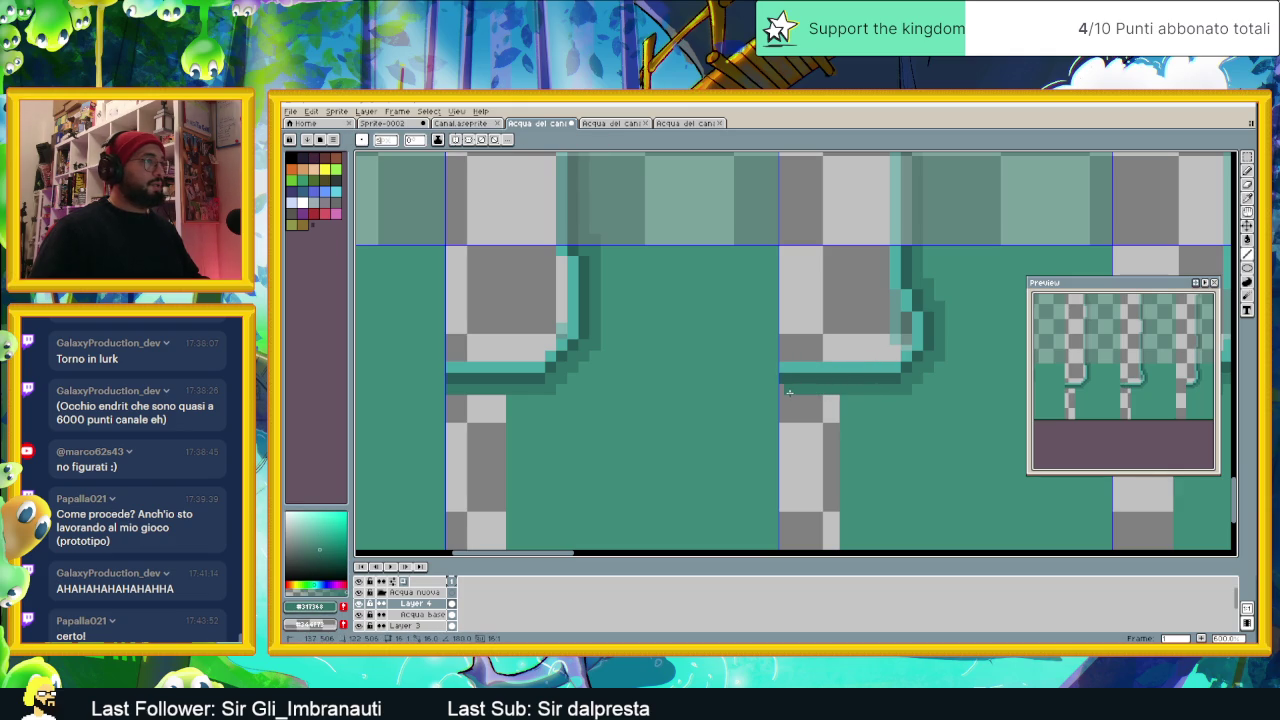
pyautogui.press('Return')
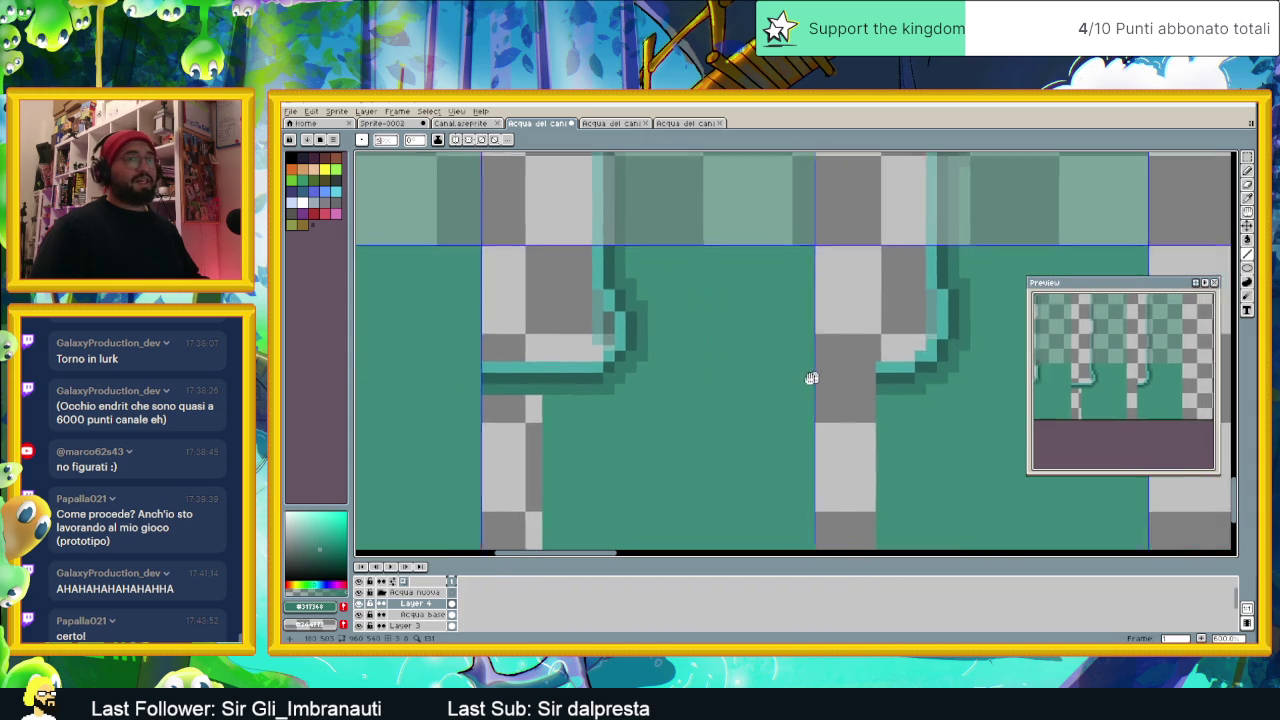
# Step: Paint a light-teal edge line under the middle pillar with a dark-teal row beneath it
pyautogui.keyDown('alt'); pyautogui.click(870, 367); pyautogui.keyUp('alt')
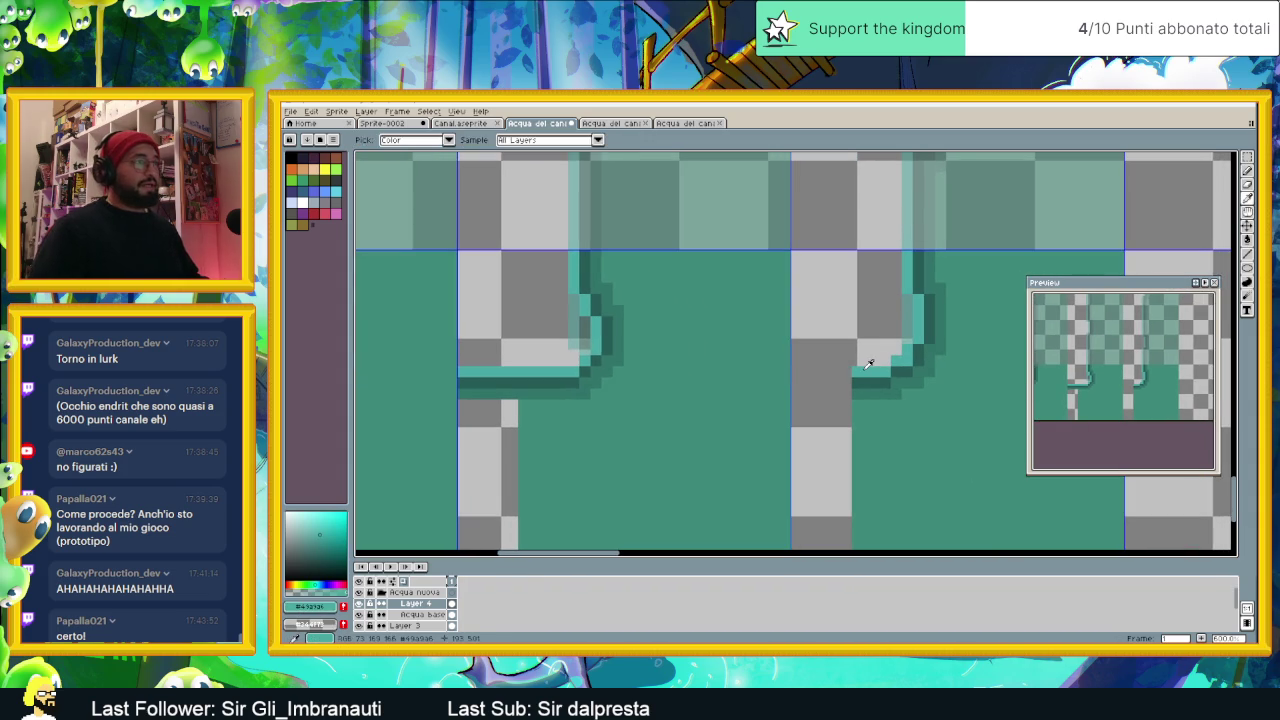
pyautogui.moveTo(855, 372)
pyautogui.mouseDown()
pyautogui.moveTo(800, 372)
pyautogui.moveTo(803, 396)
pyautogui.mouseUp()
pyautogui.keyDown('alt'); pyautogui.click(866, 385); pyautogui.keyUp('alt')
pyautogui.keyDown('alt'); pyautogui.click(856, 396); pyautogui.keyUp('alt')
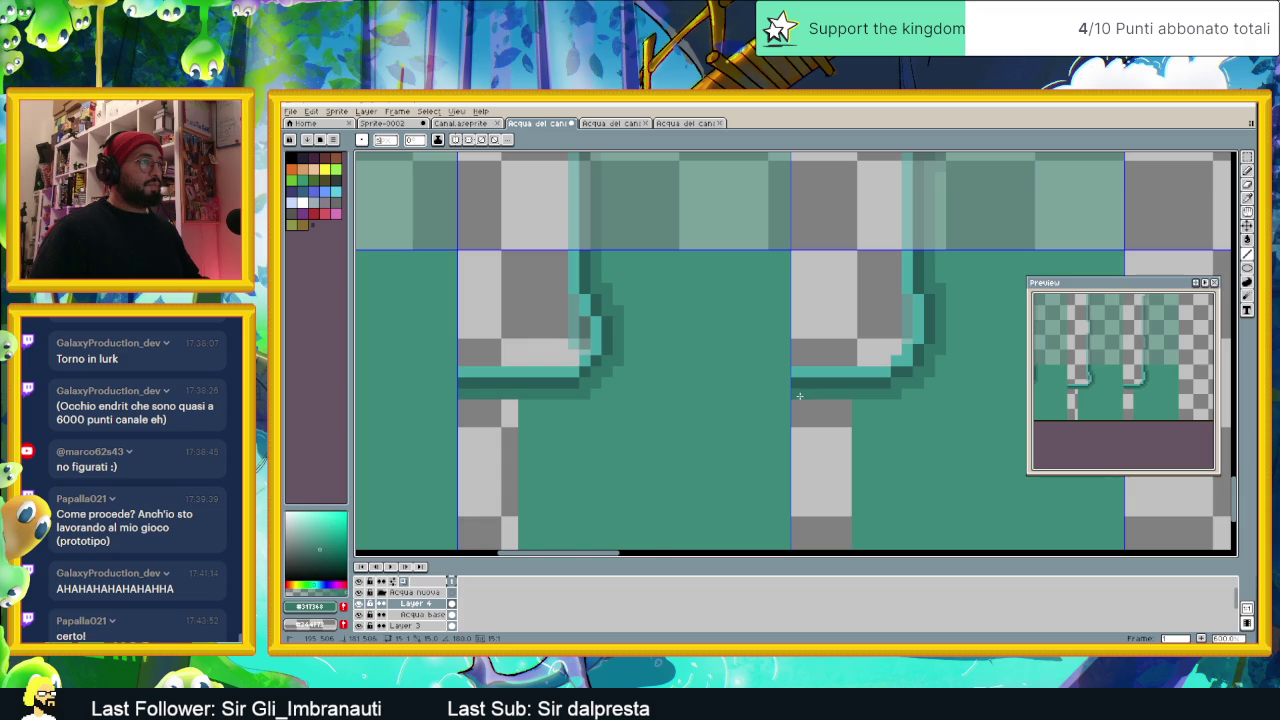
pyautogui.scroll(-1, 868, 419)
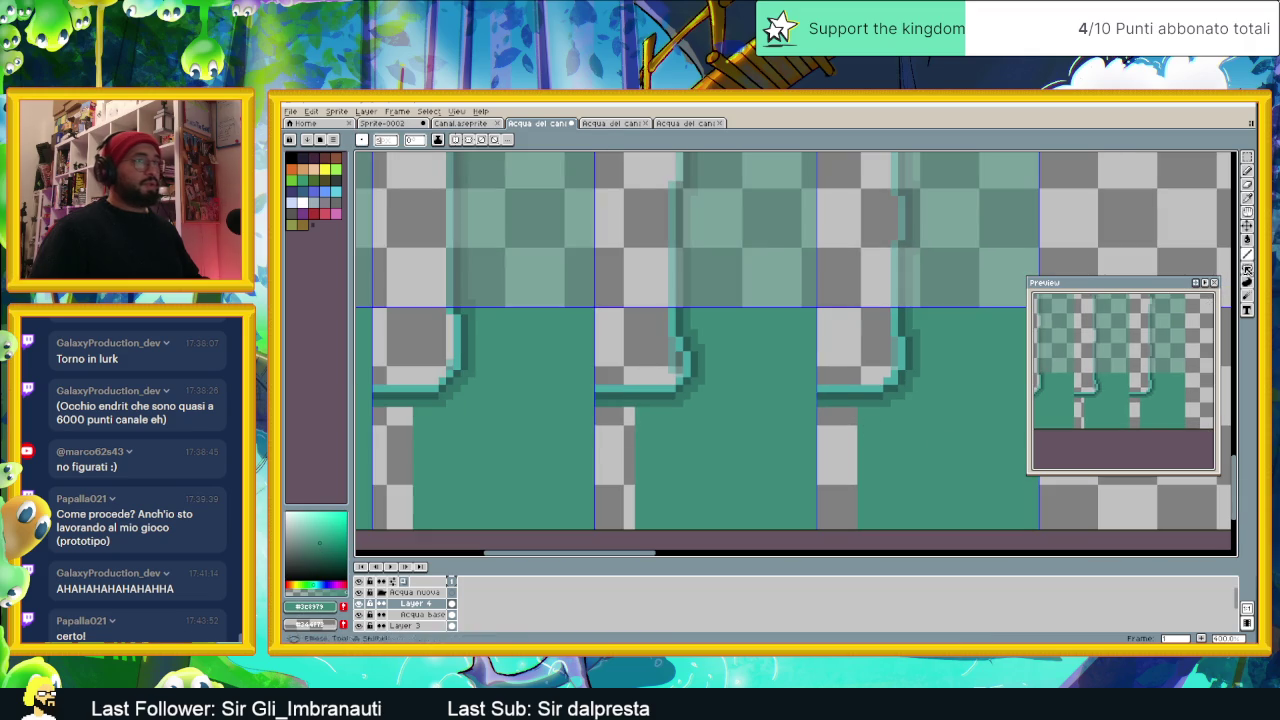
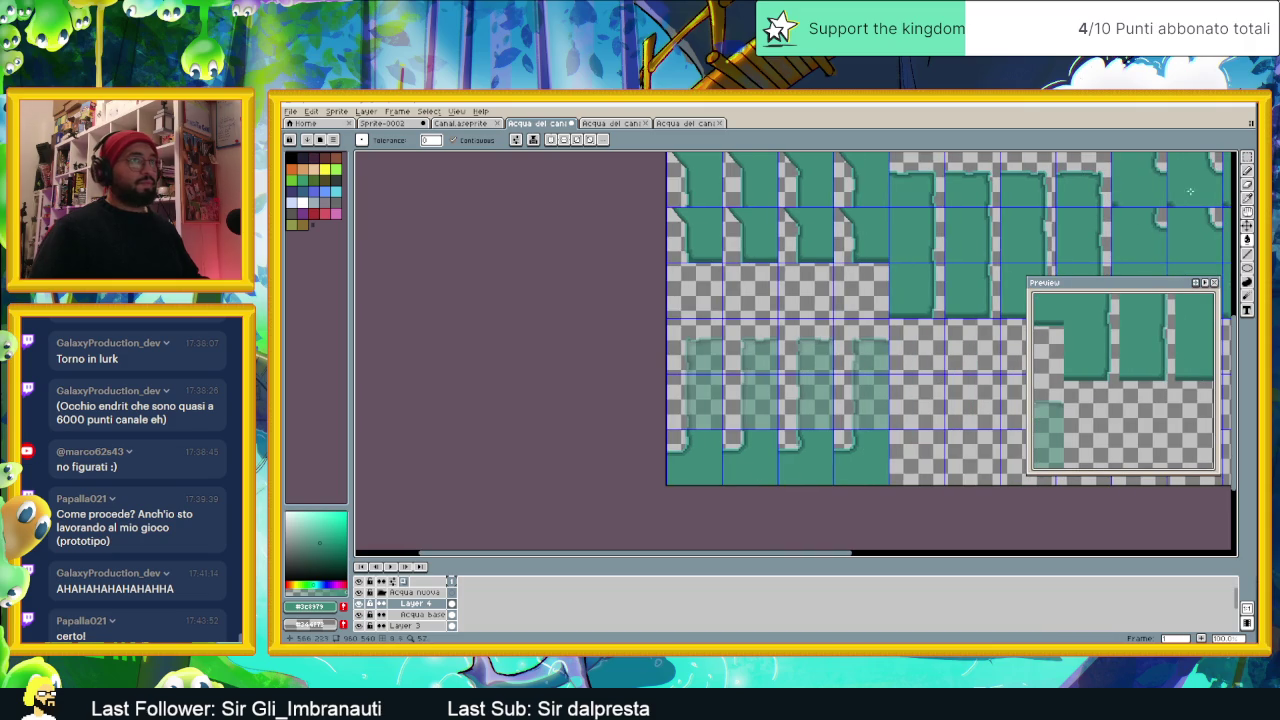
# Step: Pick the Rectangular Marquee tool and zoom around the canal water tileset
pyautogui.click(1248, 160)
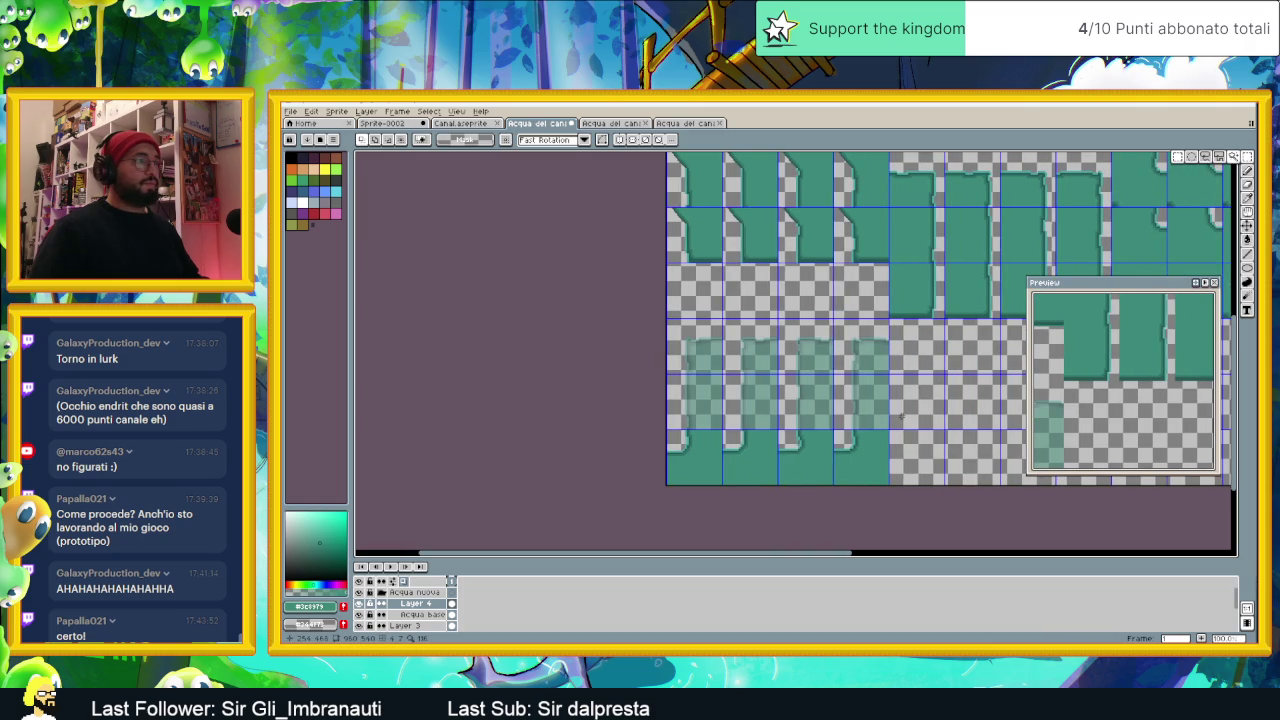
pyautogui.scroll(-2, 906, 411)
pyautogui.scroll(-1, 787, 450)
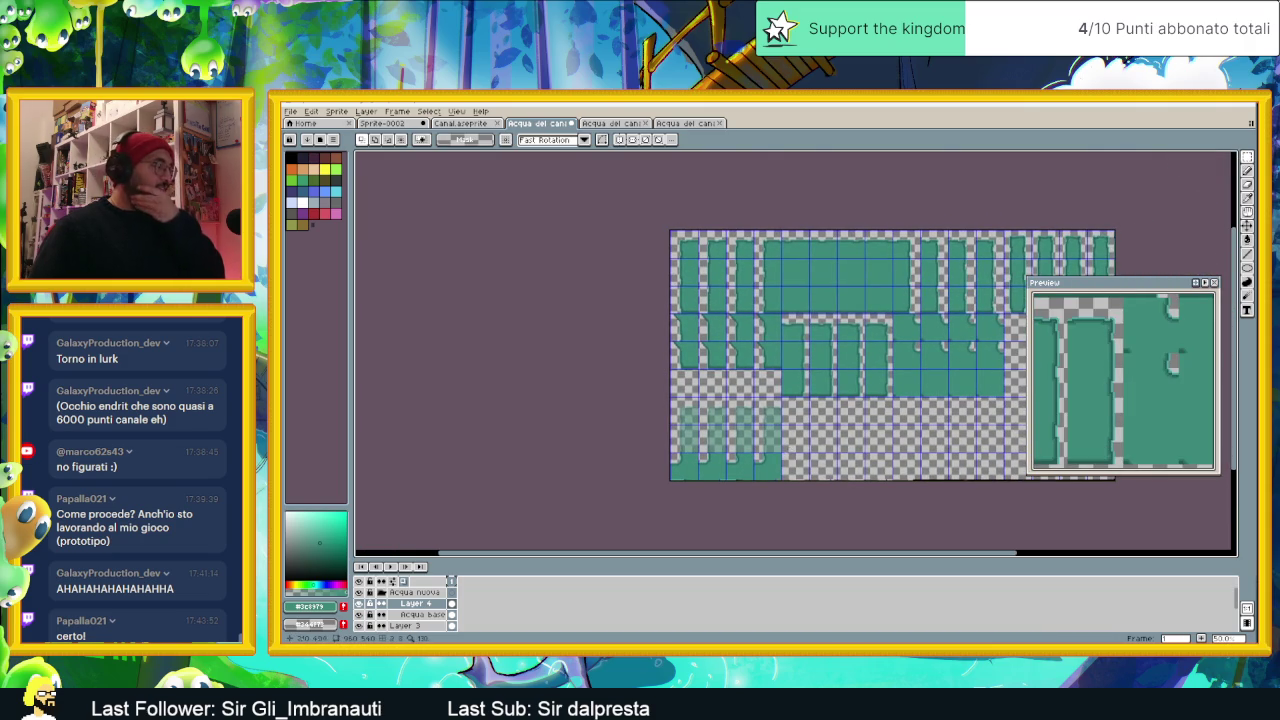
pyautogui.scroll(1, 763, 465)
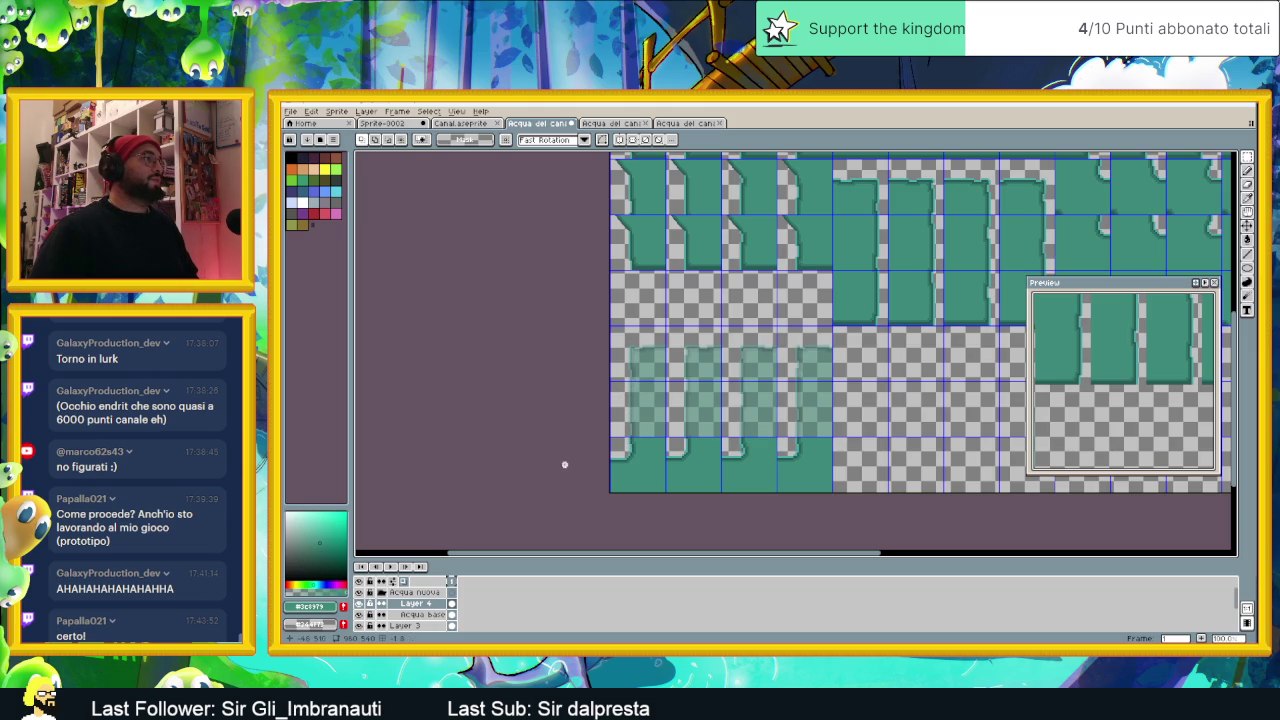
pyautogui.click(311, 111)
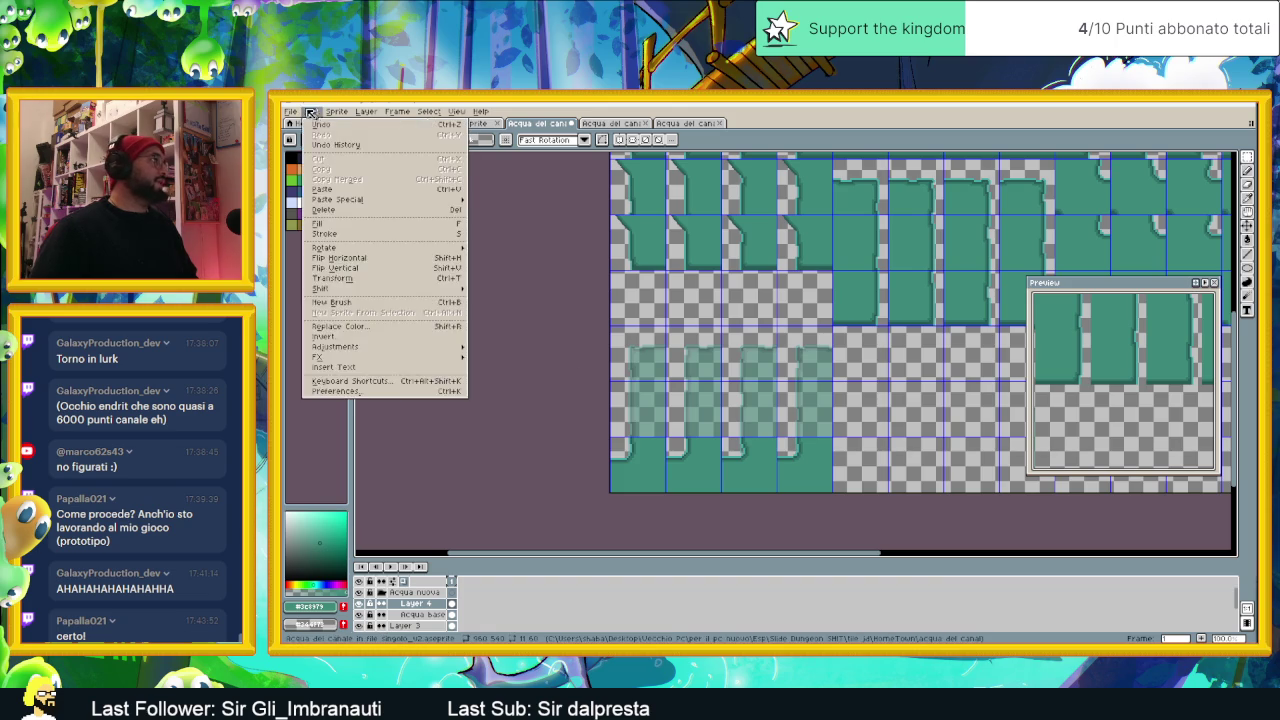
# Step: Create a new blank sprite 240 pixels wide and 240 pixels high
pyautogui.click(296, 125)
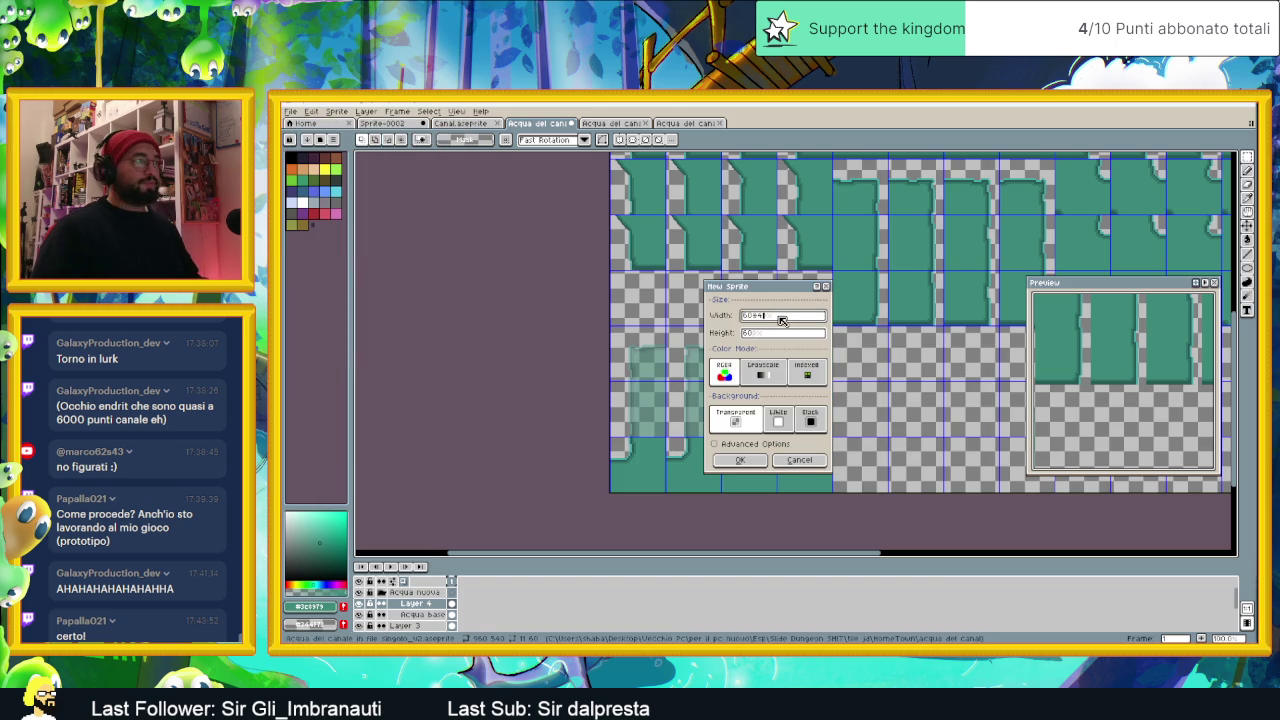
pyautogui.click(785, 333)
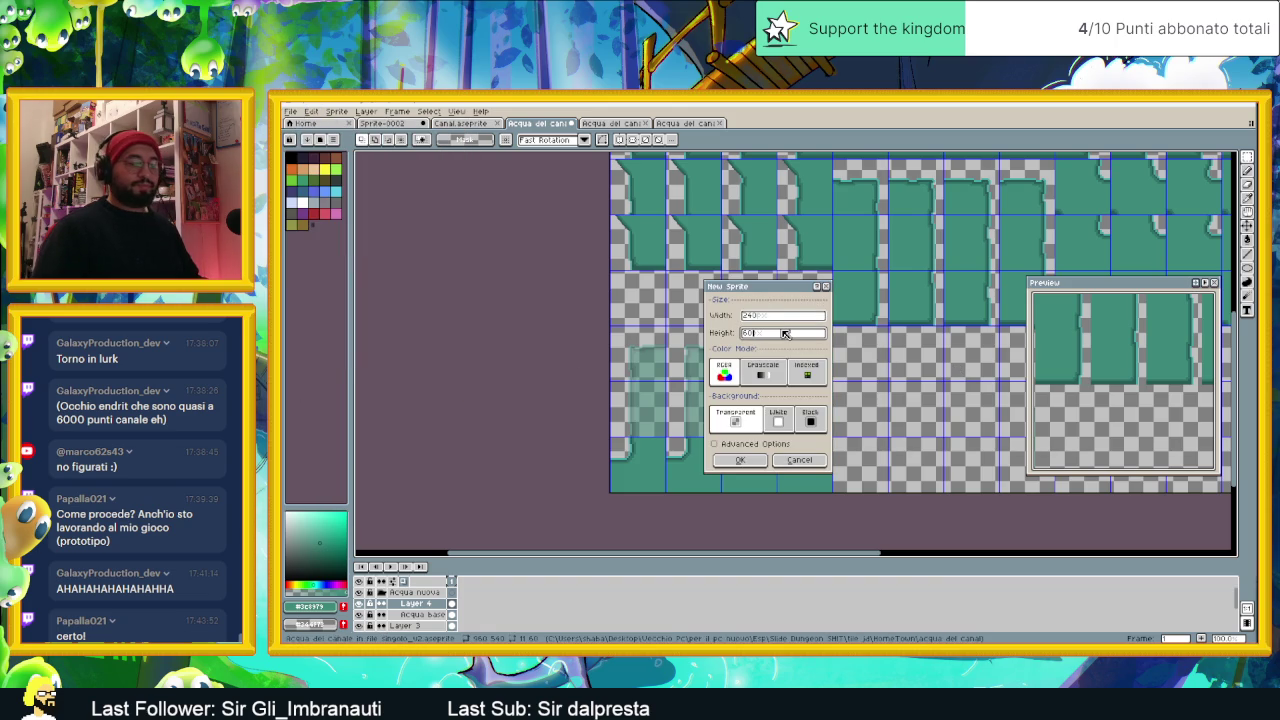
pyautogui.write('*4')
pyautogui.press('Return')
pyautogui.scroll(1, 852, 338)
pyautogui.scroll(-1, 852, 338)
pyautogui.click(450, 112)
pyautogui.moveTo(463, 182)
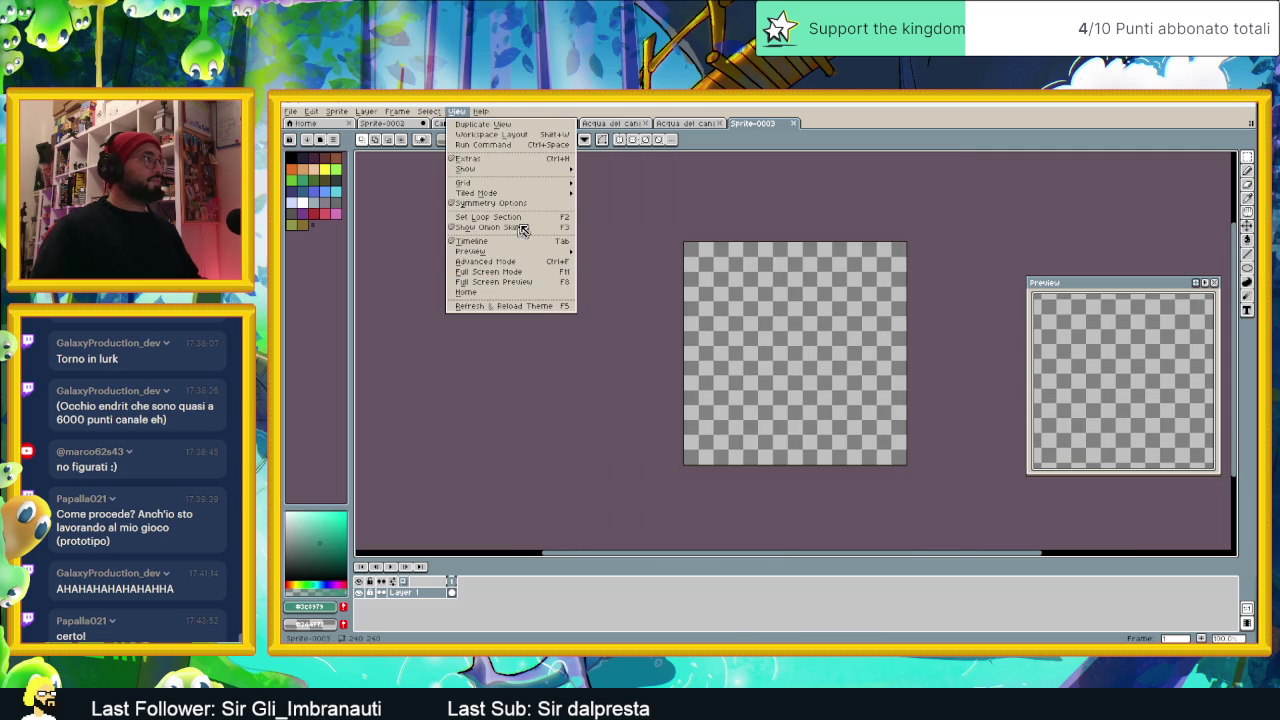
# Step: Set the grid width and height to 60 so the 240×240 canvas shows 4×4 cells
pyautogui.click(602, 186)
pyautogui.click(745, 378)
pyautogui.moveTo(748, 378); pyautogui.dragTo(688, 377)
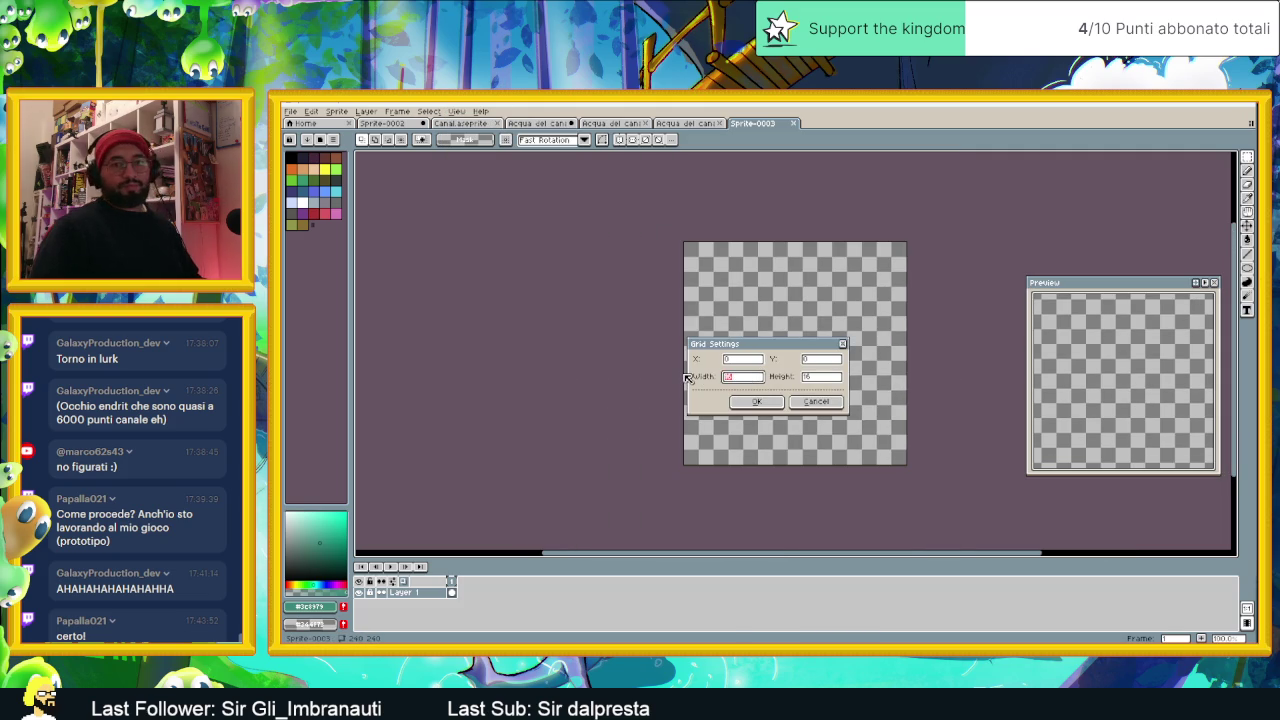
pyautogui.click(838, 377)
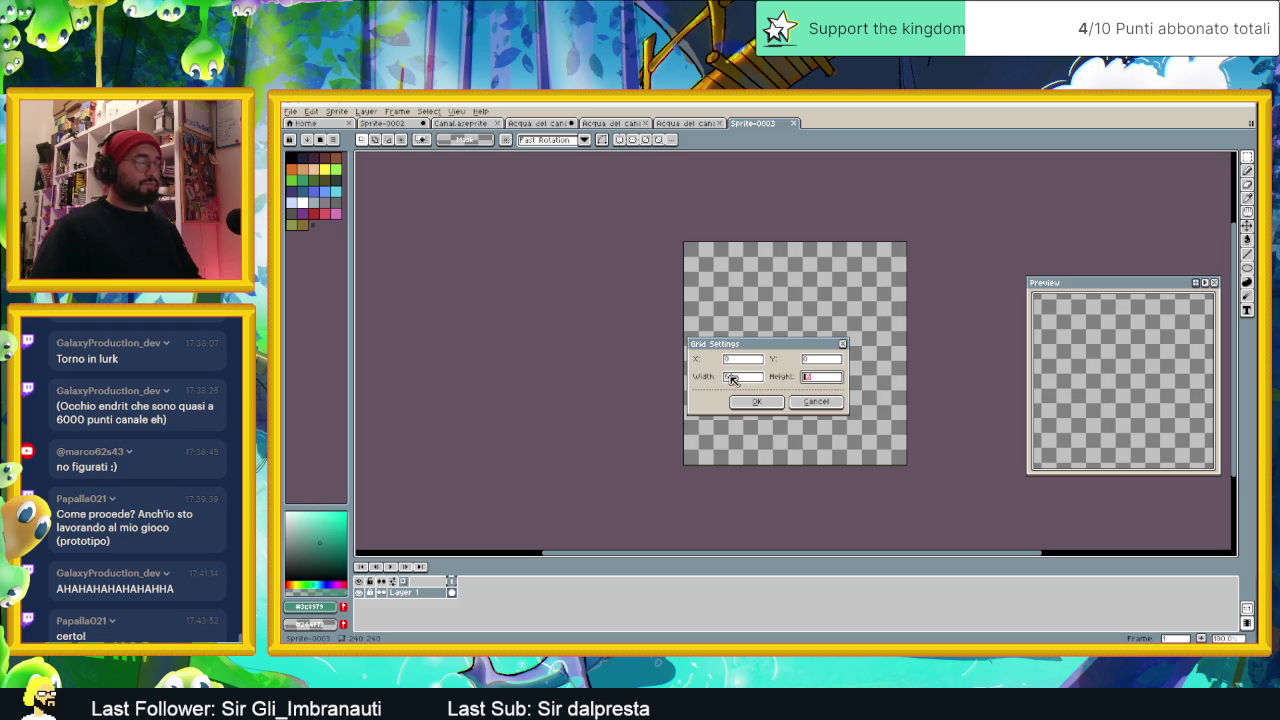
pyautogui.click(774, 404)
pyautogui.hscroll(1, 770, 316)
pyautogui.hscroll(1, 770, 316)
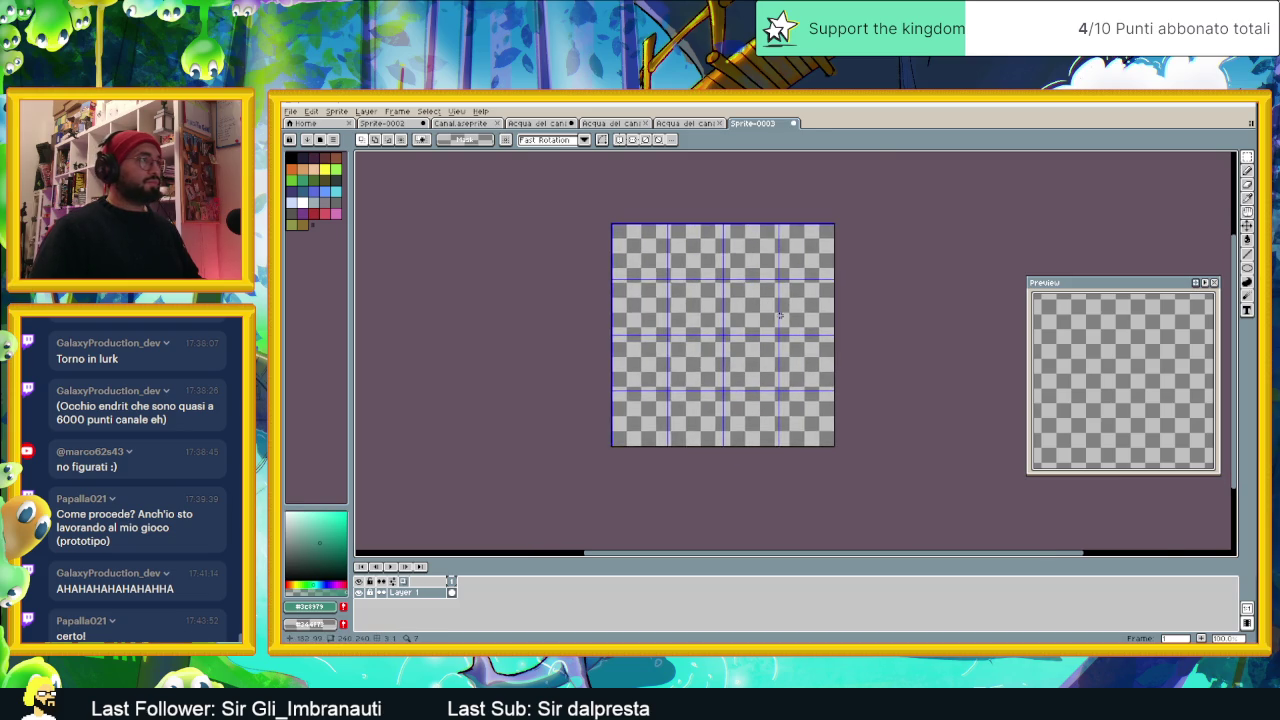
pyautogui.scroll(1, 766, 316)
pyautogui.scroll(-1, 741, 313)
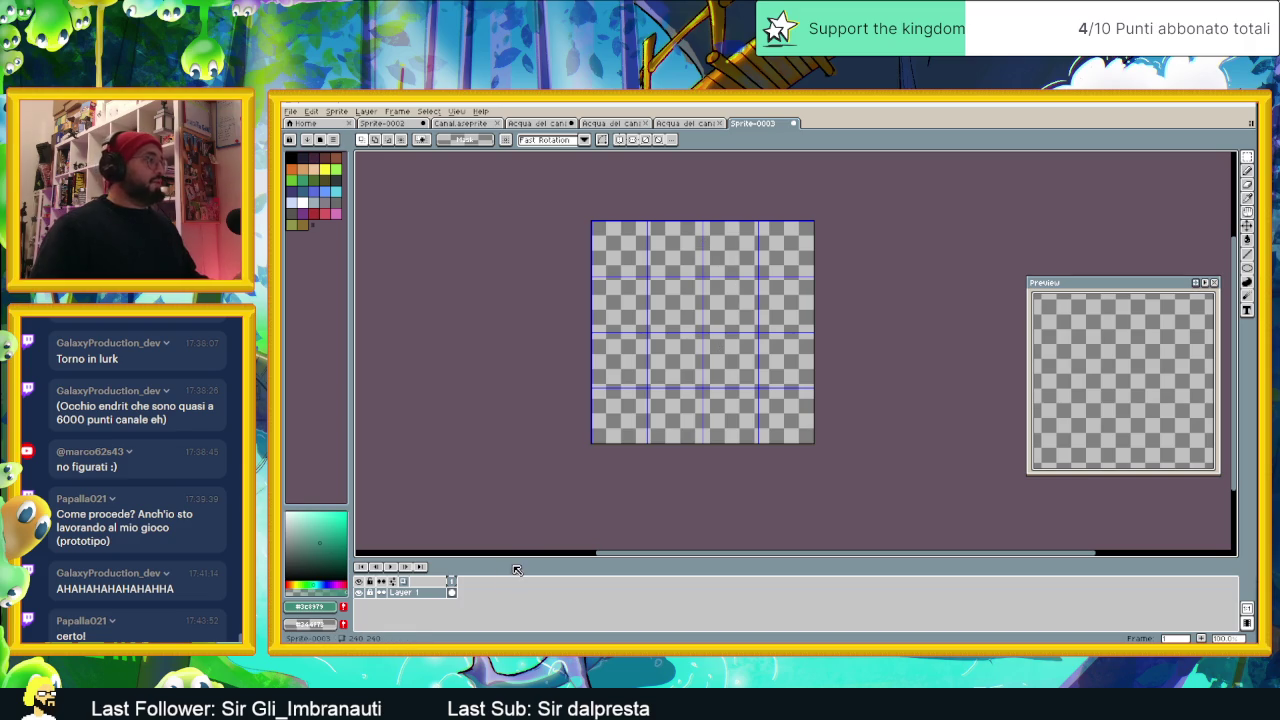
pyautogui.click(1202, 638)
# Step: Bring the sprite to four frames and rename Layer 1 to 'control'
pyautogui.click(1202, 638)
pyautogui.click(1202, 638)
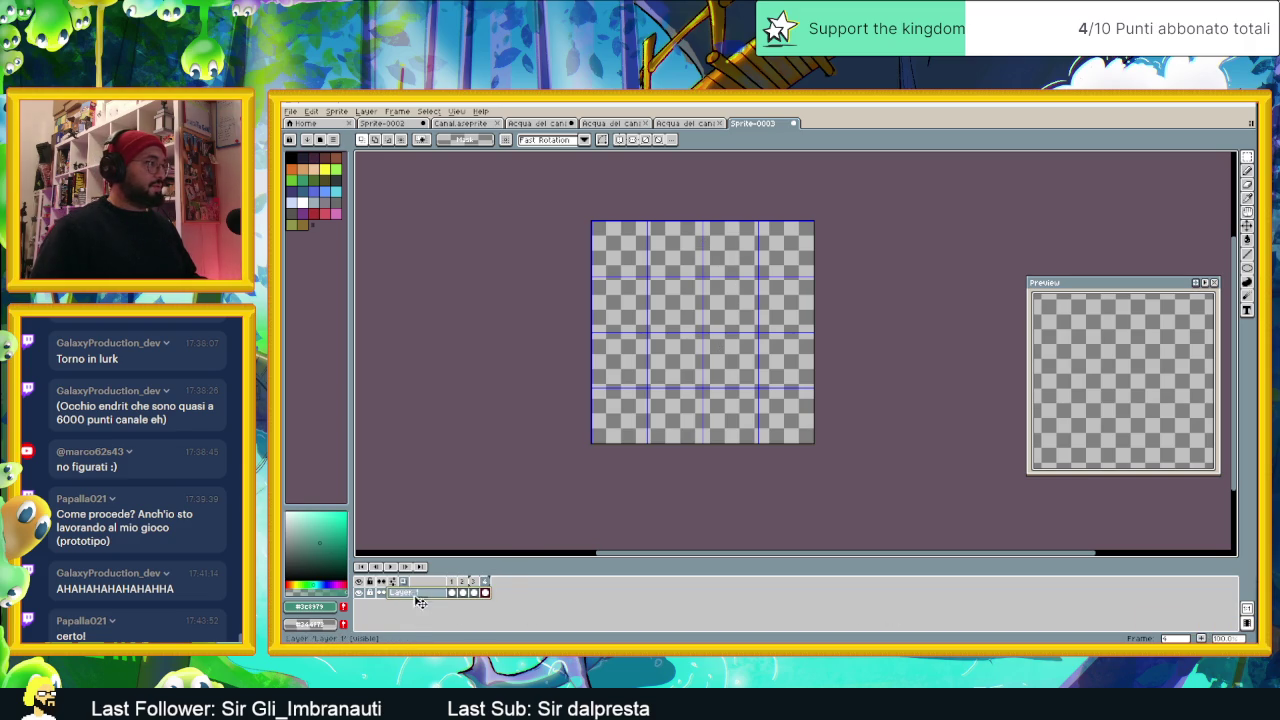
pyautogui.doubleClick(418, 594)
pyautogui.press('BackSpace')
pyautogui.write('Centro1')
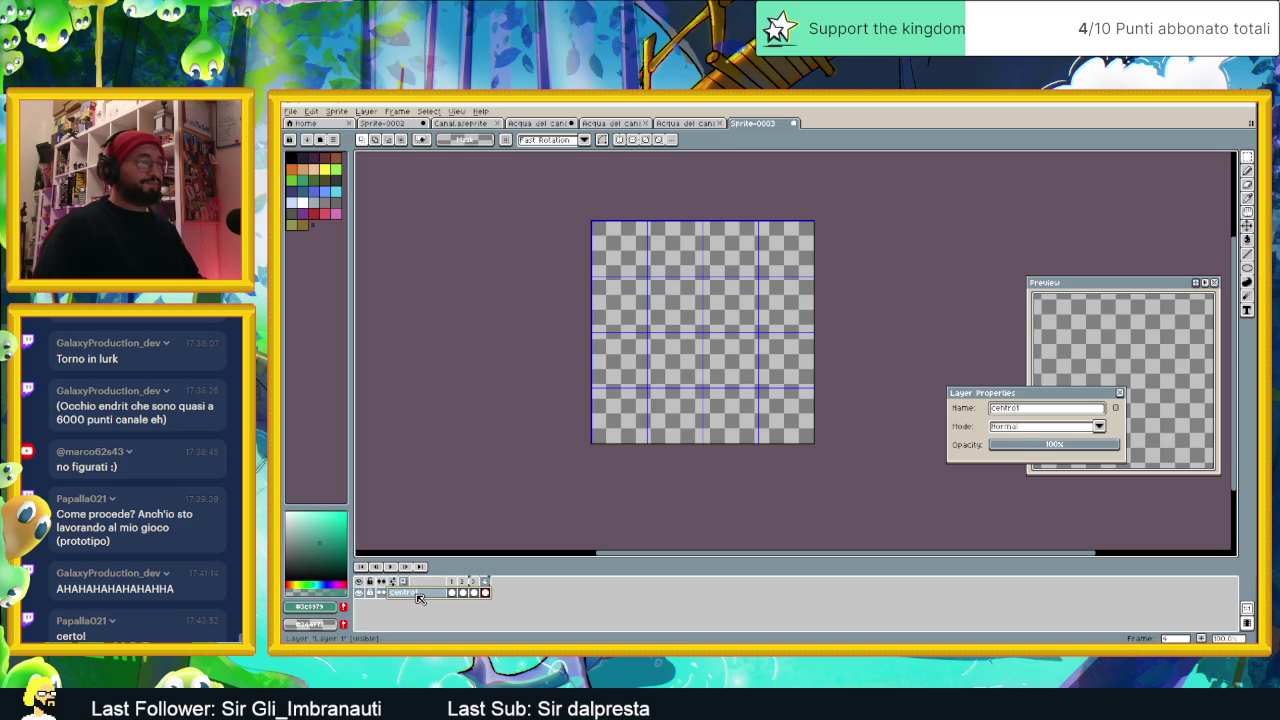
pyautogui.press('Return')
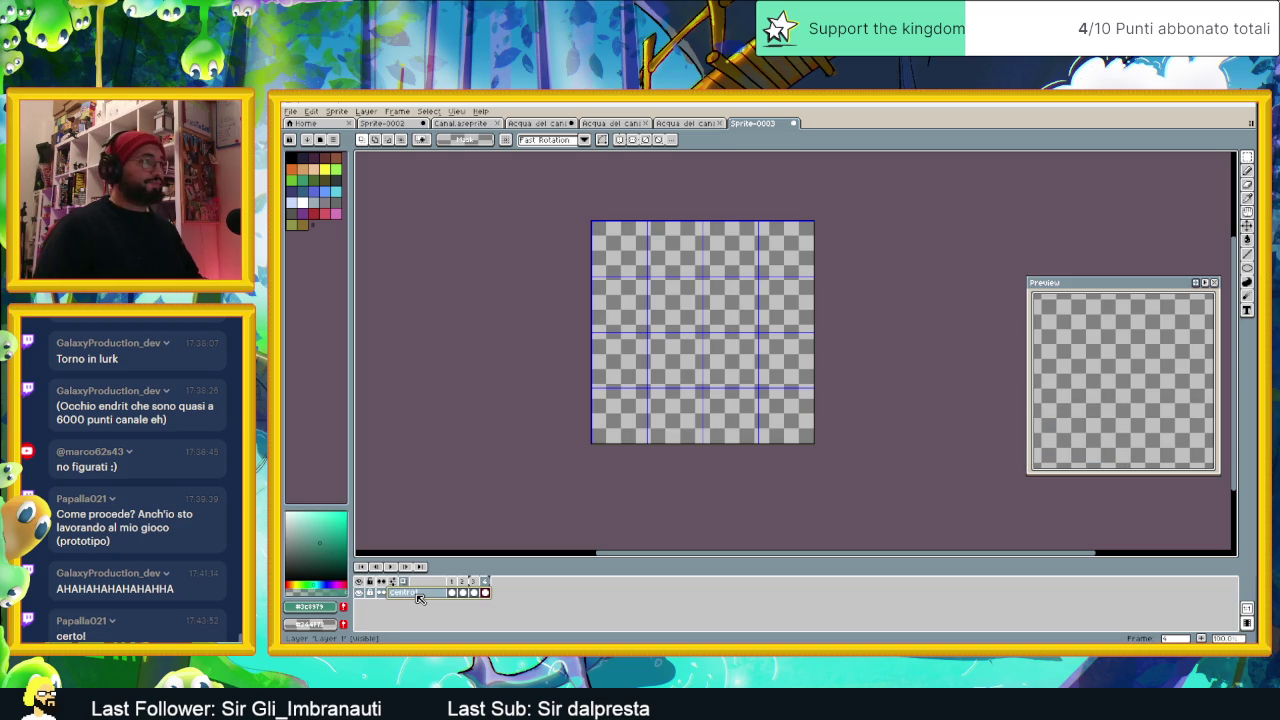
pyautogui.click(366, 111)
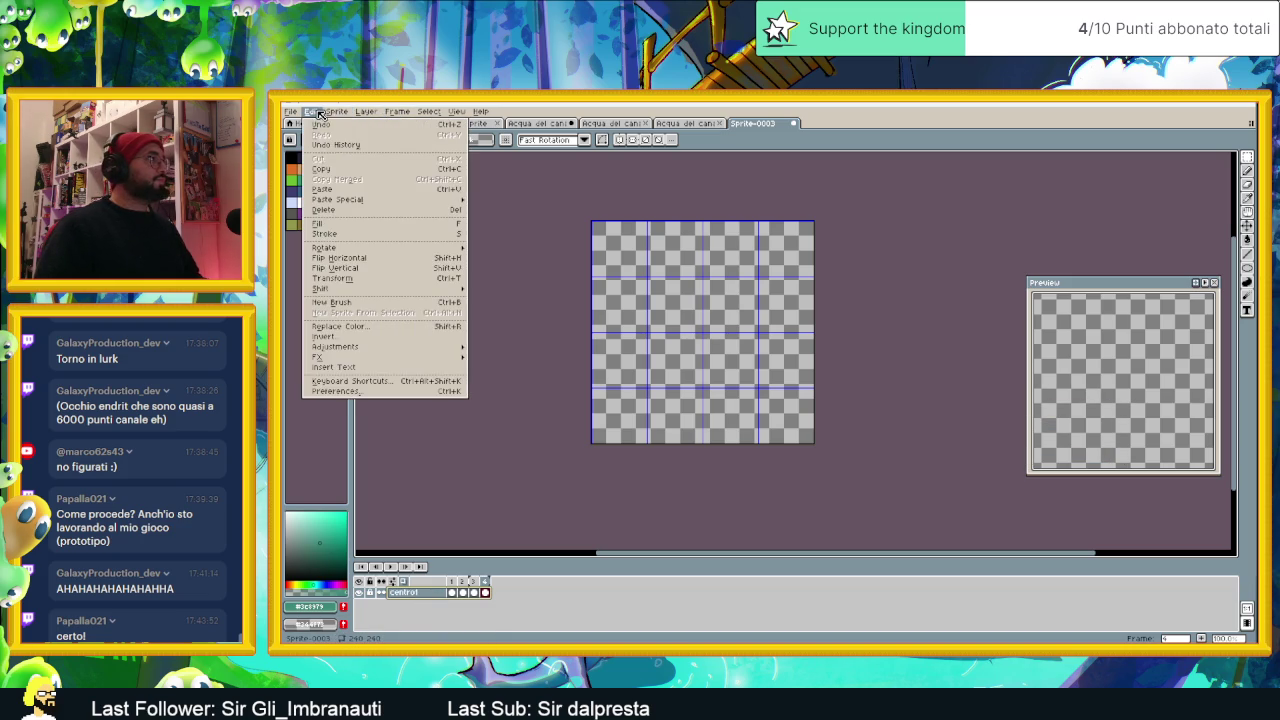
# Step: Glance at Sprite-0002 and Canal.aseprite, then return to the Acqua del canale tileset
pyautogui.click(537, 125)
pyautogui.click(385, 124)
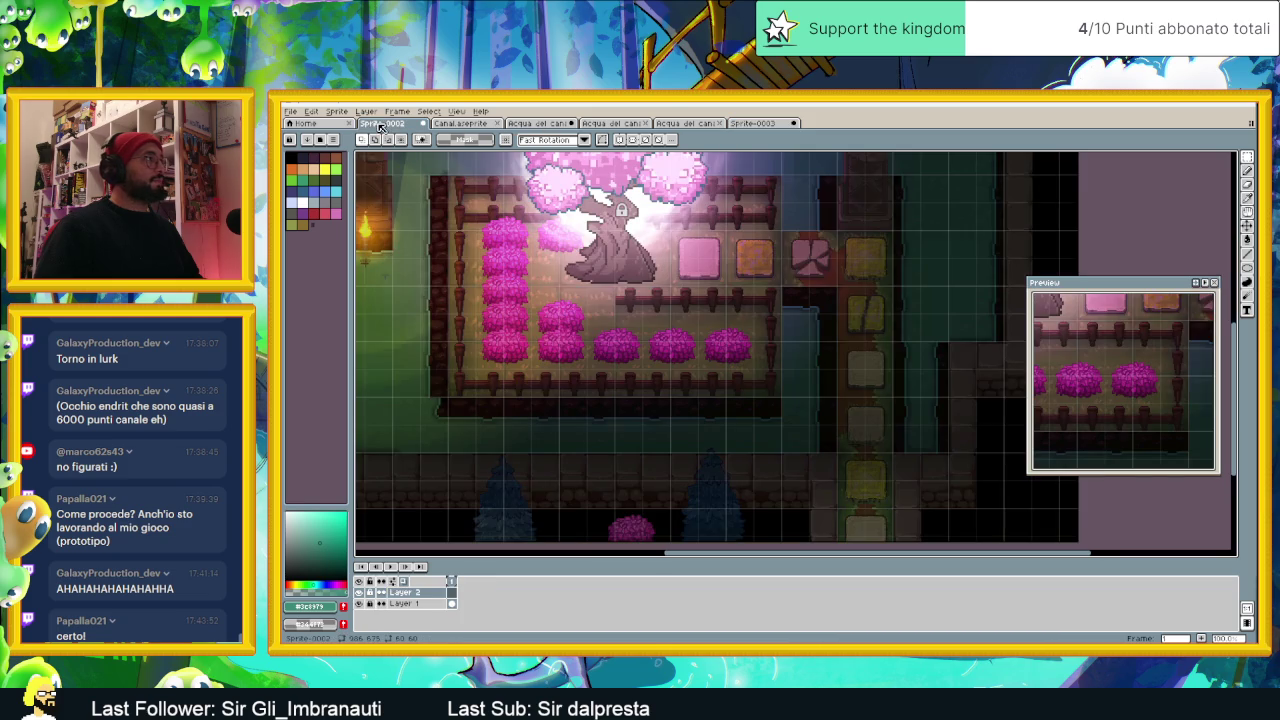
pyautogui.click(484, 122)
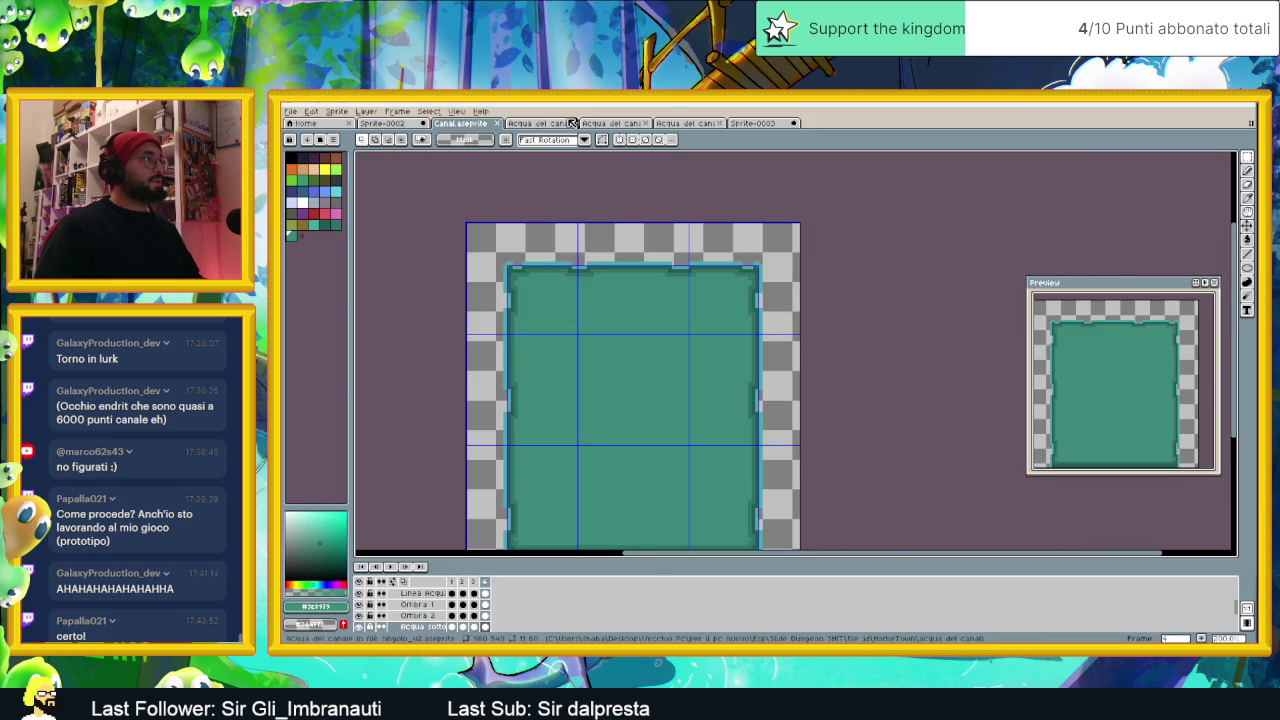
pyautogui.click(536, 124)
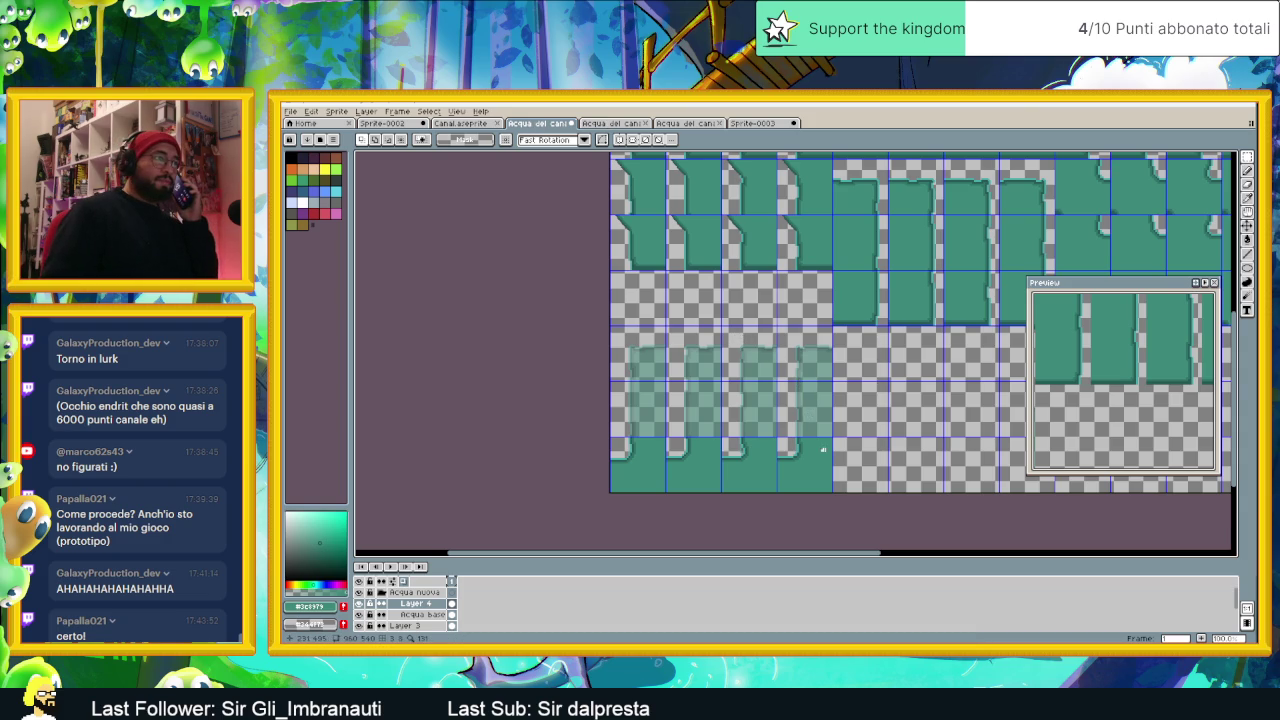
# Step: Check Layer 4's water tiles and marquee-select the bottom strip of notched water tiles
pyautogui.scroll(1, 823, 450)
pyautogui.moveTo(786, 468); pyautogui.dragTo(863, 414)
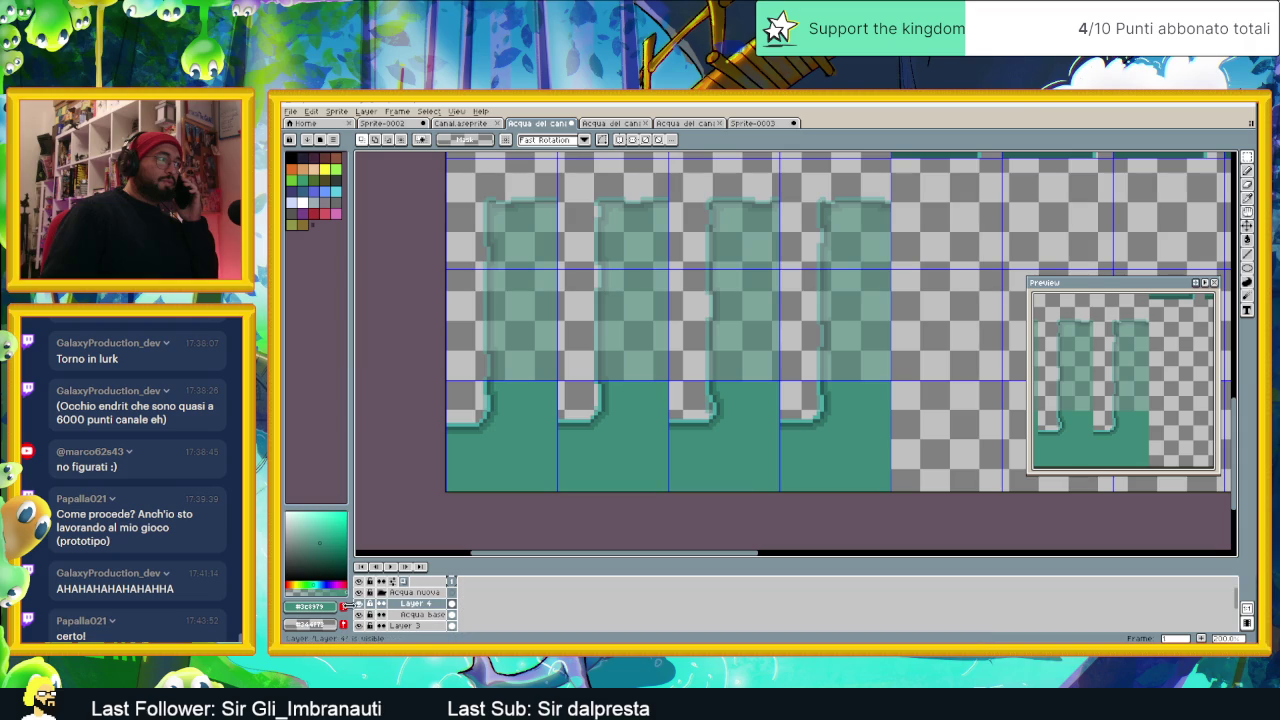
pyautogui.click(360, 605)
pyautogui.click(360, 605)
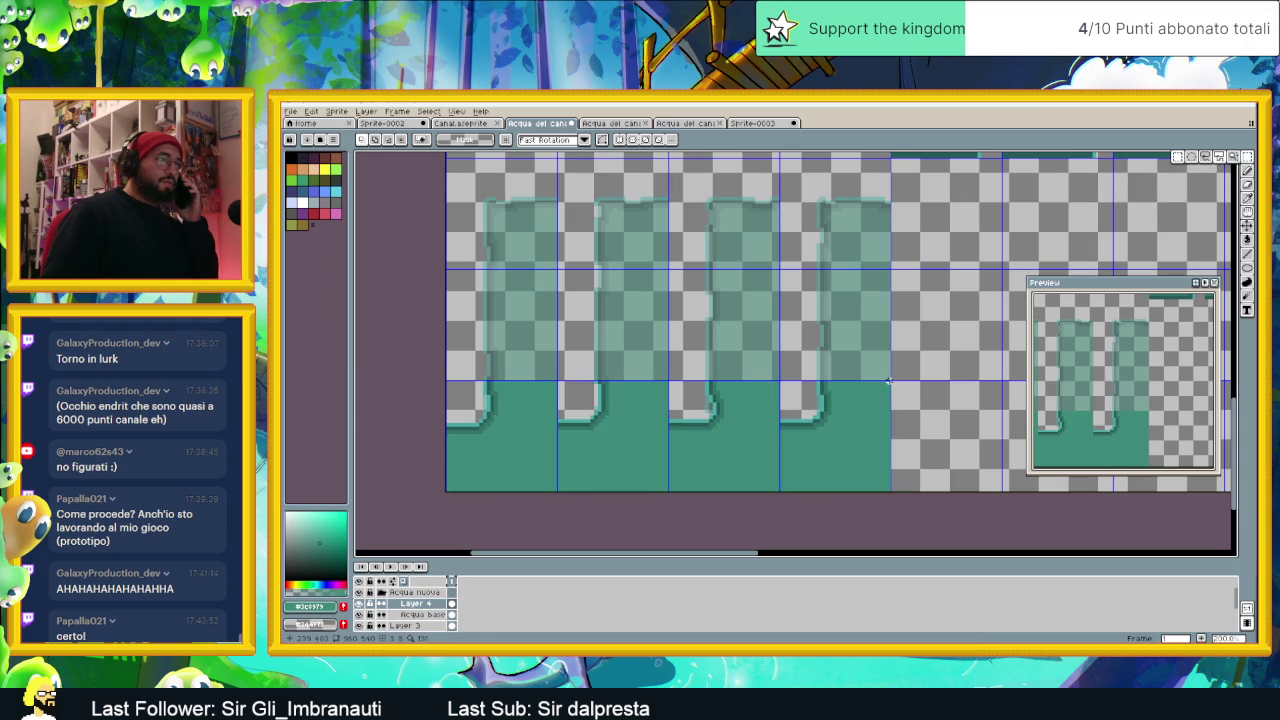
pyautogui.moveTo(888, 381); pyautogui.dragTo(444, 493)
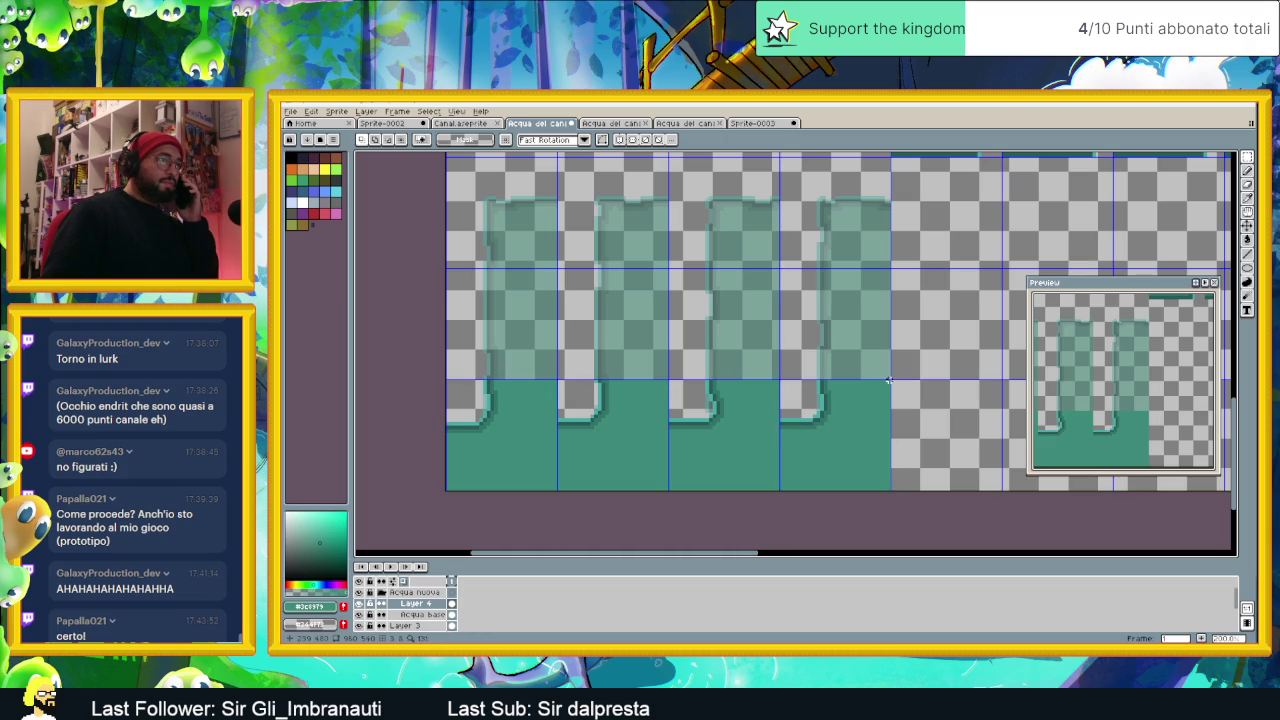
pyautogui.hscroll(-1, 760, 392)
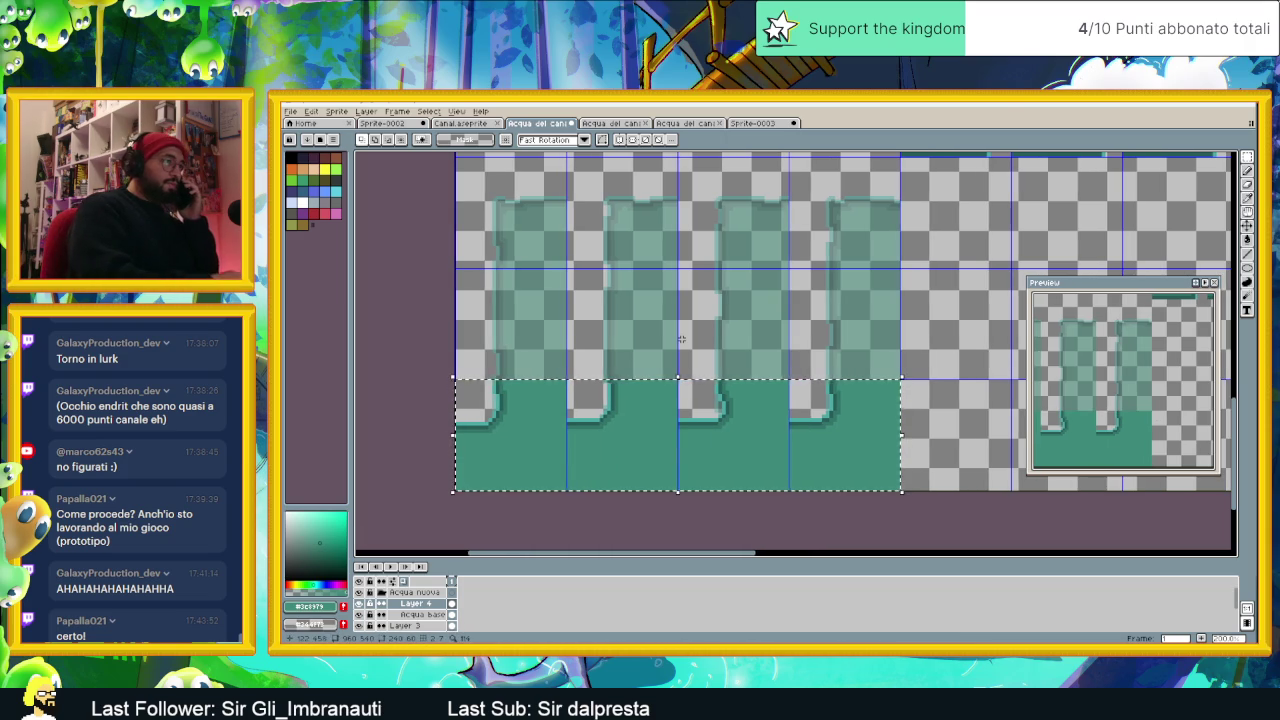
# Step: Paste the water strip into Sprite-0003's right half, then undo it to leave the frame empty
pyautogui.click(755, 123)
pyautogui.scroll(1, 737, 348)
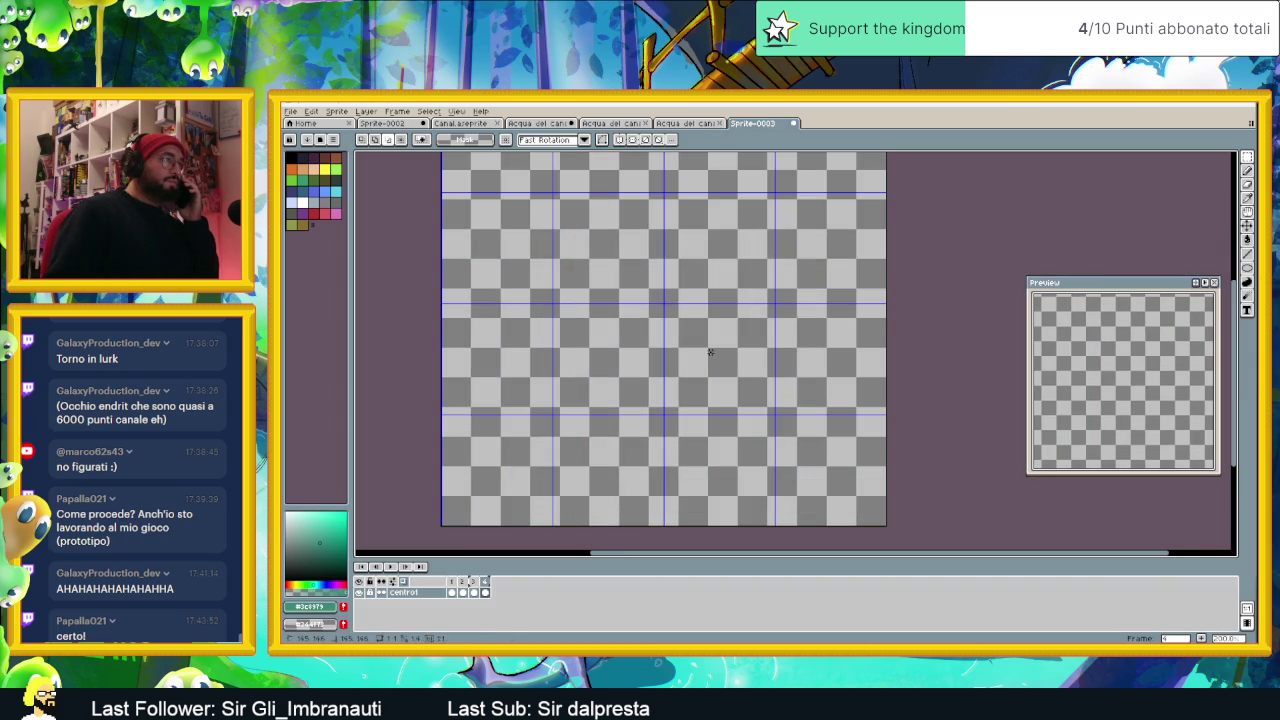
pyautogui.hotkey('ctrl', 'v')
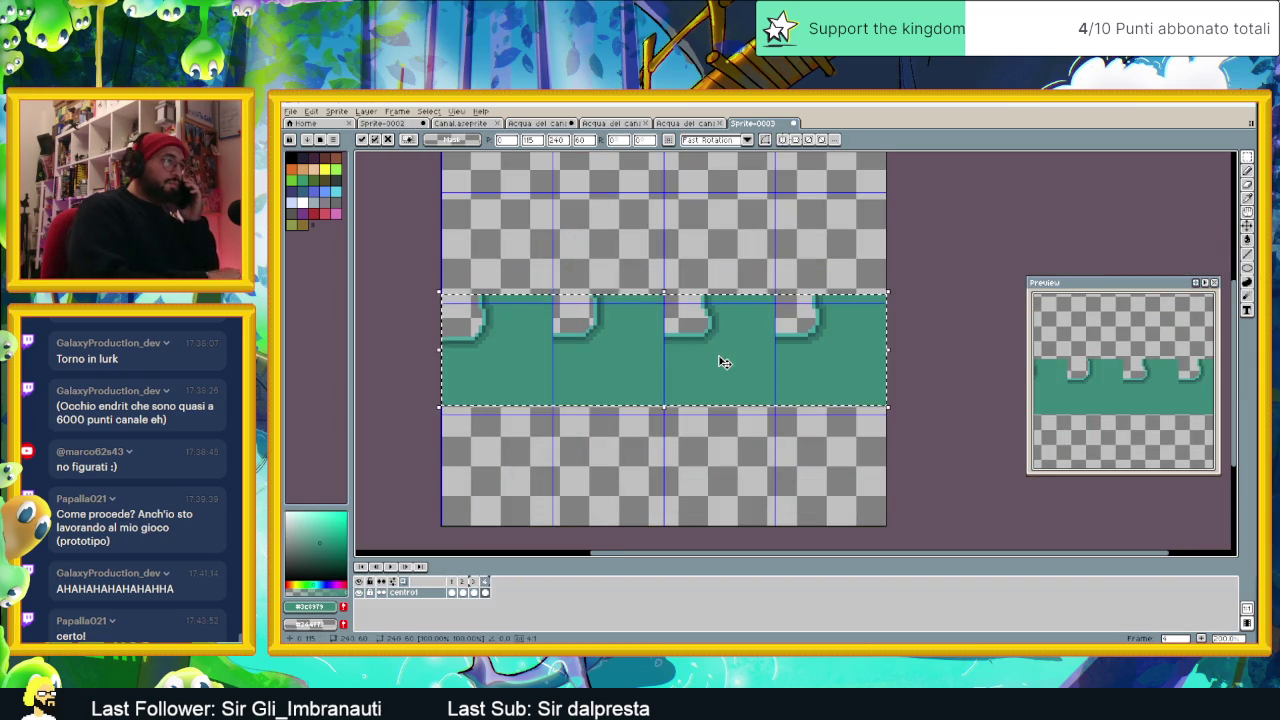
pyautogui.moveTo(723, 354)
pyautogui.mouseDown()
pyautogui.moveTo(928, 361)
pyautogui.moveTo(960, 347)
pyautogui.mouseUp()
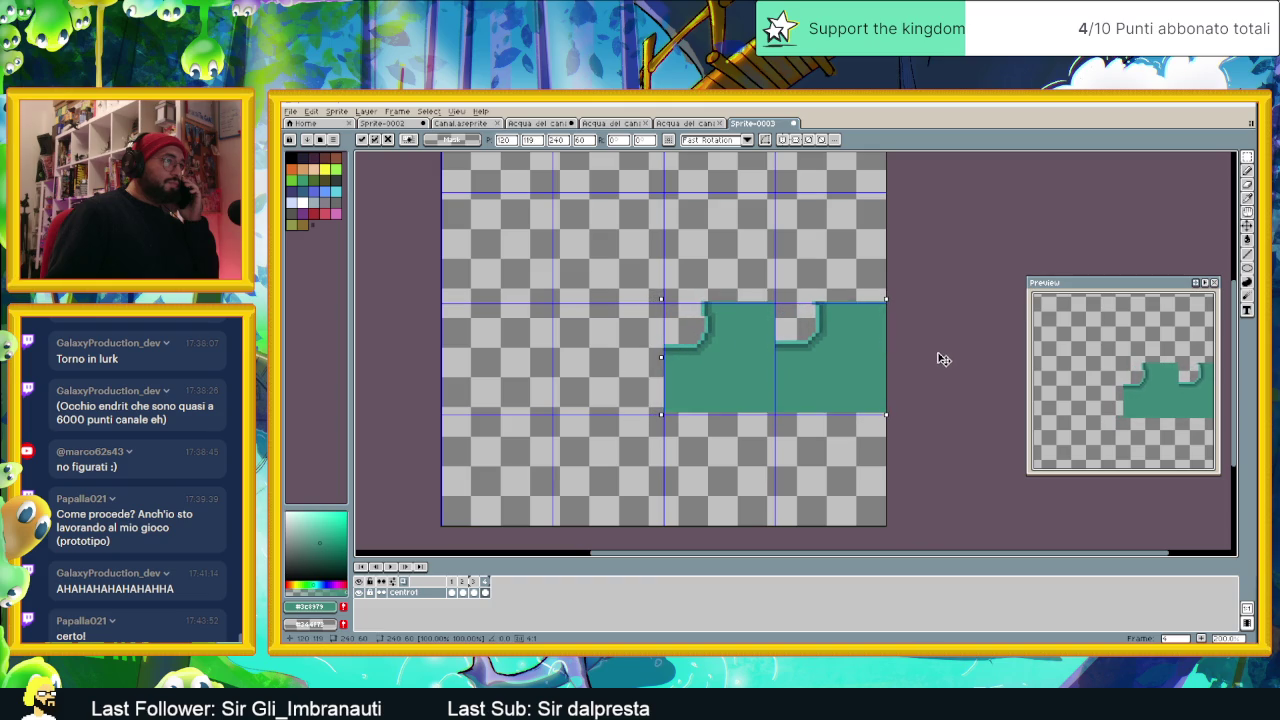
pyautogui.click(971, 251)
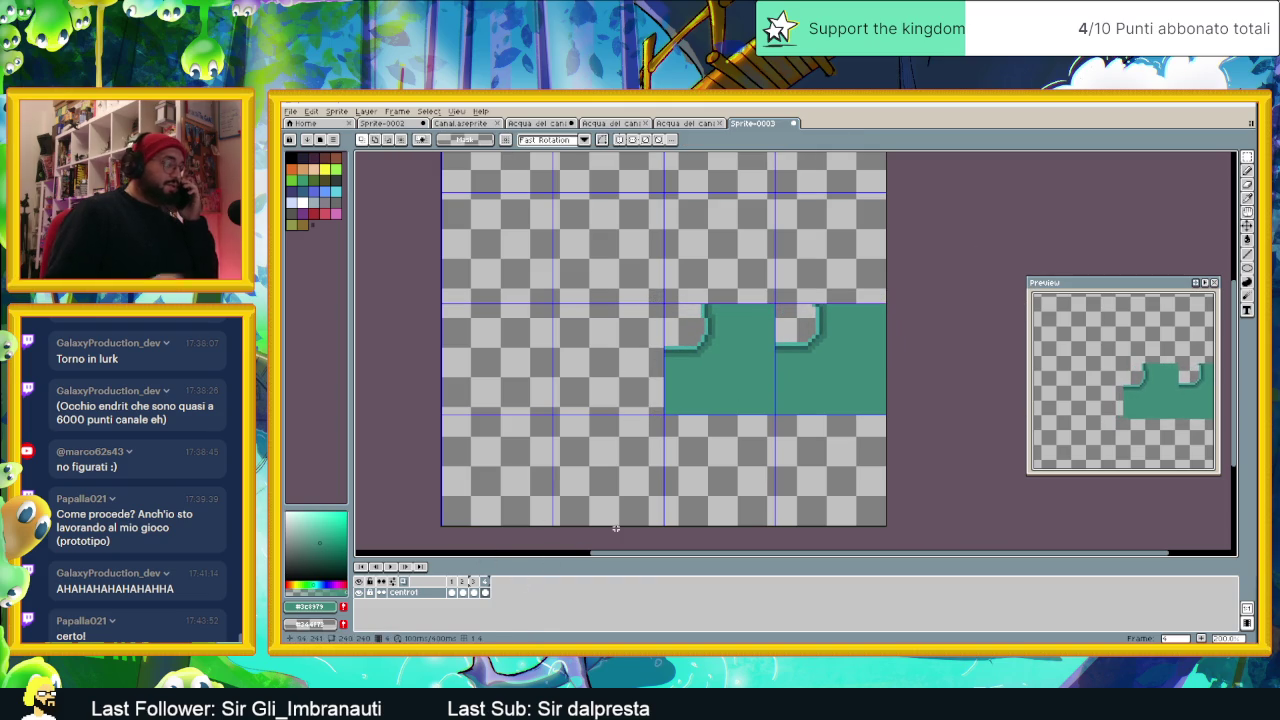
pyautogui.hotkey('ctrl', 'z')
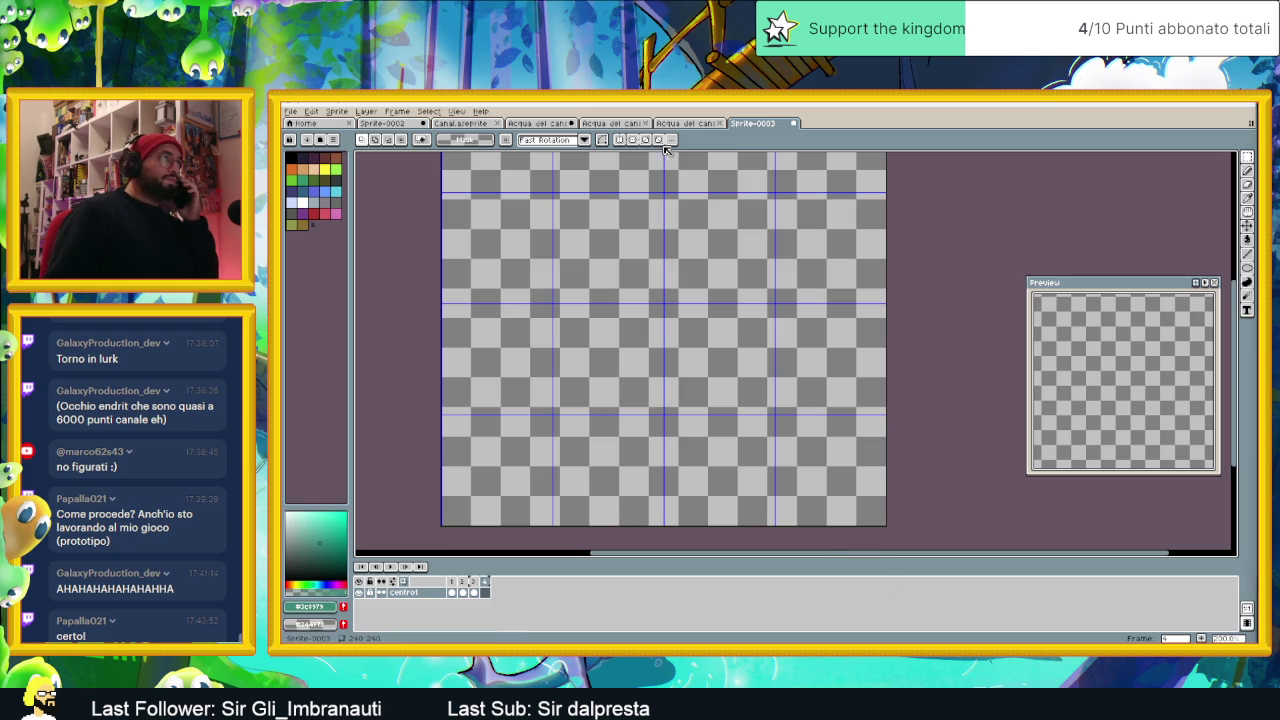
pyautogui.click(452, 124)
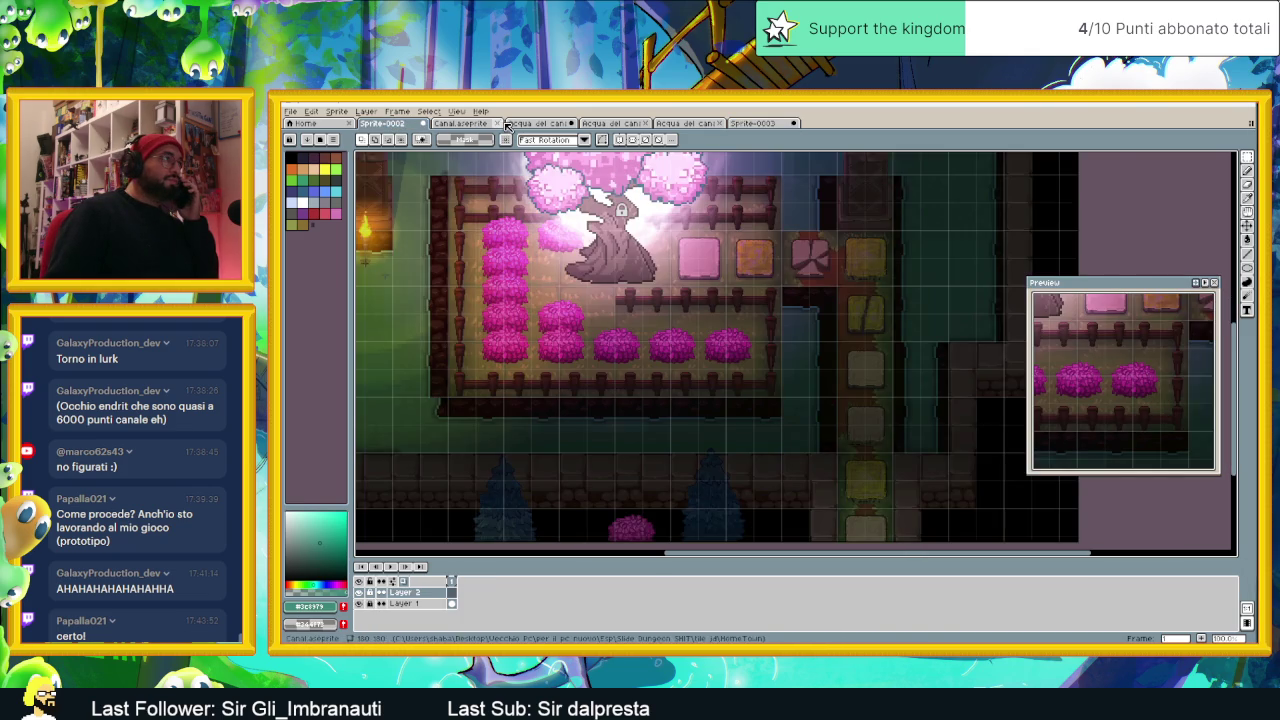
# Step: Select the first corner water tile in the Acqua del canale tileset
pyautogui.click(528, 124)
pyautogui.scroll(1, 495, 450)
pyautogui.moveTo(491, 443)
pyautogui.mouseDown()
pyautogui.moveTo(520, 374)
pyautogui.moveTo(460, 363)
pyautogui.mouseUp()
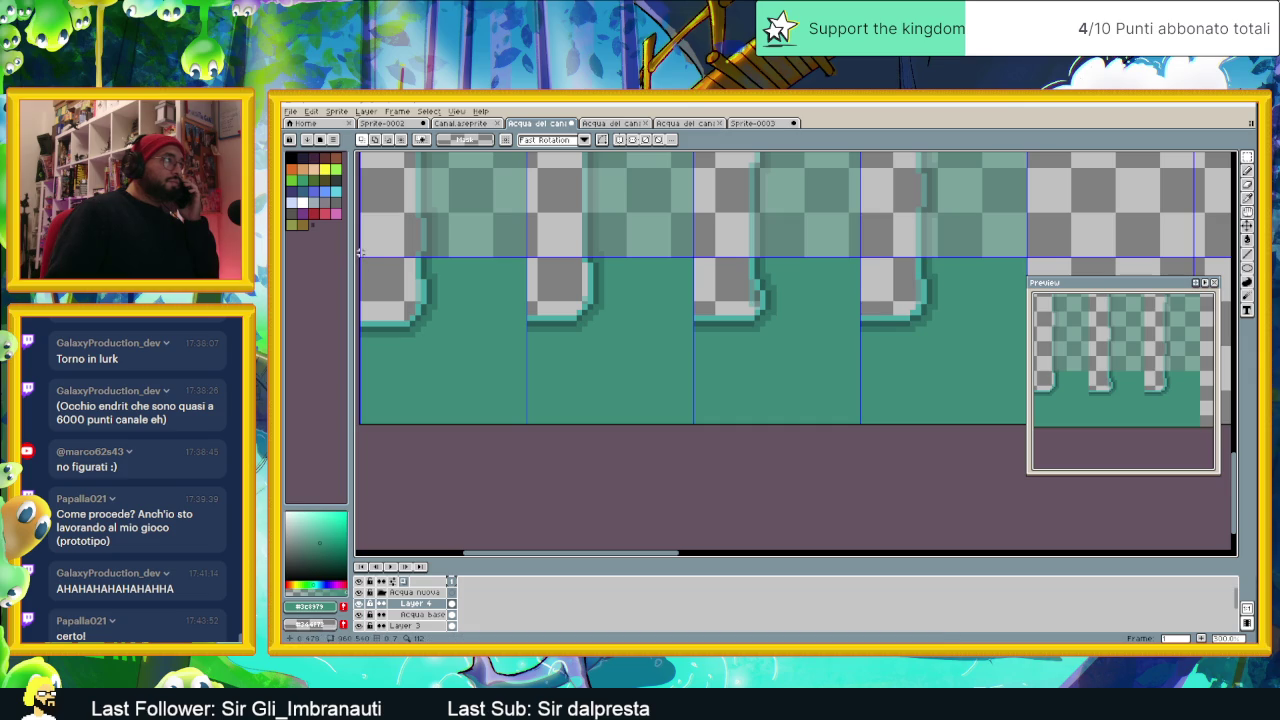
pyautogui.moveTo(360, 258); pyautogui.dragTo(527, 430)
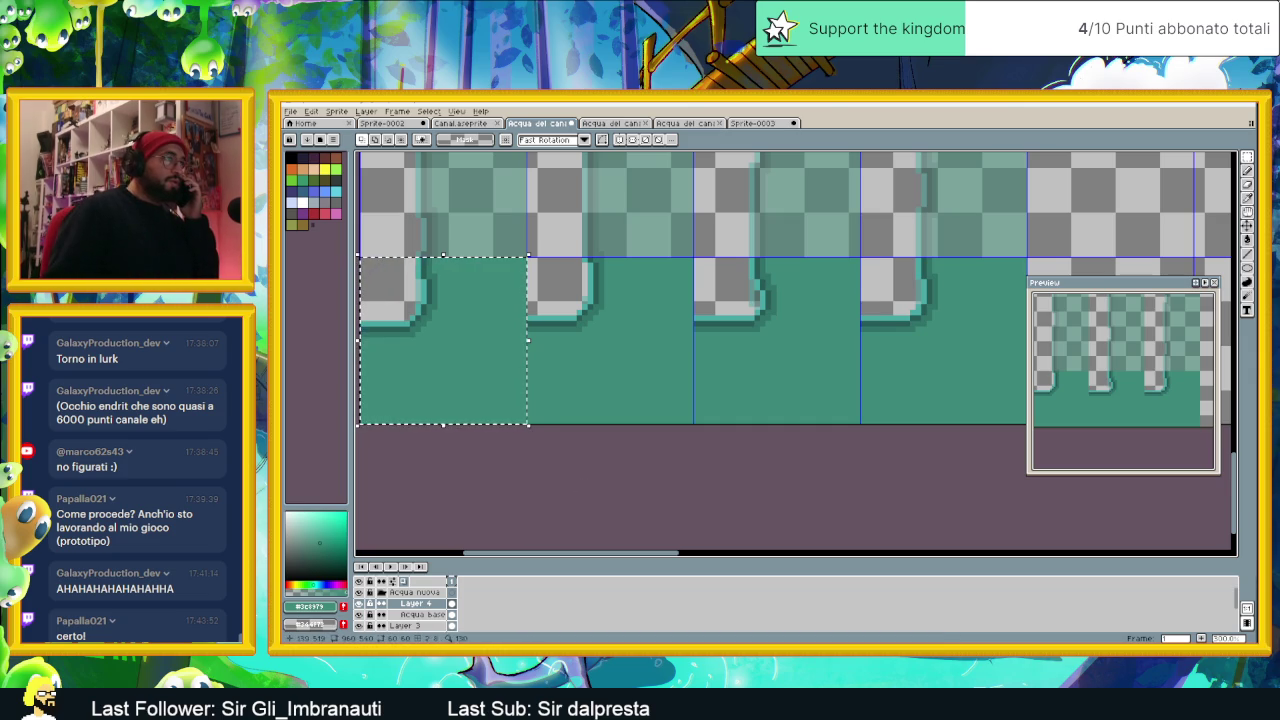
# Step: Paste the corner tile into Sprite-0003 frame 1 and commit it at the canvas centre
pyautogui.click(758, 124)
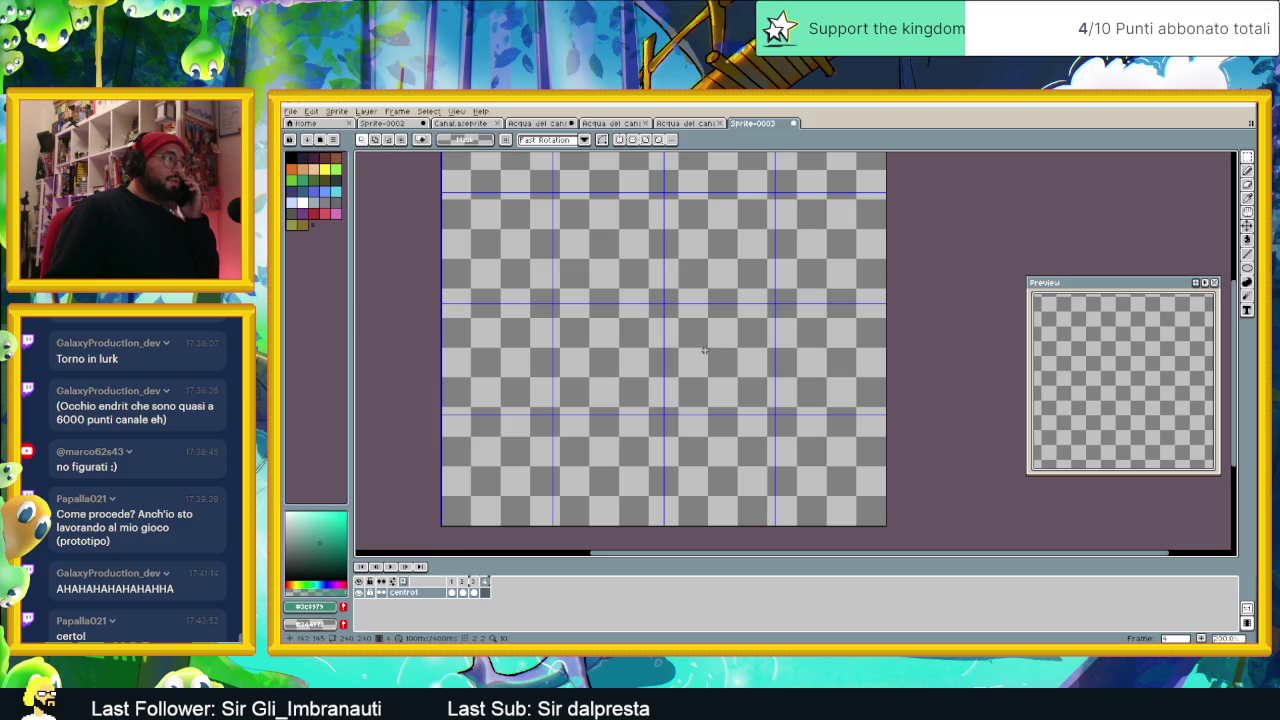
pyautogui.click(451, 592)
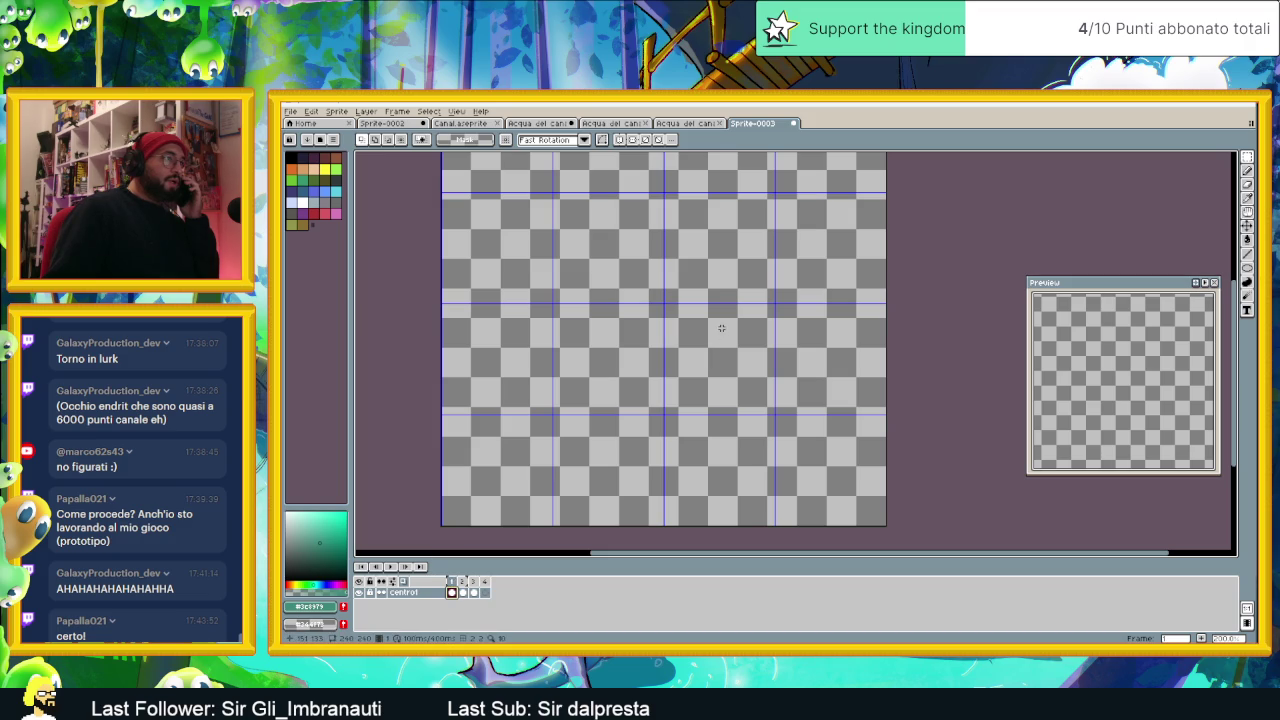
pyautogui.scroll(1, 721, 344)
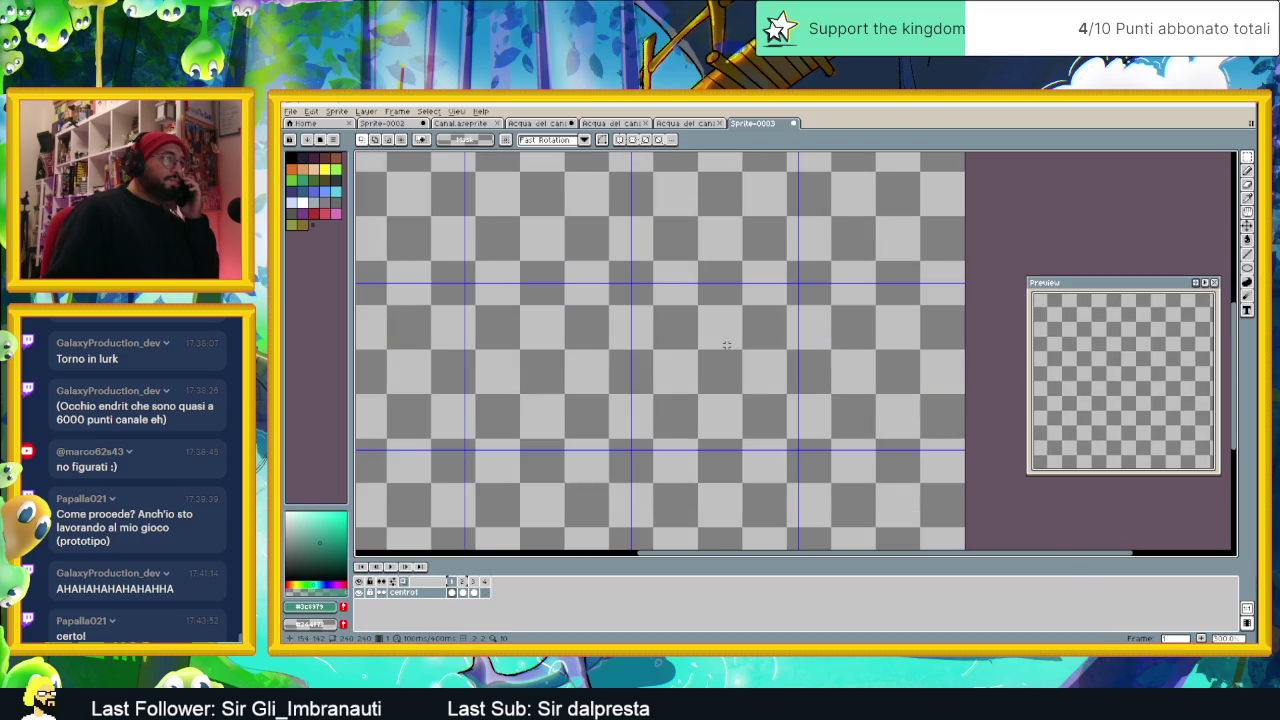
pyautogui.hotkey('ctrl', 'v')
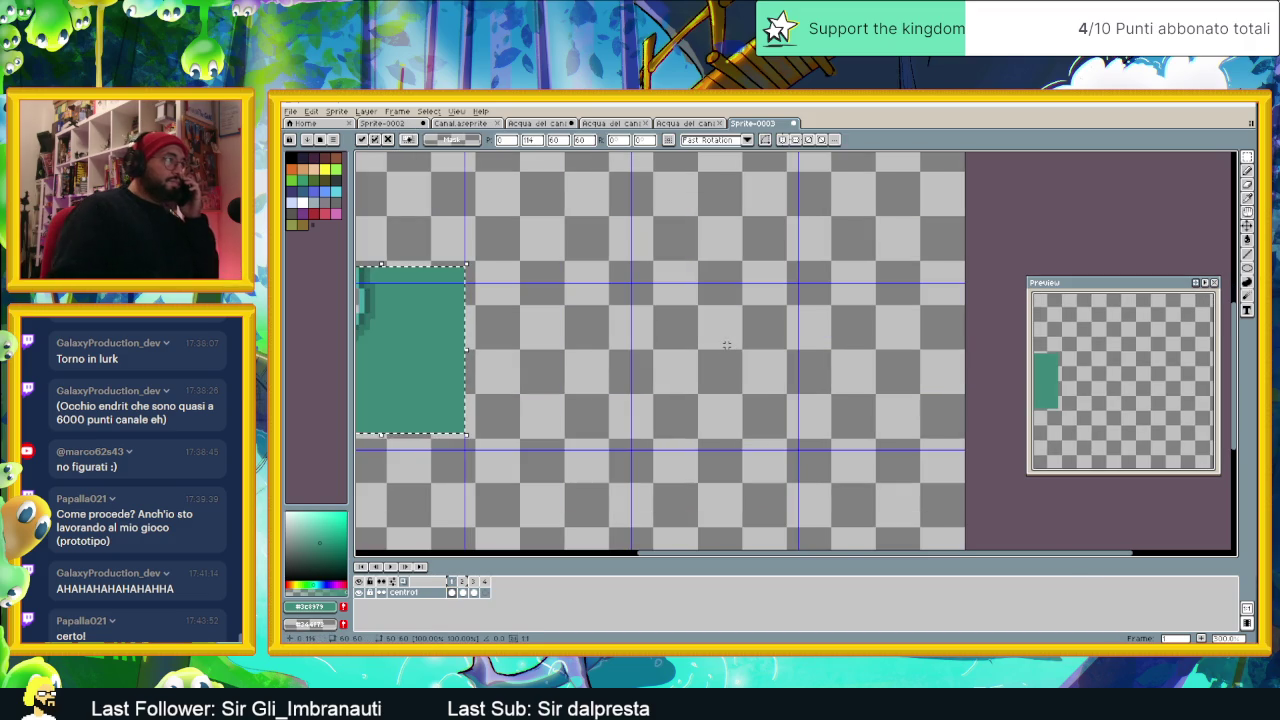
pyautogui.moveTo(424, 354); pyautogui.dragTo(755, 371)
pyautogui.press('Return')
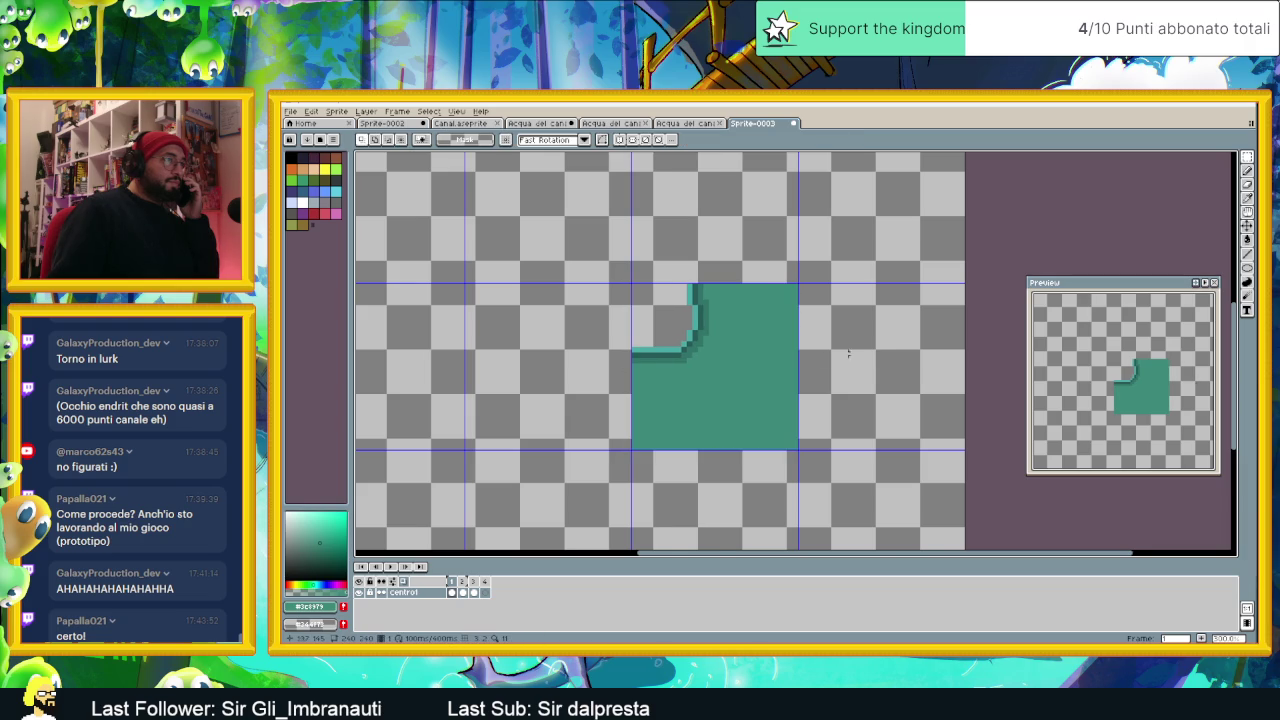
pyautogui.scroll(1, 804, 373)
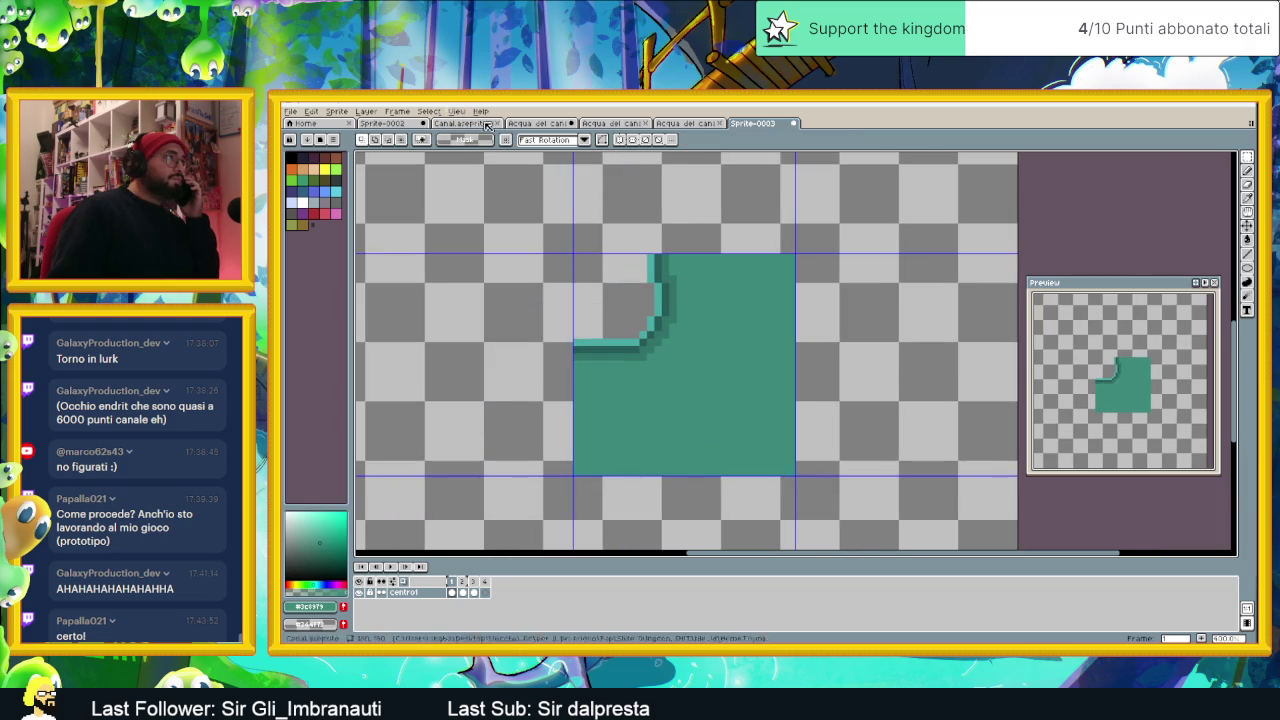
pyautogui.click(686, 123)
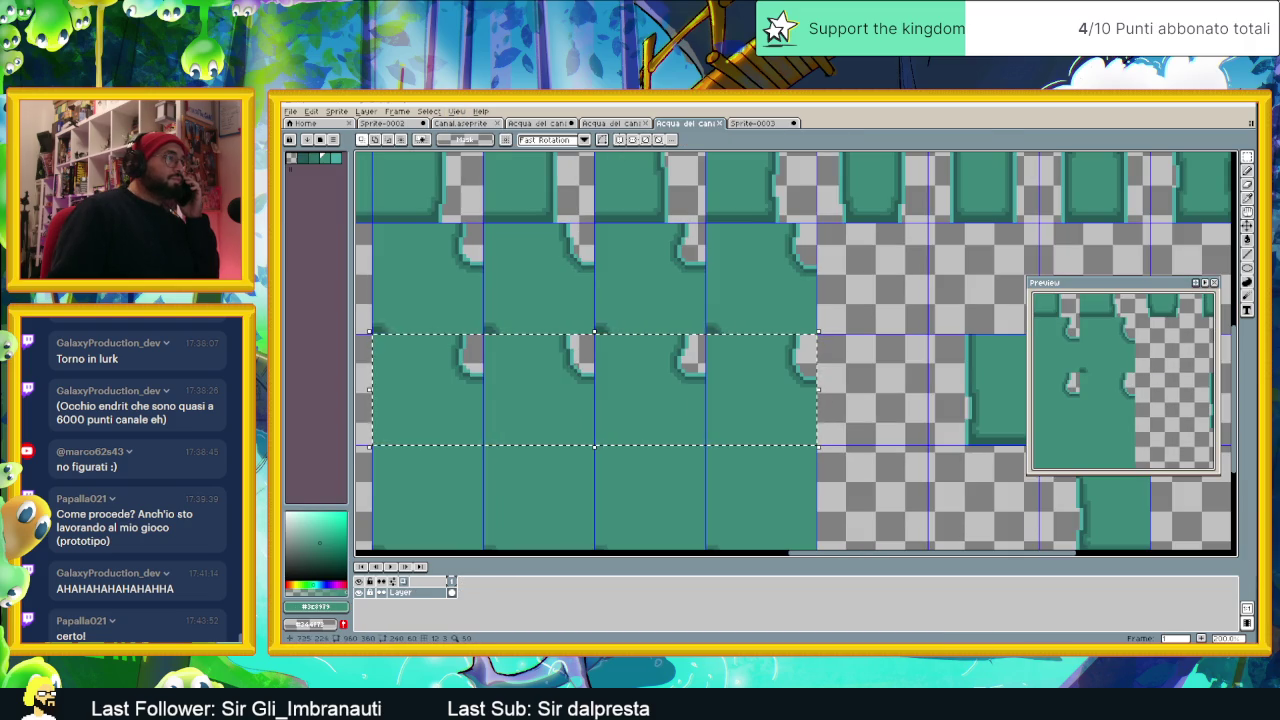
# Step: Clear the leftover selection and select the second corner water tile in the first tileset
pyautogui.hotkey('ctrl', 'd')
pyautogui.click(620, 124)
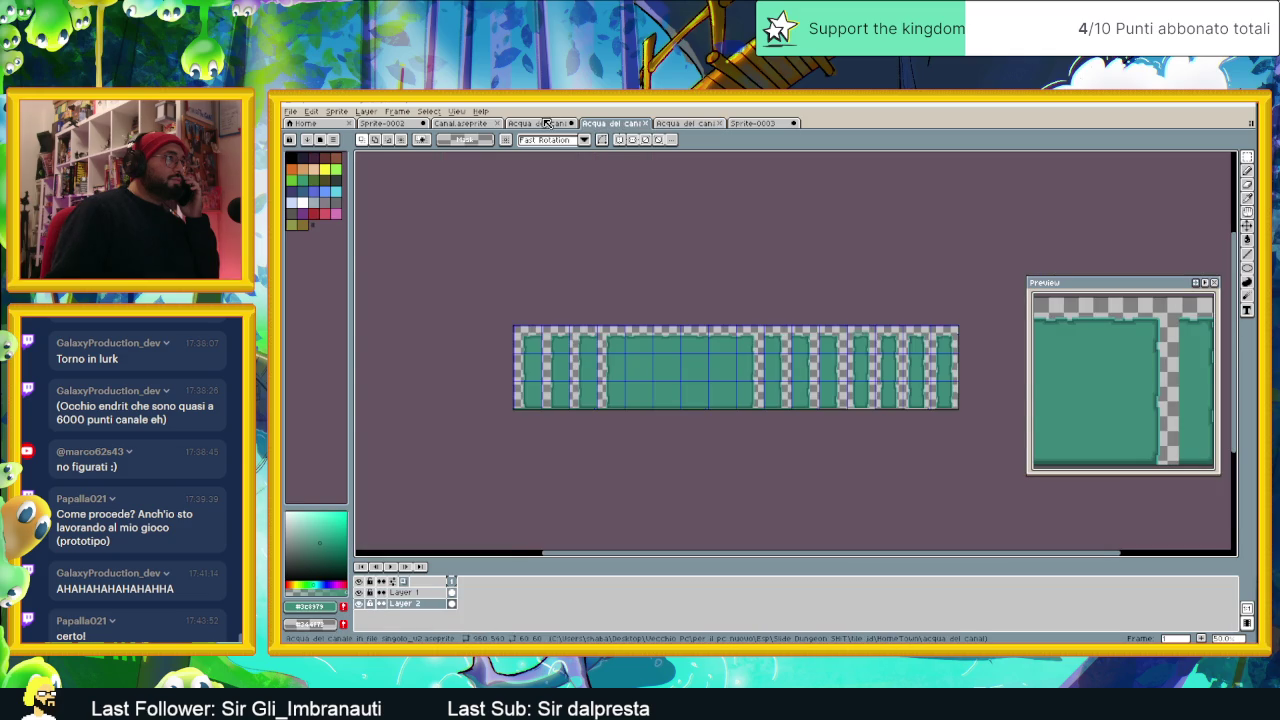
pyautogui.click(545, 122)
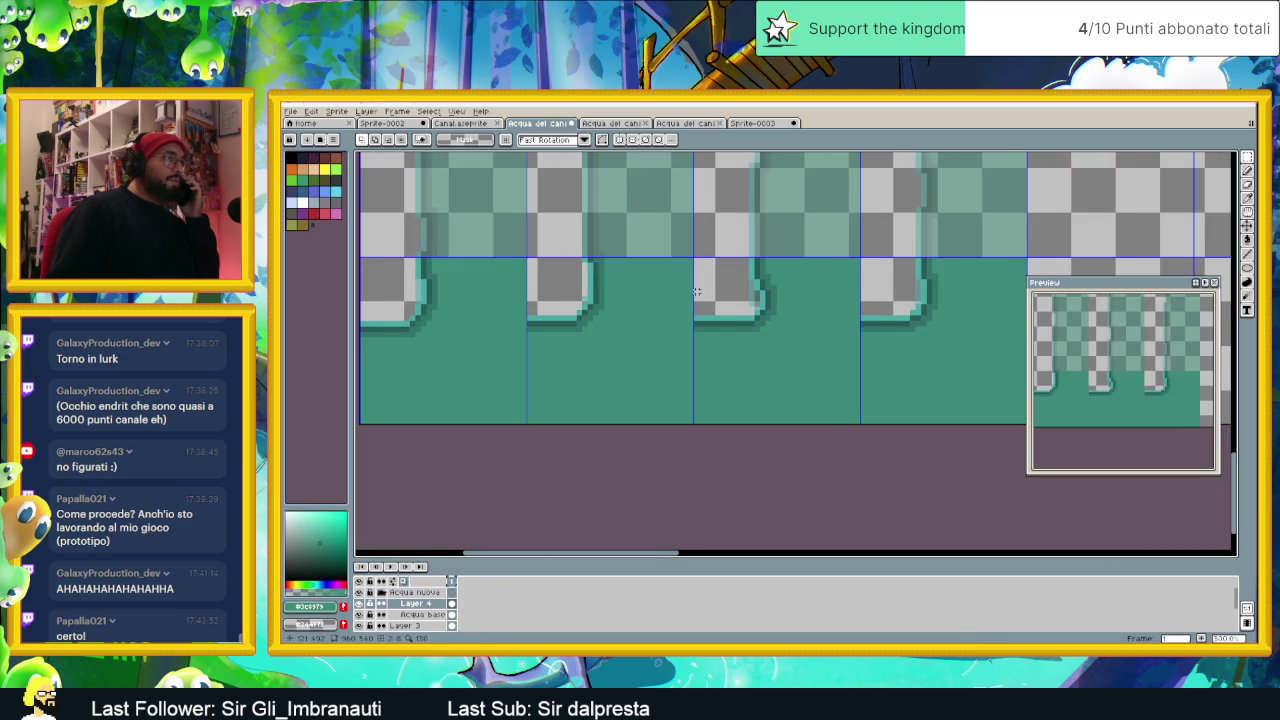
pyautogui.moveTo(697, 291); pyautogui.dragTo(661, 291)
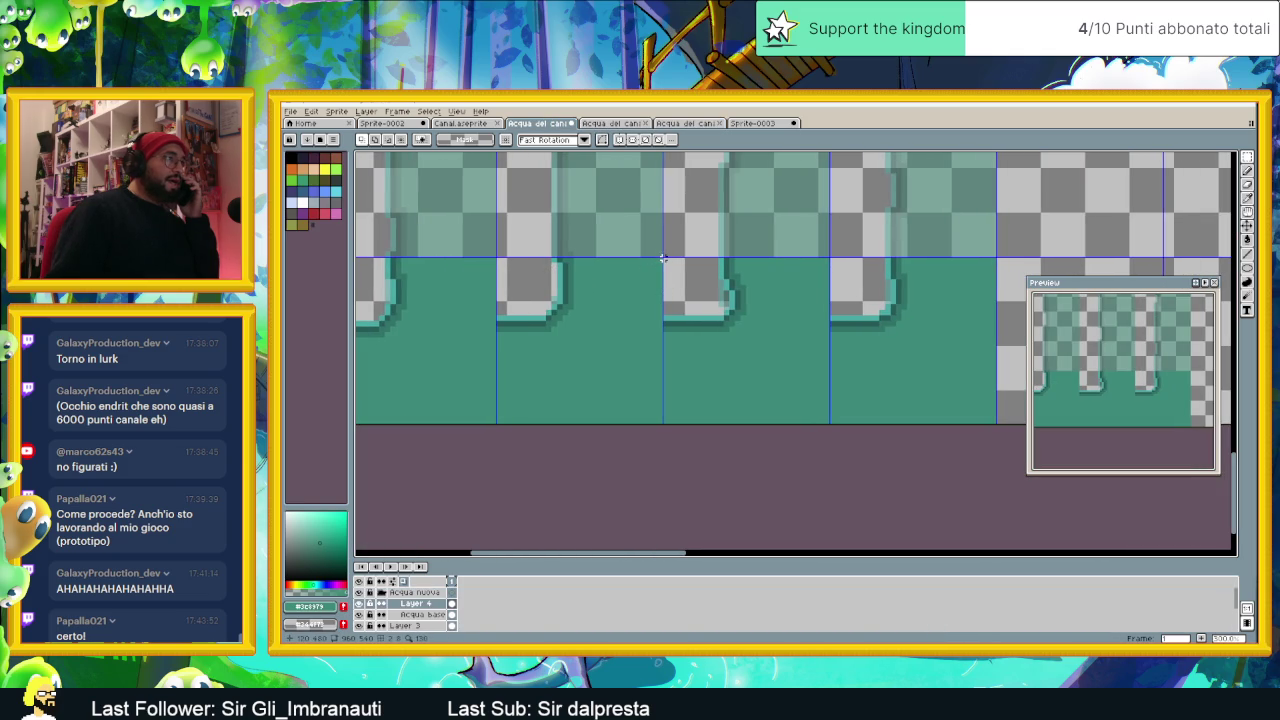
pyautogui.moveTo(661, 258); pyautogui.dragTo(499, 441)
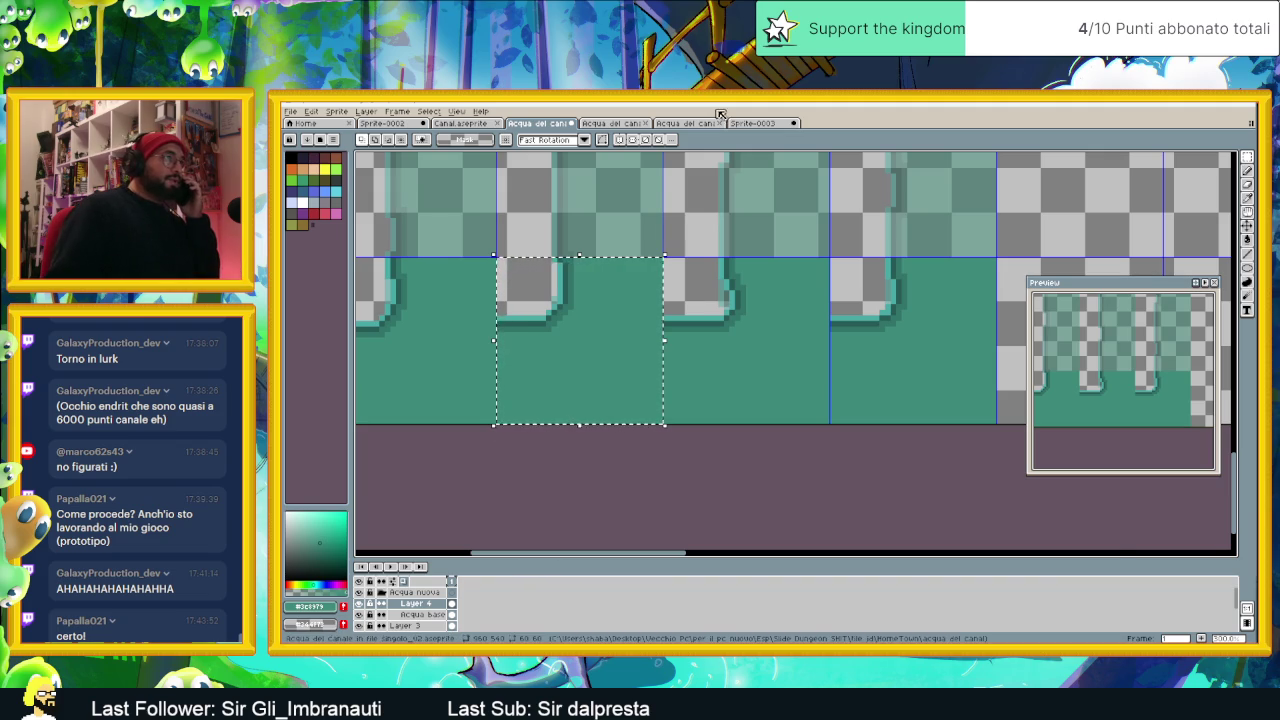
pyautogui.click(752, 124)
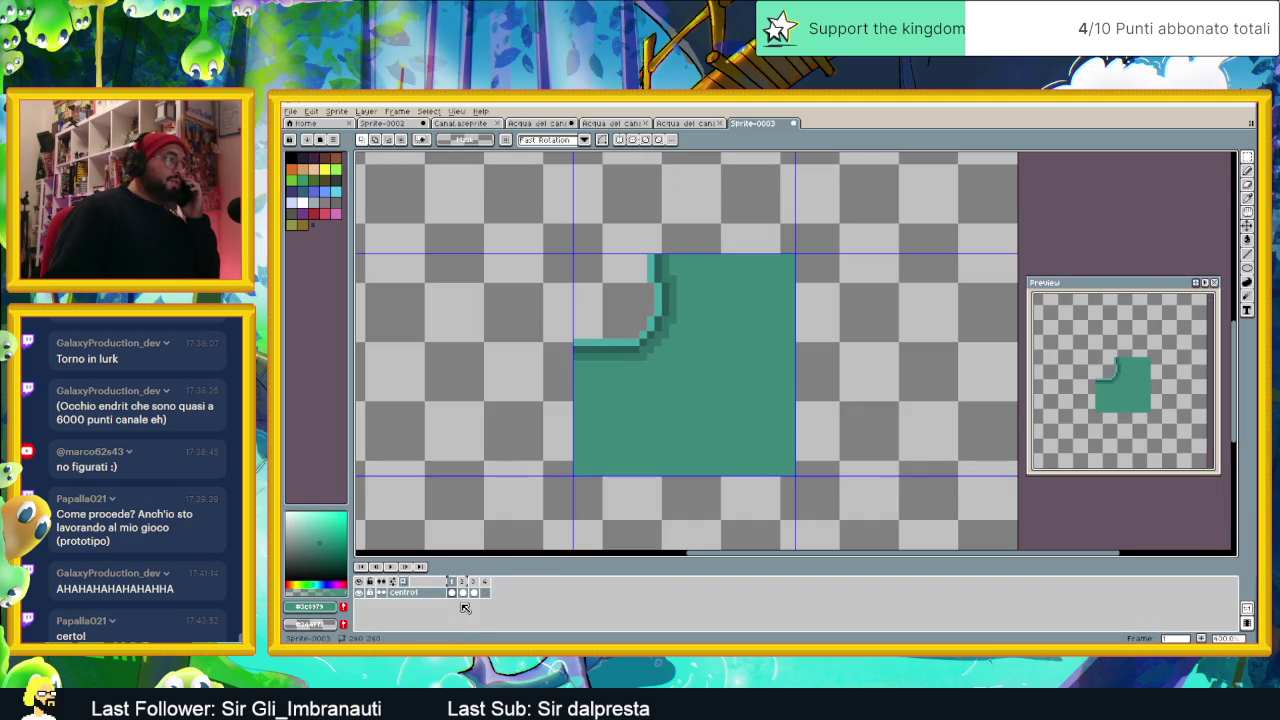
# Step: Paste the second corner tile into frame 2, aligned over frame 1's onion-skin ghost
pyautogui.click(463, 590)
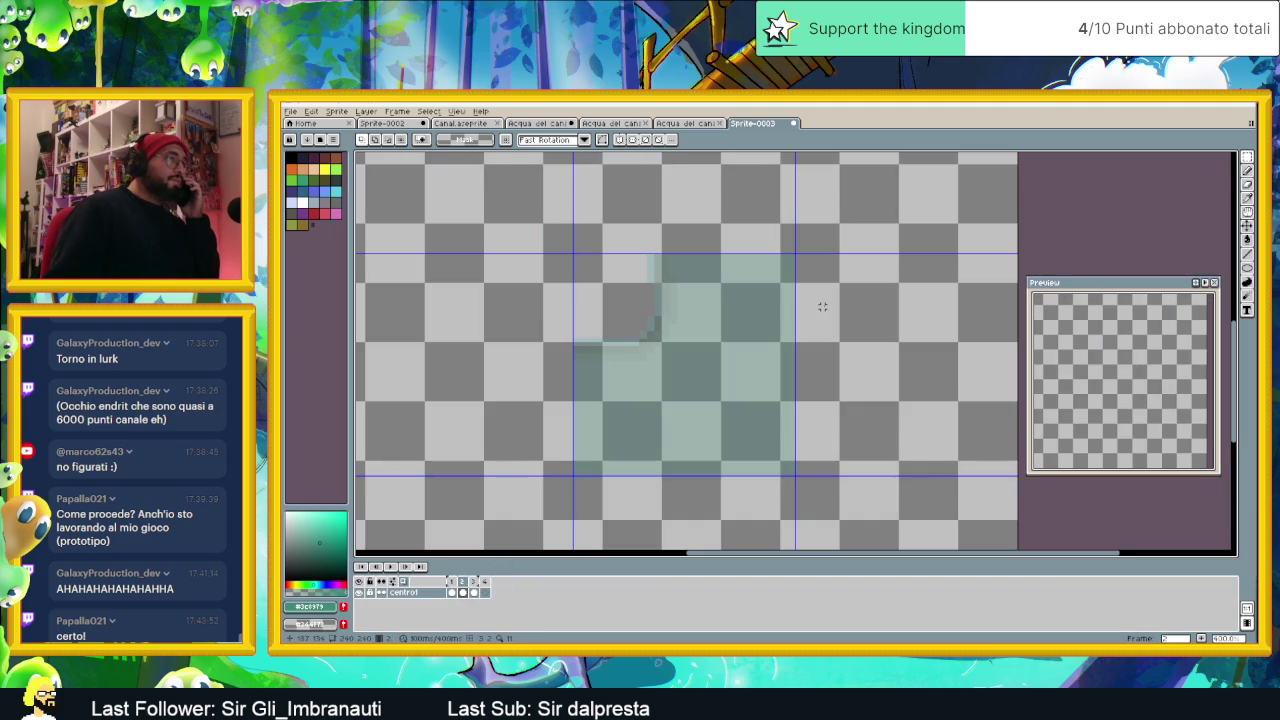
pyautogui.hotkey('ctrl', 'v')
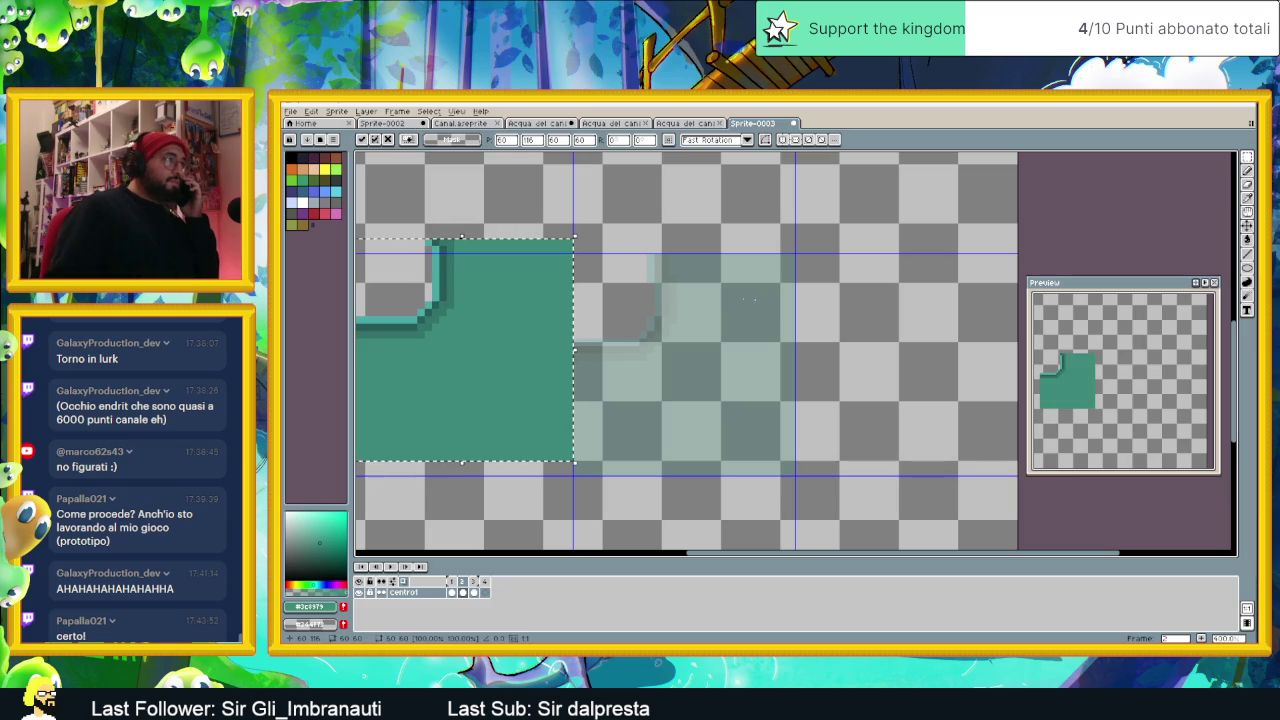
pyautogui.moveTo(508, 309); pyautogui.dragTo(727, 323)
pyautogui.press('Return')
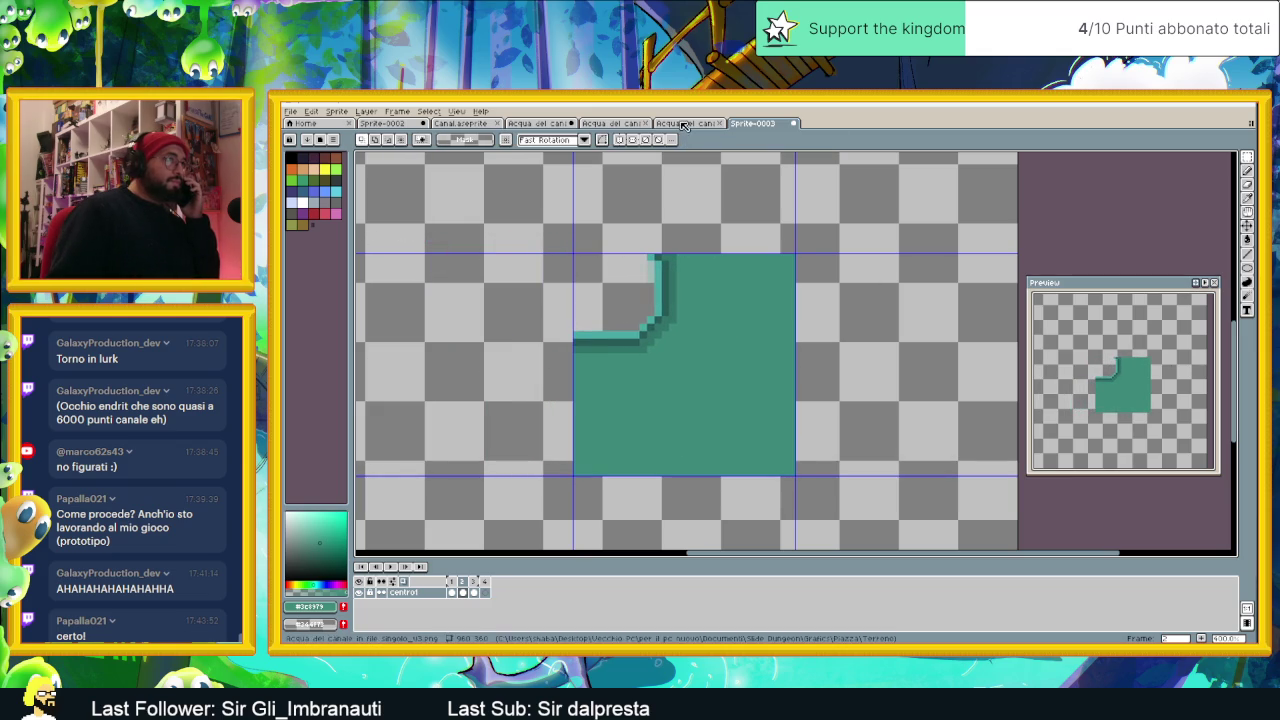
pyautogui.click(397, 123)
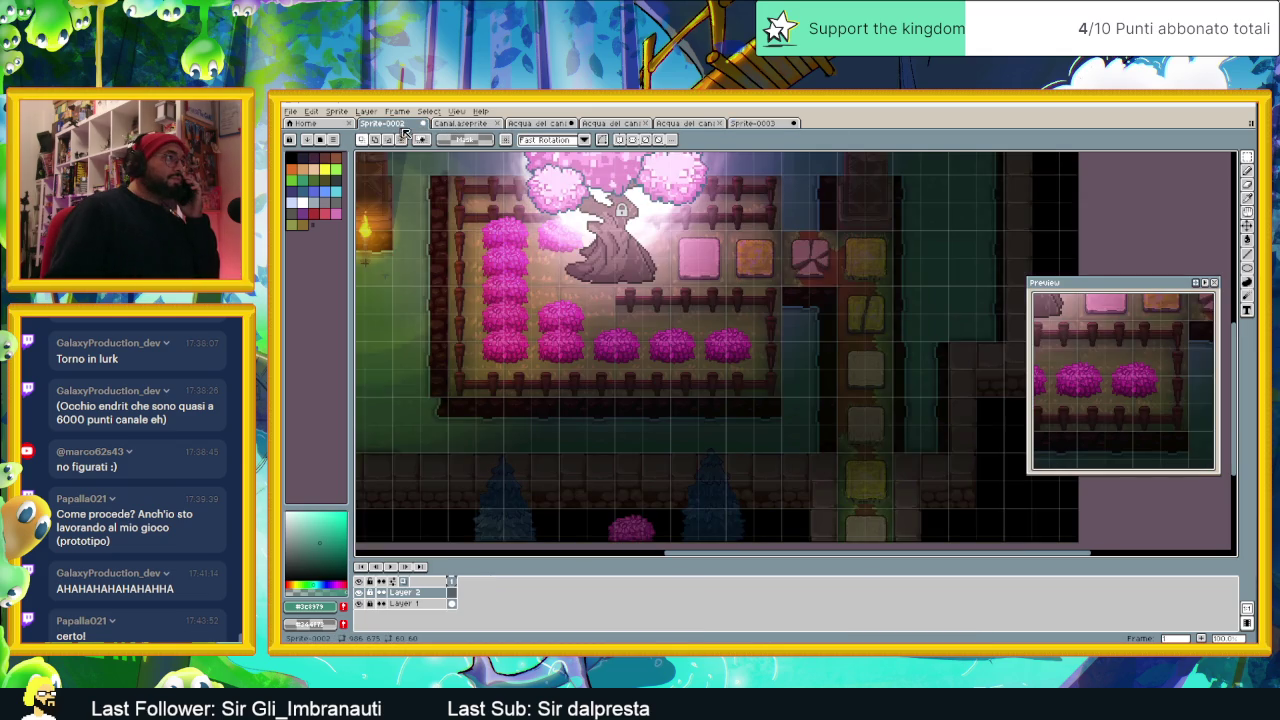
pyautogui.click(612, 123)
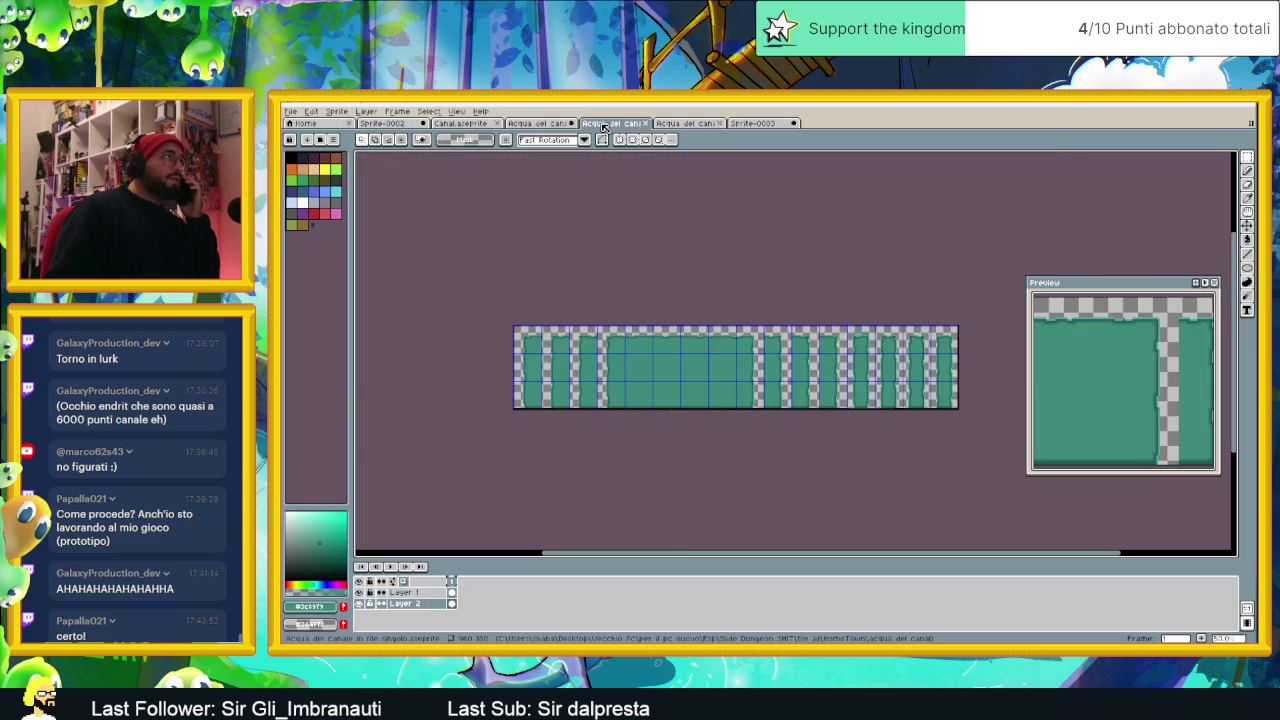
pyautogui.click(537, 123)
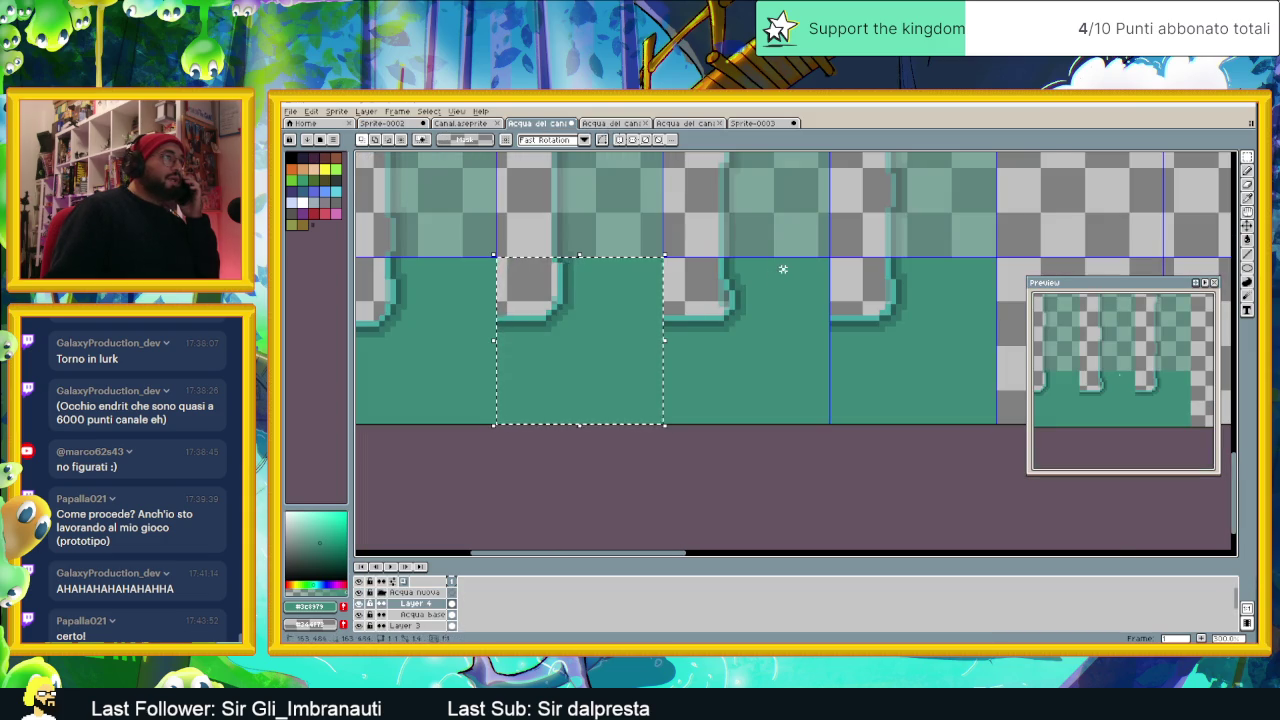
pyautogui.scroll(1, 819, 268)
pyautogui.moveTo(830, 258)
pyautogui.mouseDown()
pyautogui.moveTo(759, 240)
pyautogui.moveTo(541, 470)
pyautogui.mouseUp()
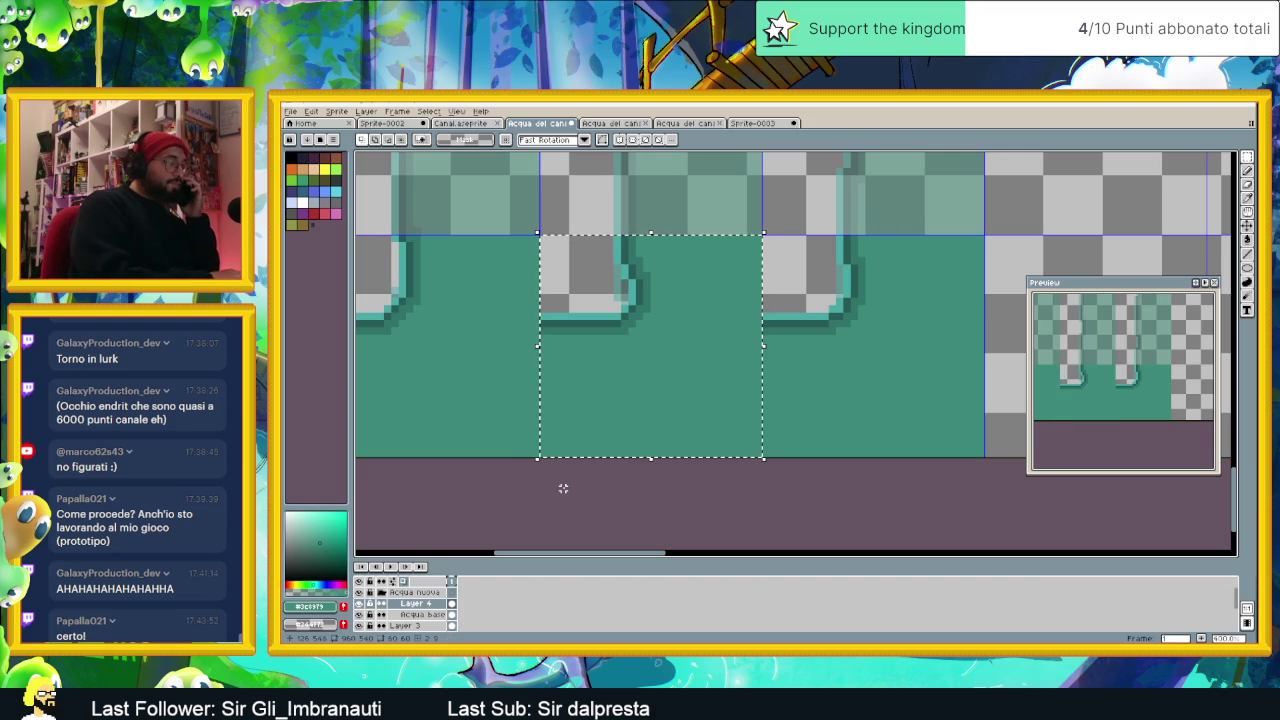
pyautogui.click(752, 123)
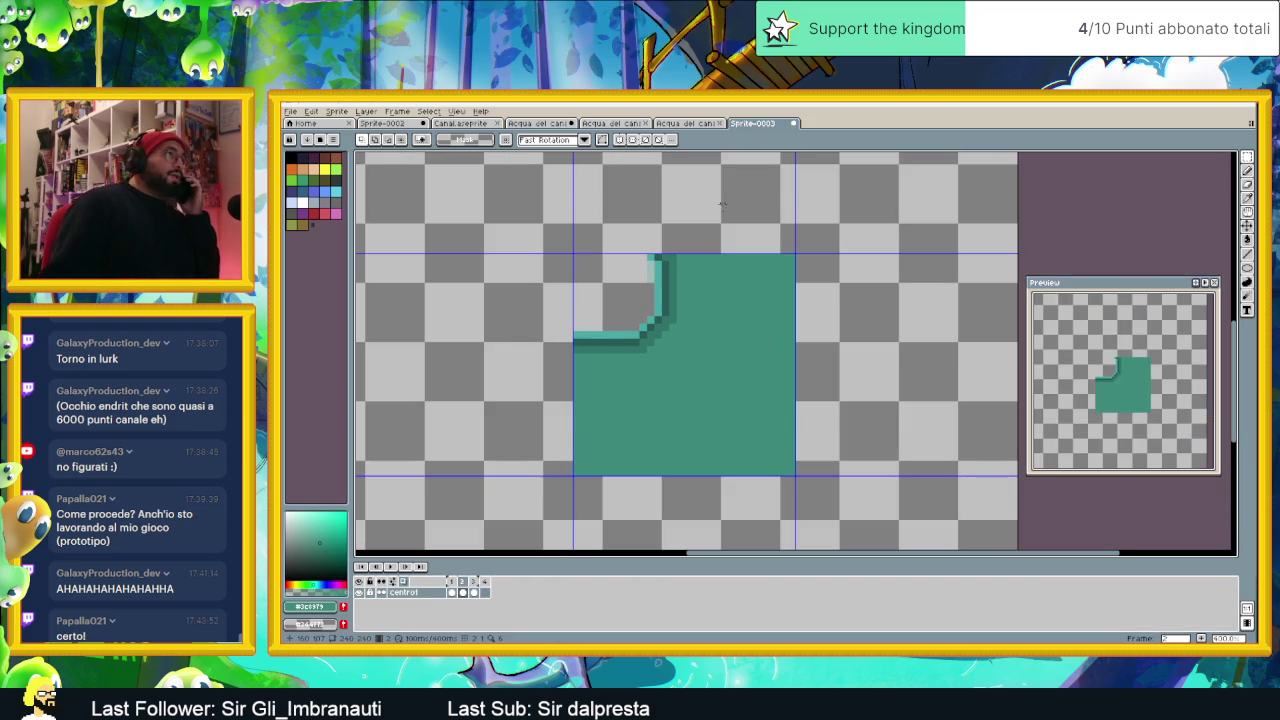
# Step: Paste the water-corner tile into empty frame 3, set it slightly lower and fix it in place
pyautogui.click(474, 592)
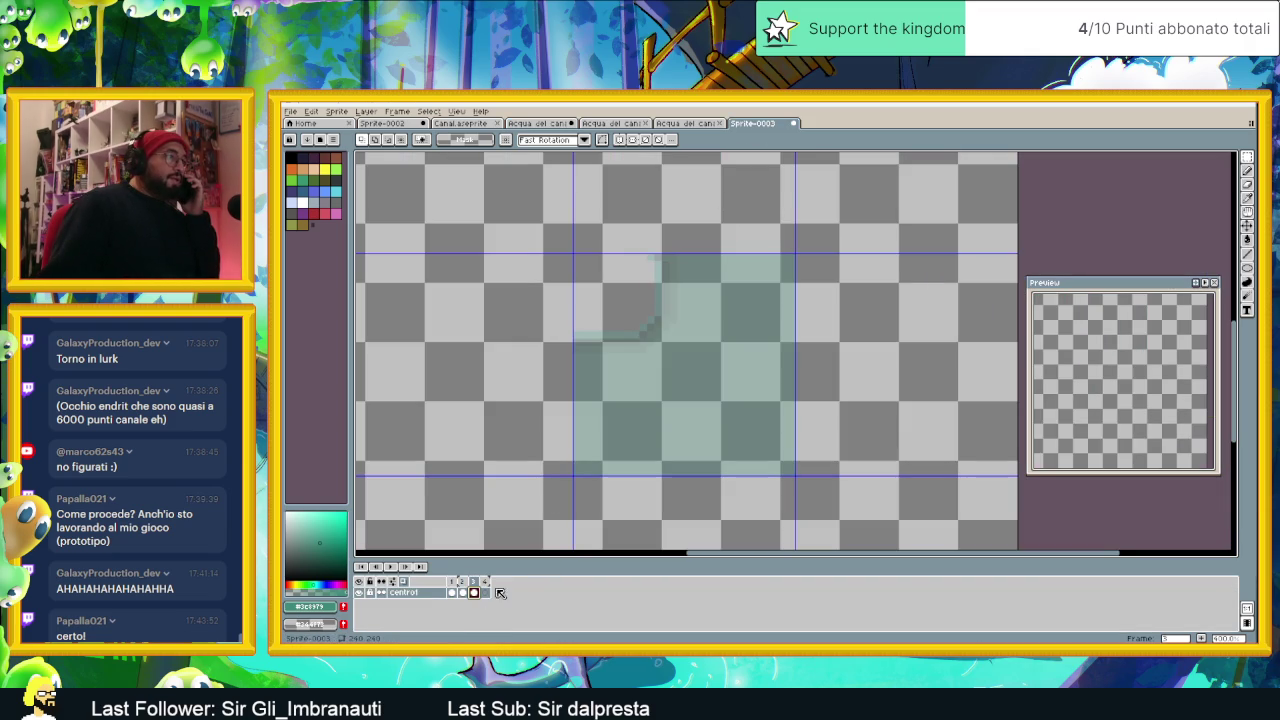
pyautogui.hotkey('ctrl', 'v')
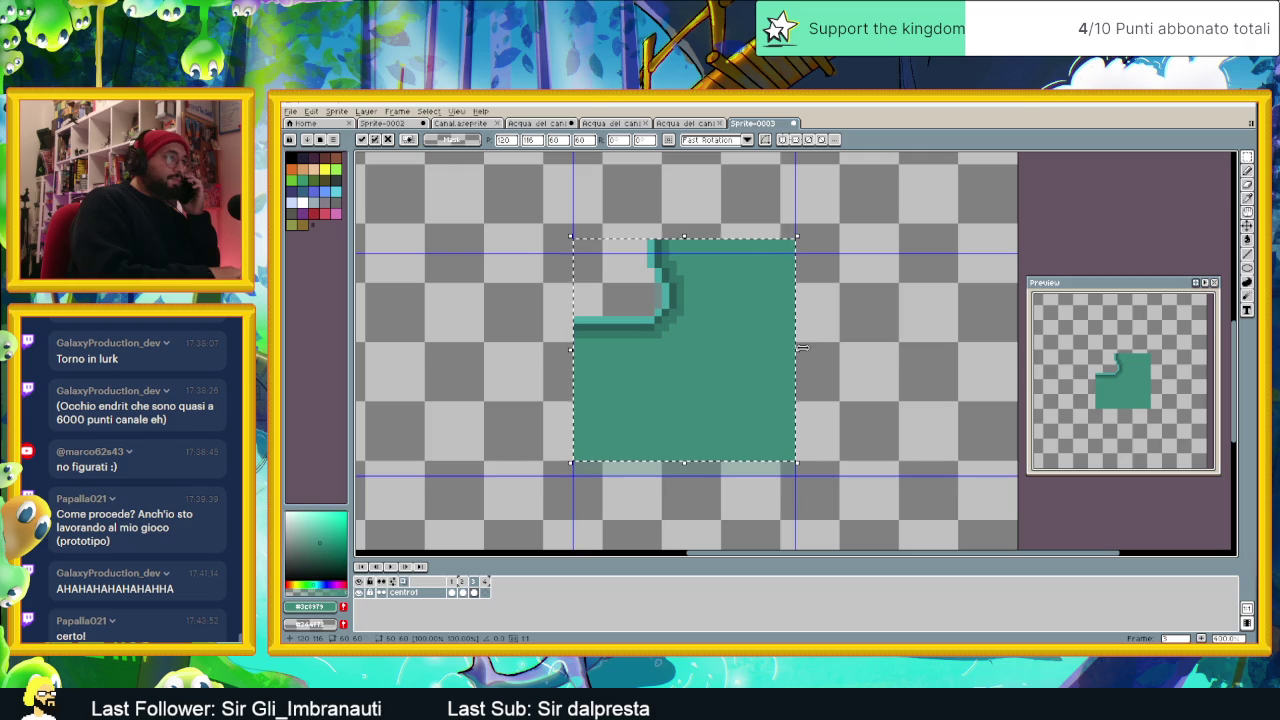
pyautogui.moveTo(781, 314); pyautogui.dragTo(781, 330)
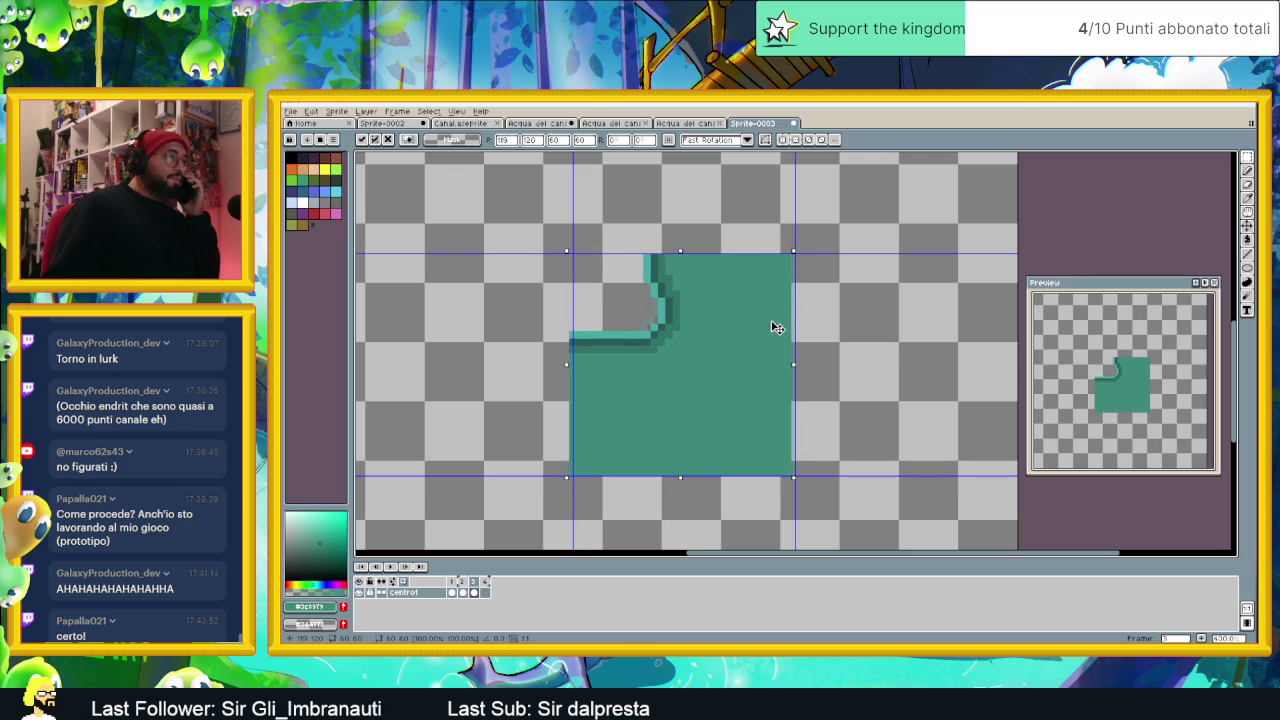
pyautogui.click(870, 281)
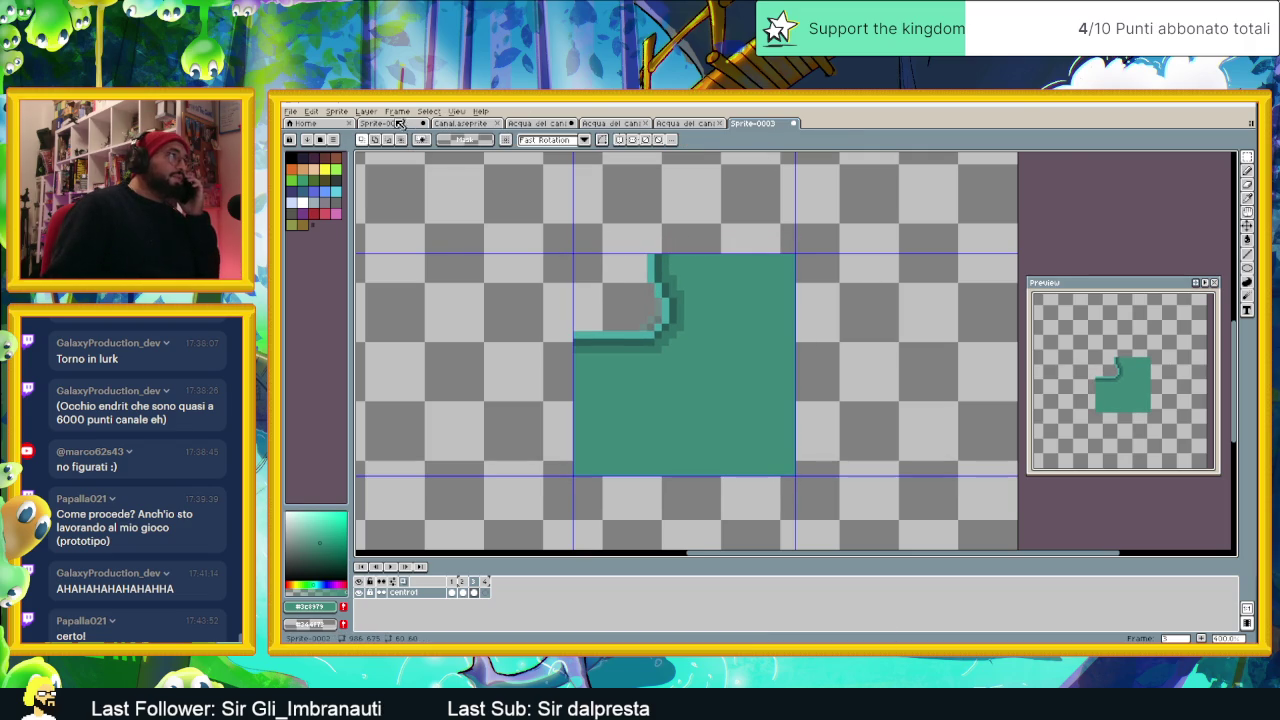
pyautogui.click(385, 122)
pyautogui.click(470, 123)
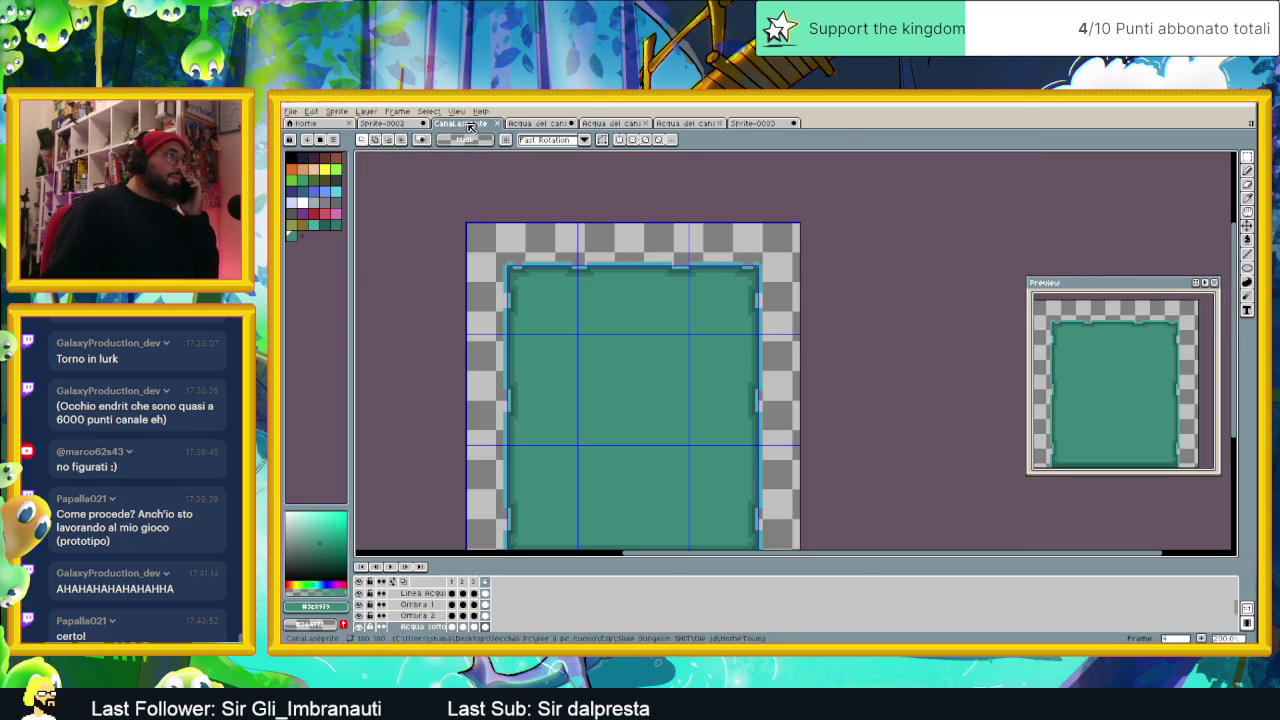
pyautogui.click(533, 123)
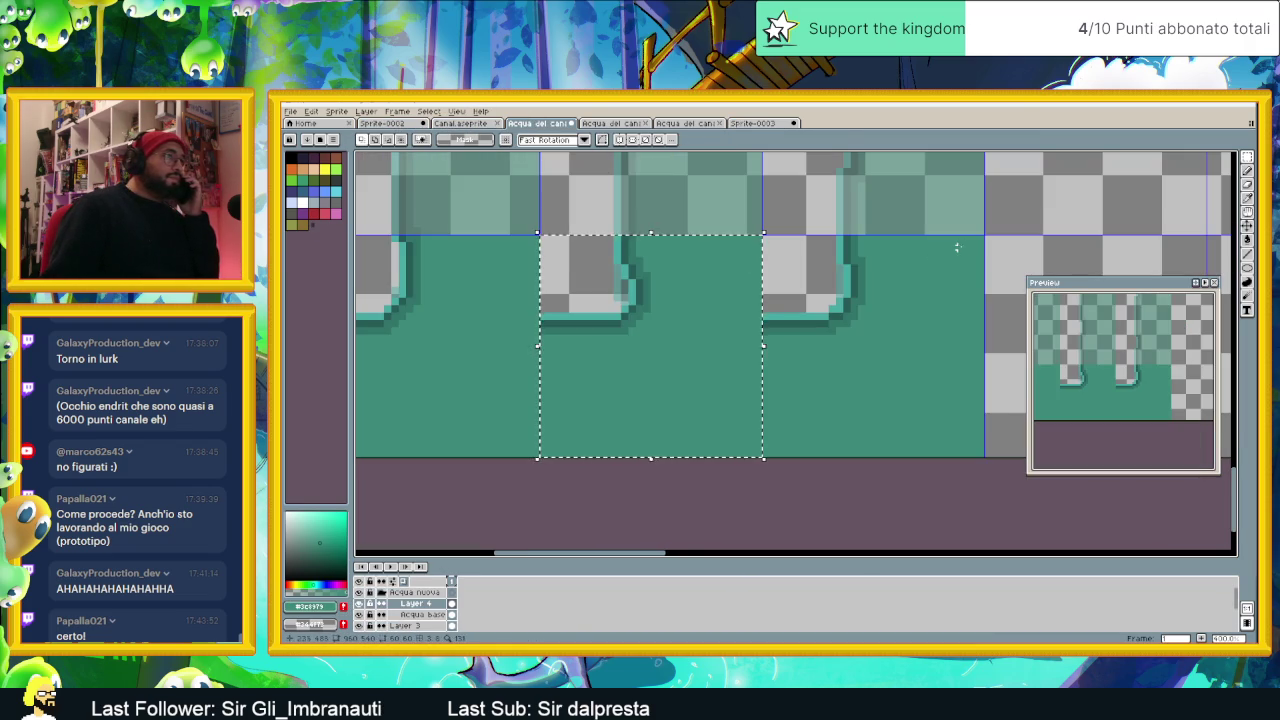
pyautogui.moveTo(1012, 248)
pyautogui.mouseDown()
pyautogui.moveTo(833, 250)
pyautogui.moveTo(617, 490)
pyautogui.mouseUp()
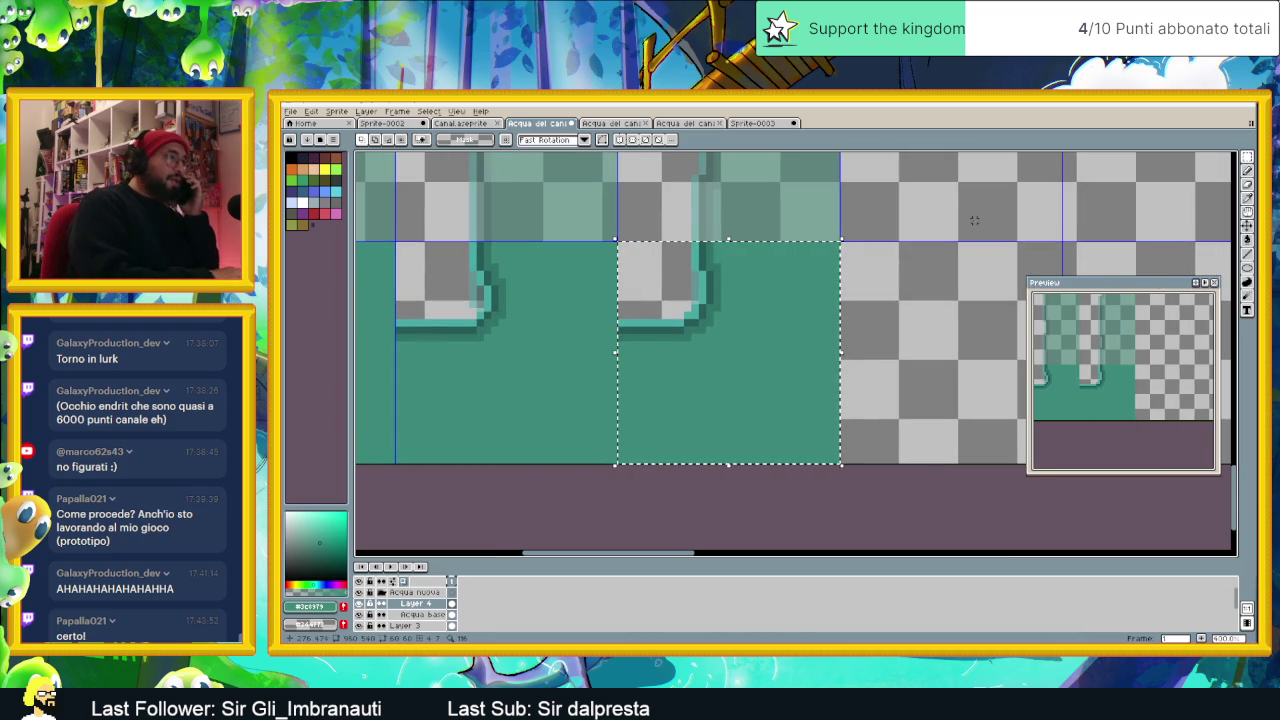
pyautogui.click(758, 124)
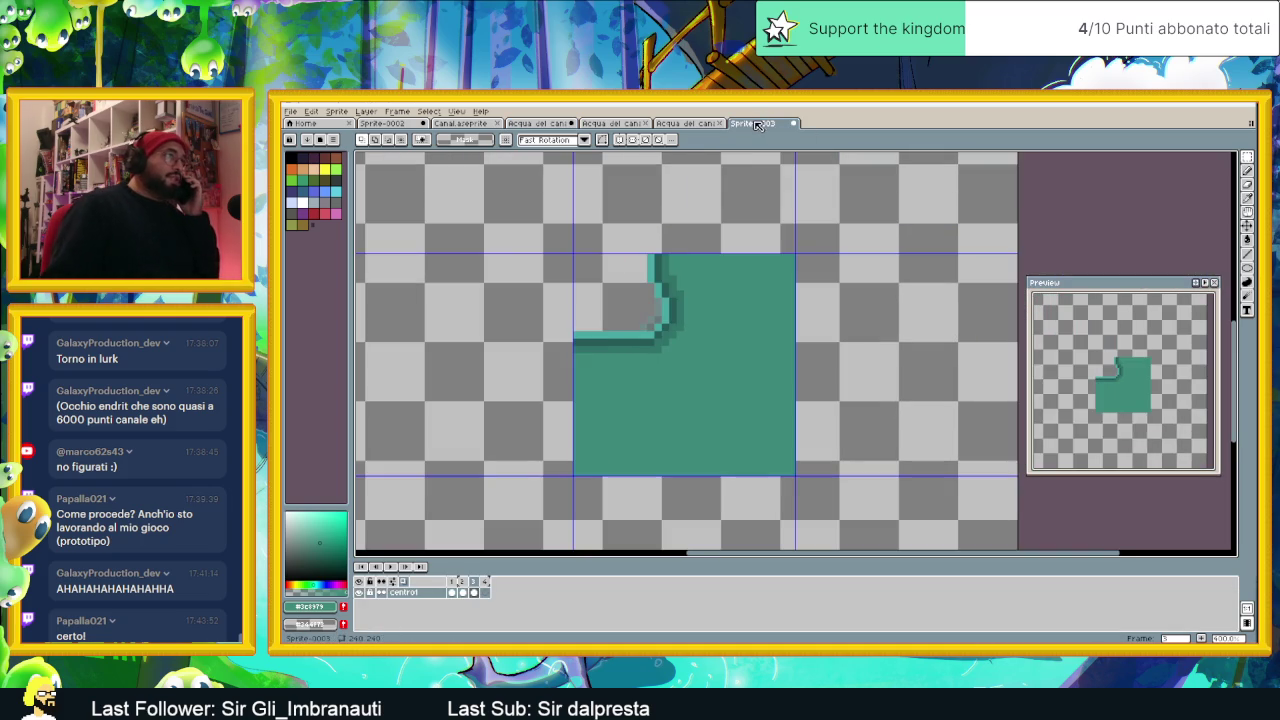
# Step: Paste the corner water tile into frame 4 at the same centred spot, then switch to Canal.aseprite
pyautogui.click(484, 594)
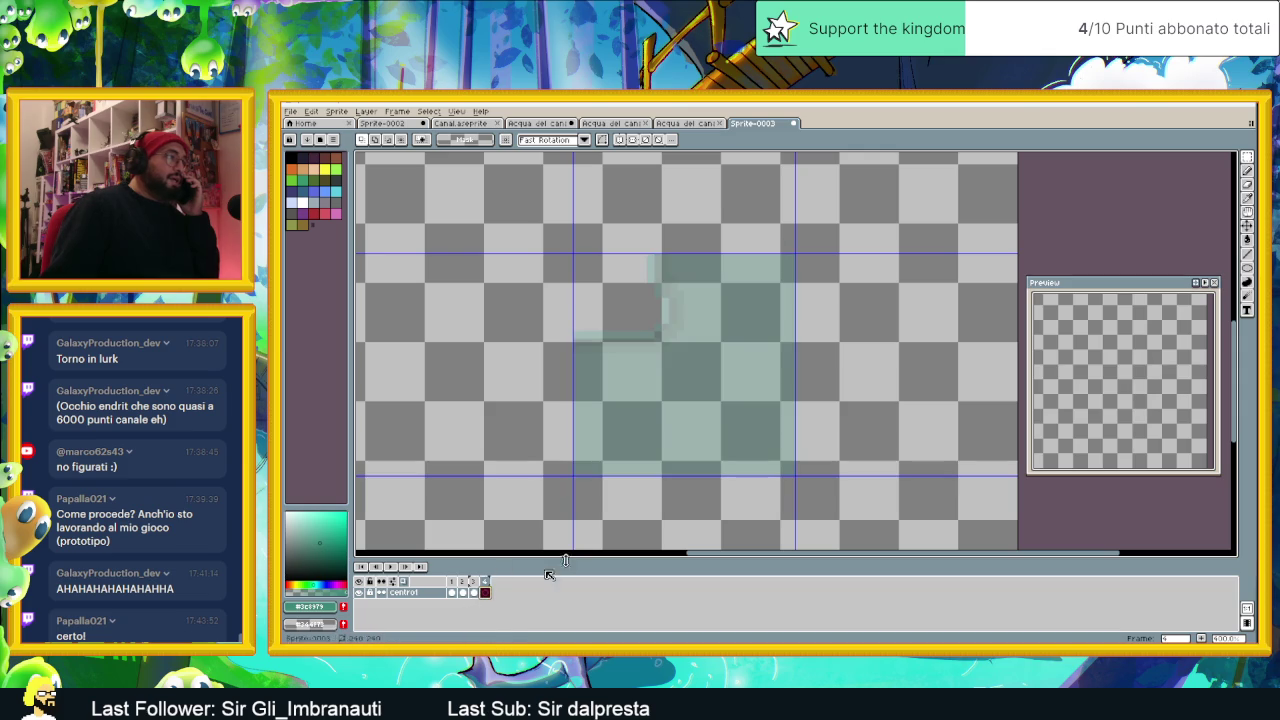
pyautogui.hotkey('ctrl', 'v')
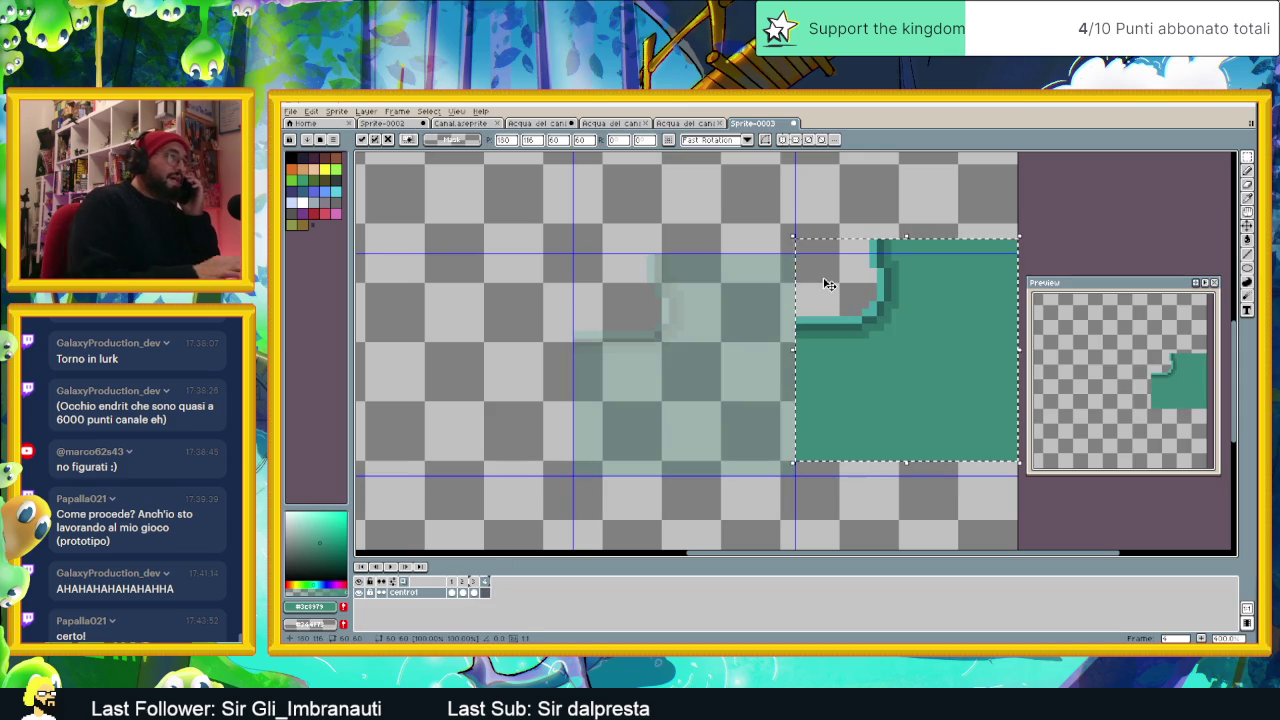
pyautogui.moveTo(928, 289)
pyautogui.mouseDown()
pyautogui.moveTo(831, 313)
pyautogui.moveTo(711, 305)
pyautogui.mouseUp()
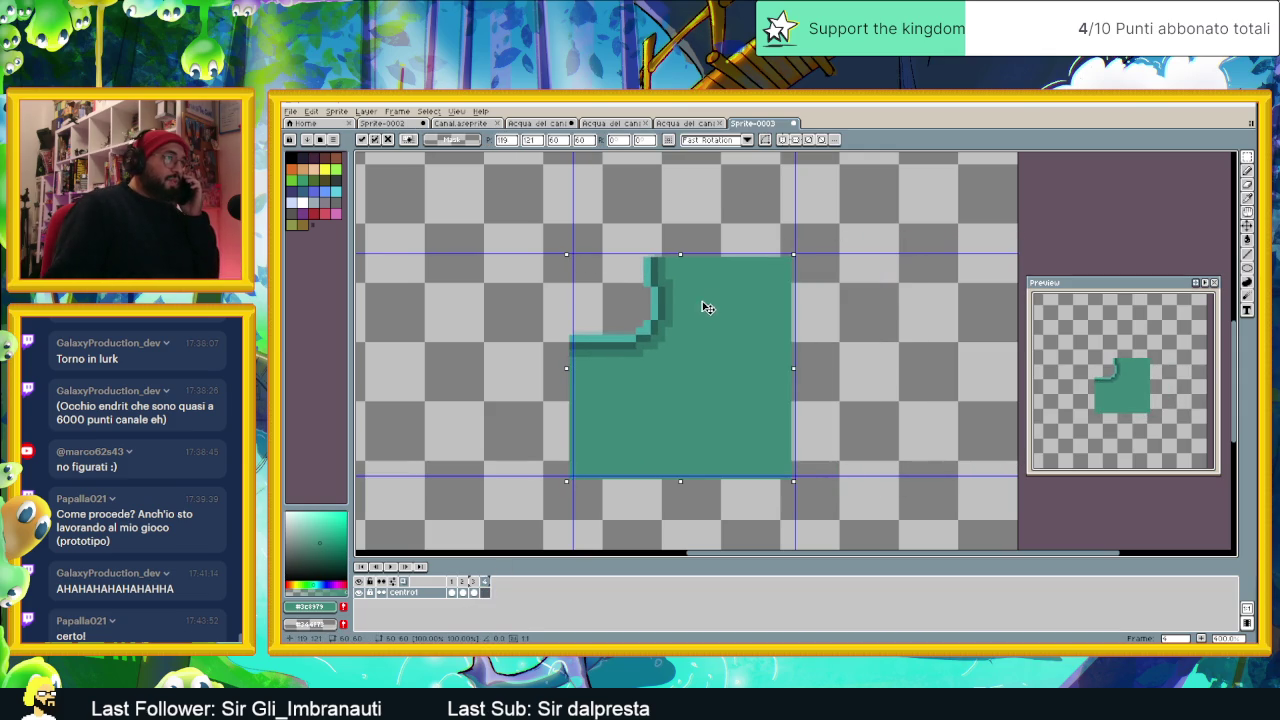
pyautogui.hotkey('ctrl', 'd')
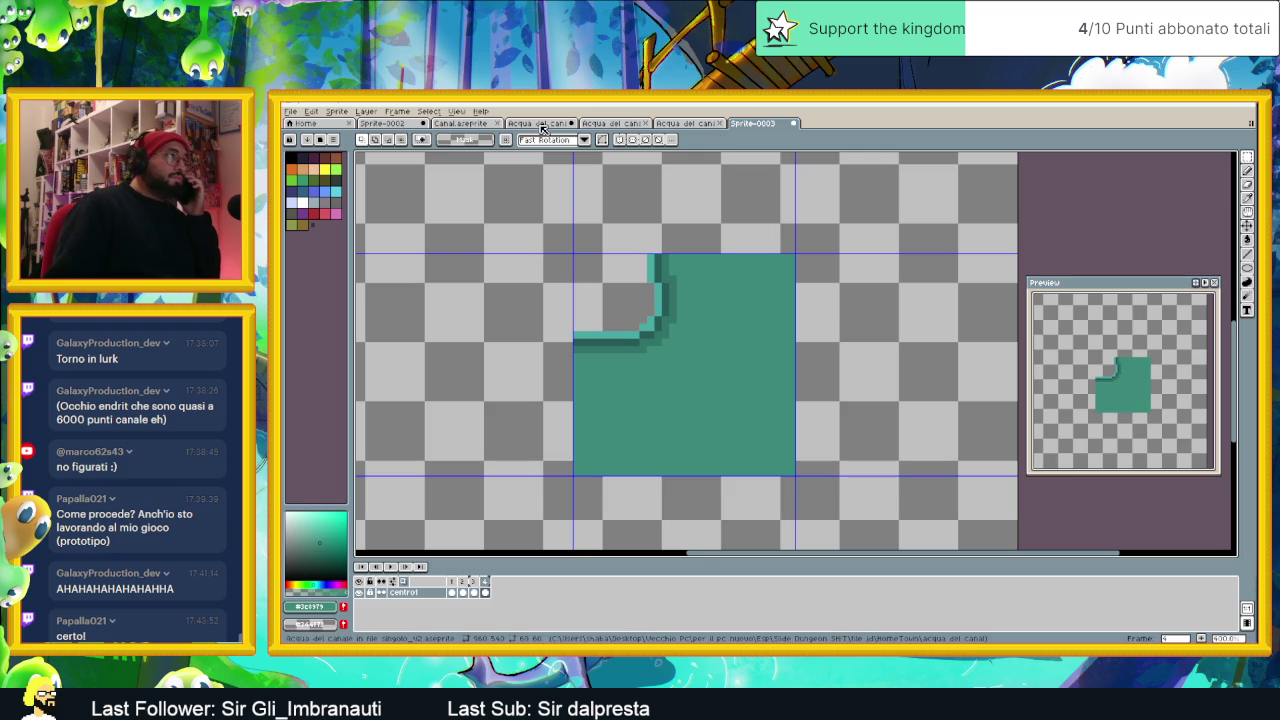
pyautogui.click(398, 123)
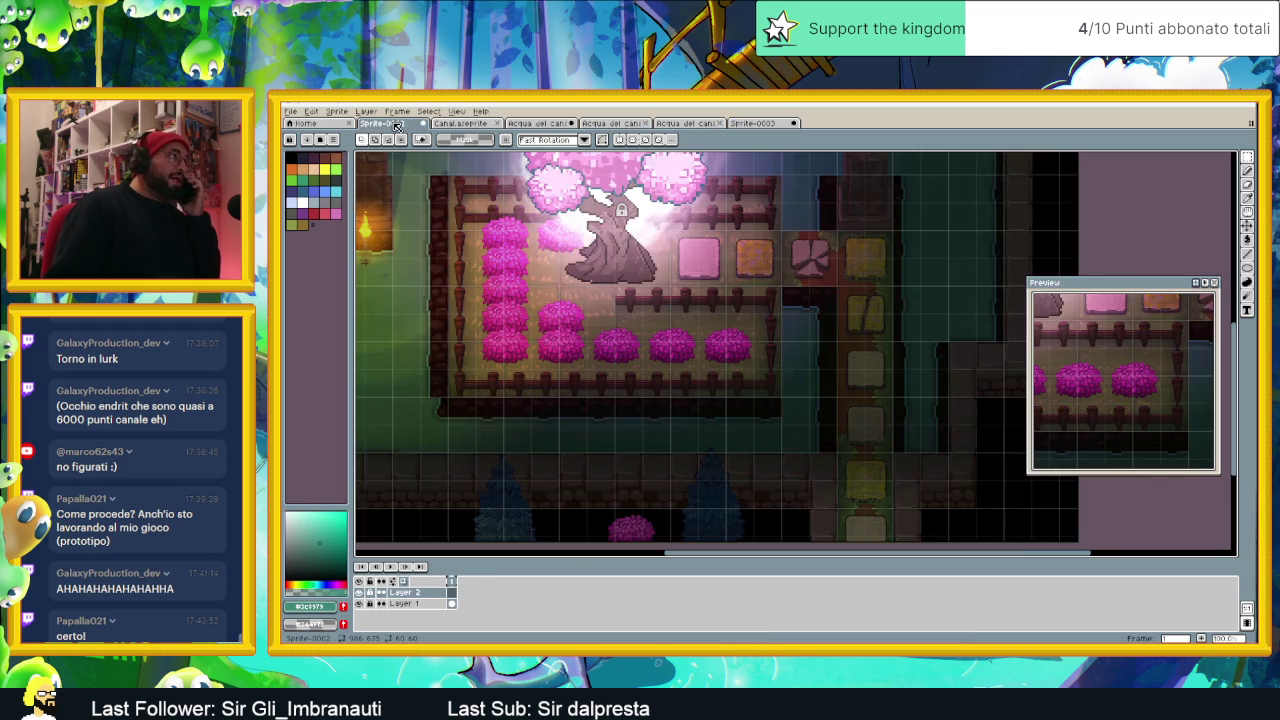
pyautogui.click(460, 123)
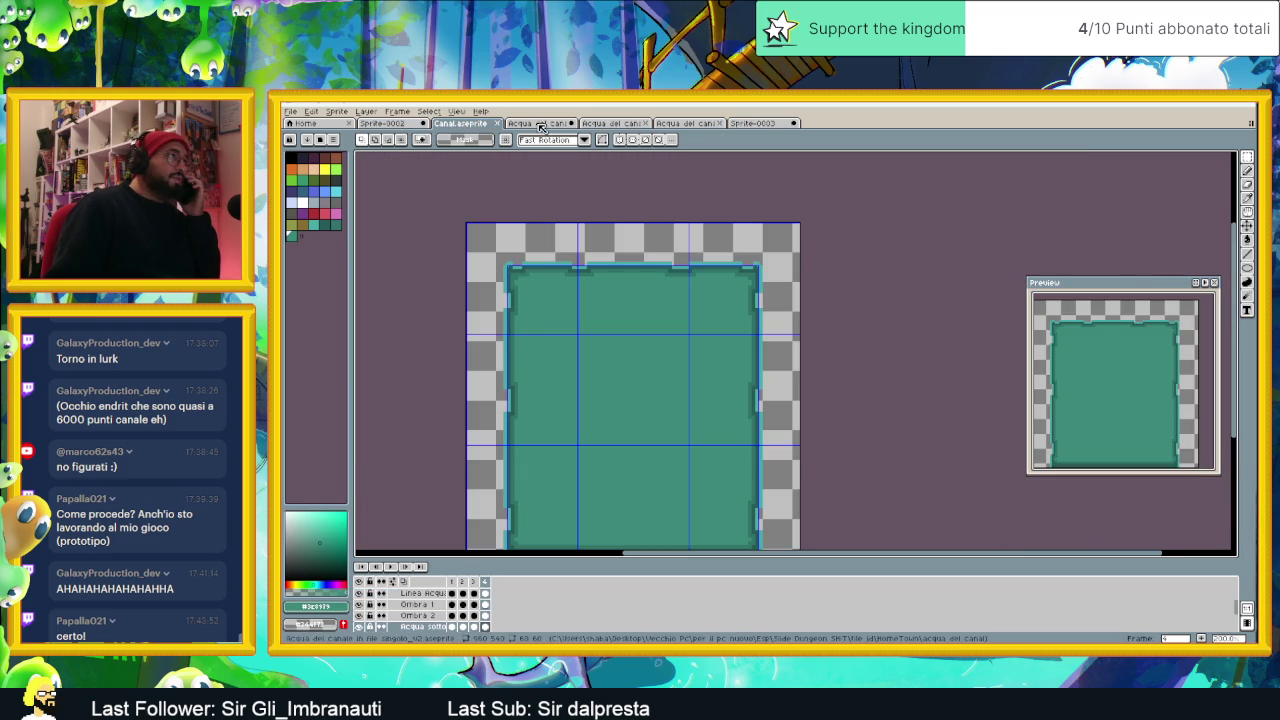
# Step: Pan and zoom around the Acqua del canale tileset, then cycle back to Sprite-0003
pyautogui.click(537, 123)
pyautogui.scroll(-5, 715, 244)
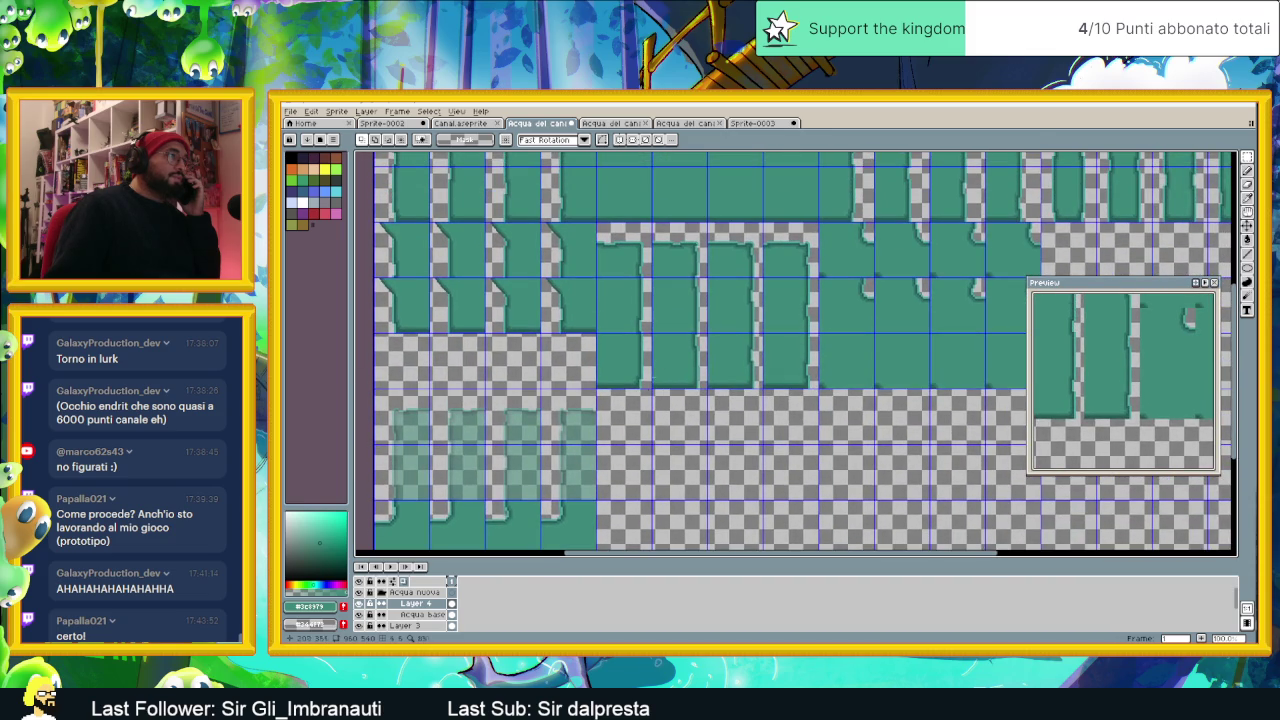
pyautogui.scroll(2, 717, 397)
pyautogui.scroll(-2, 717, 397)
pyautogui.scroll(1, 717, 397)
pyautogui.scroll(3, 680, 400)
pyautogui.hscroll(-1, 523, 264)
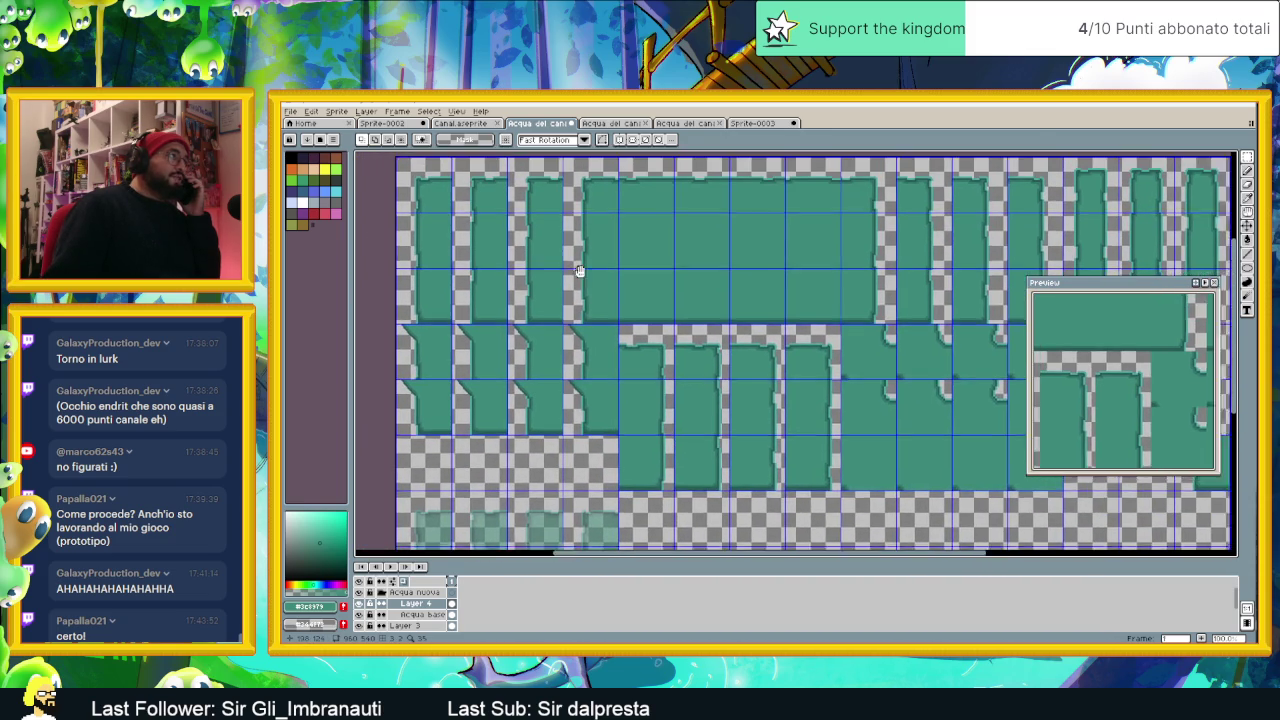
pyautogui.hscroll(-2, 580, 270)
pyautogui.moveTo(613, 331); pyautogui.dragTo(700, 270)
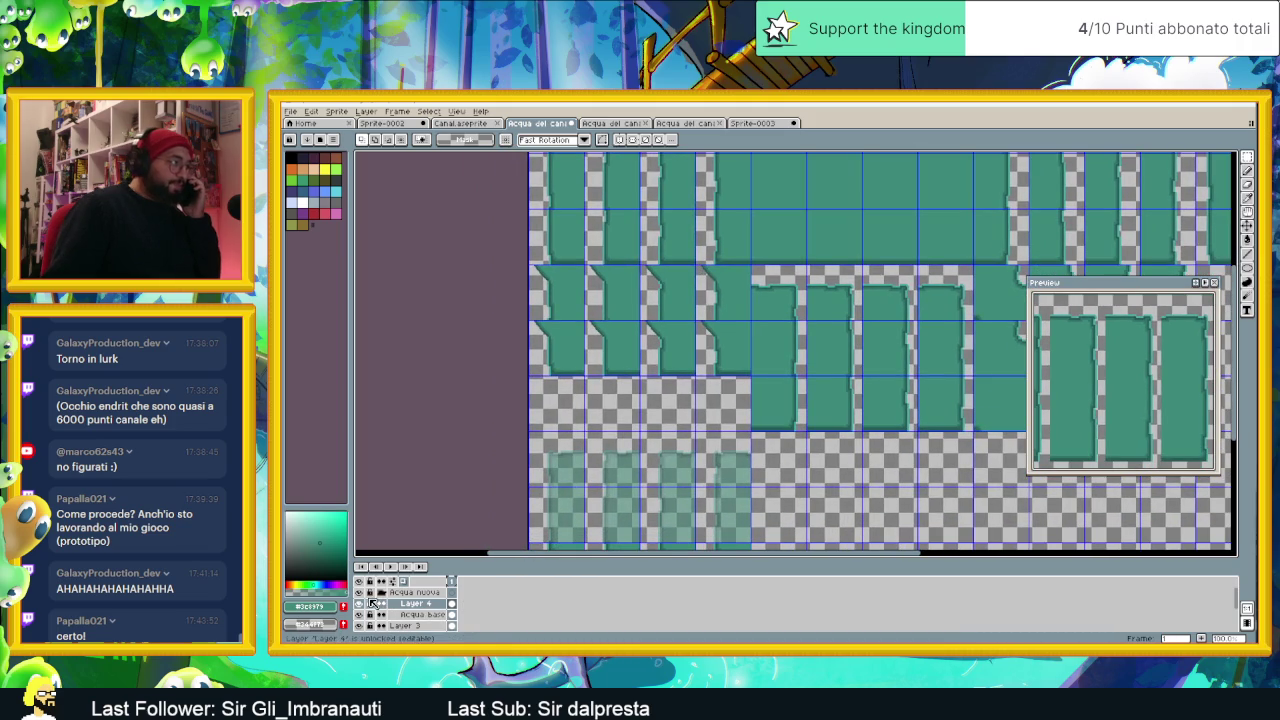
pyautogui.moveTo(681, 194); pyautogui.dragTo(664, 309)
pyautogui.scroll(3, 567, 293)
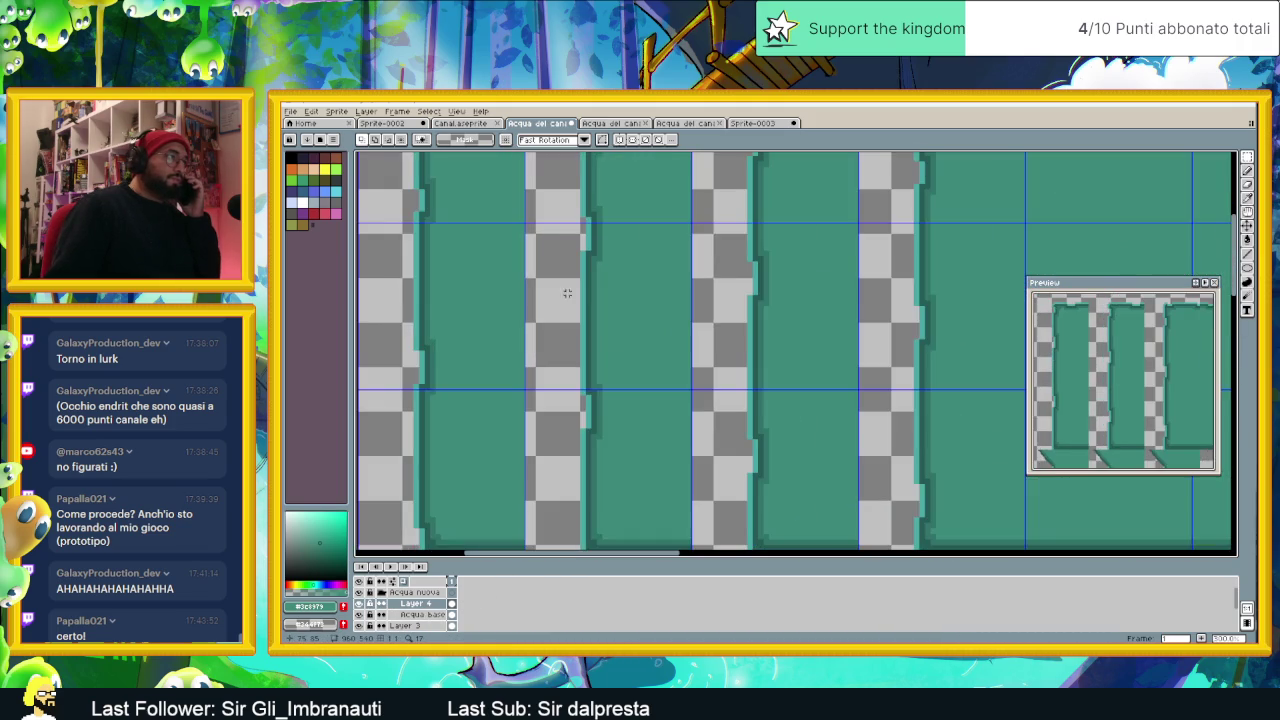
pyautogui.scroll(-1, 581, 299)
pyautogui.scroll(-1, 653, 328)
pyautogui.scroll(-2, 680, 326)
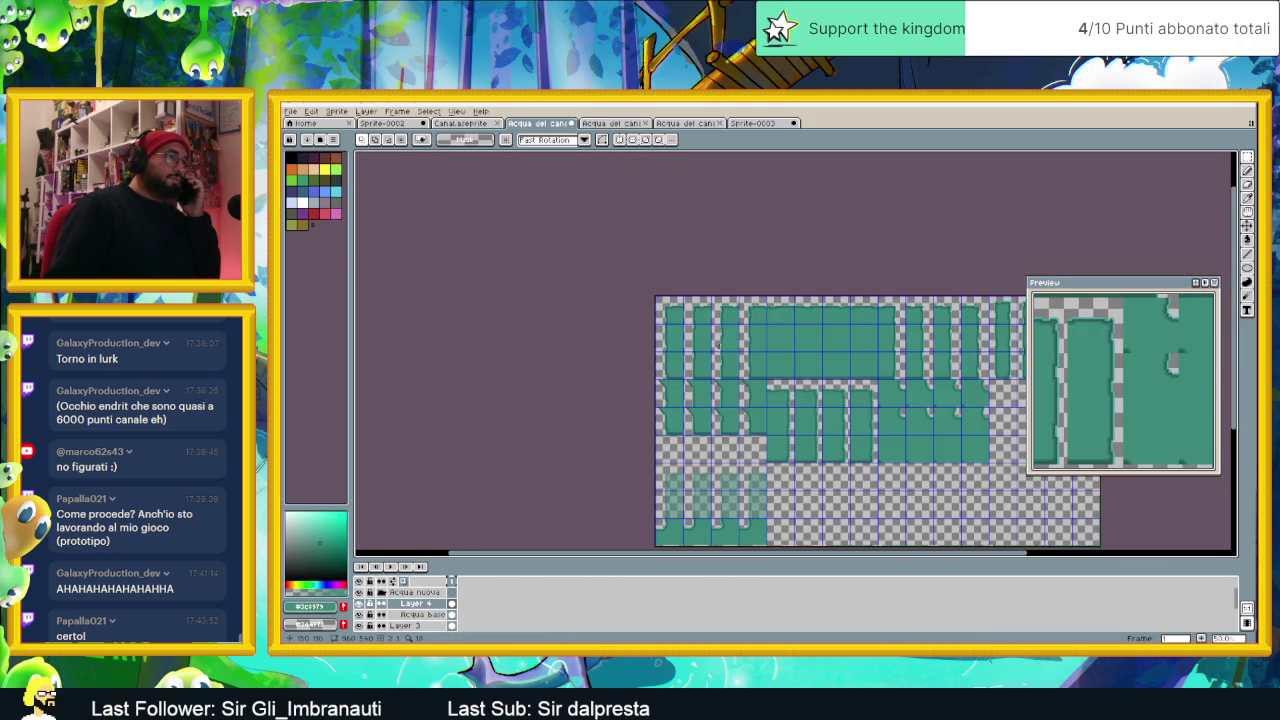
pyautogui.scroll(-1, 803, 374)
pyautogui.scroll(-1, 735, 398)
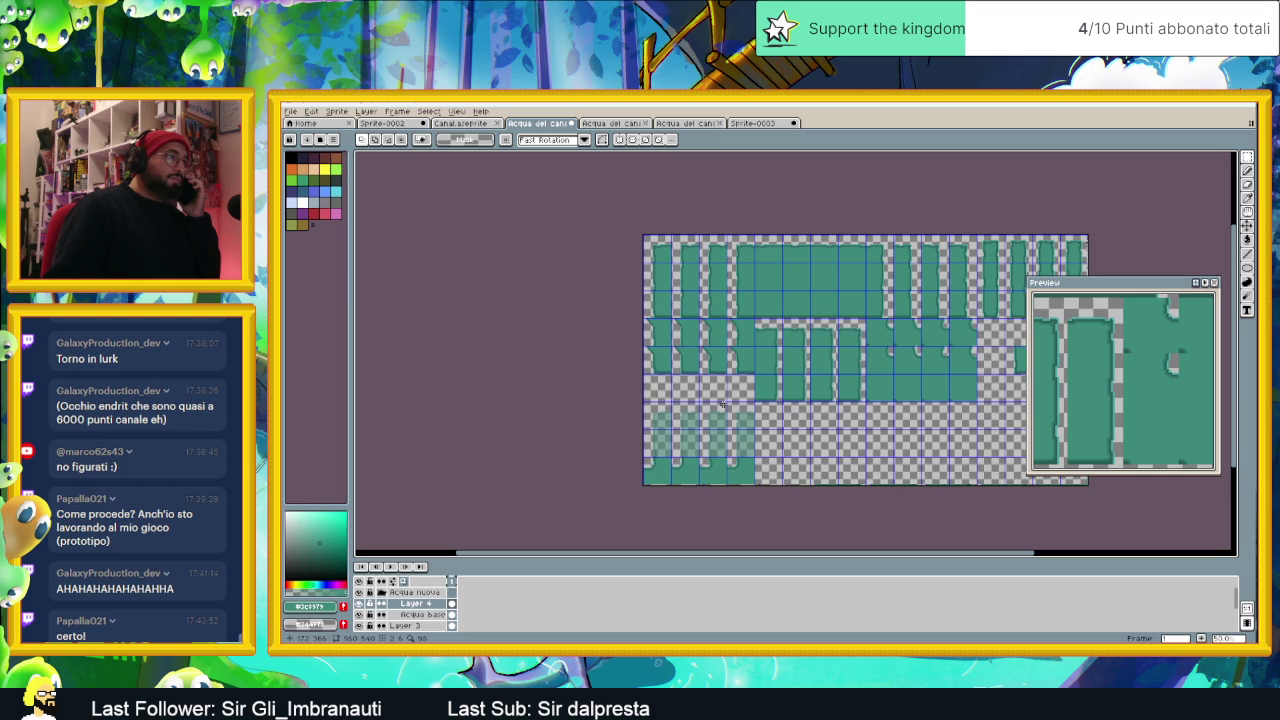
pyautogui.hotkey('ctrl', 'Tab')
pyautogui.hotkey('ctrl', 'Tab')
pyautogui.hotkey('ctrl', 'Tab')
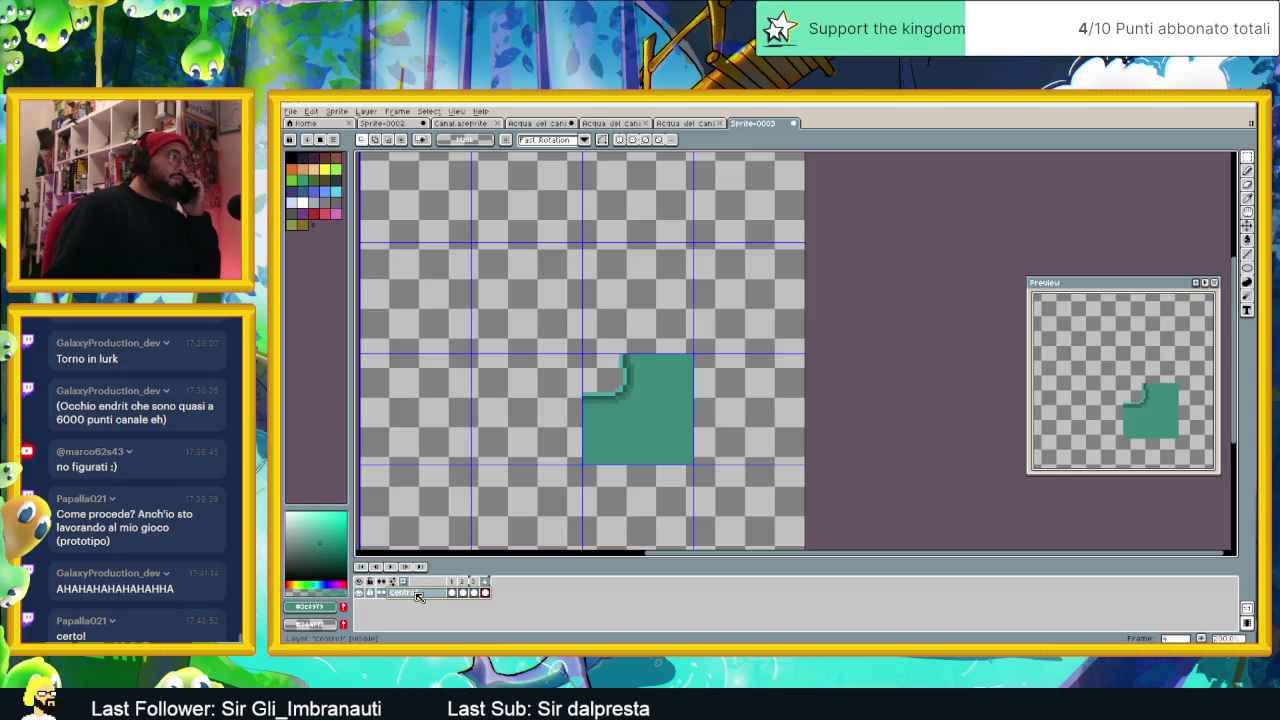
# Step: Add Layer 1 and paste a teal water block atop frame 1's corner tile, forming an L
pyautogui.rightClick(415, 593)
pyautogui.click(520, 573)
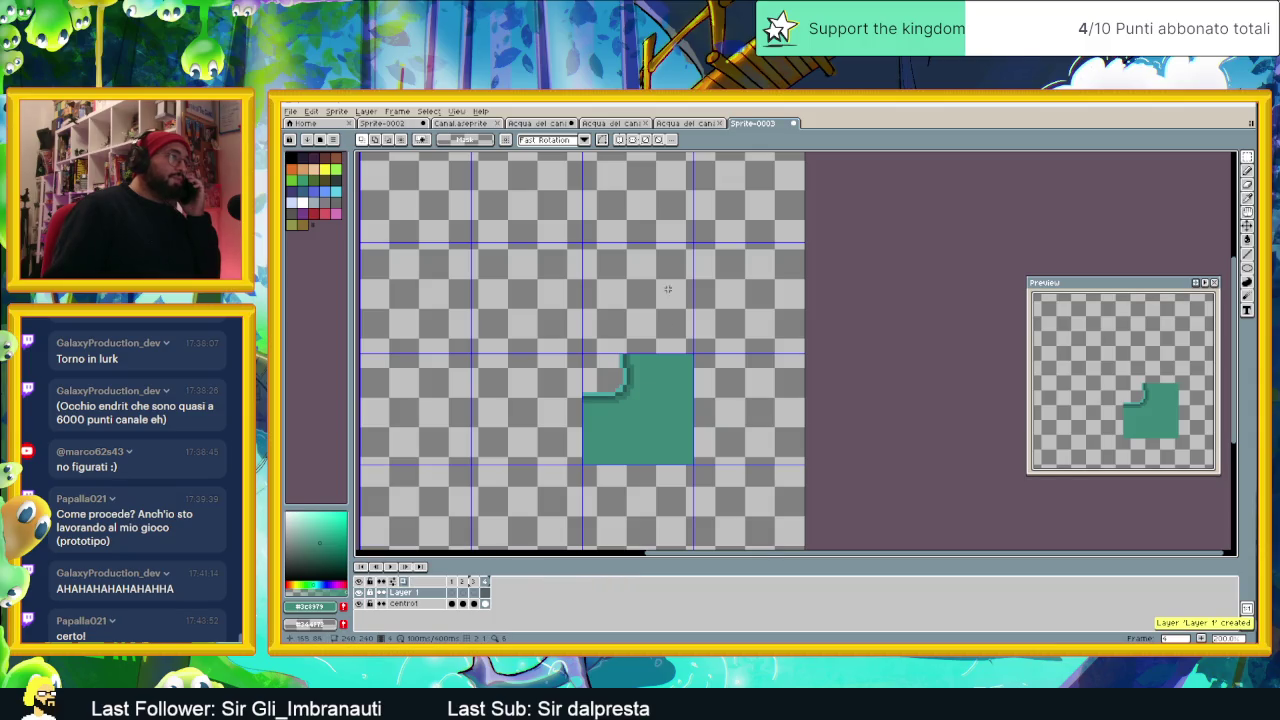
pyautogui.click(451, 593)
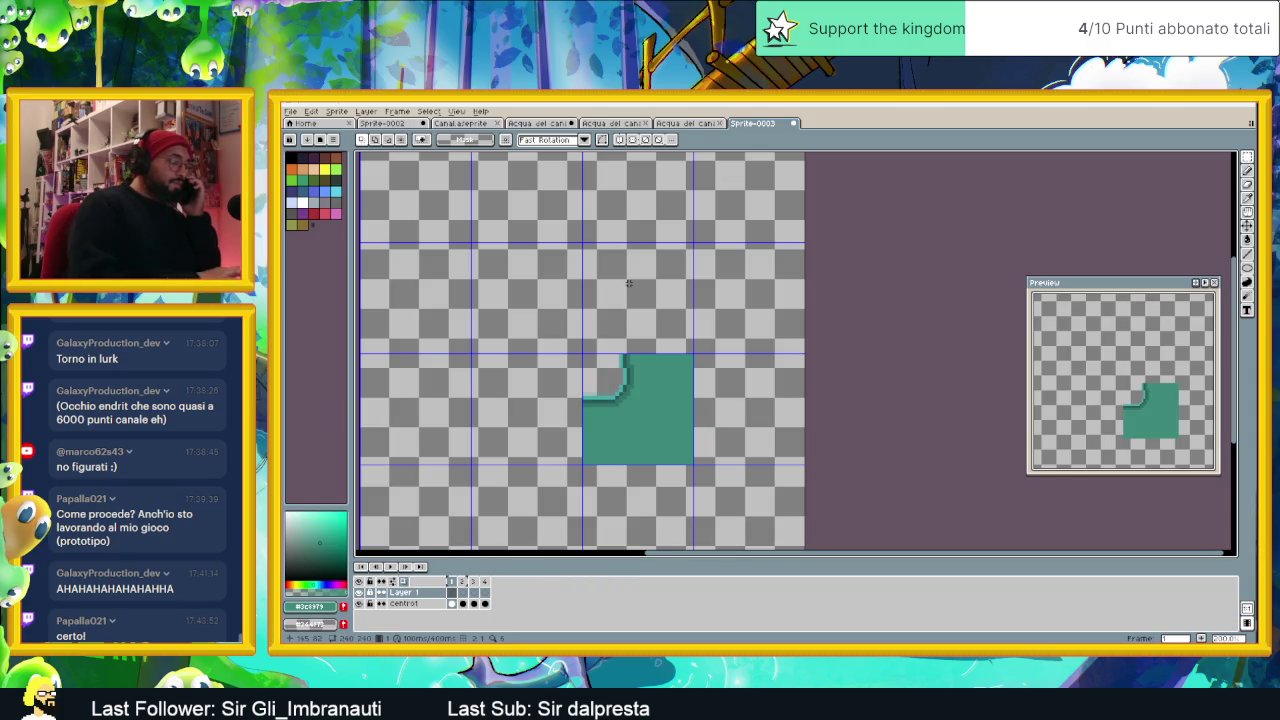
pyautogui.hotkey('ctrl', 'v')
pyautogui.moveTo(462, 265)
pyautogui.mouseDown()
pyautogui.moveTo(594, 286)
pyautogui.moveTo(662, 280)
pyautogui.mouseUp()
pyautogui.press('Return')
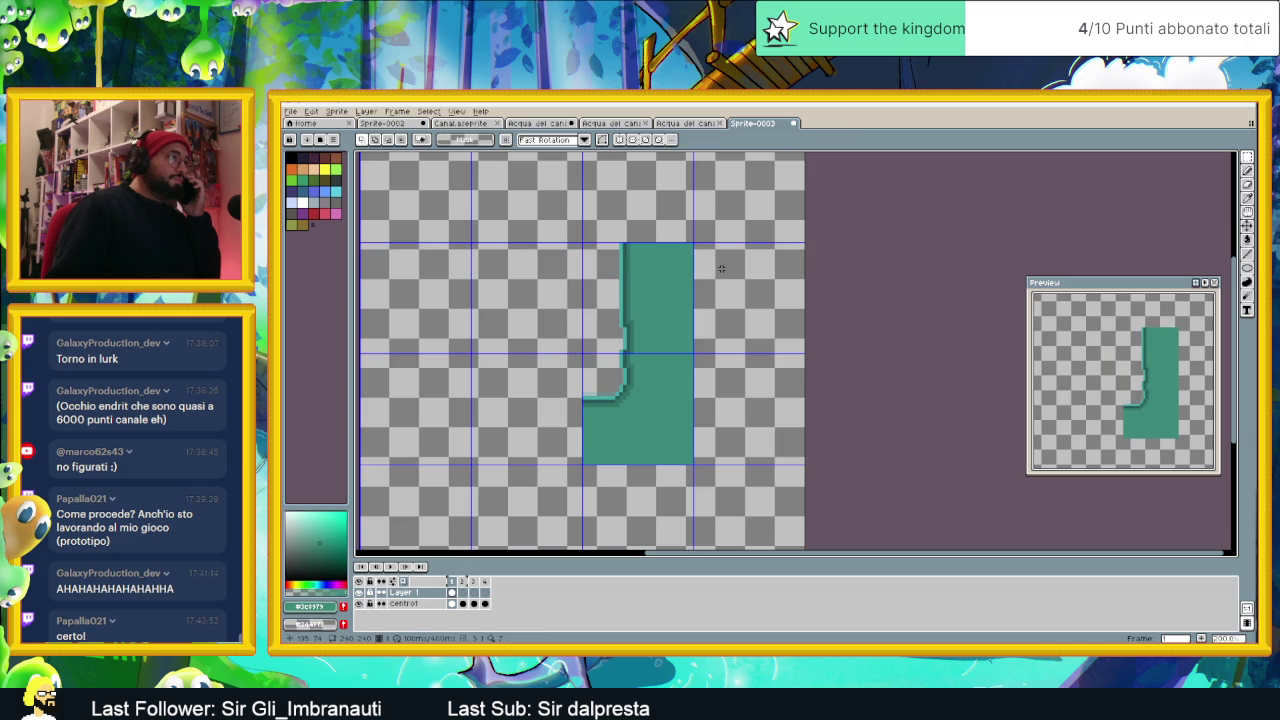
# Step: Paste the water block into frame 2 and nudge it right, then discard that floating paste
pyautogui.press('Right')
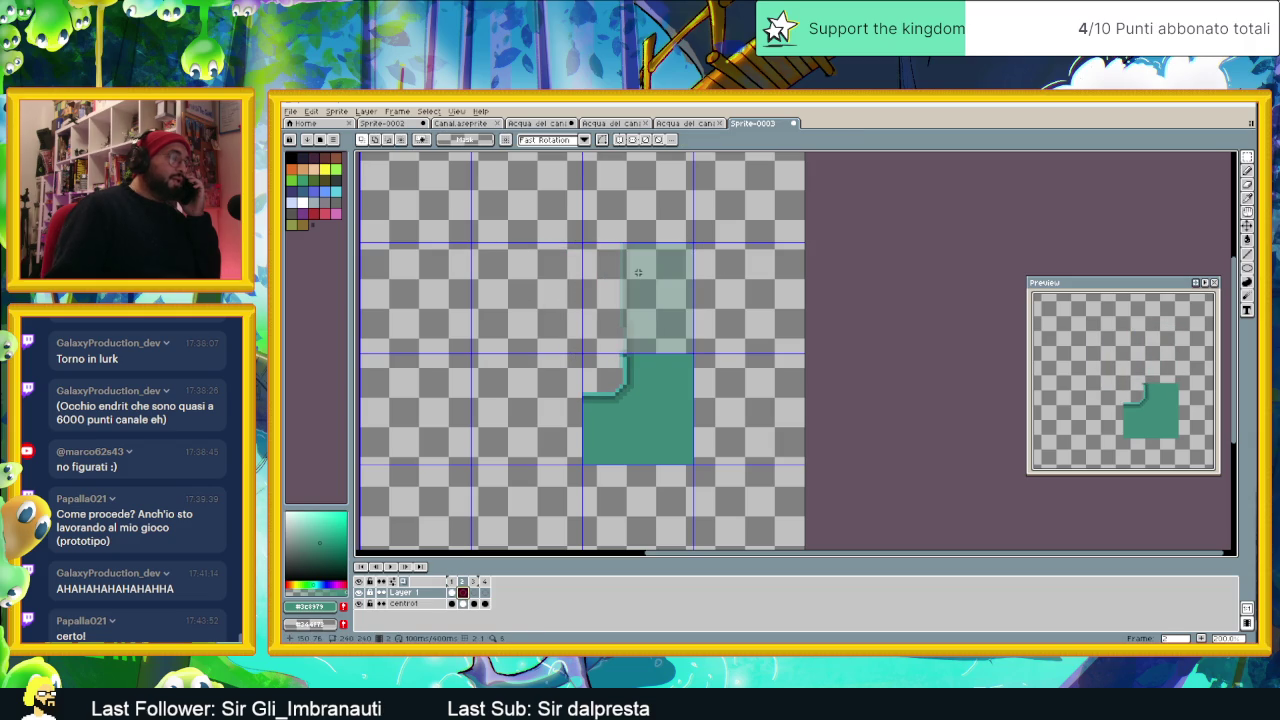
pyautogui.hotkey('ctrl', 'v')
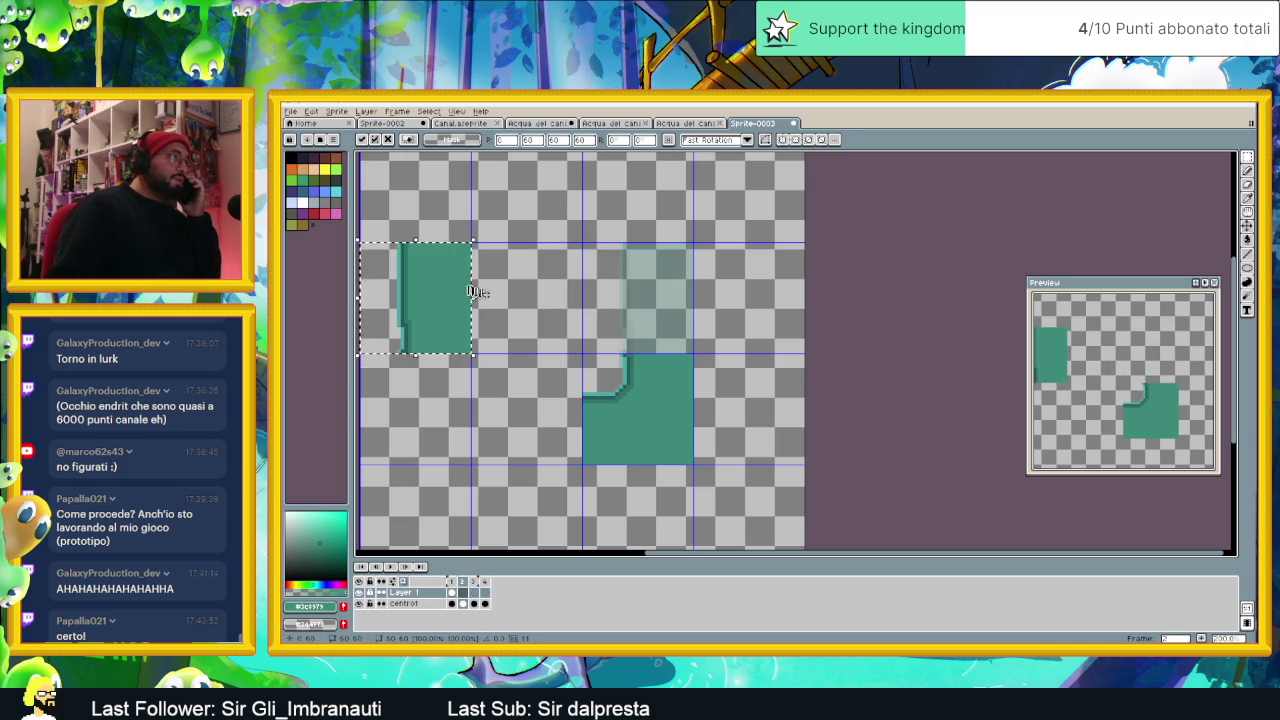
pyautogui.moveTo(476, 291); pyautogui.dragTo(680, 280)
pyautogui.scroll(1, 676, 271)
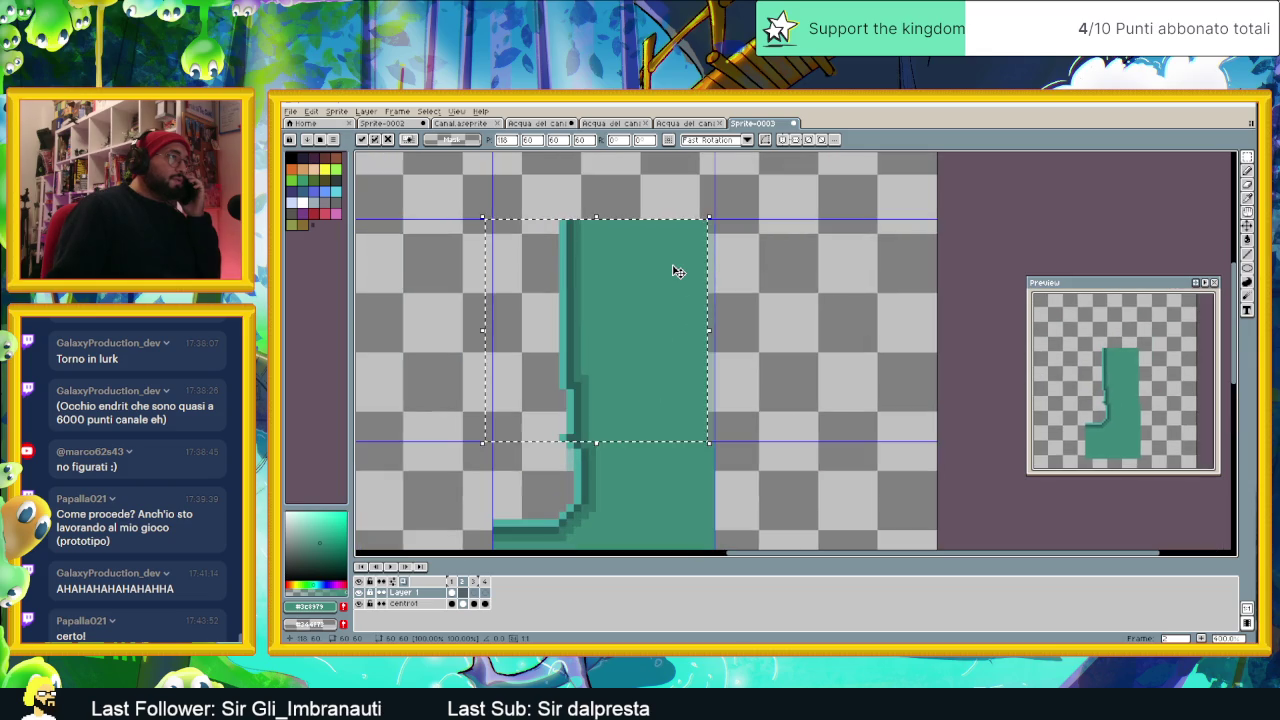
pyautogui.press('Right')
pyautogui.press('Right')
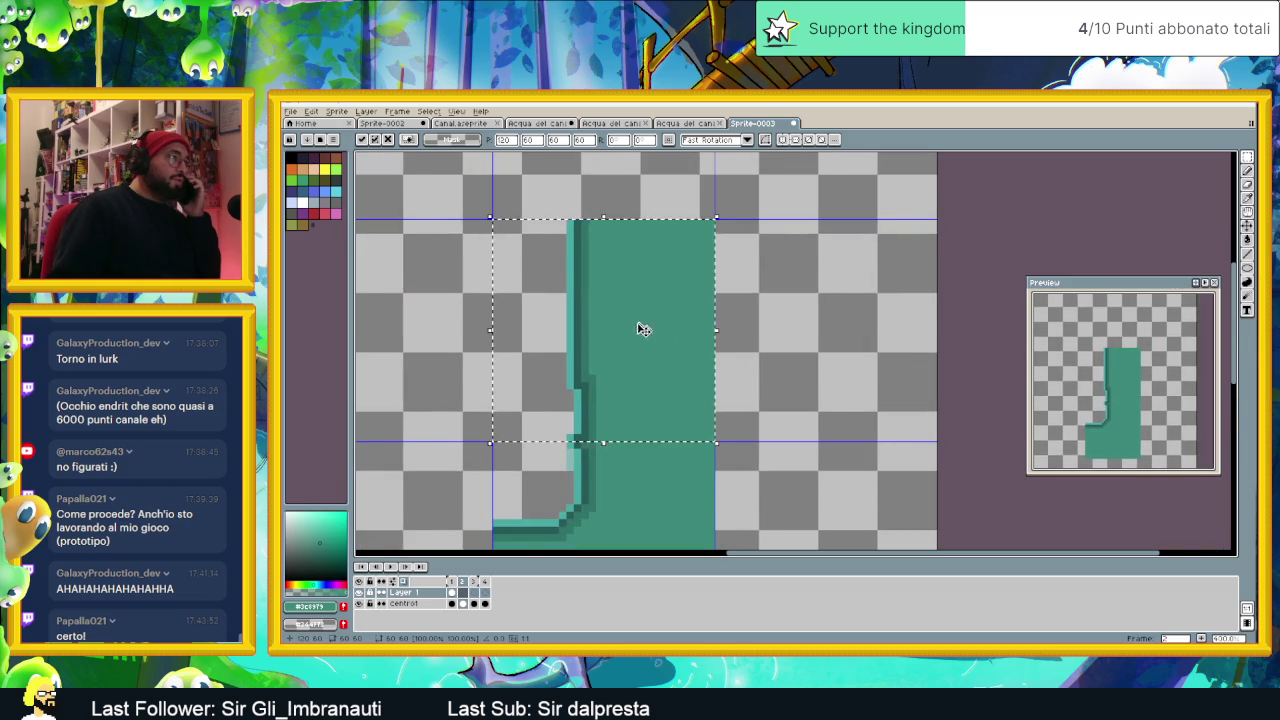
pyautogui.scroll(-1, 643, 330)
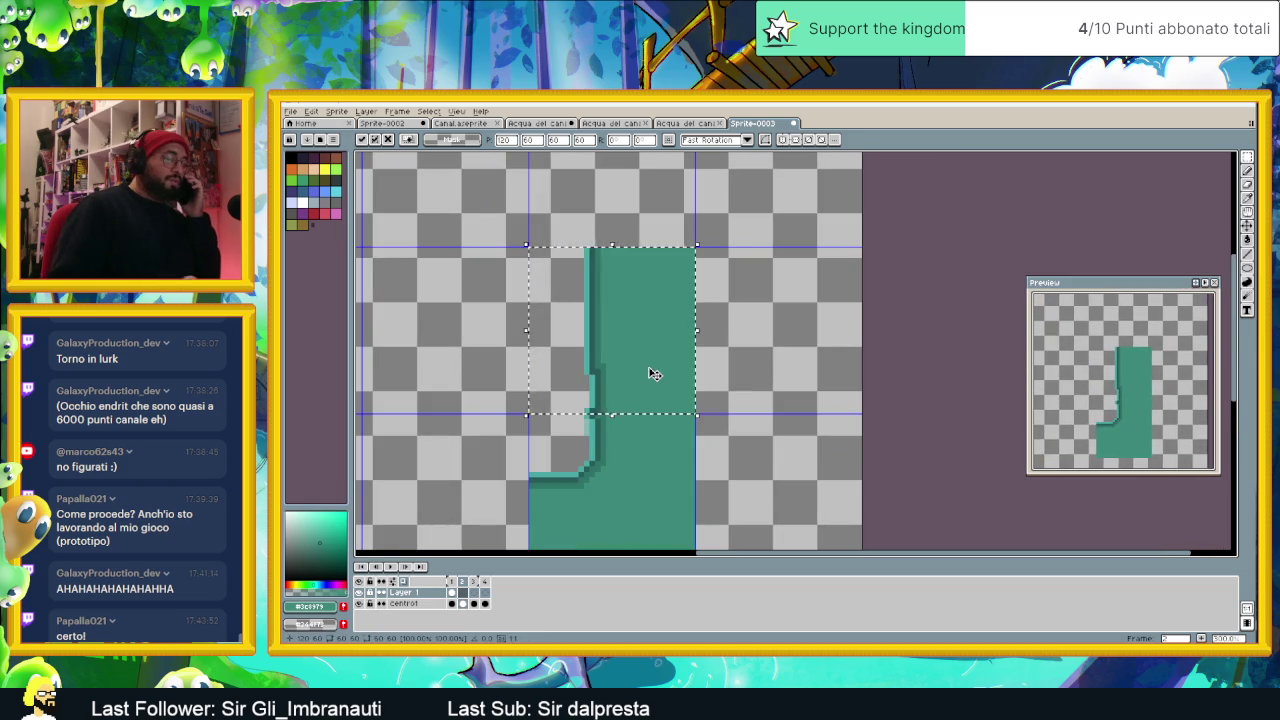
pyautogui.press('Escape')
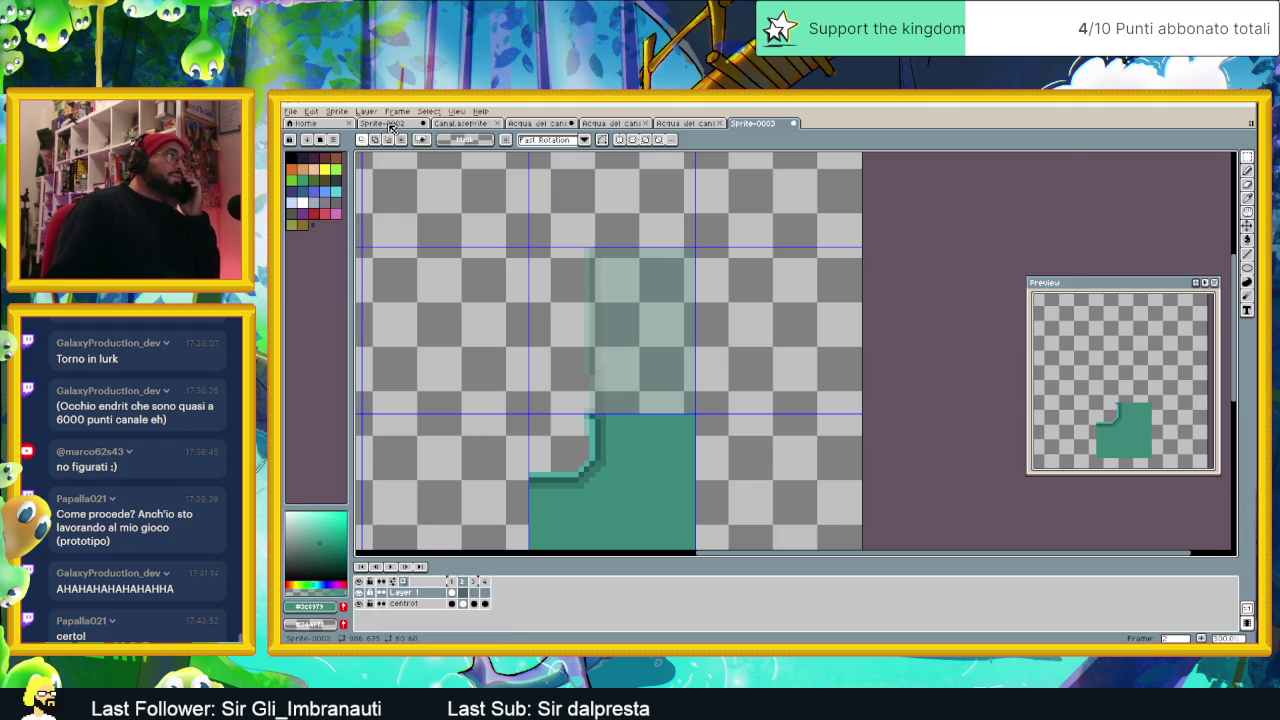
pyautogui.click(390, 123)
# Step: Copy a vertical strip from Acqua del canale and place it above Sprite-0003's corner piece
pyautogui.click(470, 123)
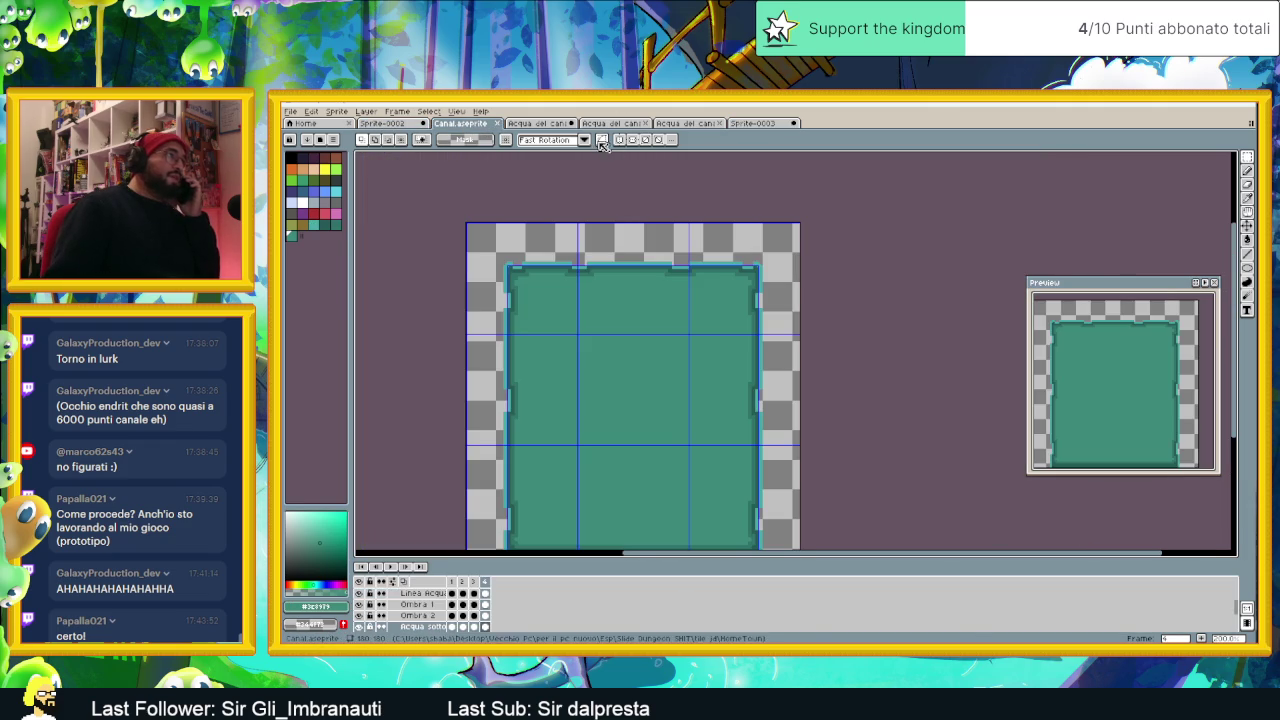
pyautogui.click(540, 123)
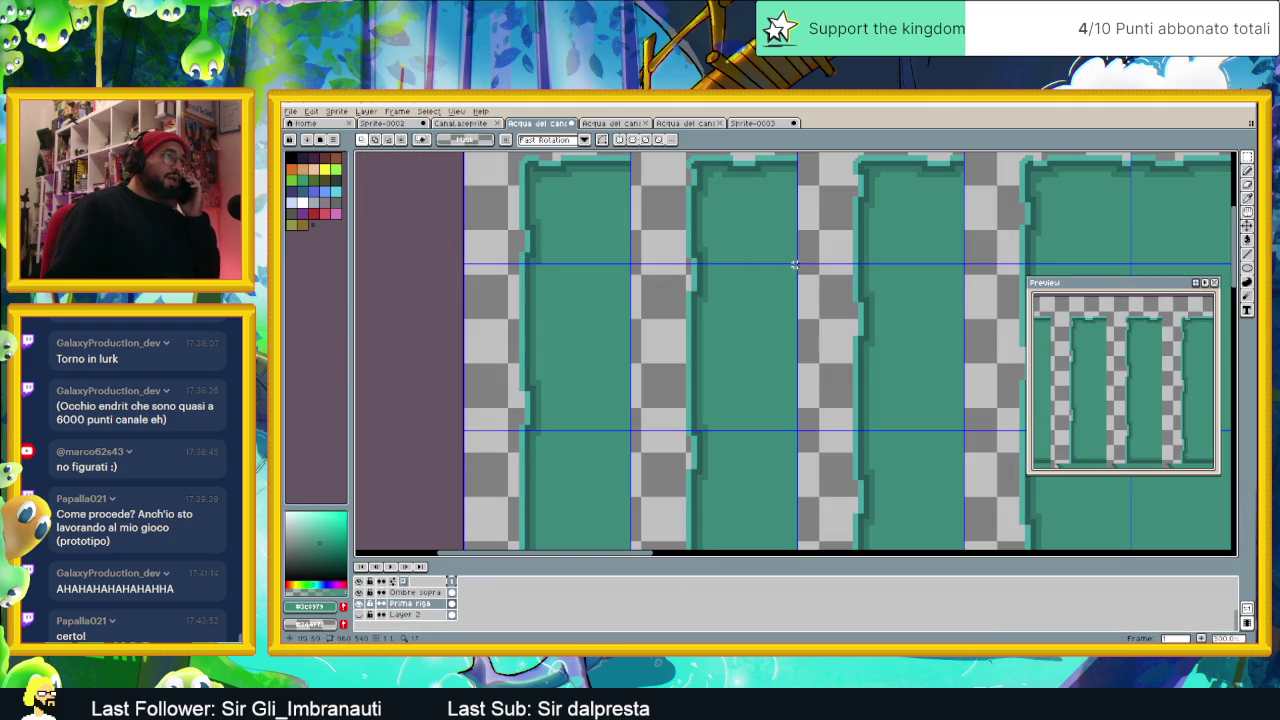
pyautogui.moveTo(795, 265); pyautogui.dragTo(628, 431)
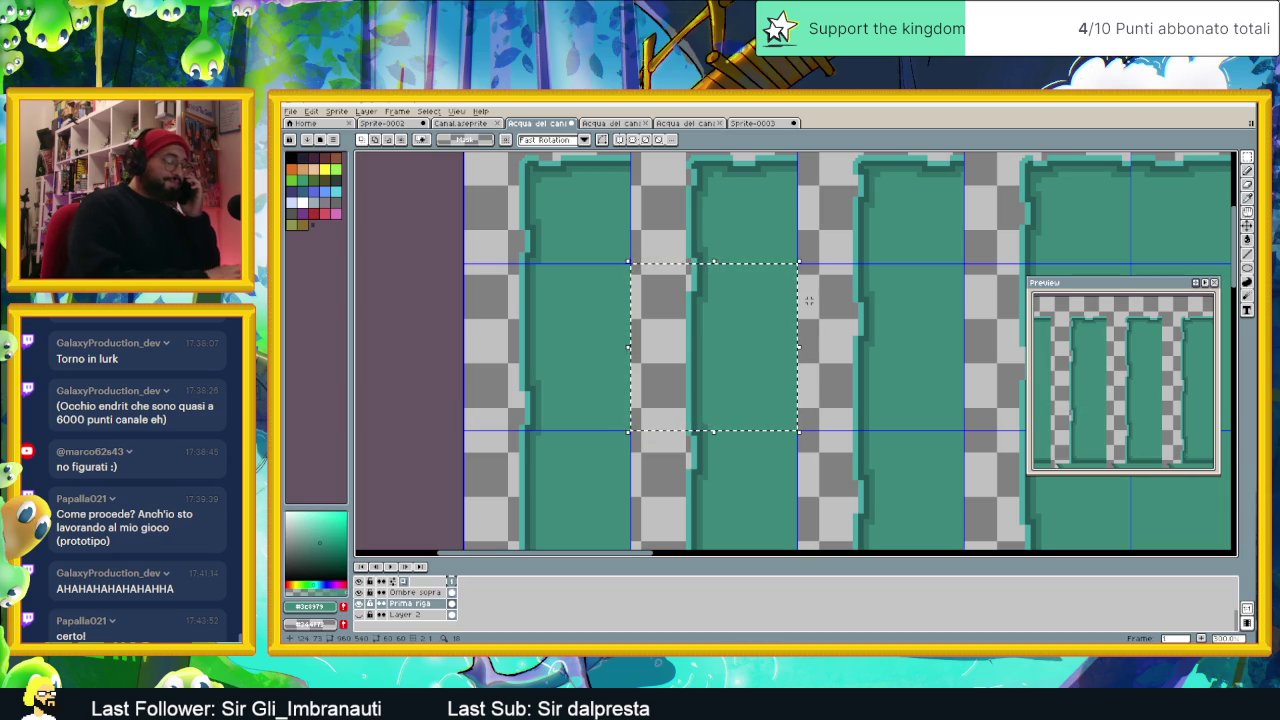
pyautogui.click(755, 124)
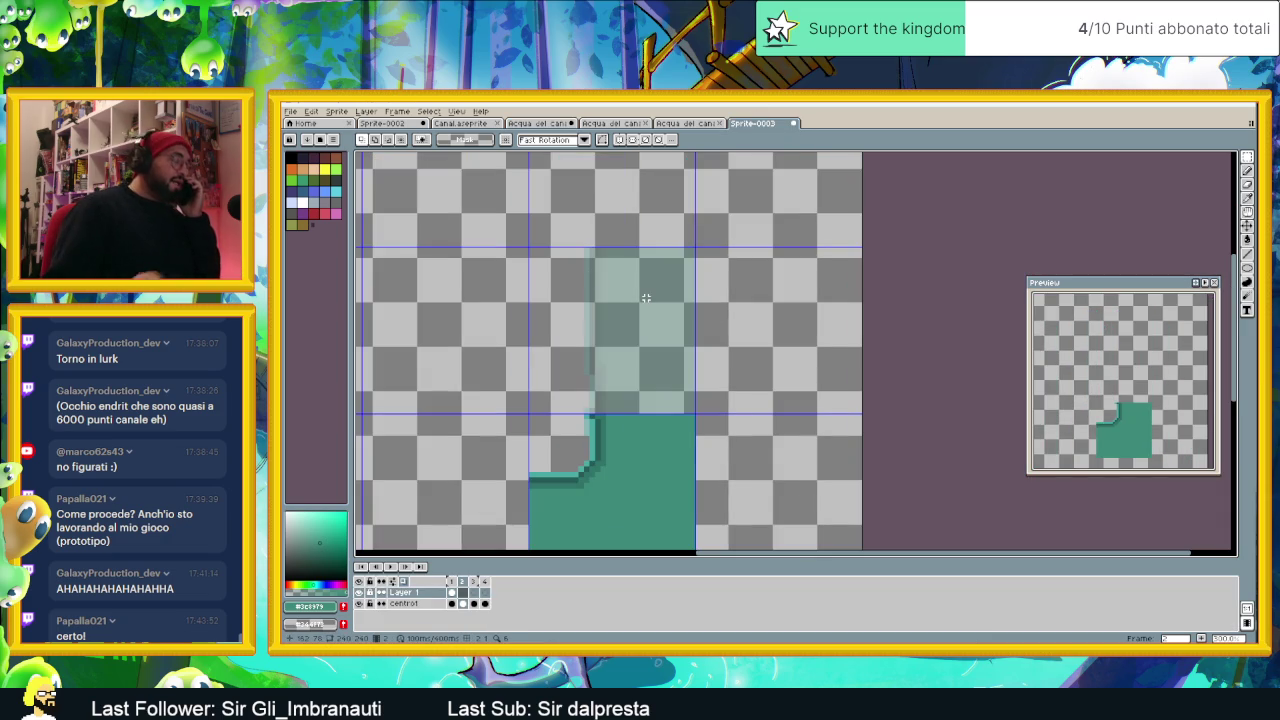
pyautogui.hotkey('ctrl', 'v')
pyautogui.moveTo(530, 270)
pyautogui.mouseDown()
pyautogui.moveTo(609, 306)
pyautogui.moveTo(658, 297)
pyautogui.mouseUp()
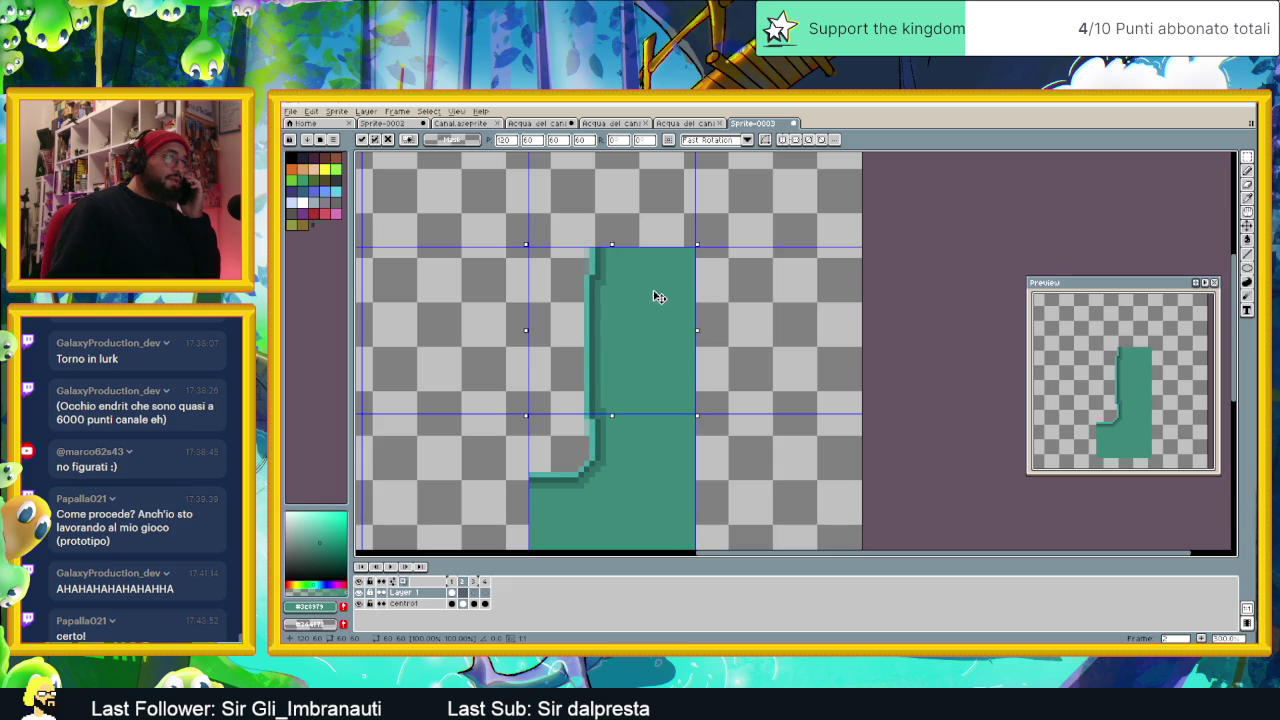
pyautogui.click(785, 270)
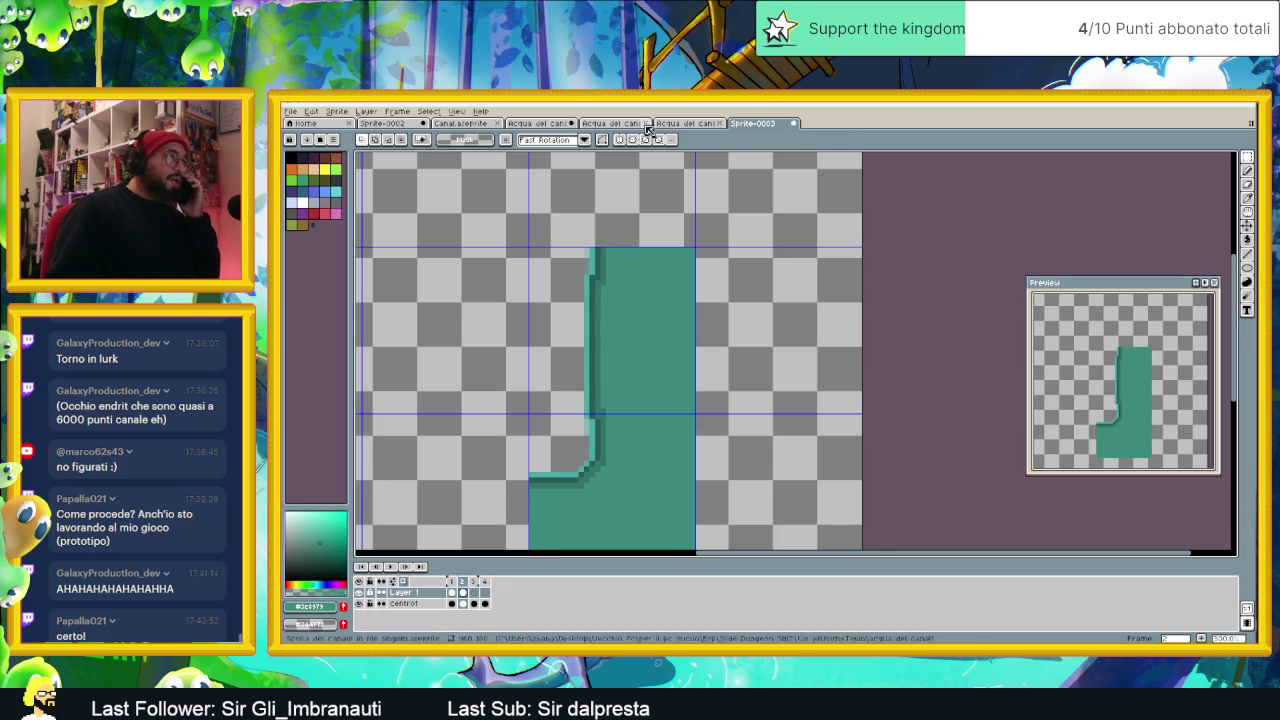
# Step: Select the next water strip in the canal-water tileset and return to Sprite-0003
pyautogui.click(529, 127)
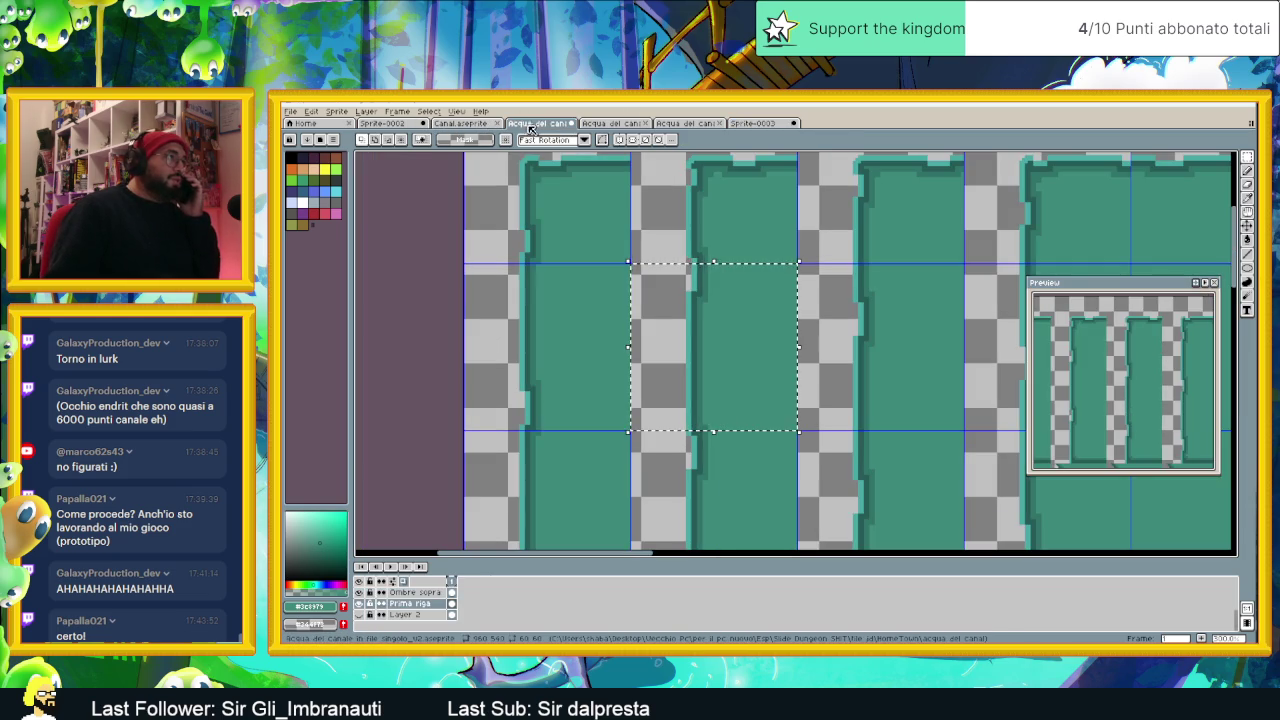
pyautogui.scroll(2, 652, 311)
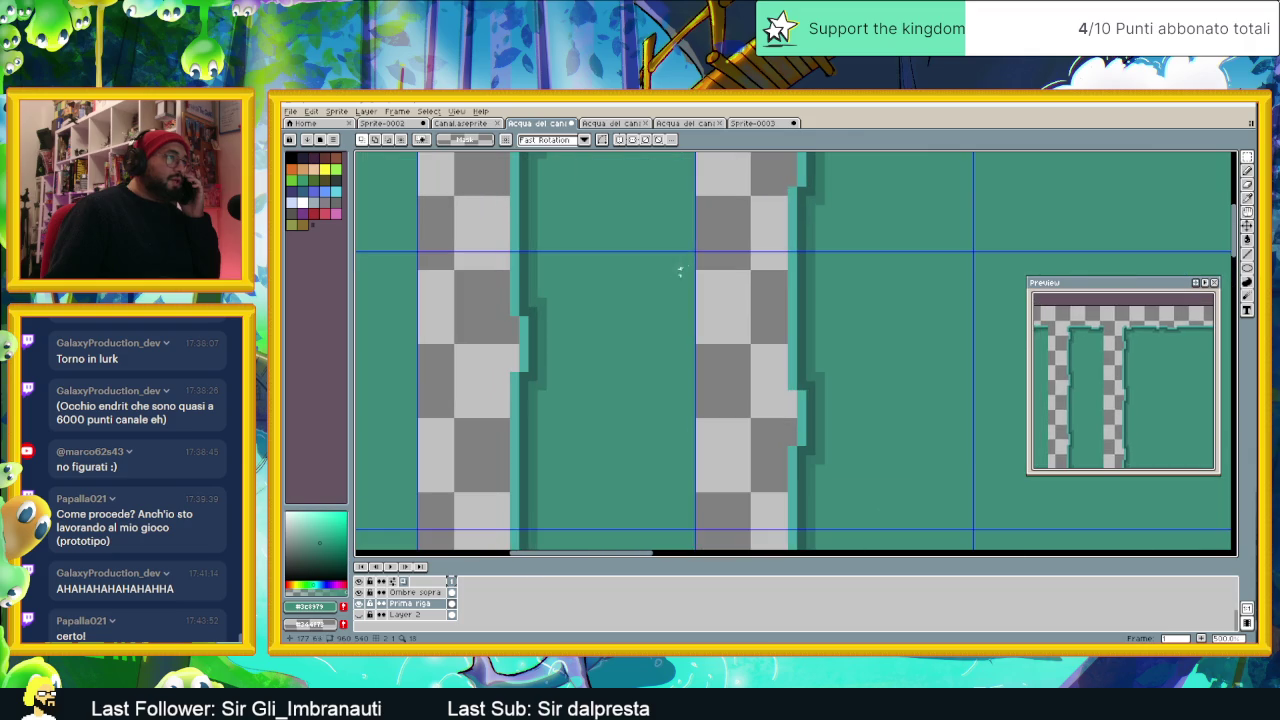
pyautogui.moveTo(691, 253); pyautogui.dragTo(416, 532)
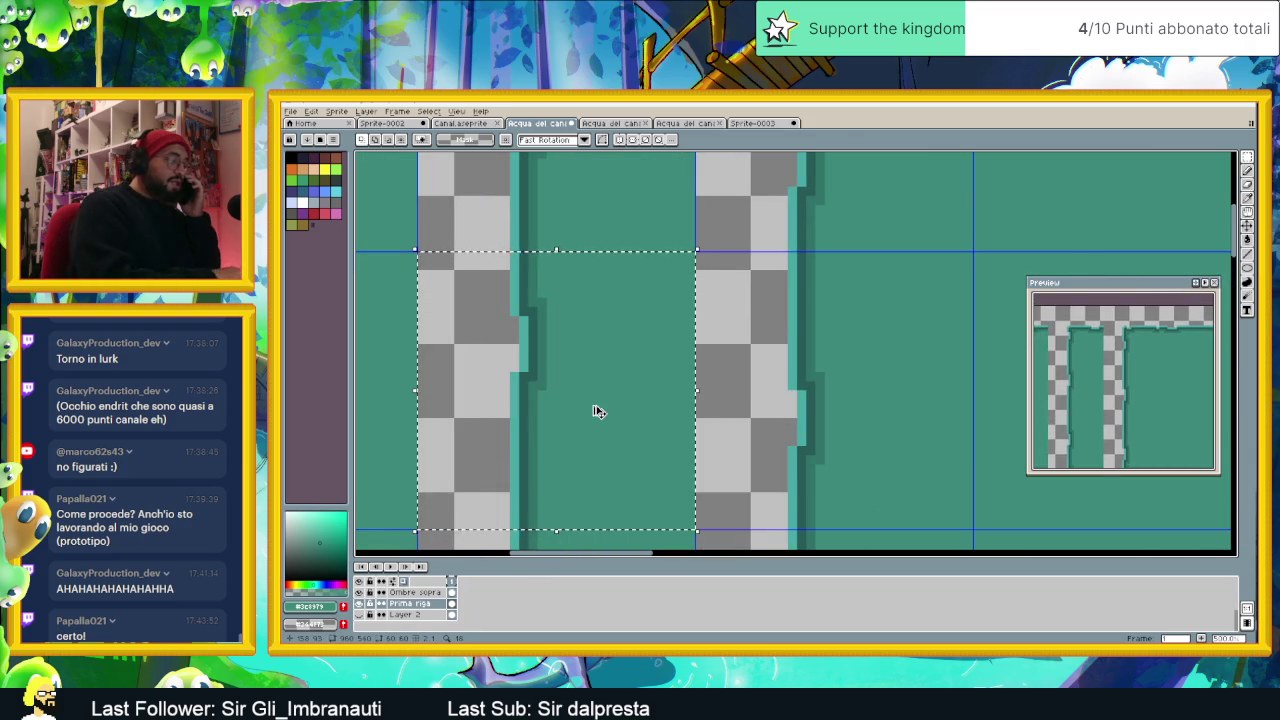
pyautogui.click(751, 123)
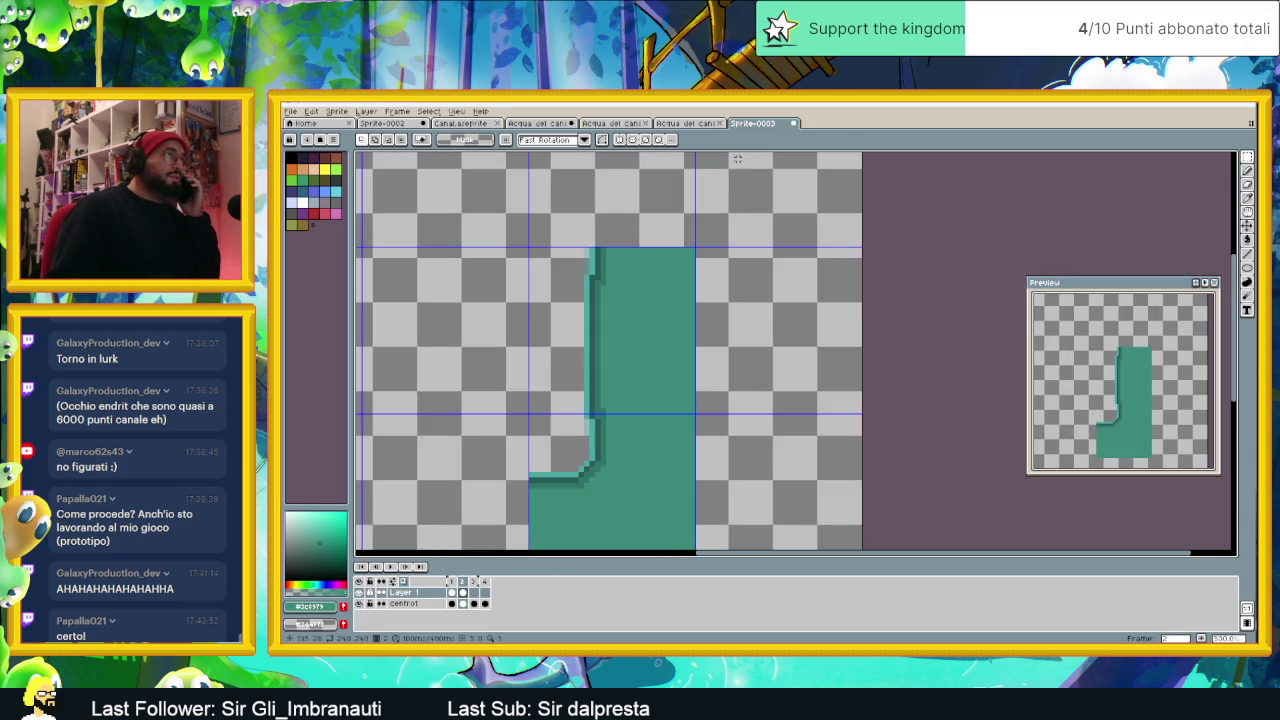
# Step: Paste the copied water strip into frame 3 and commit it in place
pyautogui.click(475, 593)
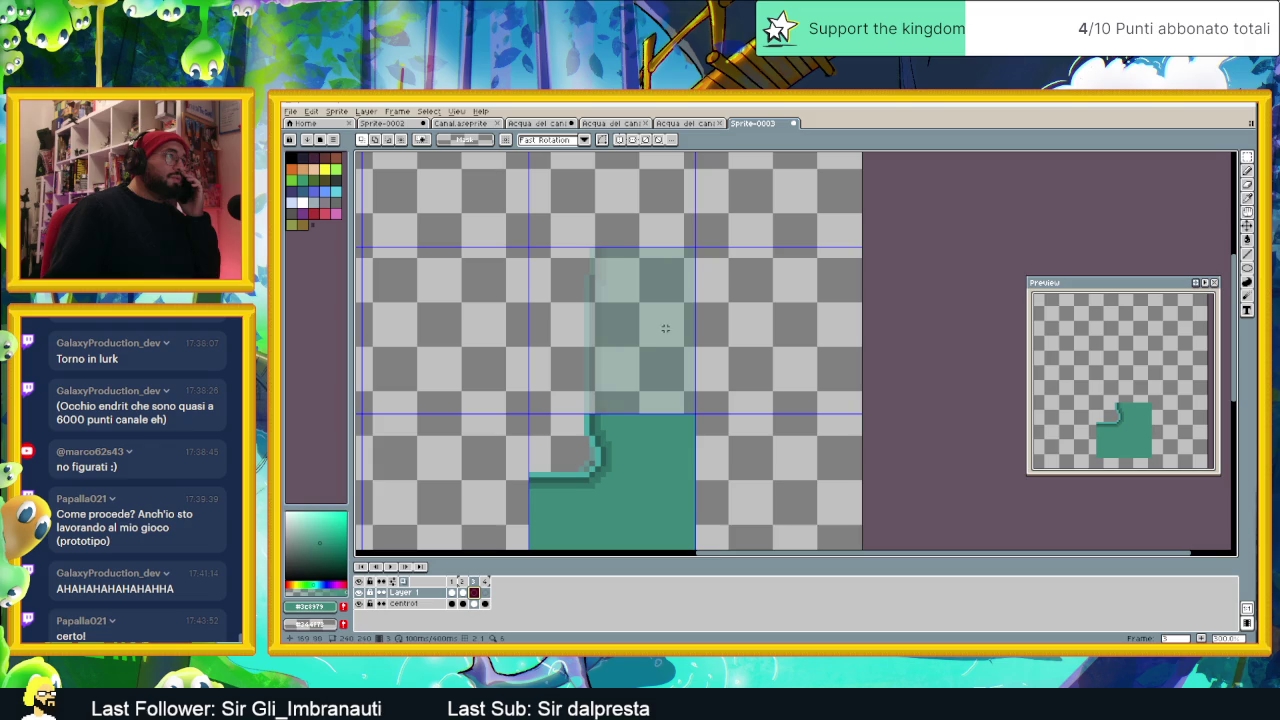
pyautogui.hotkey('ctrl', 'v')
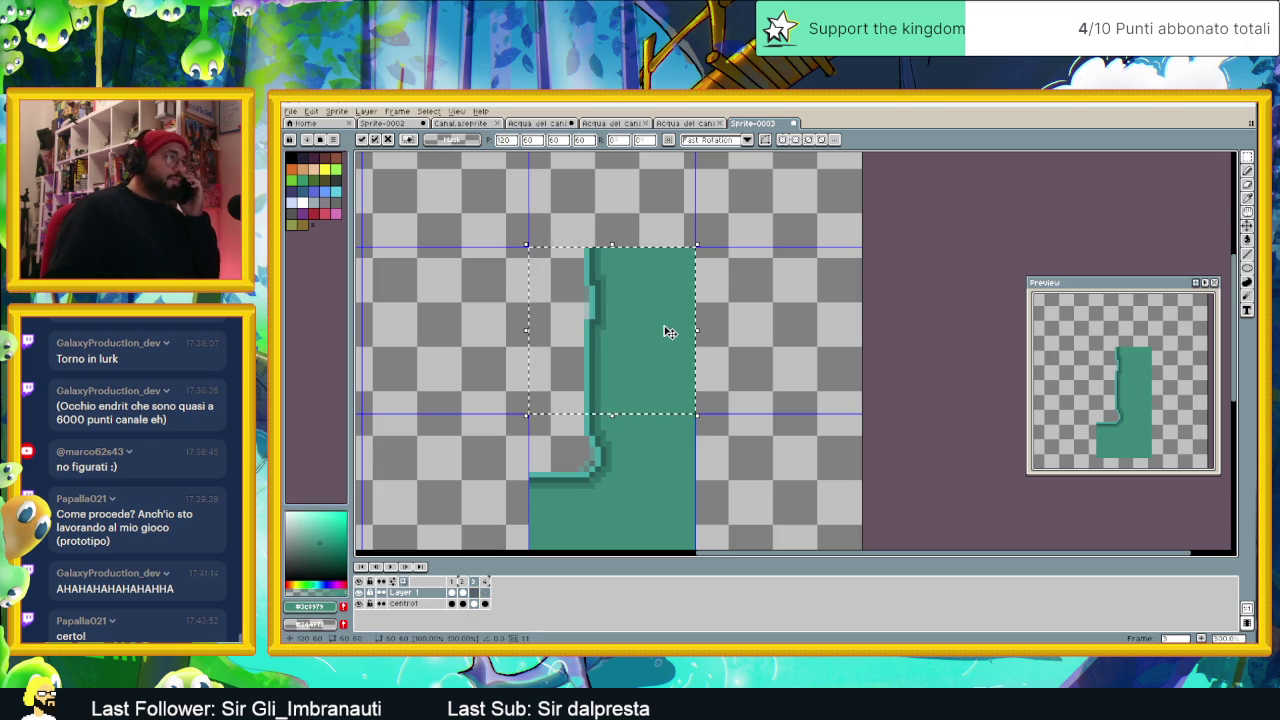
pyautogui.press('Return')
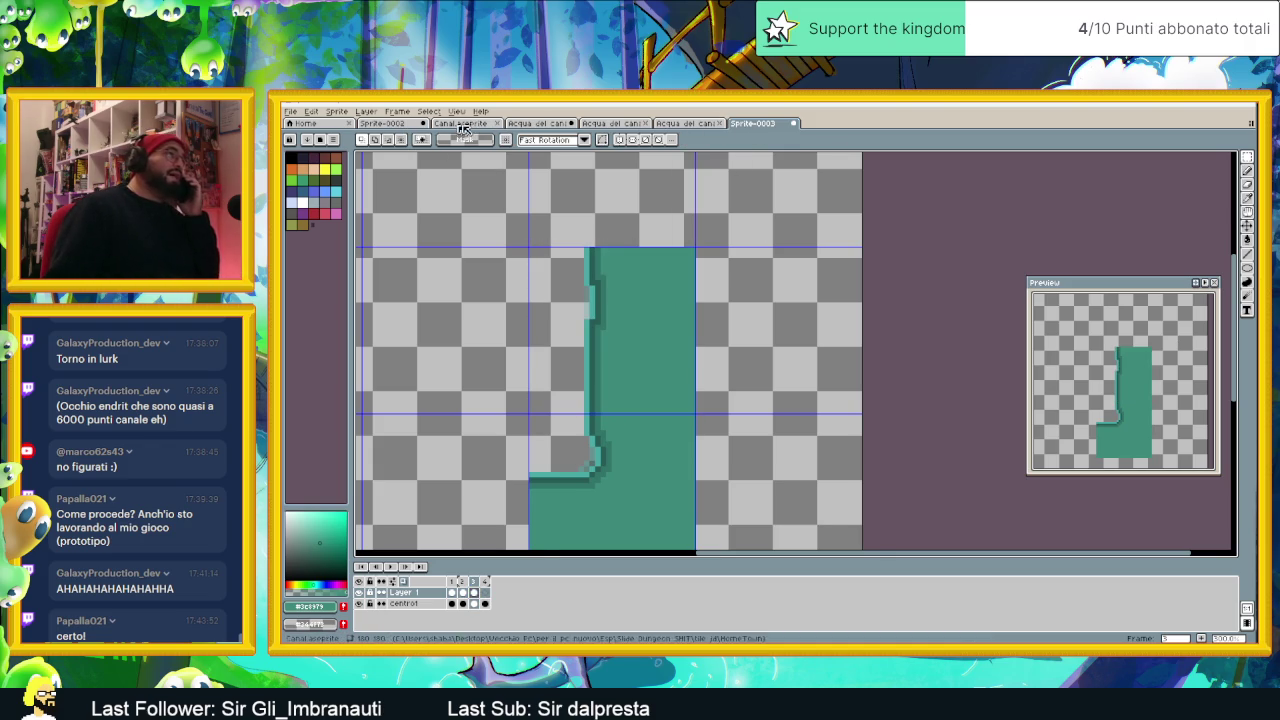
# Step: Copy another strip from the canal tileset and paste it aligned over frame 4's corner piece
pyautogui.click(400, 123)
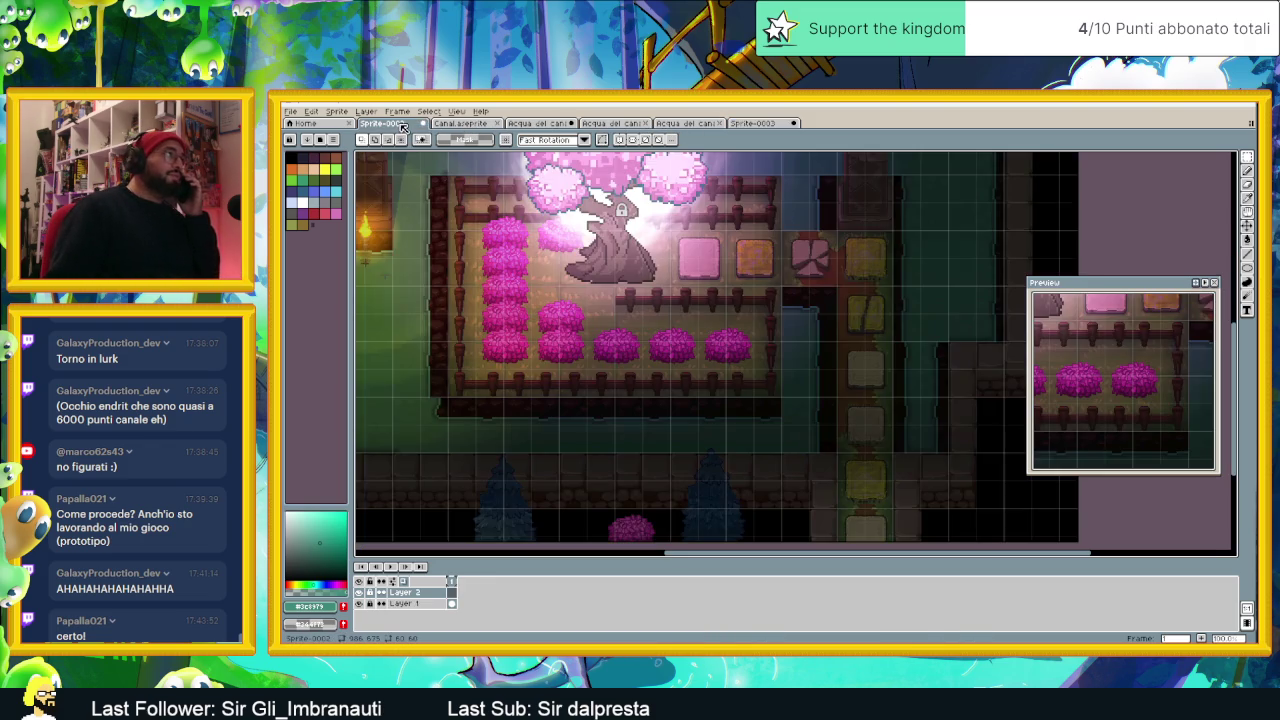
pyautogui.click(460, 123)
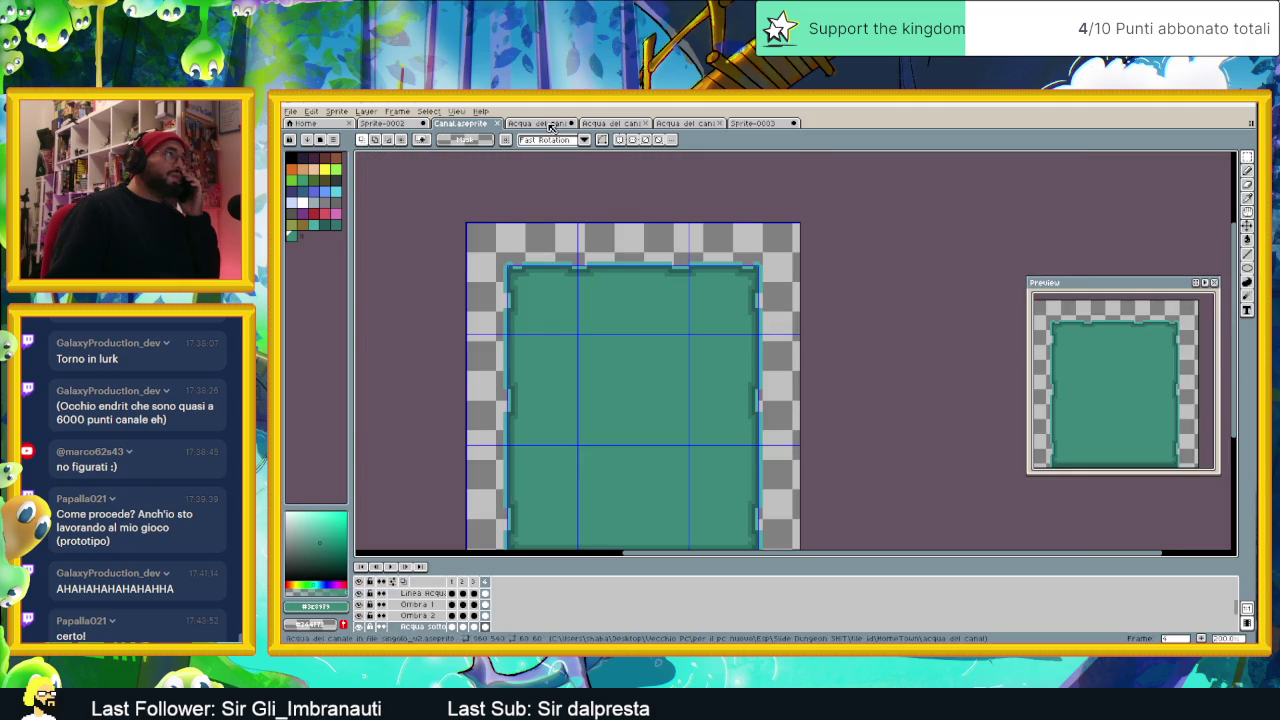
pyautogui.click(549, 123)
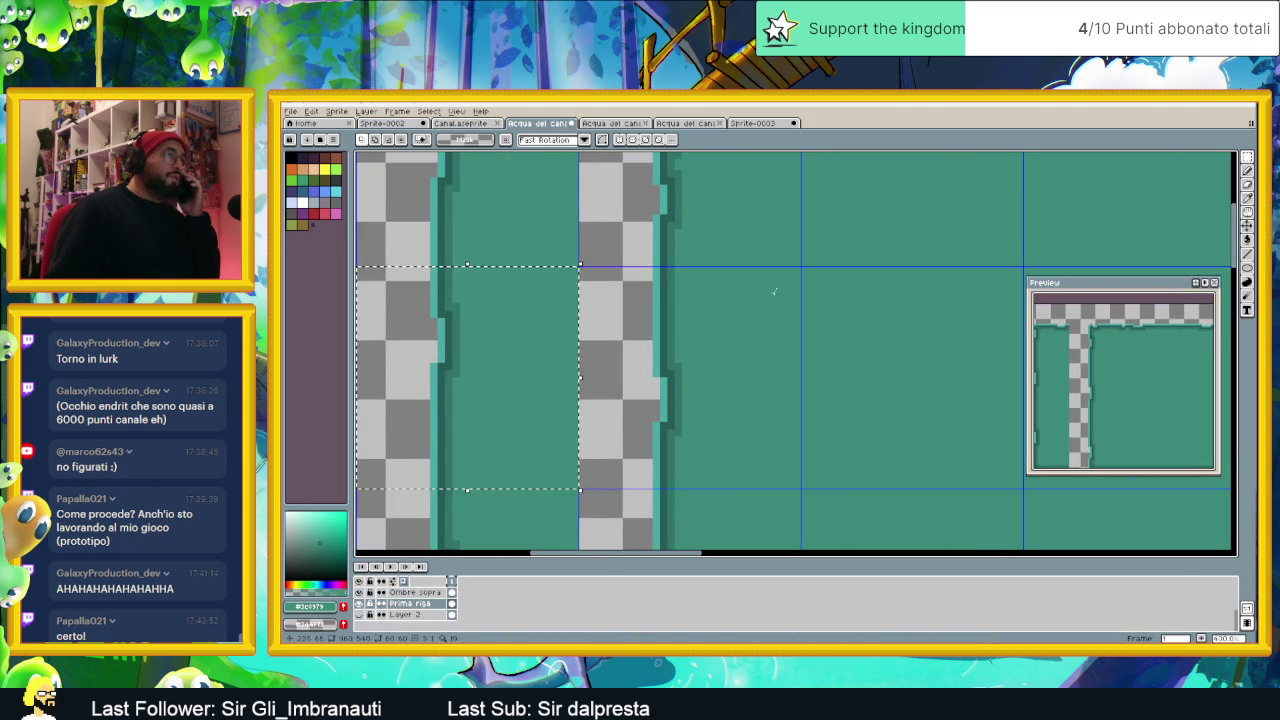
pyautogui.moveTo(799, 268)
pyautogui.mouseDown()
pyautogui.moveTo(676, 430)
pyautogui.moveTo(578, 490)
pyautogui.mouseUp()
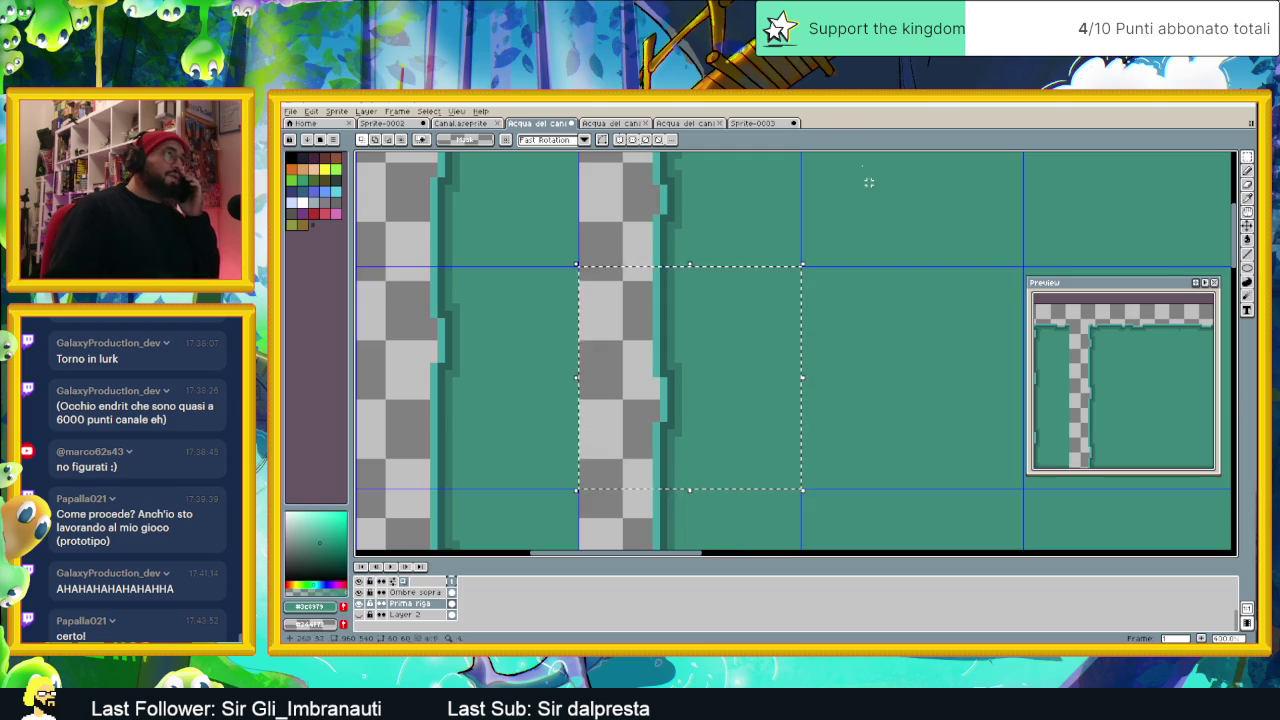
pyautogui.click(752, 123)
pyautogui.click(485, 591)
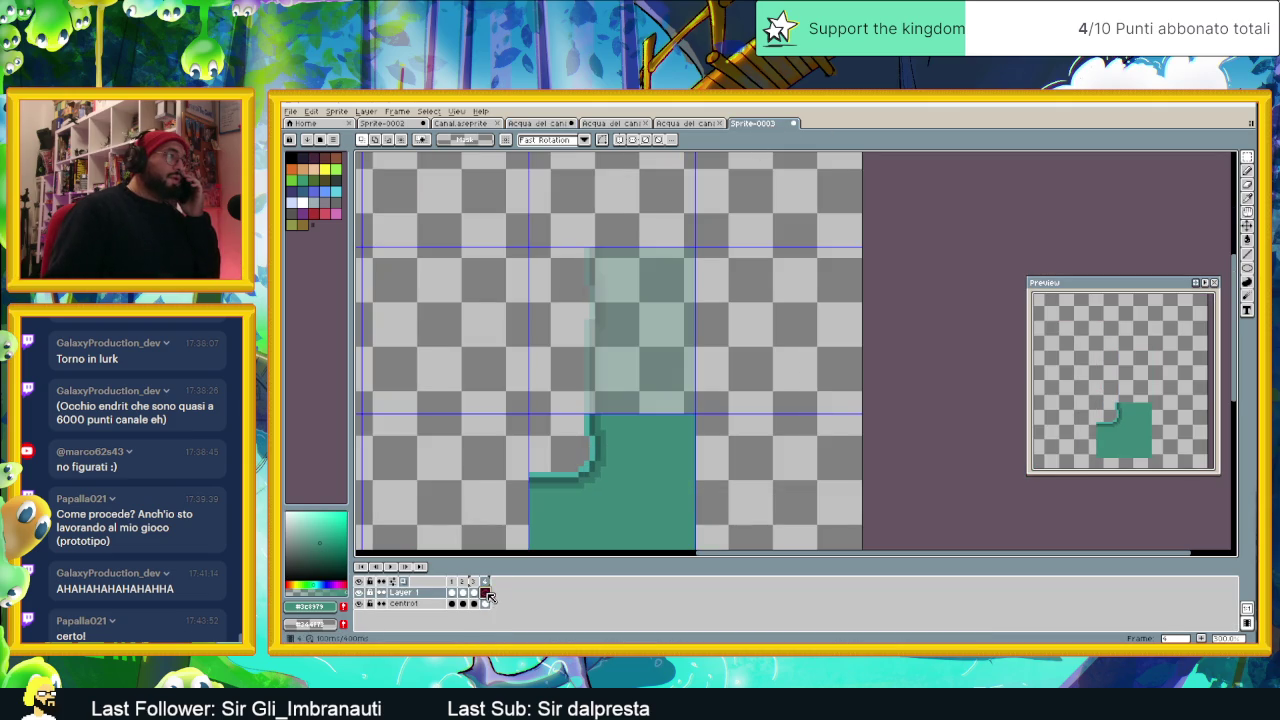
pyautogui.hotkey('ctrl', 'v')
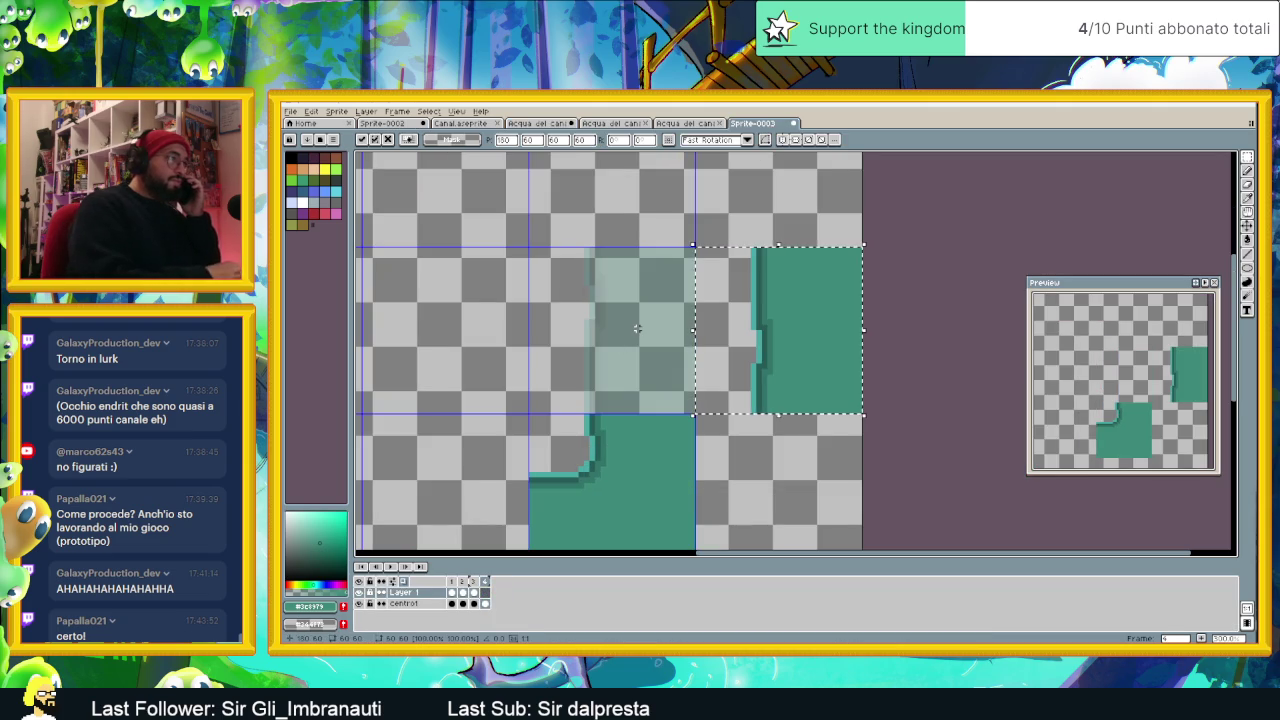
pyautogui.moveTo(772, 319); pyautogui.dragTo(613, 318)
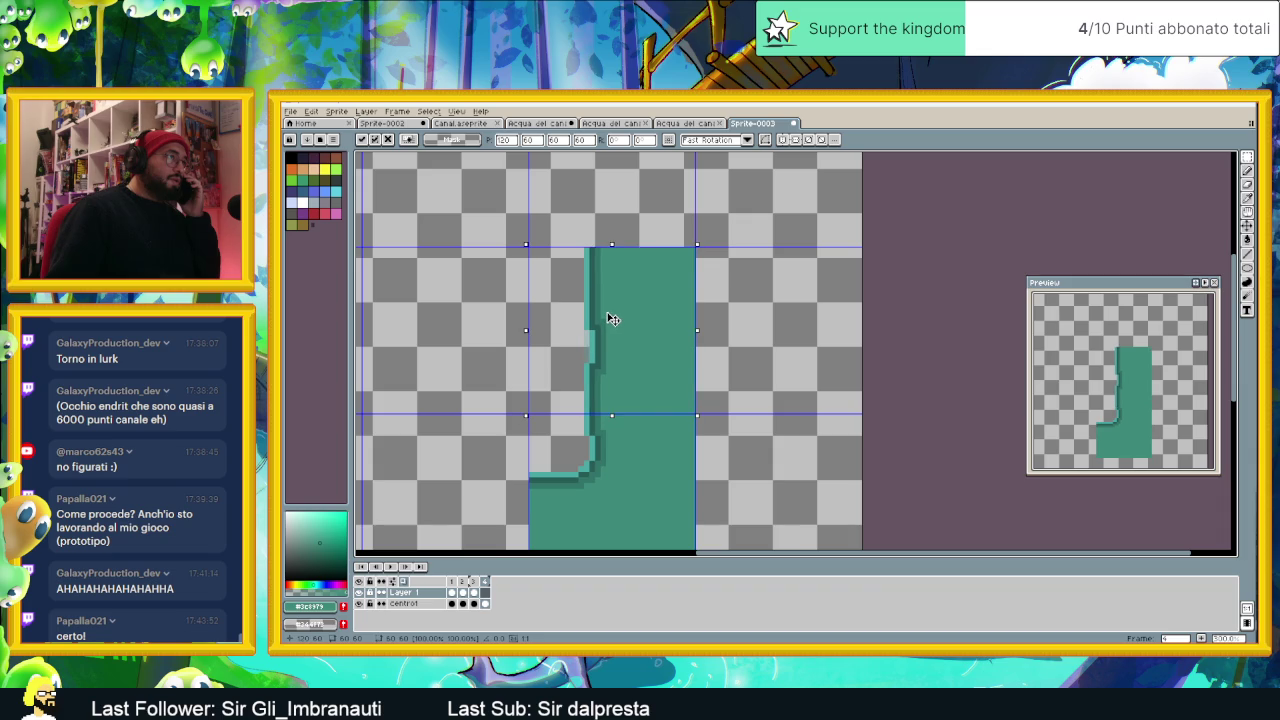
pyautogui.click(754, 310)
pyautogui.scroll(-2, 600, 420)
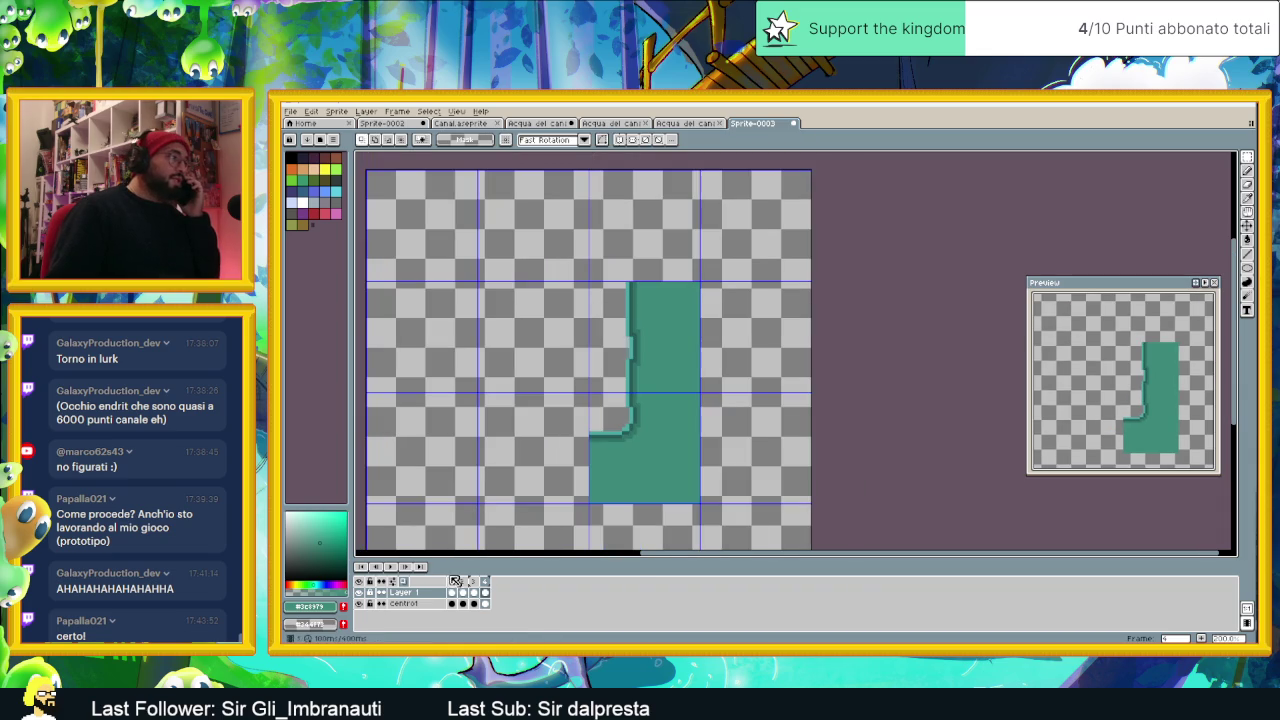
pyautogui.click(407, 569)
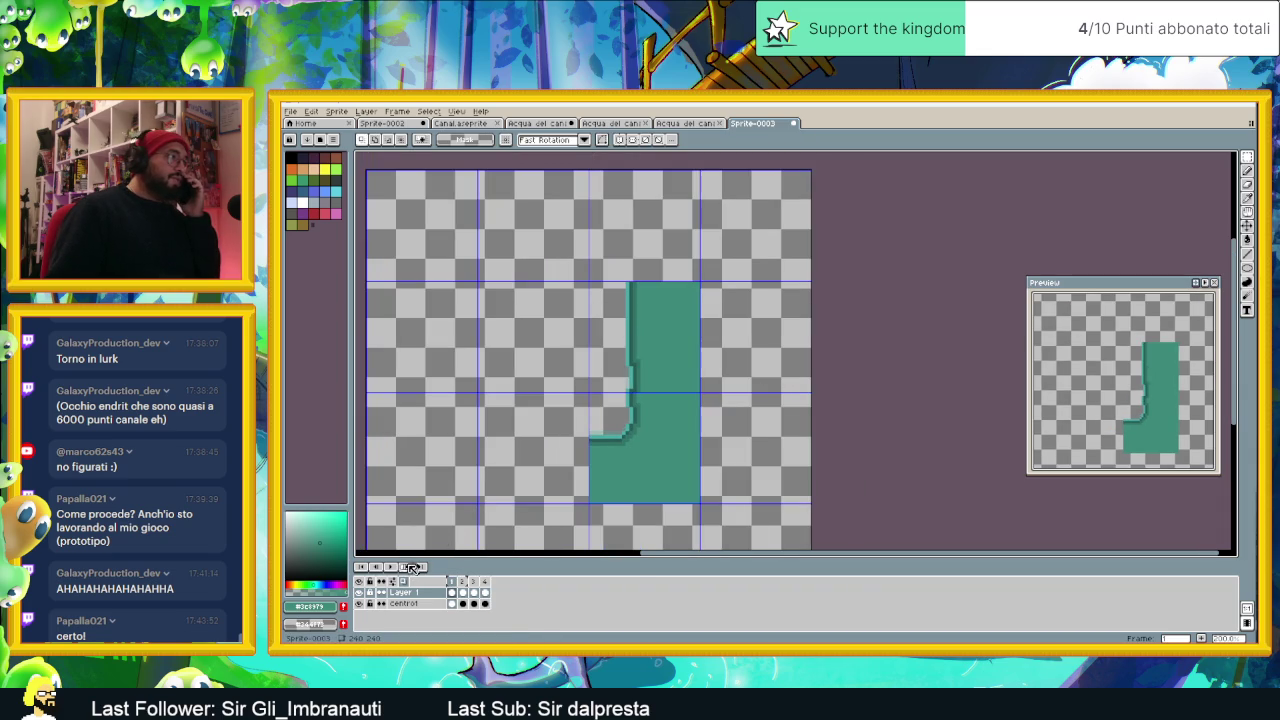
# Step: Play the animation, then step through frames 1–4 and back to frame 2
pyautogui.click(392, 567)
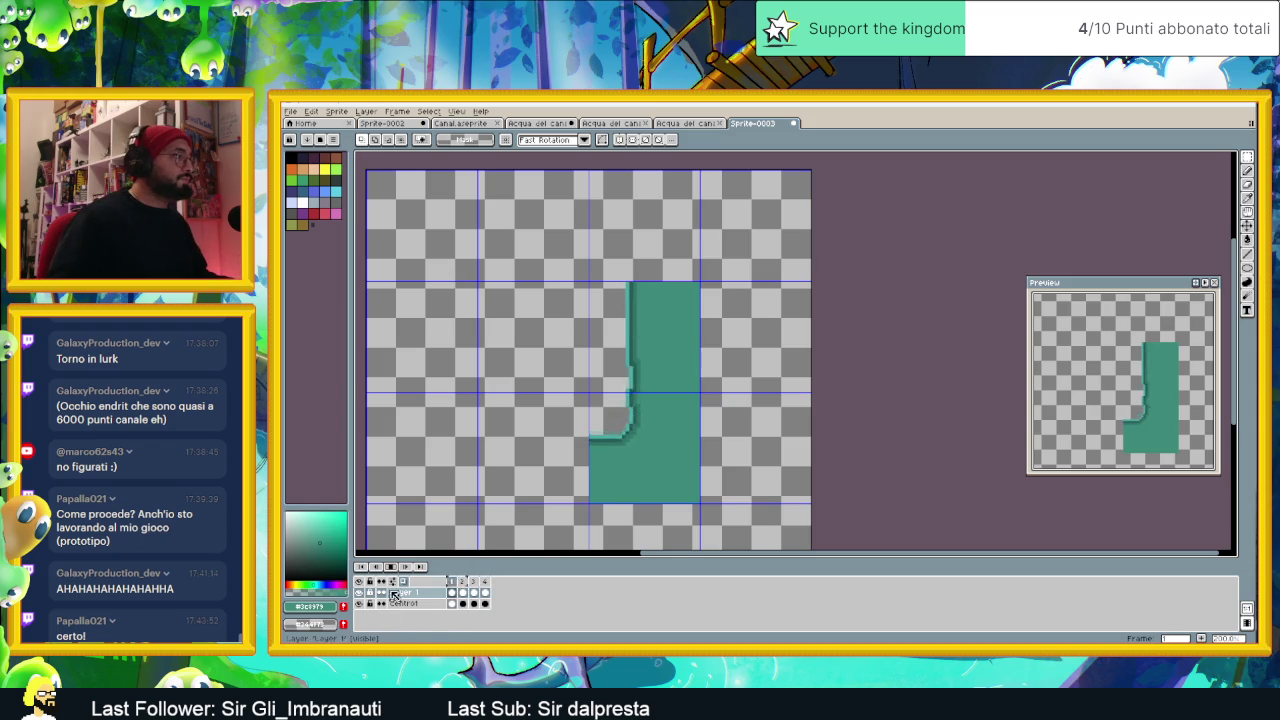
pyautogui.click(452, 582)
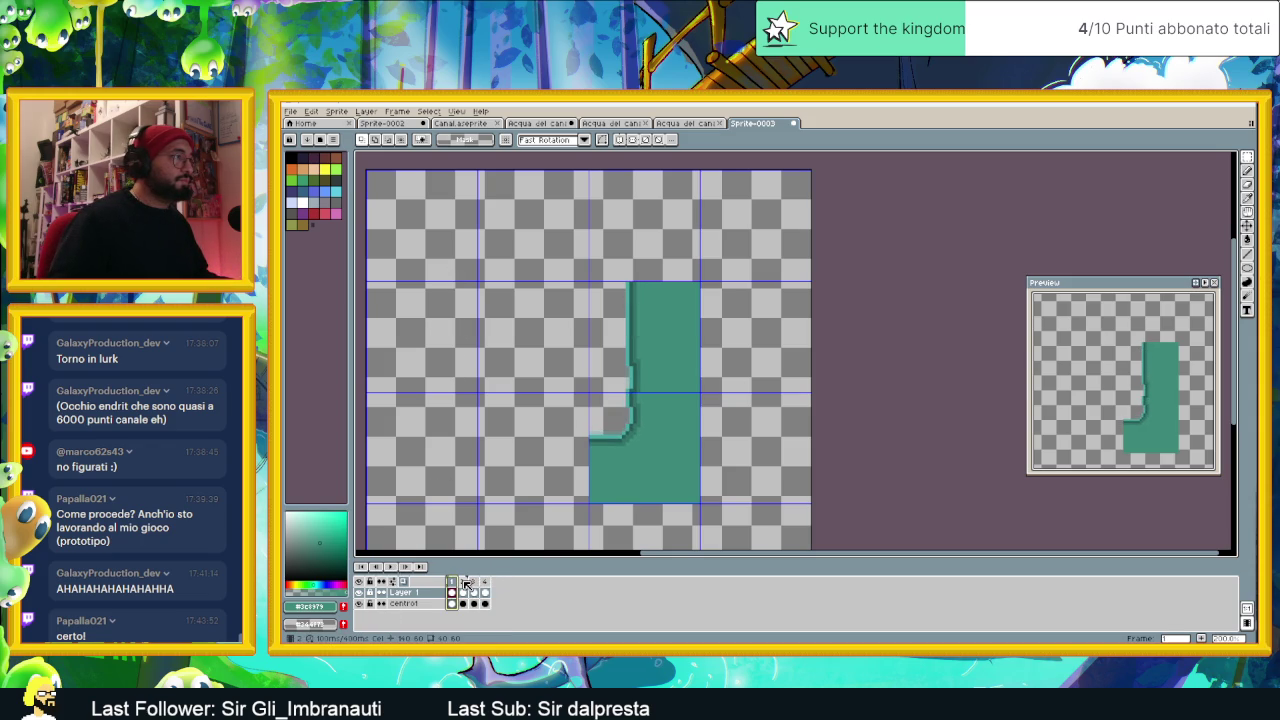
pyautogui.click(465, 583)
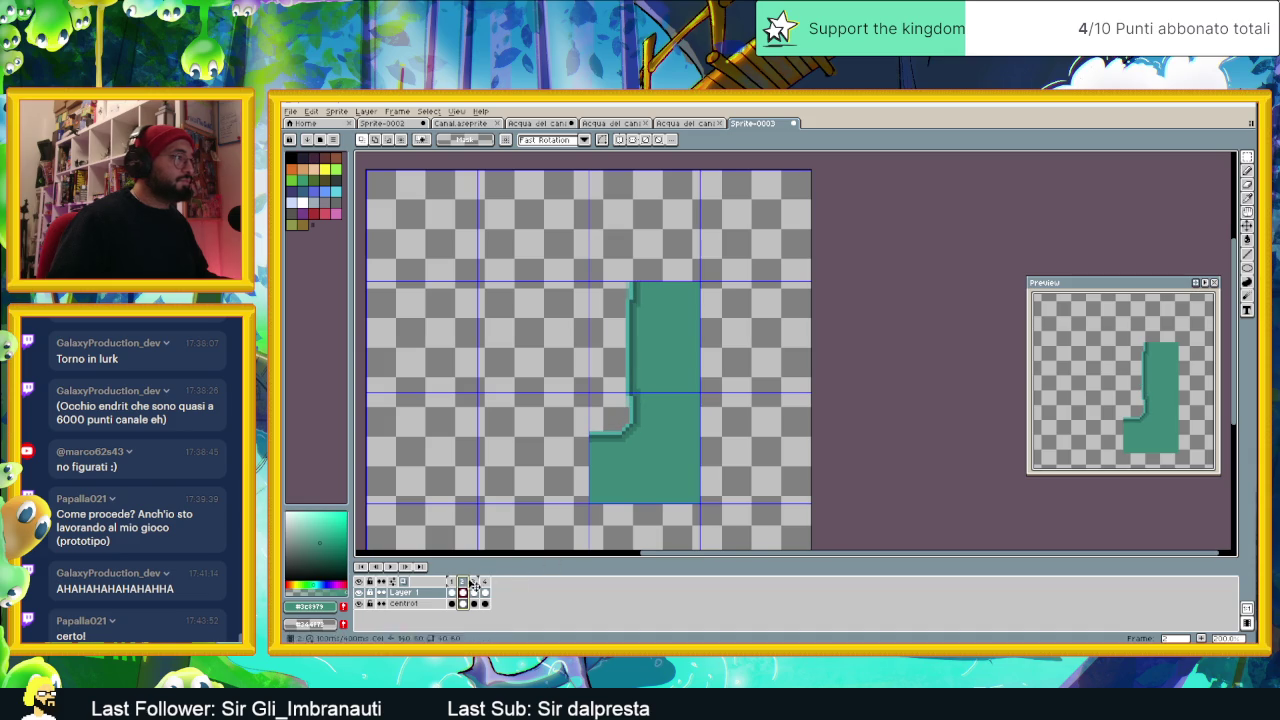
pyautogui.click(475, 584)
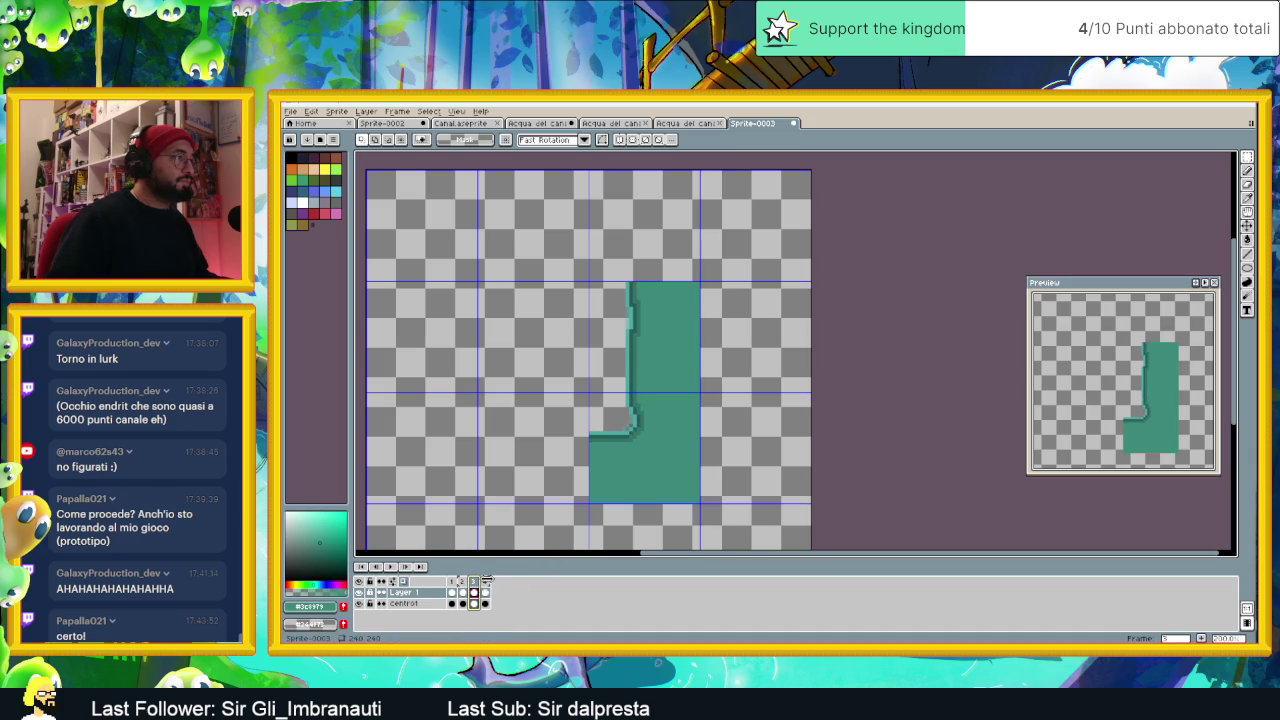
pyautogui.click(487, 581)
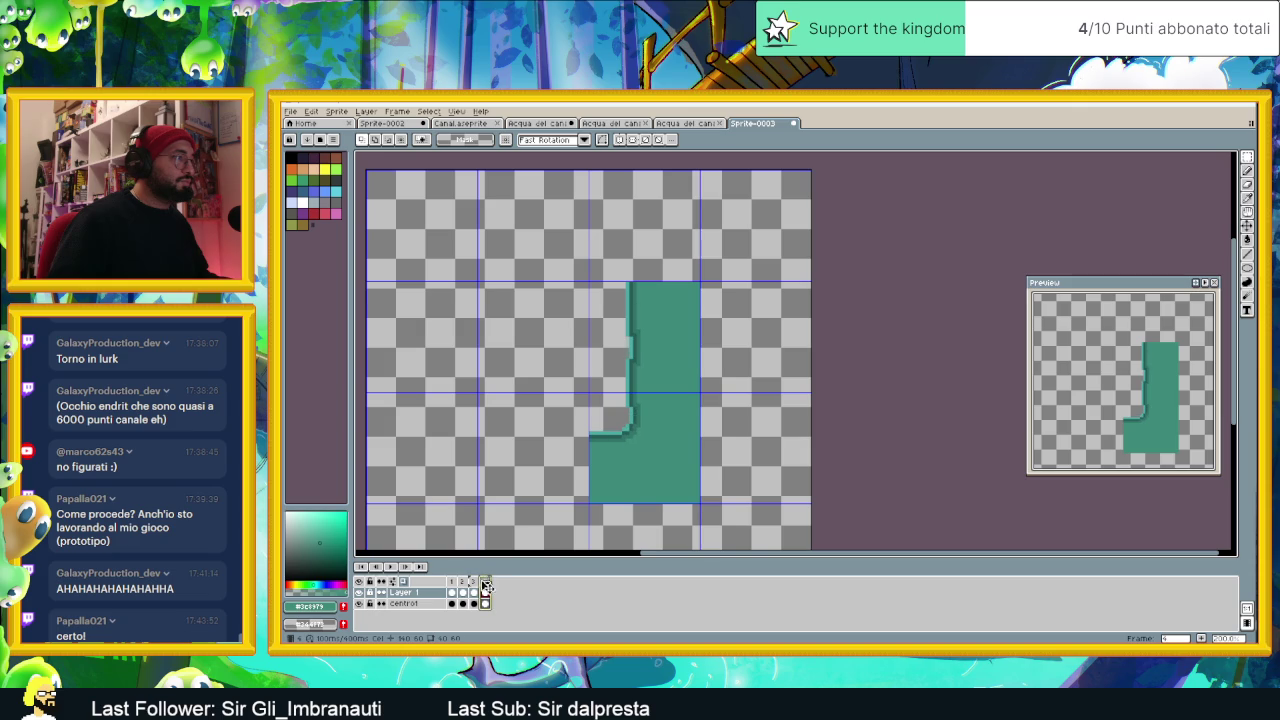
pyautogui.click(473, 584)
pyautogui.click(463, 582)
# Step: Zoom in and select a 4x4 block of edge pixels at the canal's inner corner
pyautogui.scroll(2, 635, 420)
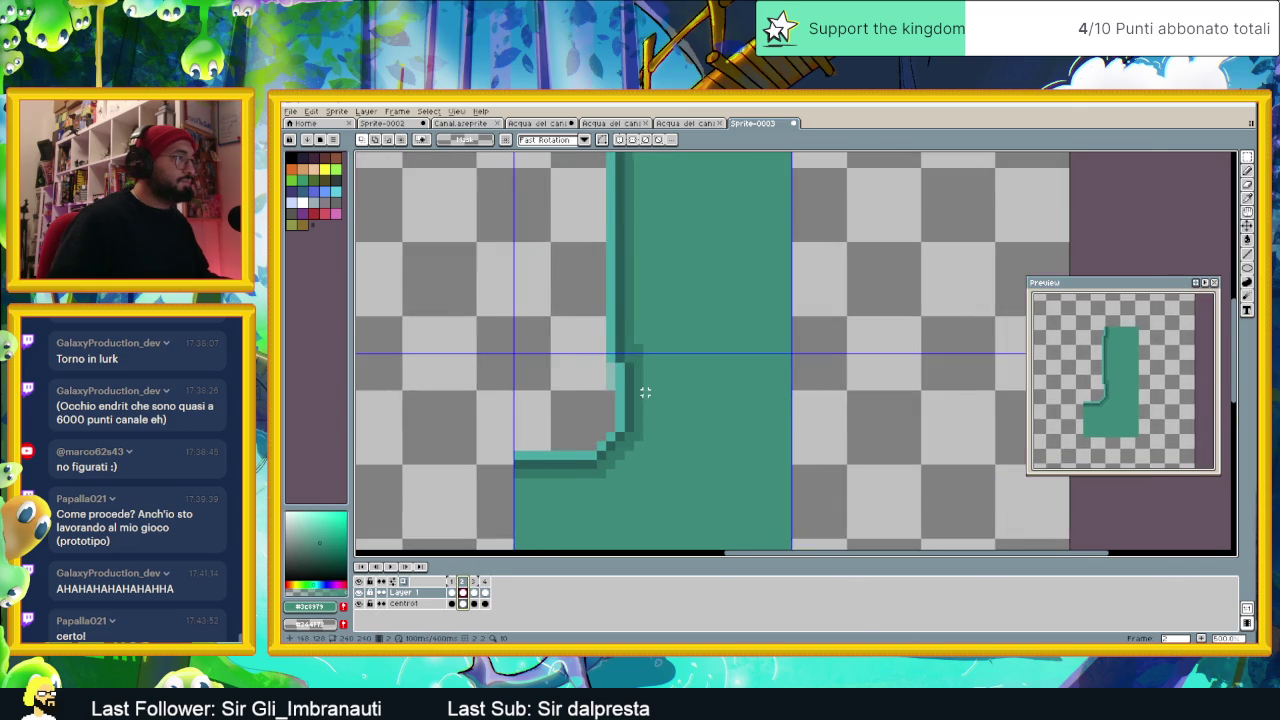
pyautogui.scroll(1, 645, 393)
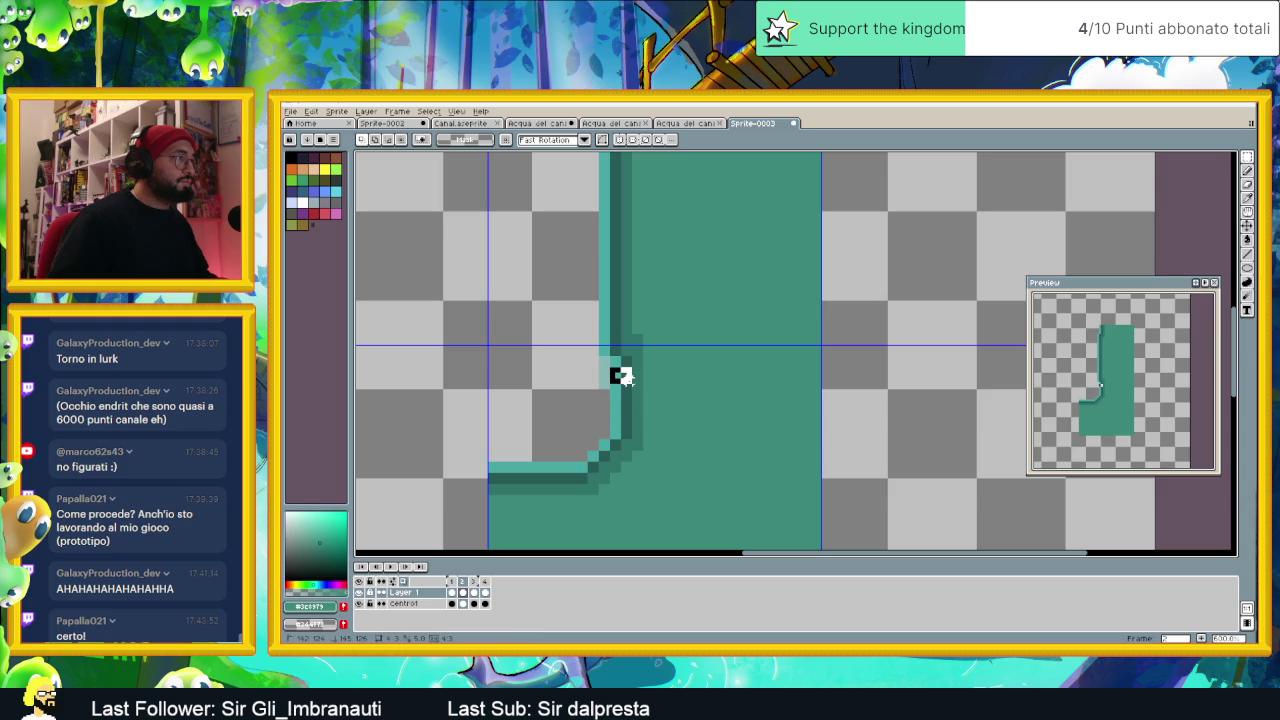
pyautogui.moveTo(625, 393); pyautogui.dragTo(627, 390)
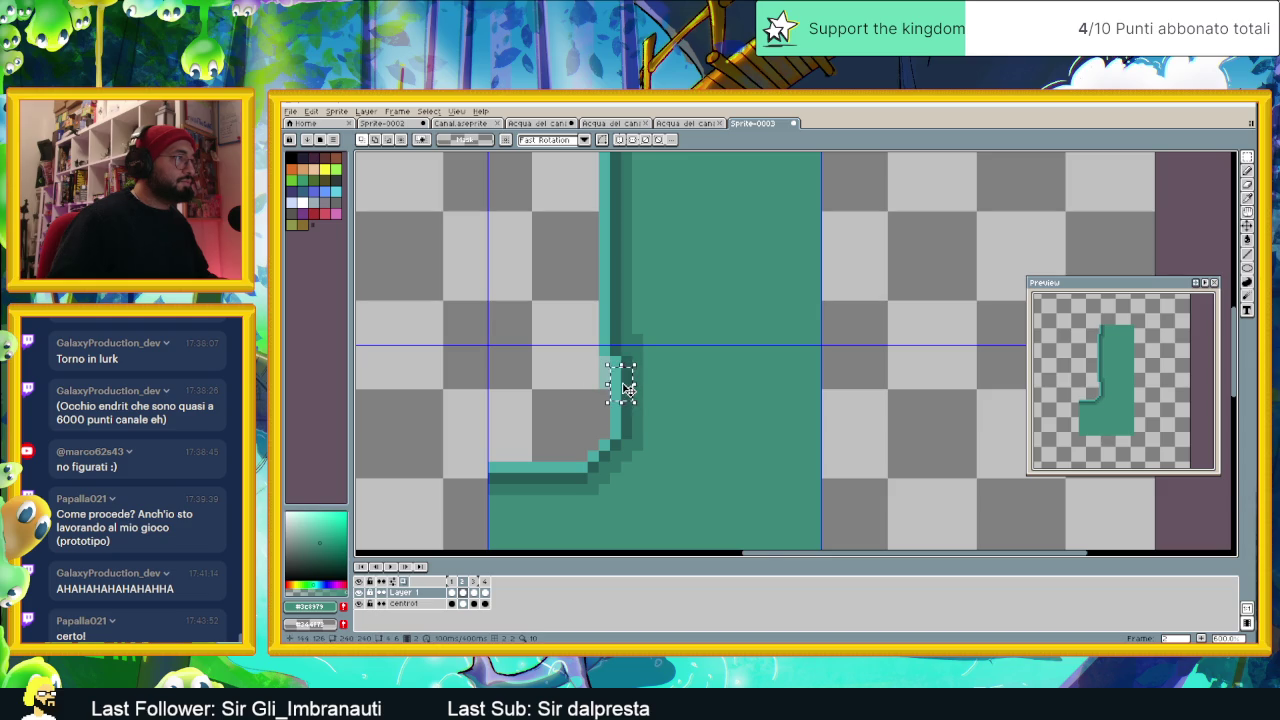
pyautogui.scroll(2, 625, 390)
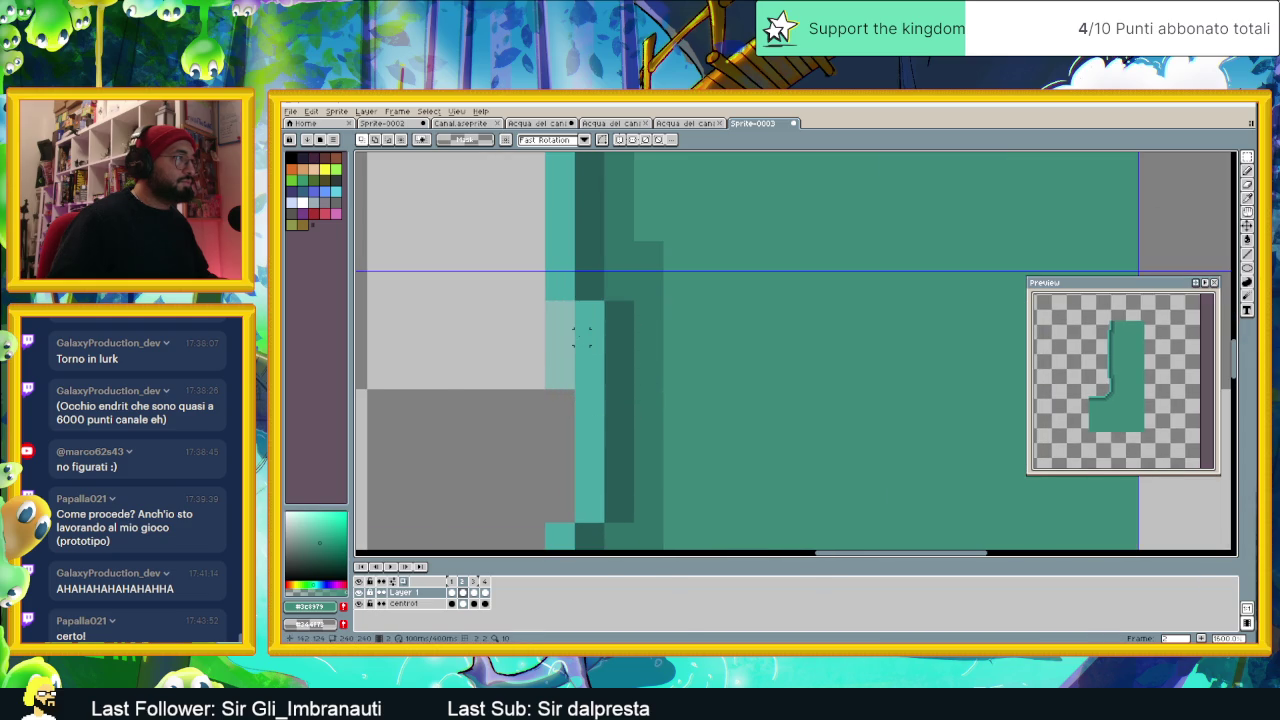
pyautogui.moveTo(581, 337); pyautogui.dragTo(618, 372)
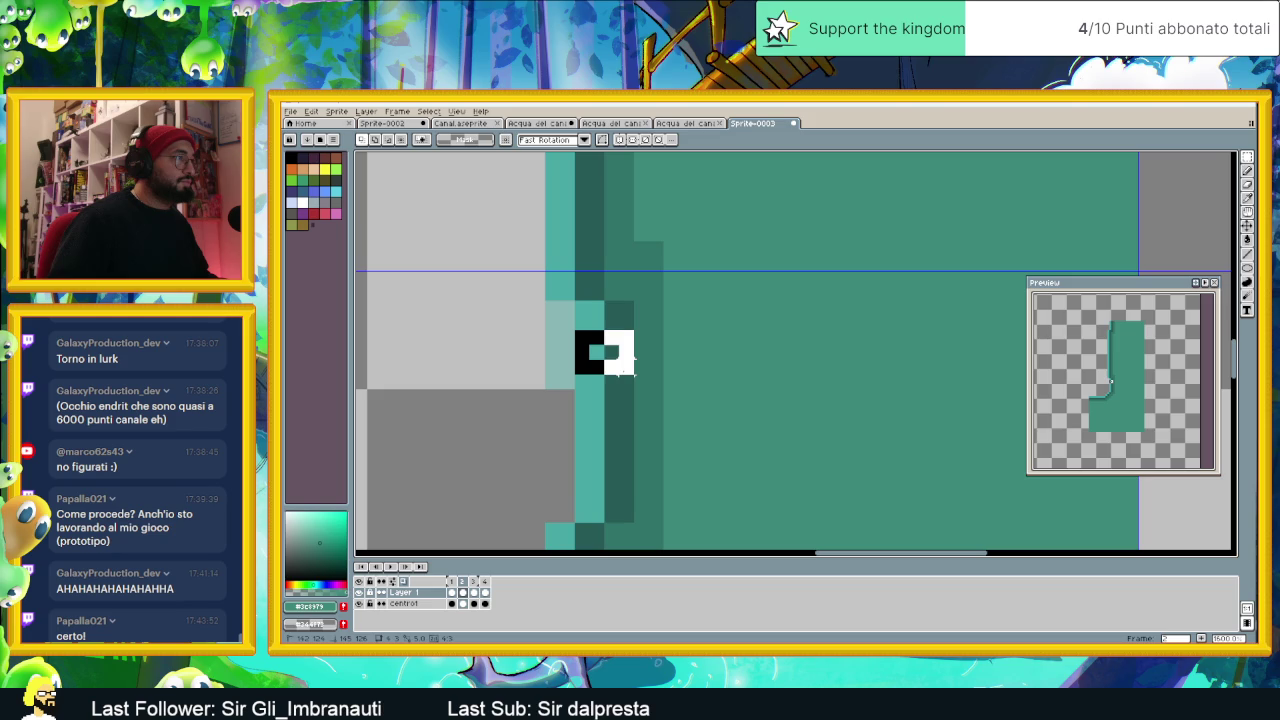
pyautogui.moveTo(626, 358); pyautogui.dragTo(628, 386)
pyautogui.moveTo(580, 335)
pyautogui.mouseDown()
pyautogui.moveTo(626, 411)
pyautogui.moveTo(628, 390)
pyautogui.mouseUp()
pyautogui.click(614, 390)
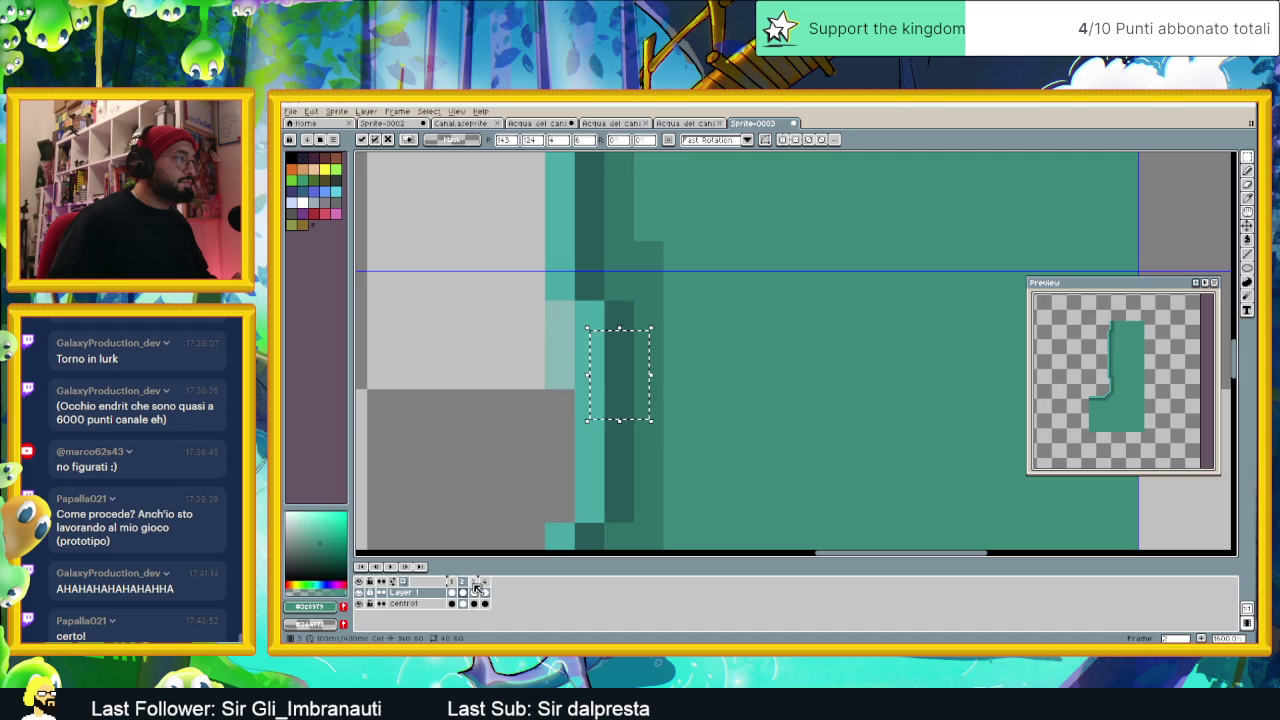
pyautogui.press('Escape')
# Step: Shift the selected edge pixels one pixel right, drop them, and clear the selection
pyautogui.click(608, 376)
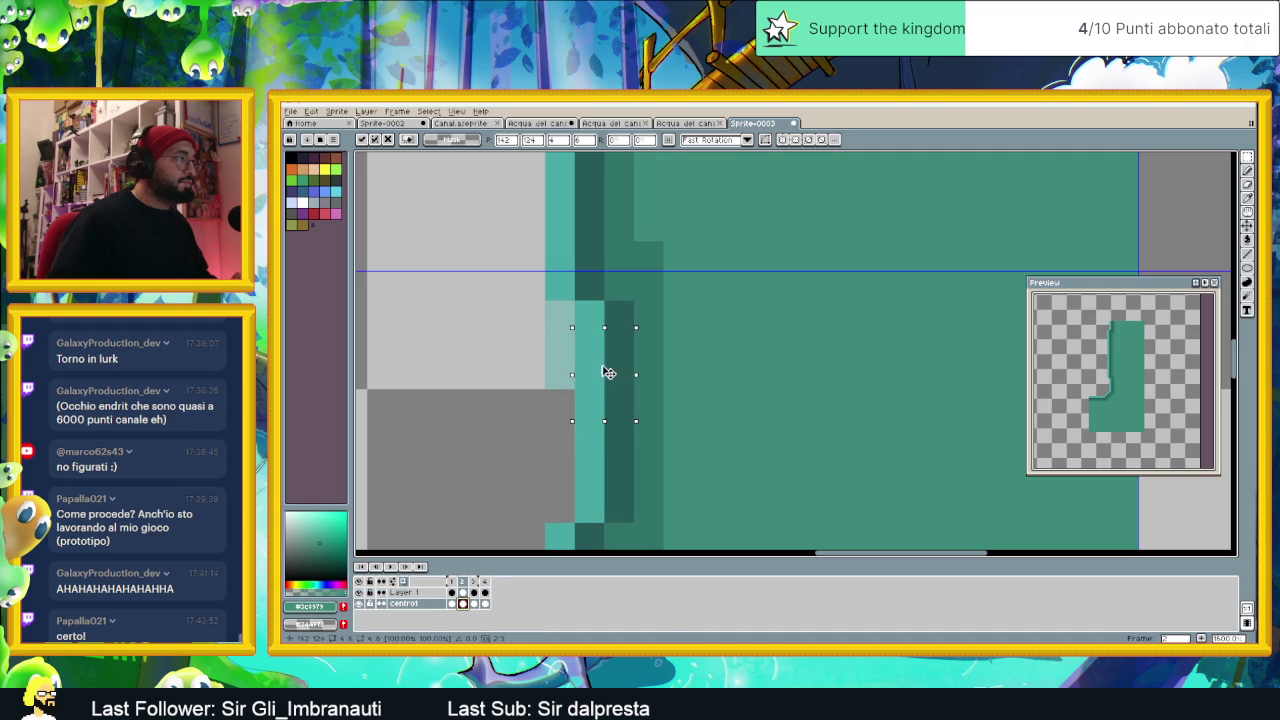
pyautogui.press('Right')
pyautogui.moveTo(613, 372); pyautogui.dragTo(634, 372)
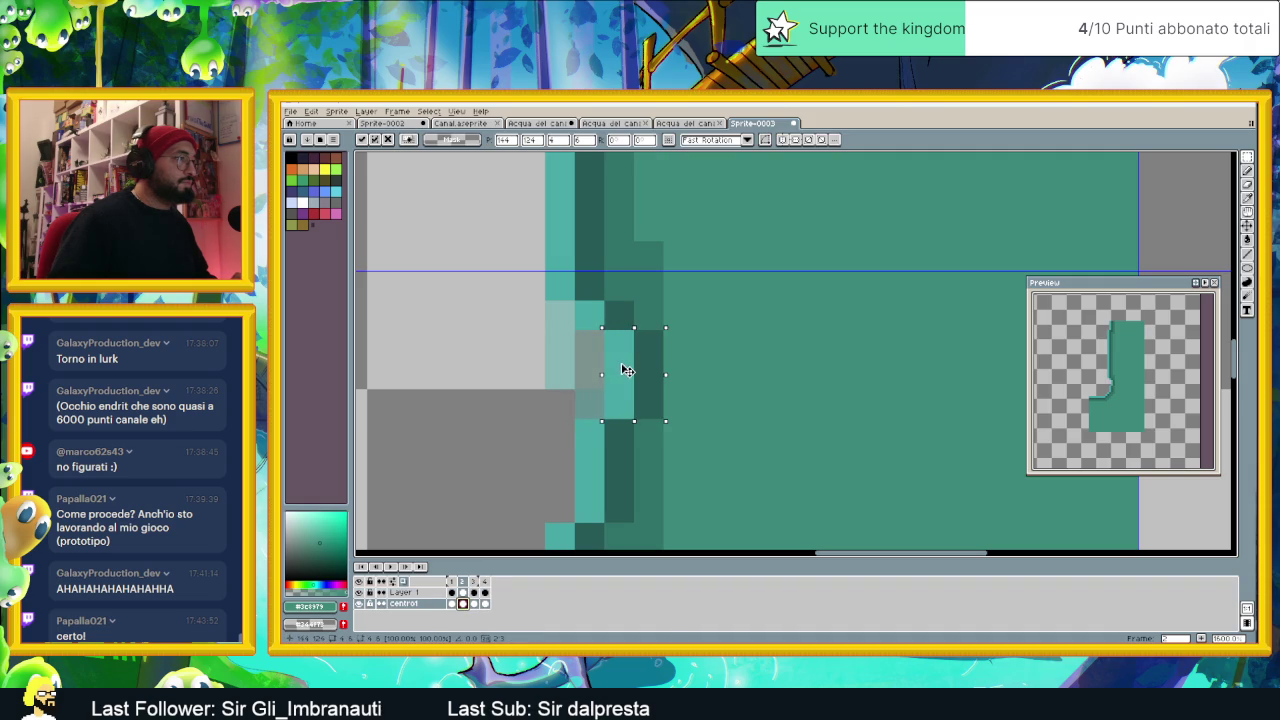
pyautogui.scroll(-2, 600, 370)
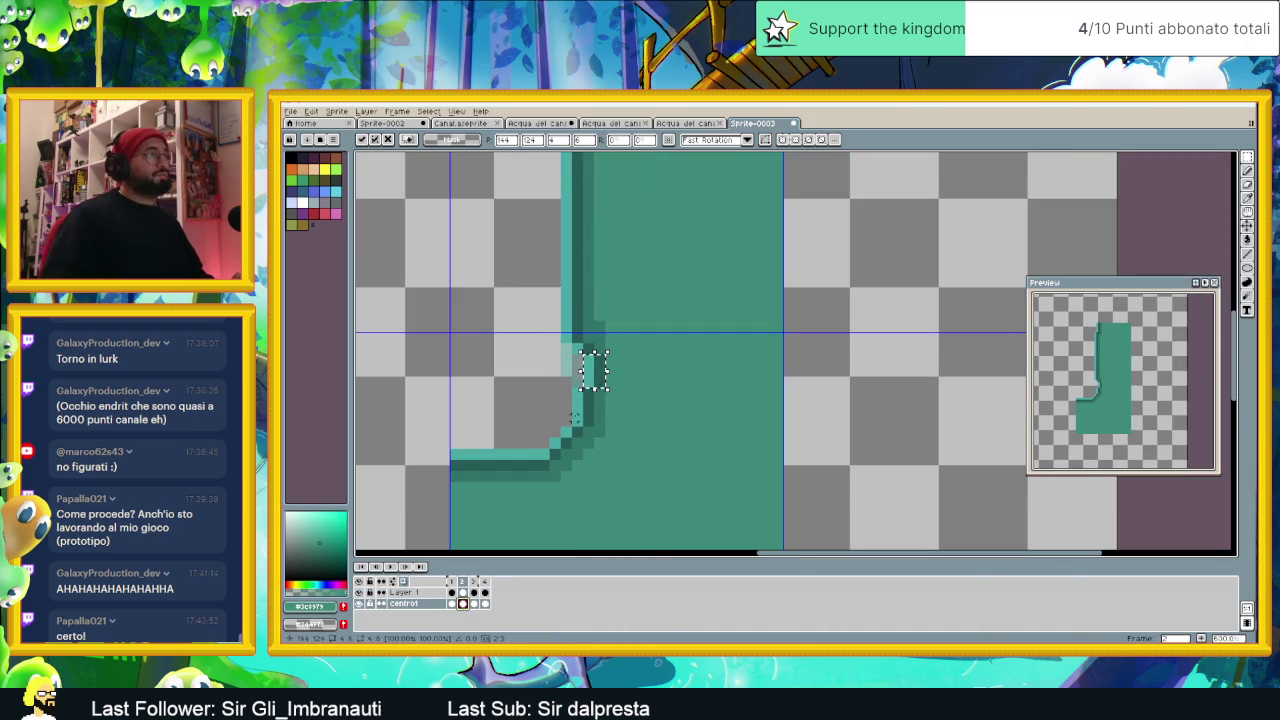
pyautogui.click(551, 390)
pyautogui.scroll(2, 551, 390)
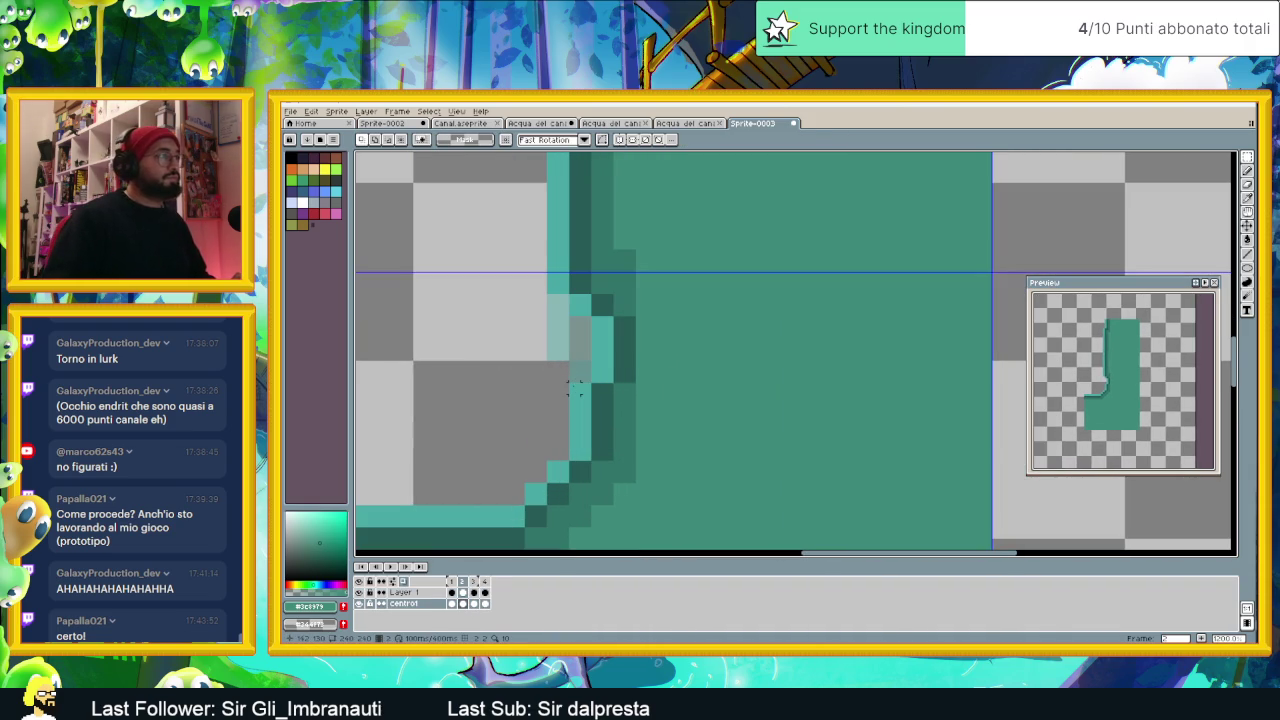
pyautogui.moveTo(590, 382); pyautogui.dragTo(636, 405)
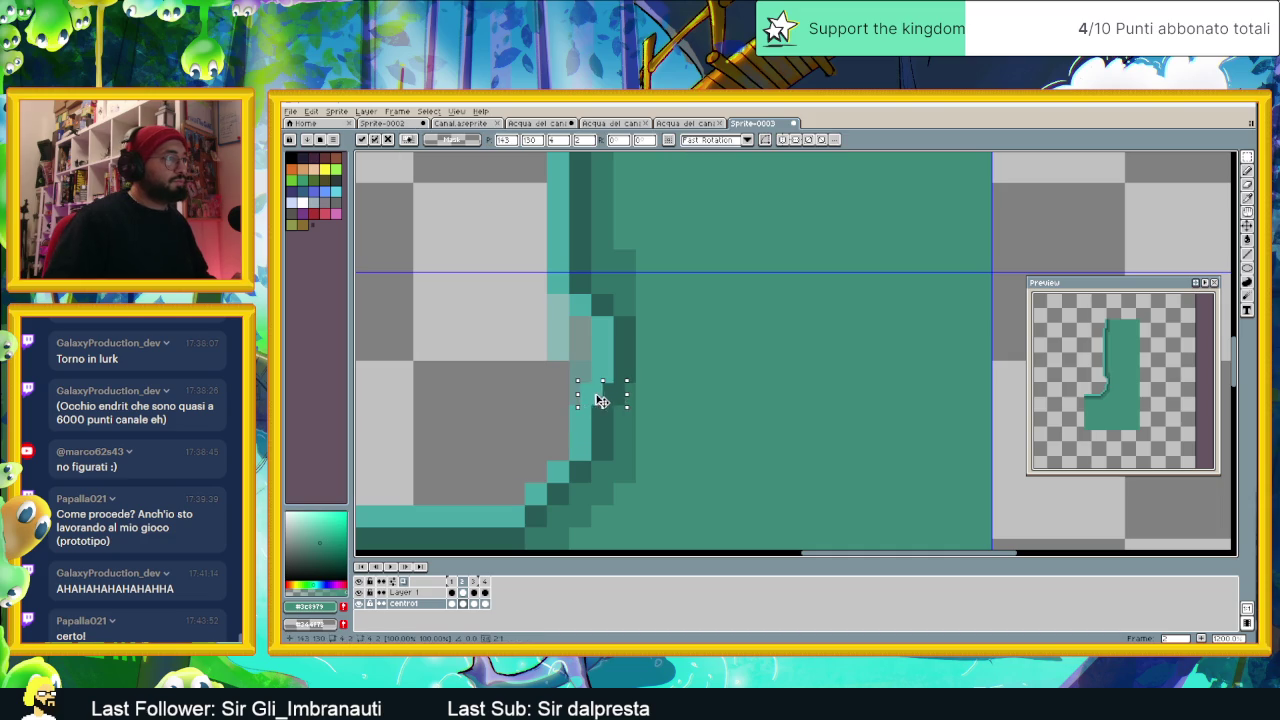
pyautogui.click(519, 389)
pyautogui.scroll(-2, 519, 389)
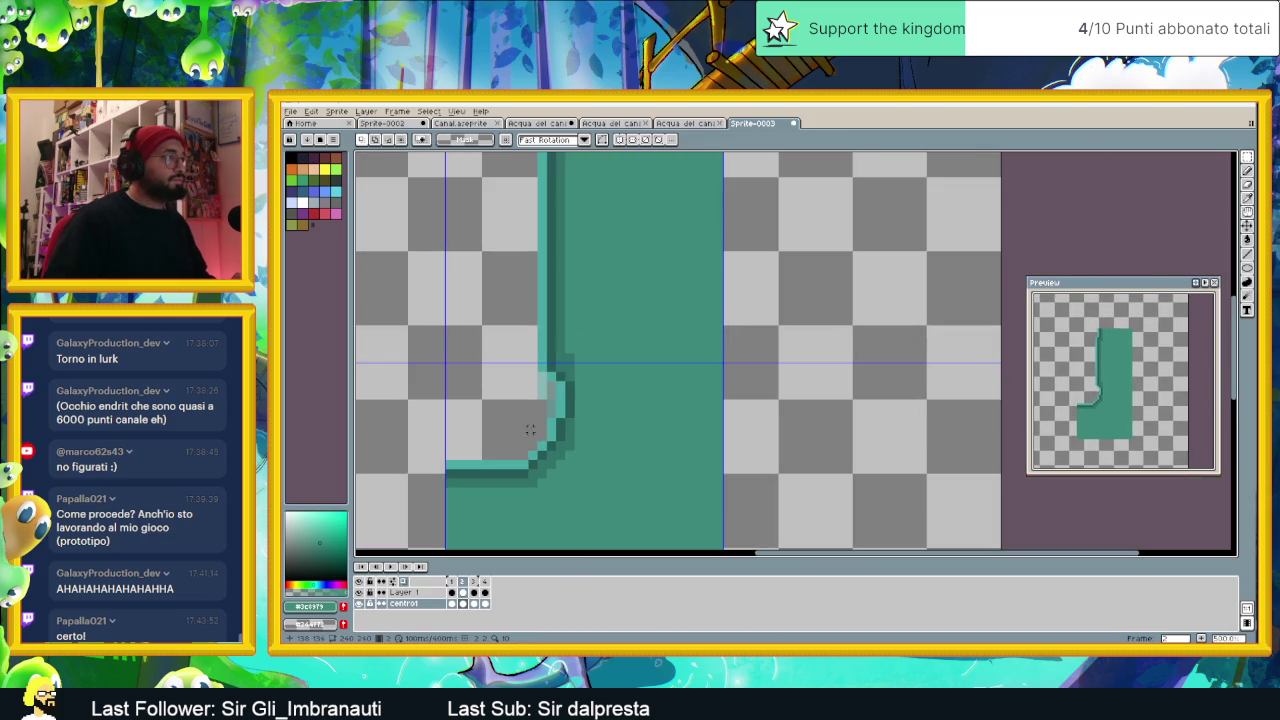
# Step: Step through frames 1–4, play the animation, and recentre and zoom out on the canal corner
pyautogui.click(475, 582)
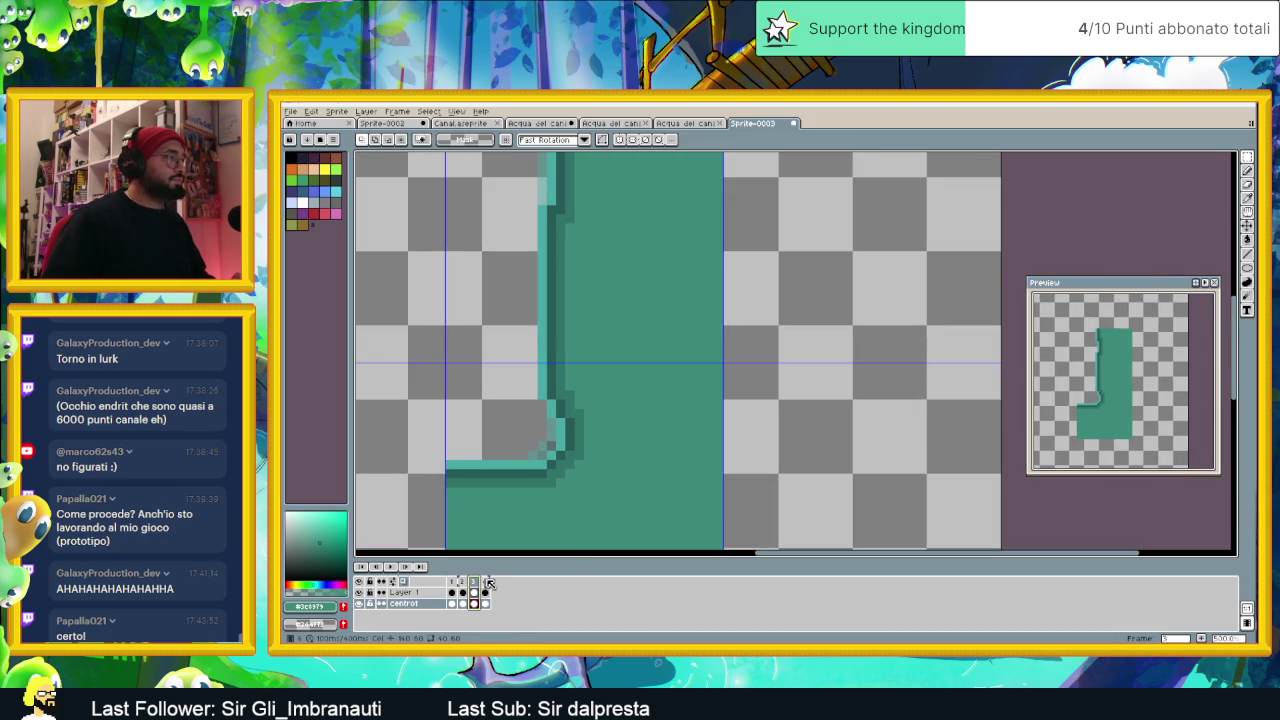
pyautogui.click(486, 582)
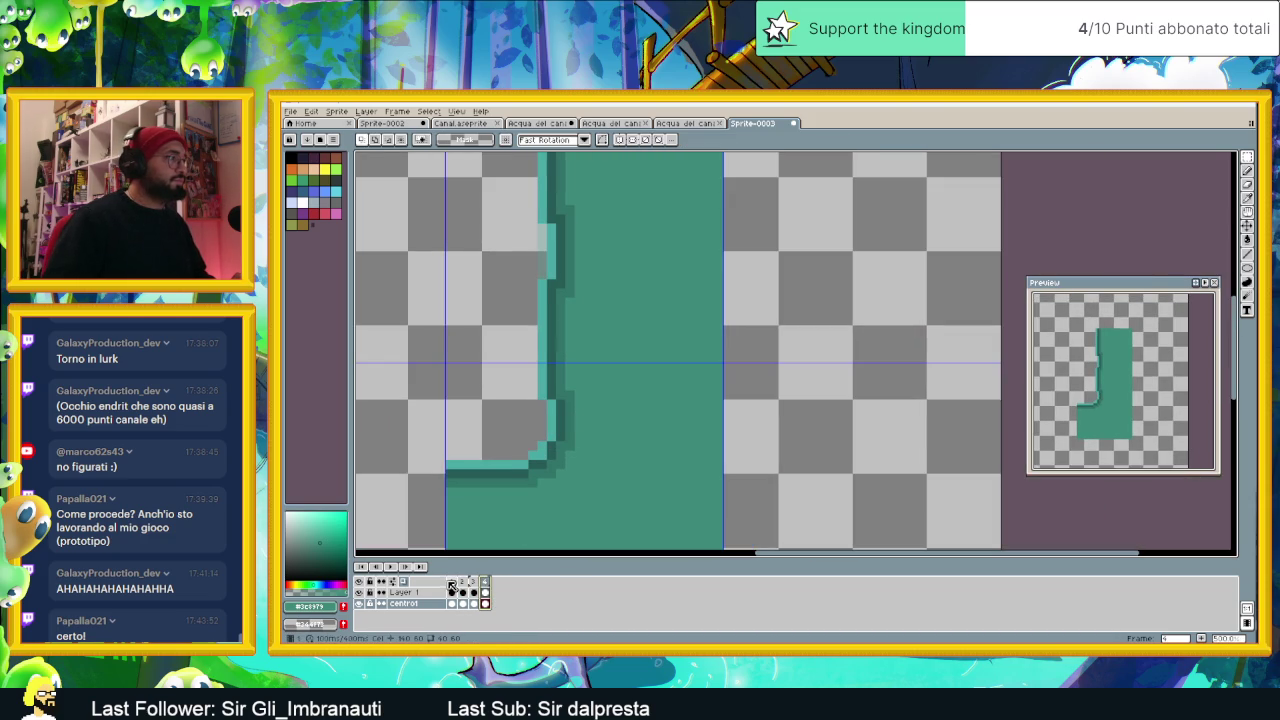
pyautogui.click(452, 582)
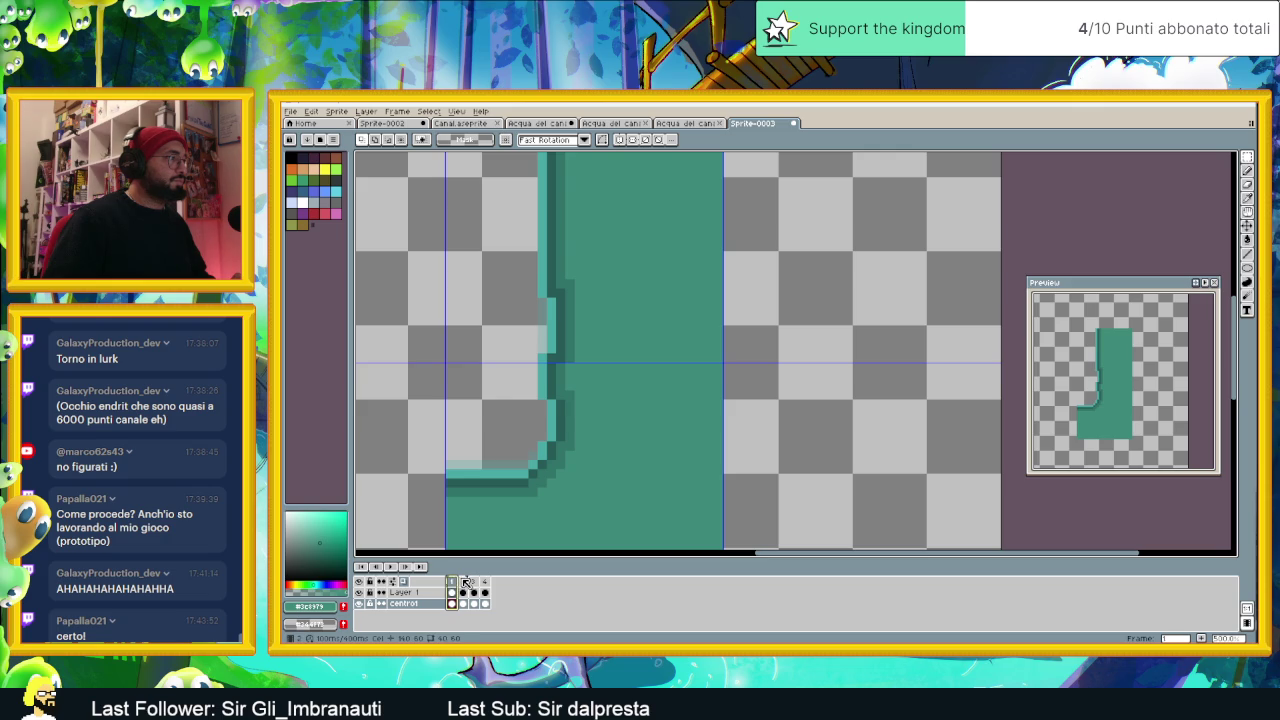
pyautogui.click(463, 582)
pyautogui.click(474, 582)
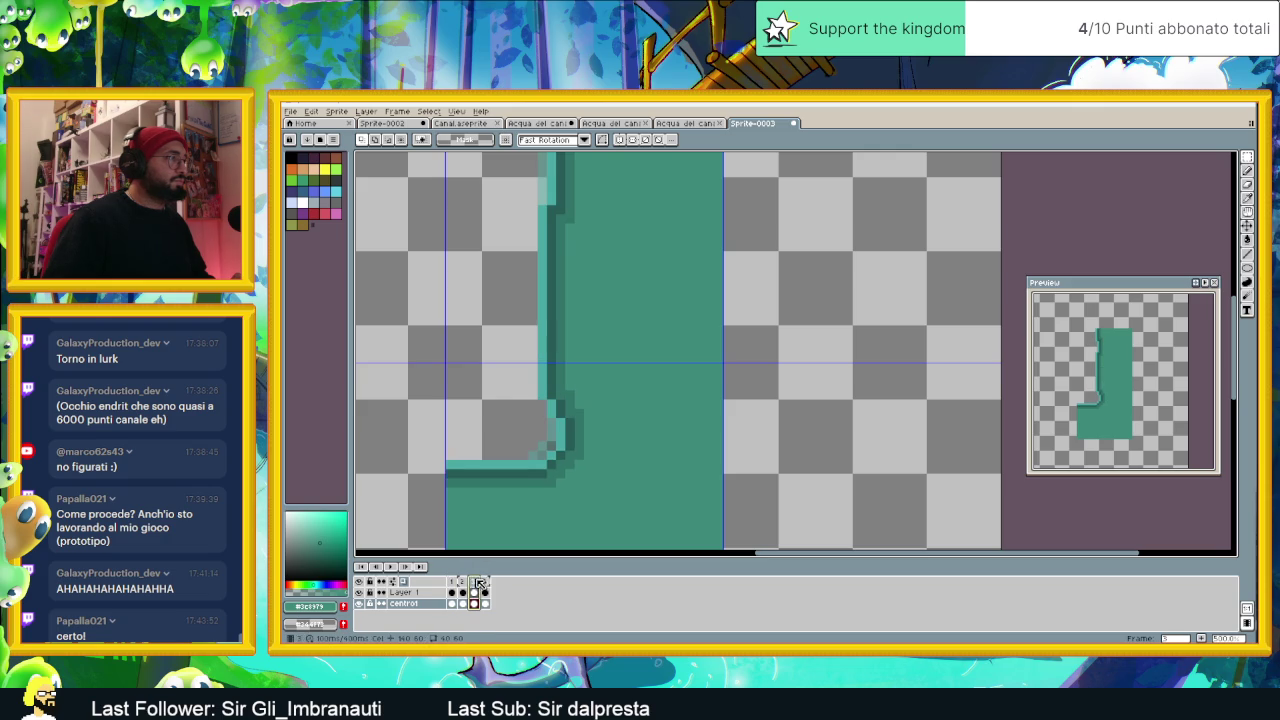
pyautogui.click(486, 582)
pyautogui.click(391, 567)
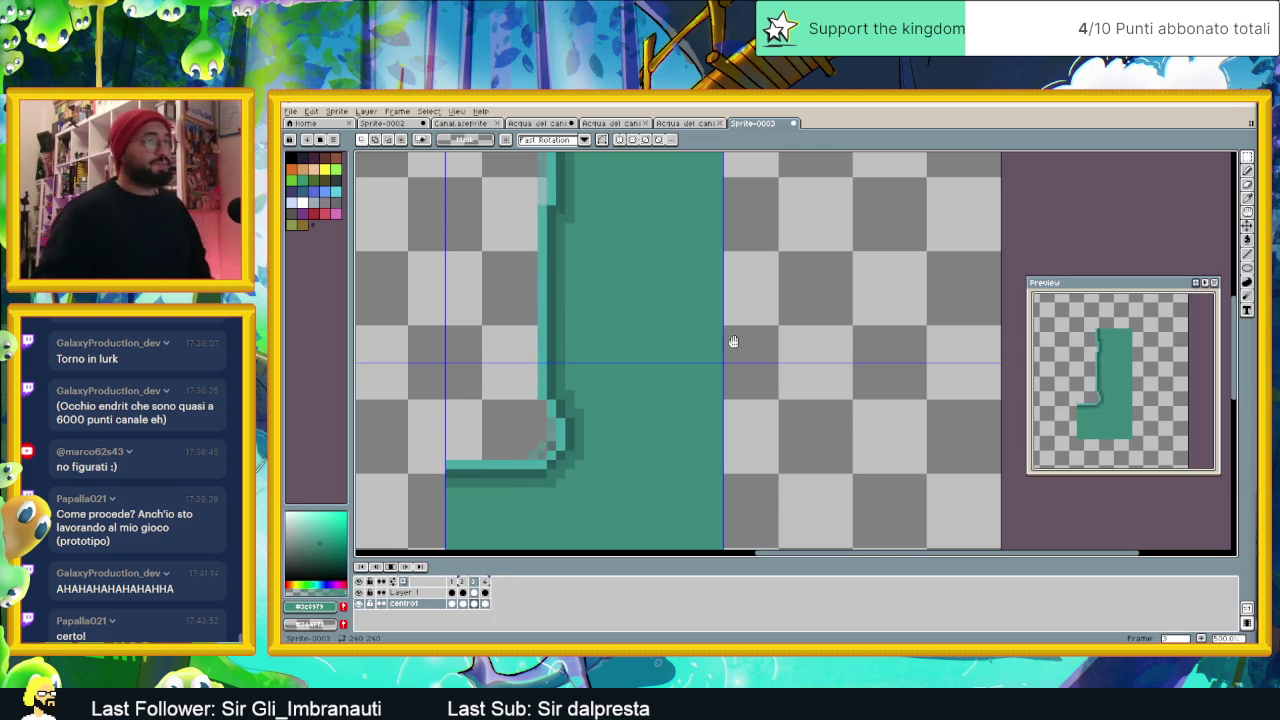
pyautogui.moveTo(677, 400)
pyautogui.mouseDown()
pyautogui.moveTo(706, 371)
pyautogui.moveTo(757, 359)
pyautogui.mouseUp()
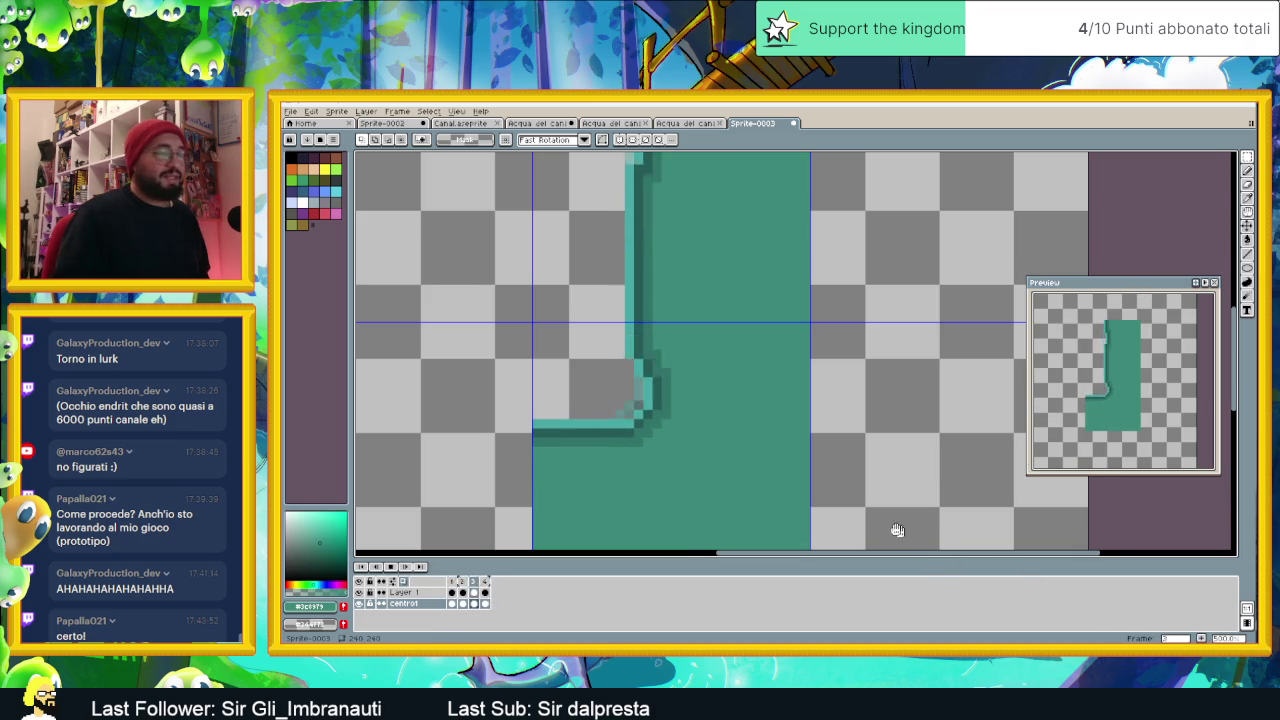
pyautogui.scroll(-2, 720, 369)
pyautogui.scroll(-3, 720, 369)
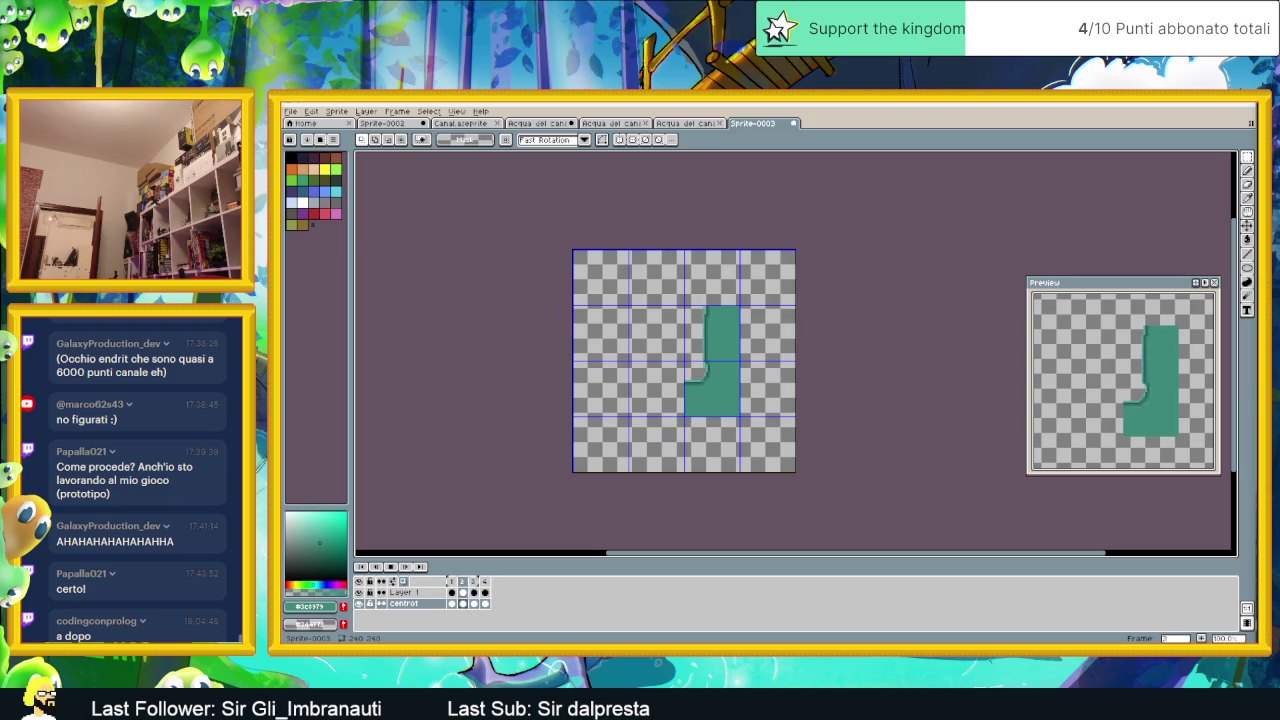
# Step: Go to frame 4 of the Sprite-0003 control sprite
pyautogui.click(485, 581)
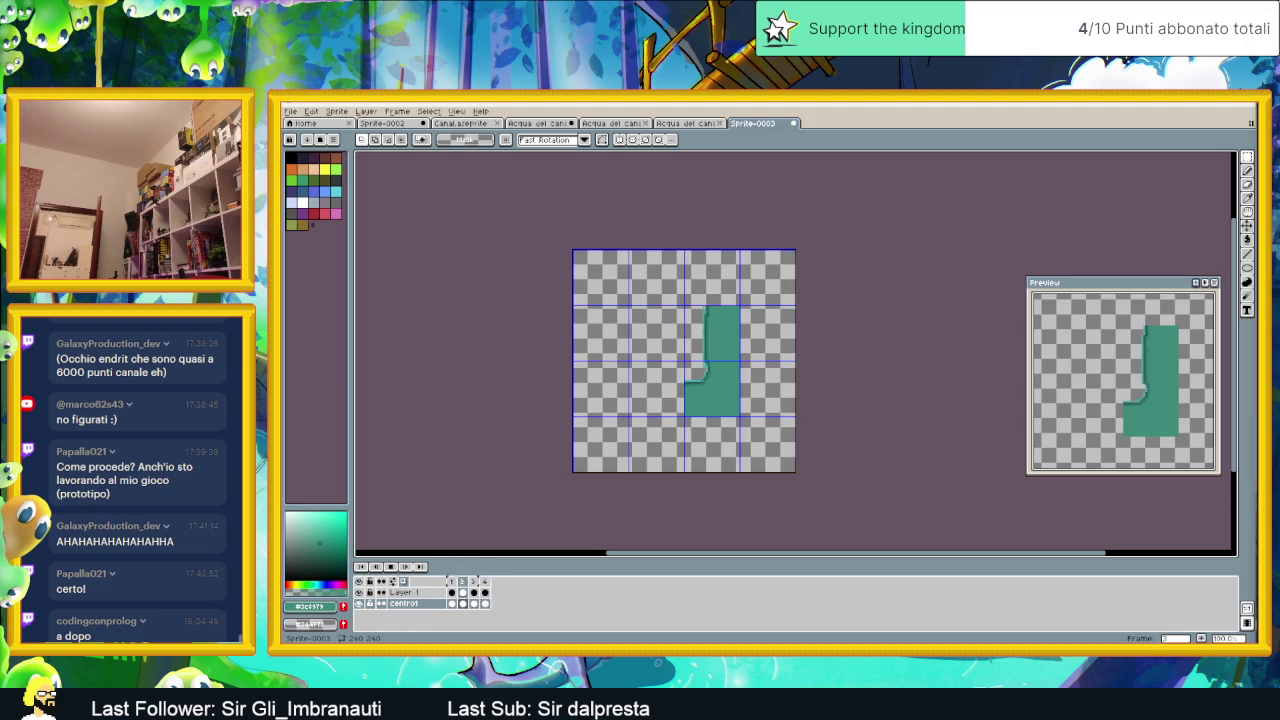